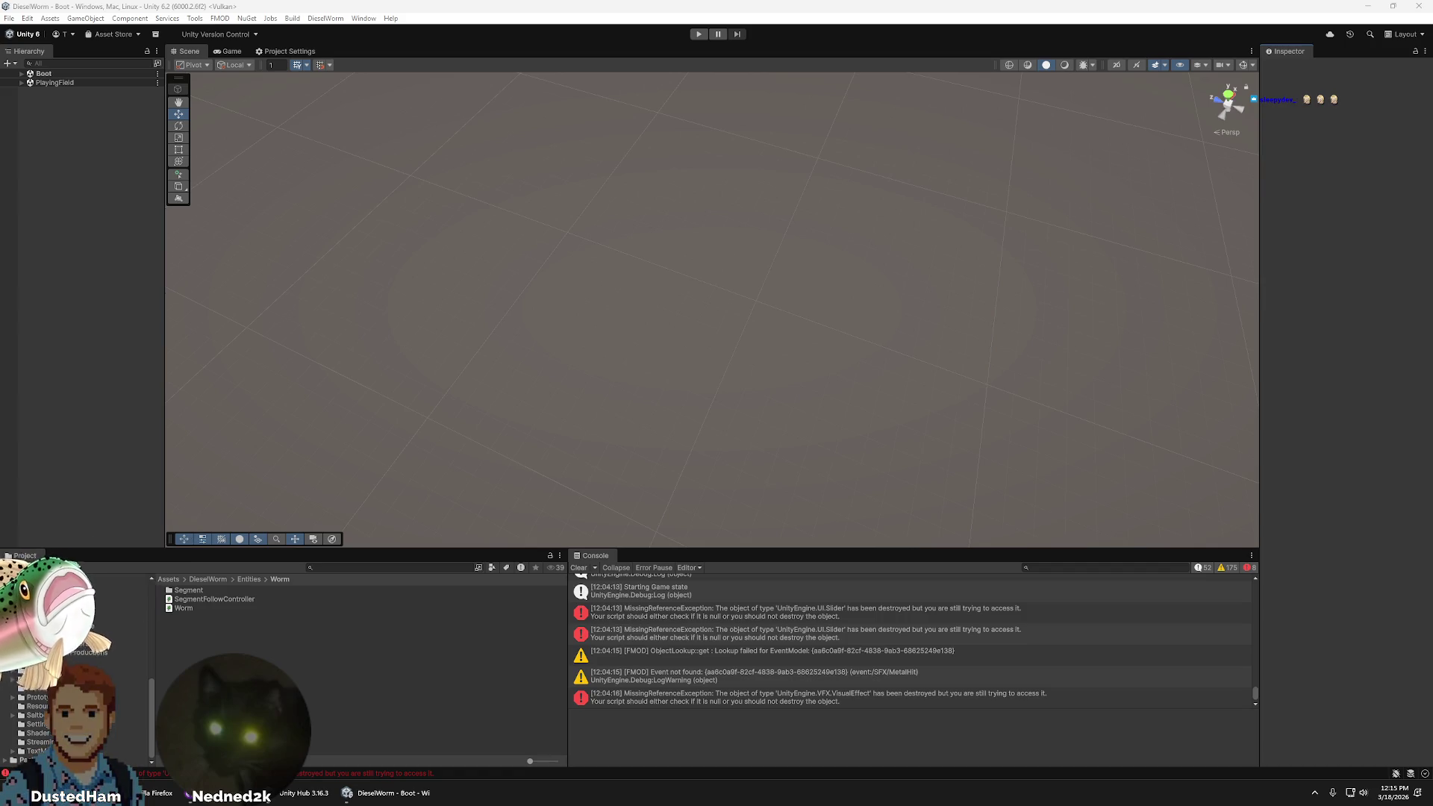
# - Go to the DieselWorm > Entities > Enemies folder and select Enemy_ScrapMite to inspect its components
pyautogui.scroll(5, 75, 671)
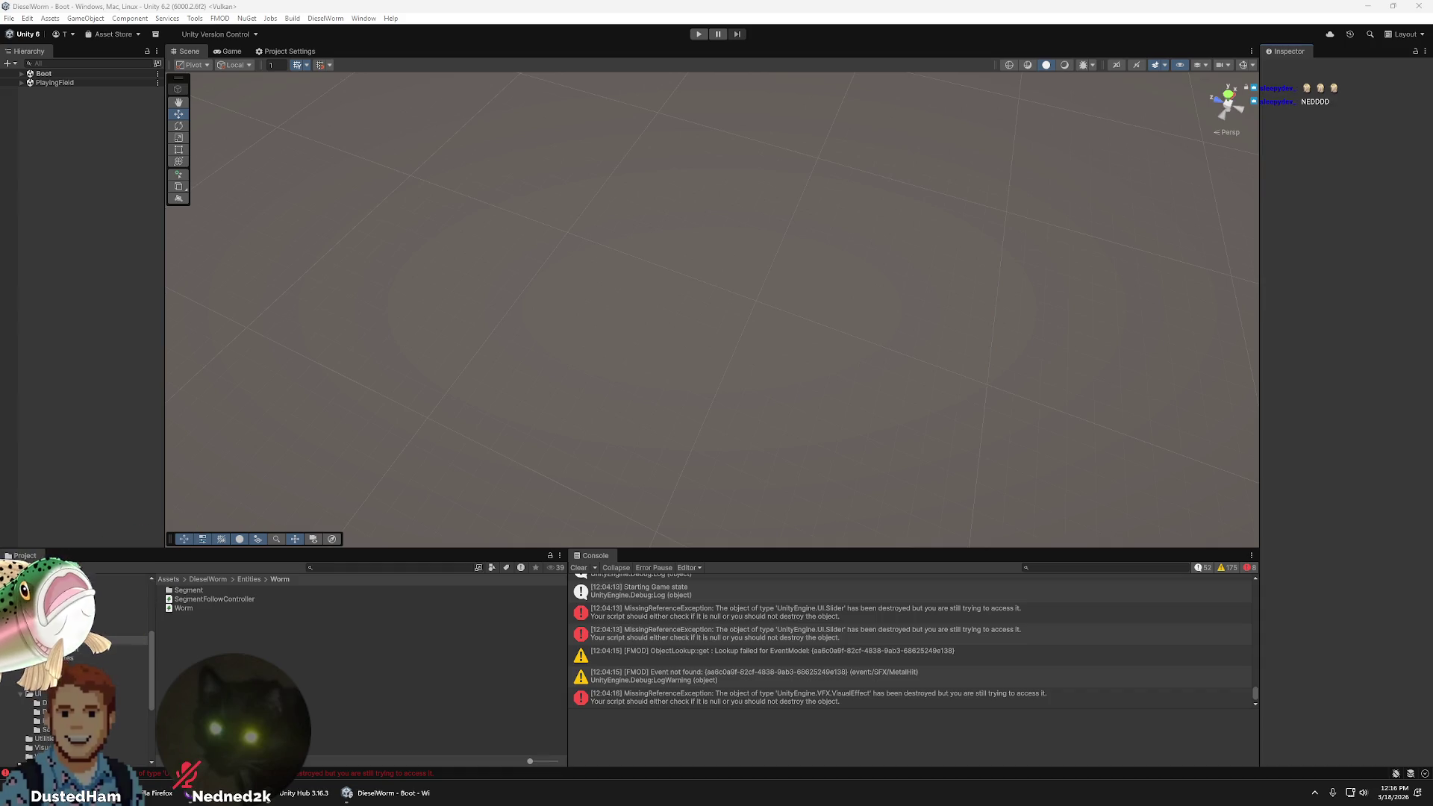
pyautogui.scroll(1, 74, 672)
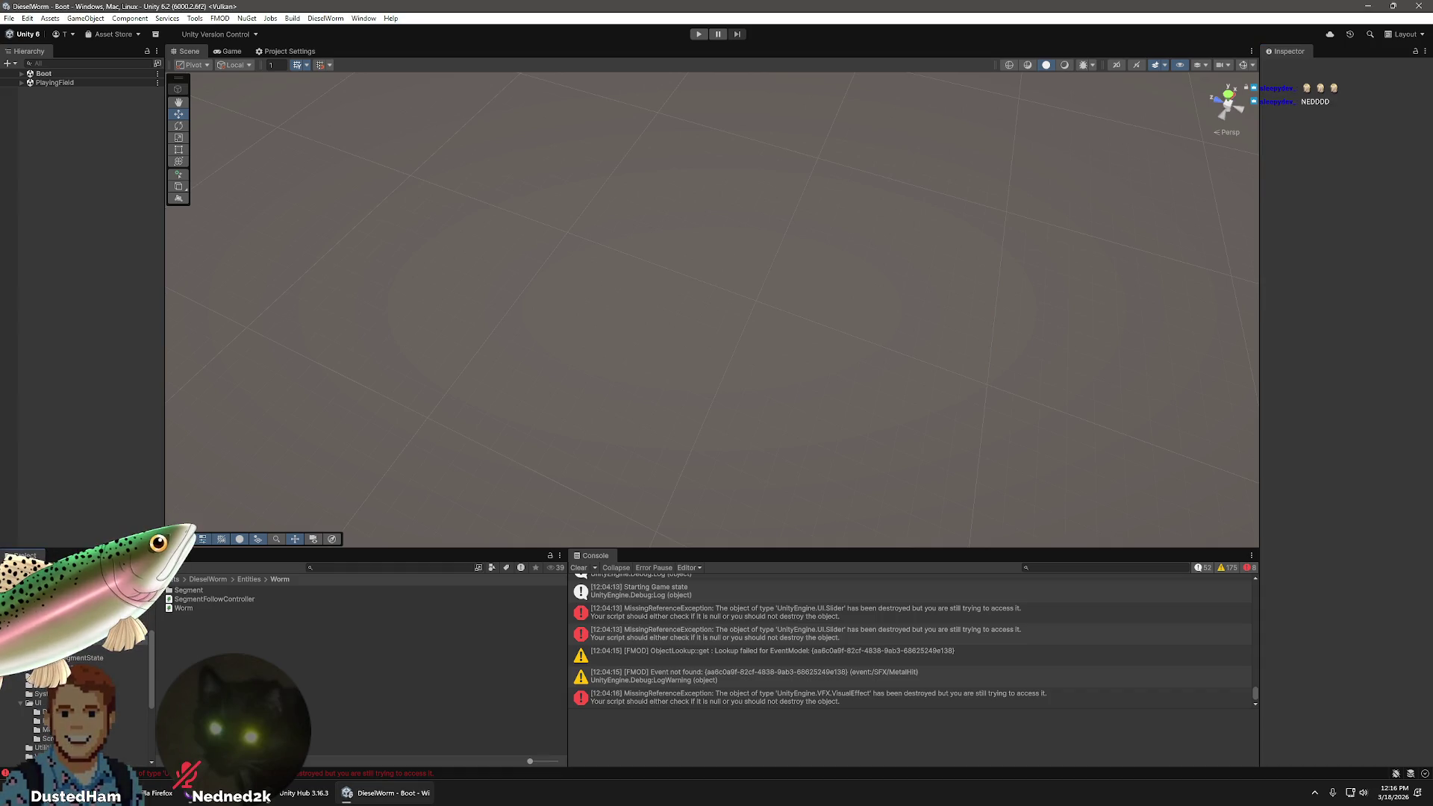
pyautogui.scroll(2, 75, 671)
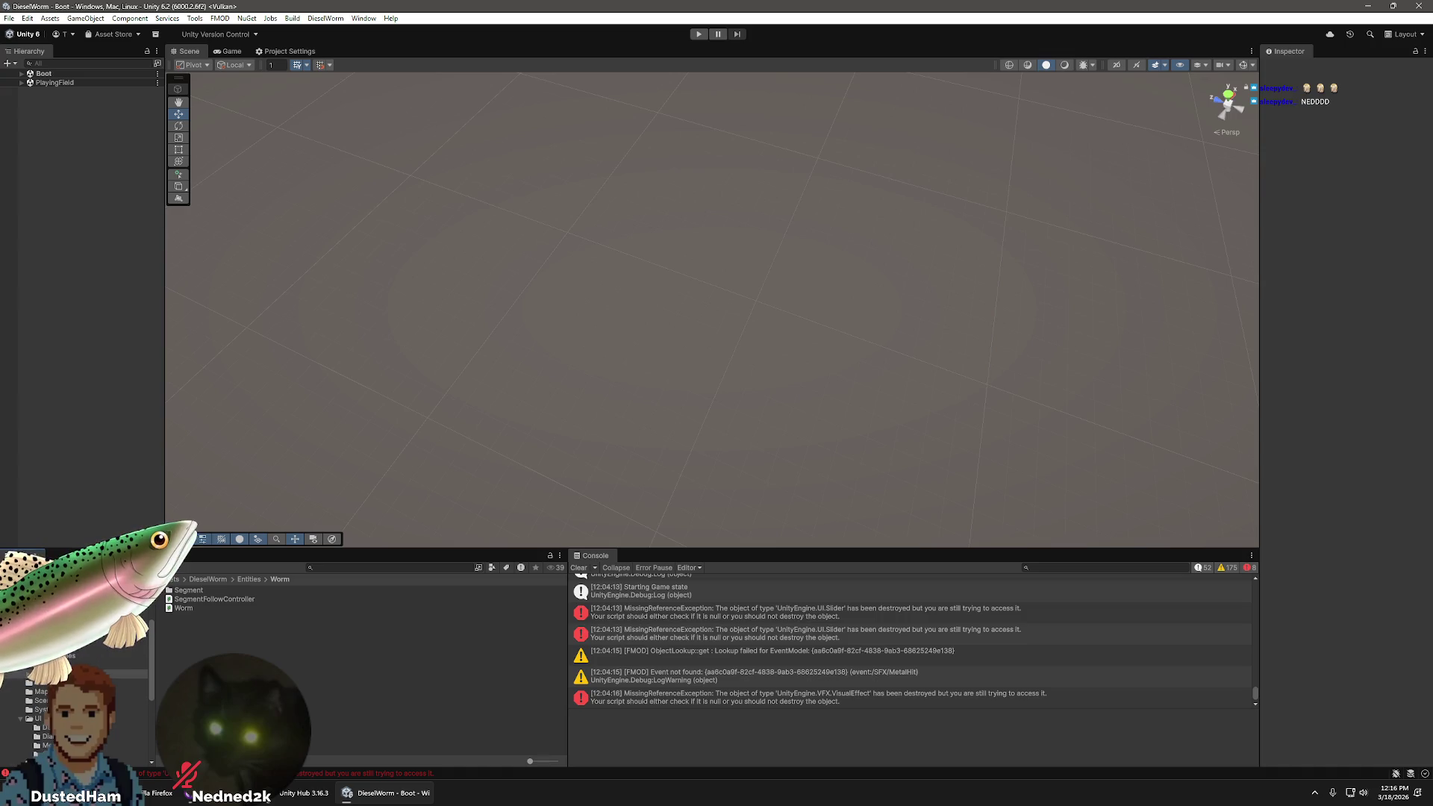
pyautogui.click(60, 655)
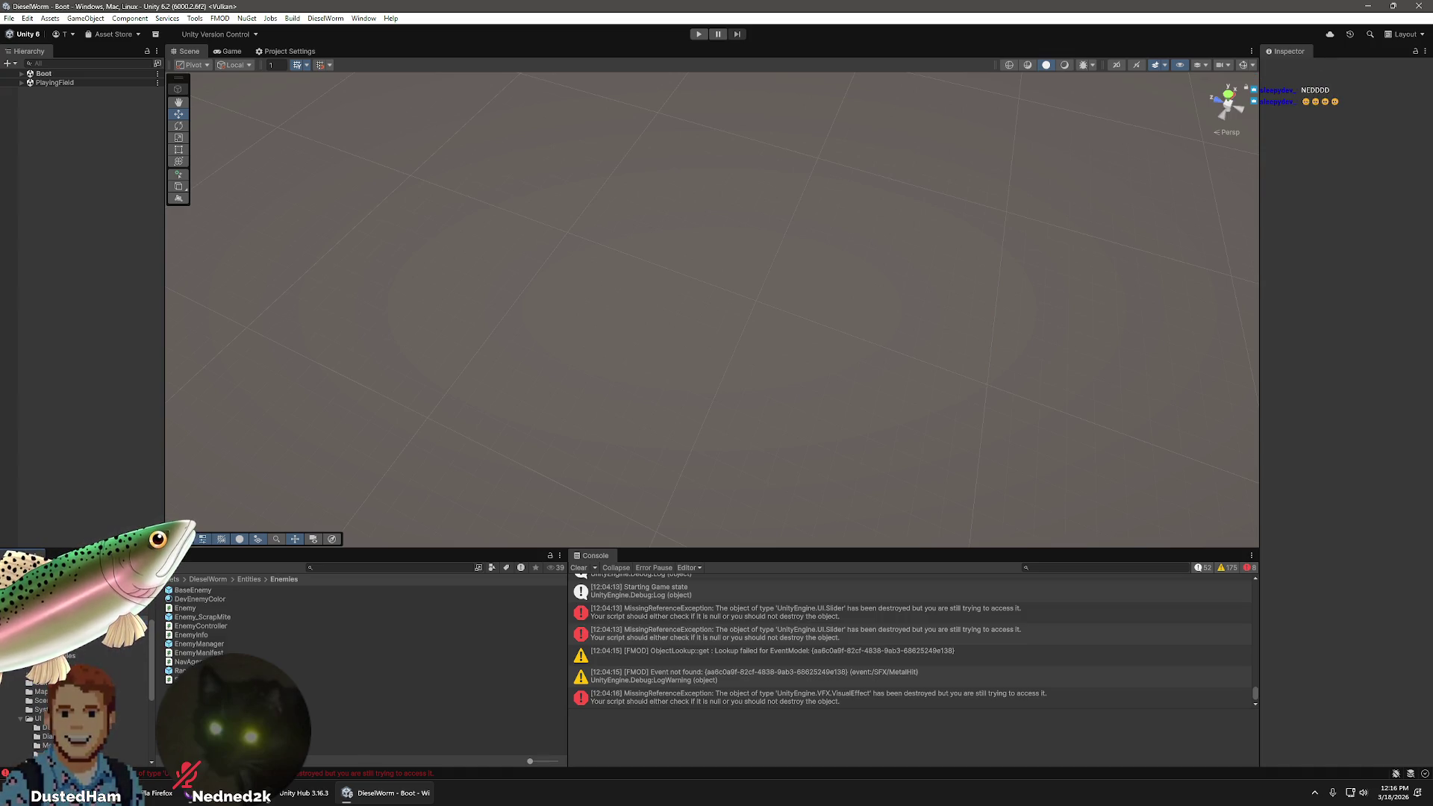
pyautogui.click(234, 618)
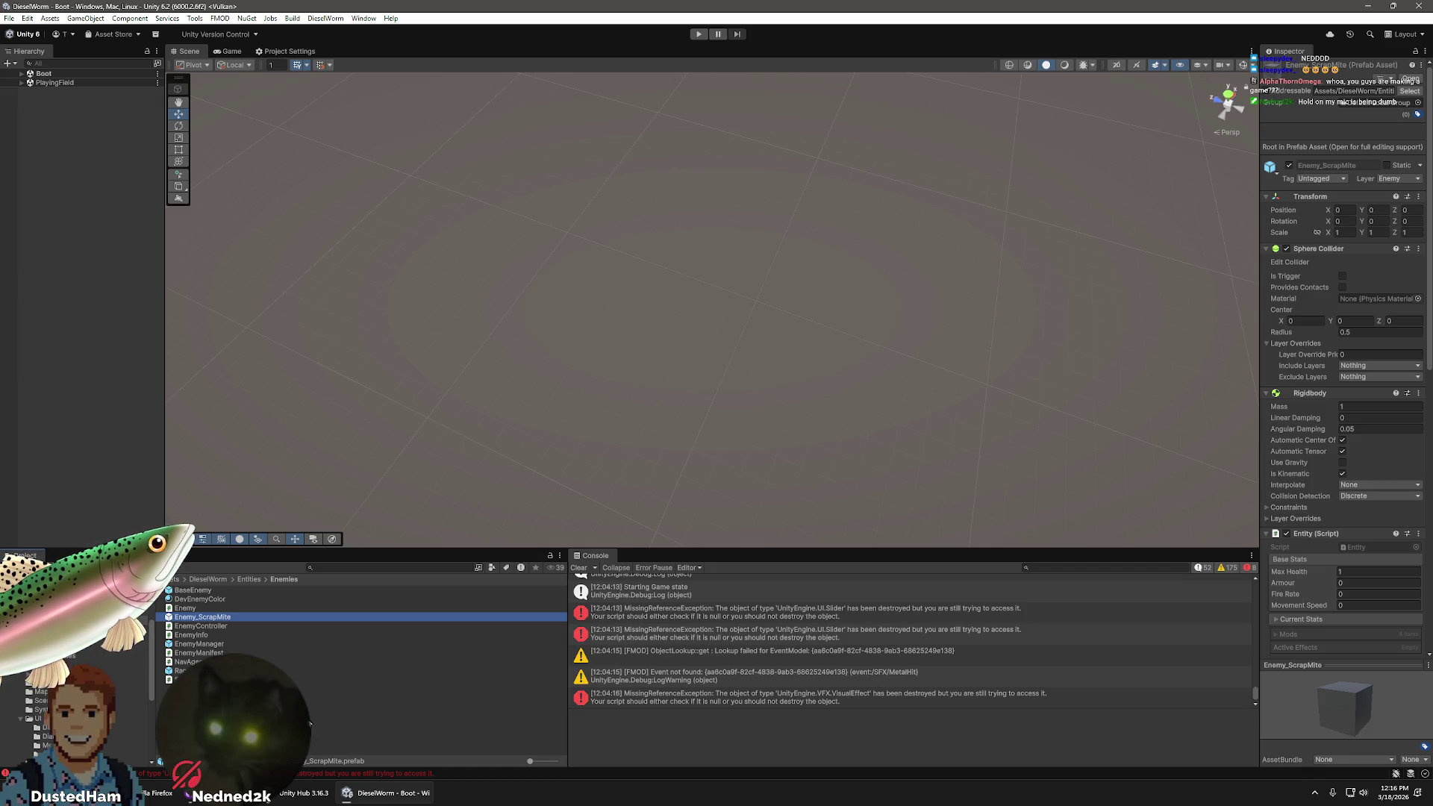
# - Open Enemy_ScrapMite in Prefab Mode and orbit the Scene view around its cube body
pyautogui.doubleClick(219, 621)
pyautogui.moveTo(908, 418)
pyautogui.mouseDown()
pyautogui.moveTo(932, 478)
pyautogui.moveTo(956, 371)
pyautogui.mouseUp()
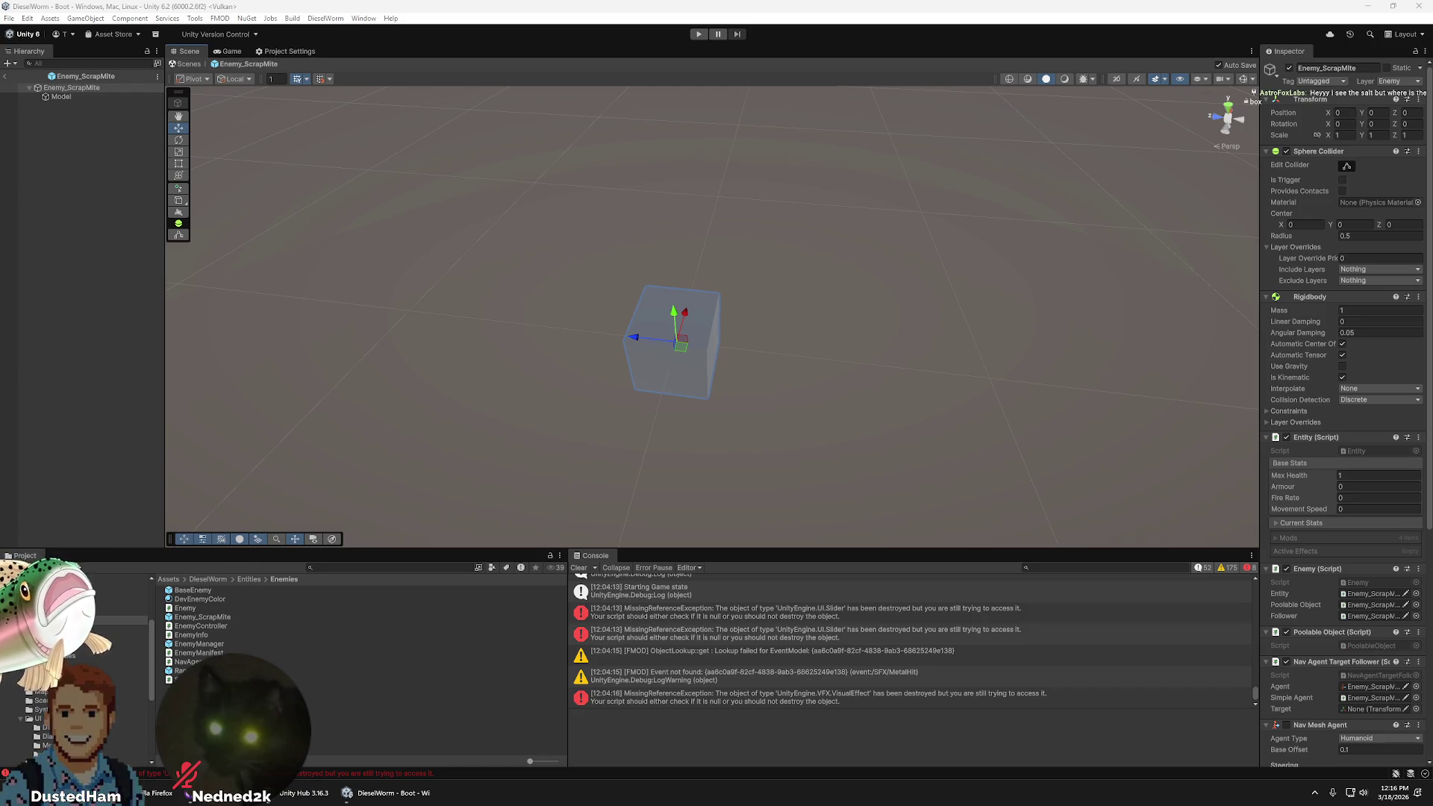
# - Open the RangedEnemy prefab from the Enemies folder in Prefab Mode
pyautogui.doubleClick(182, 671)
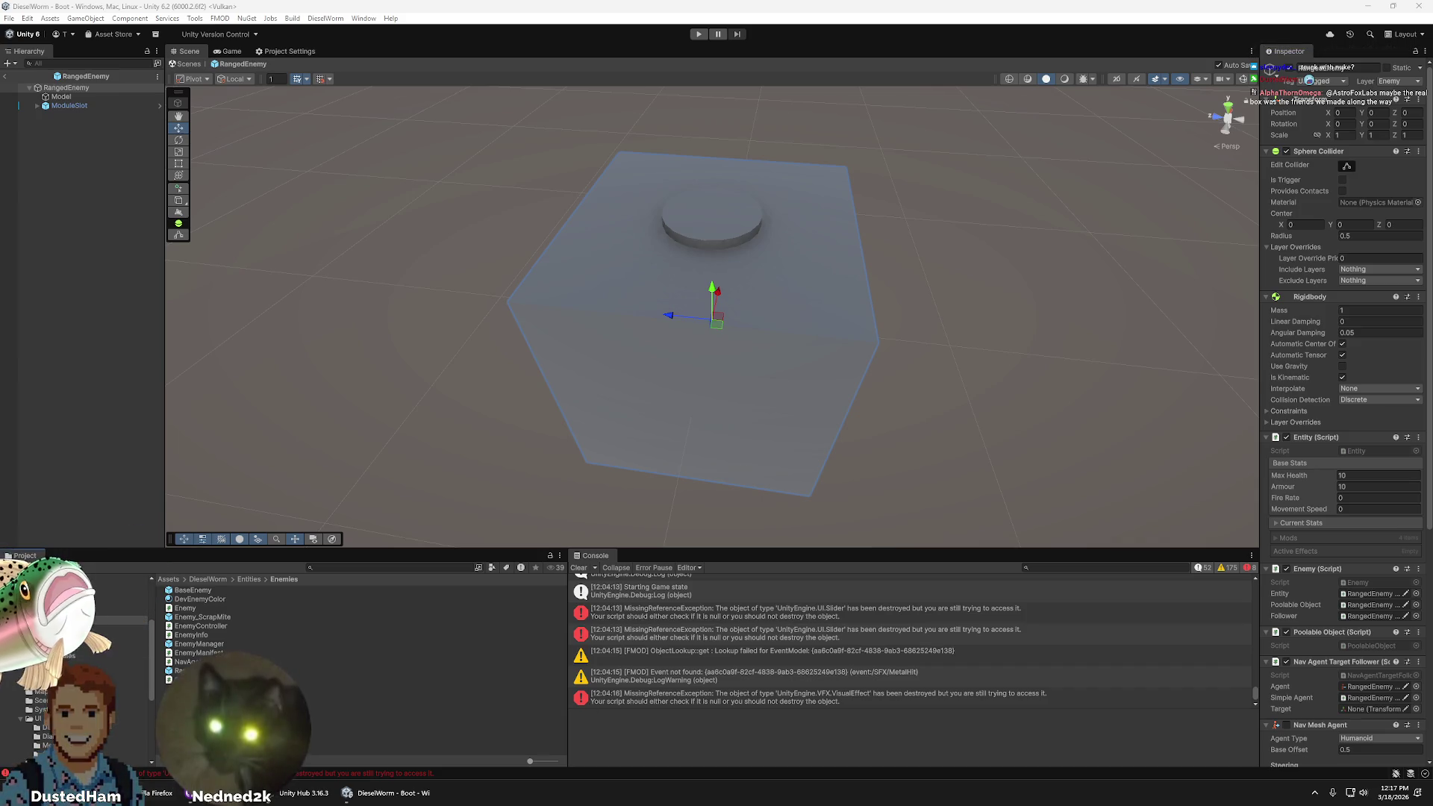
pyautogui.press('super+e')
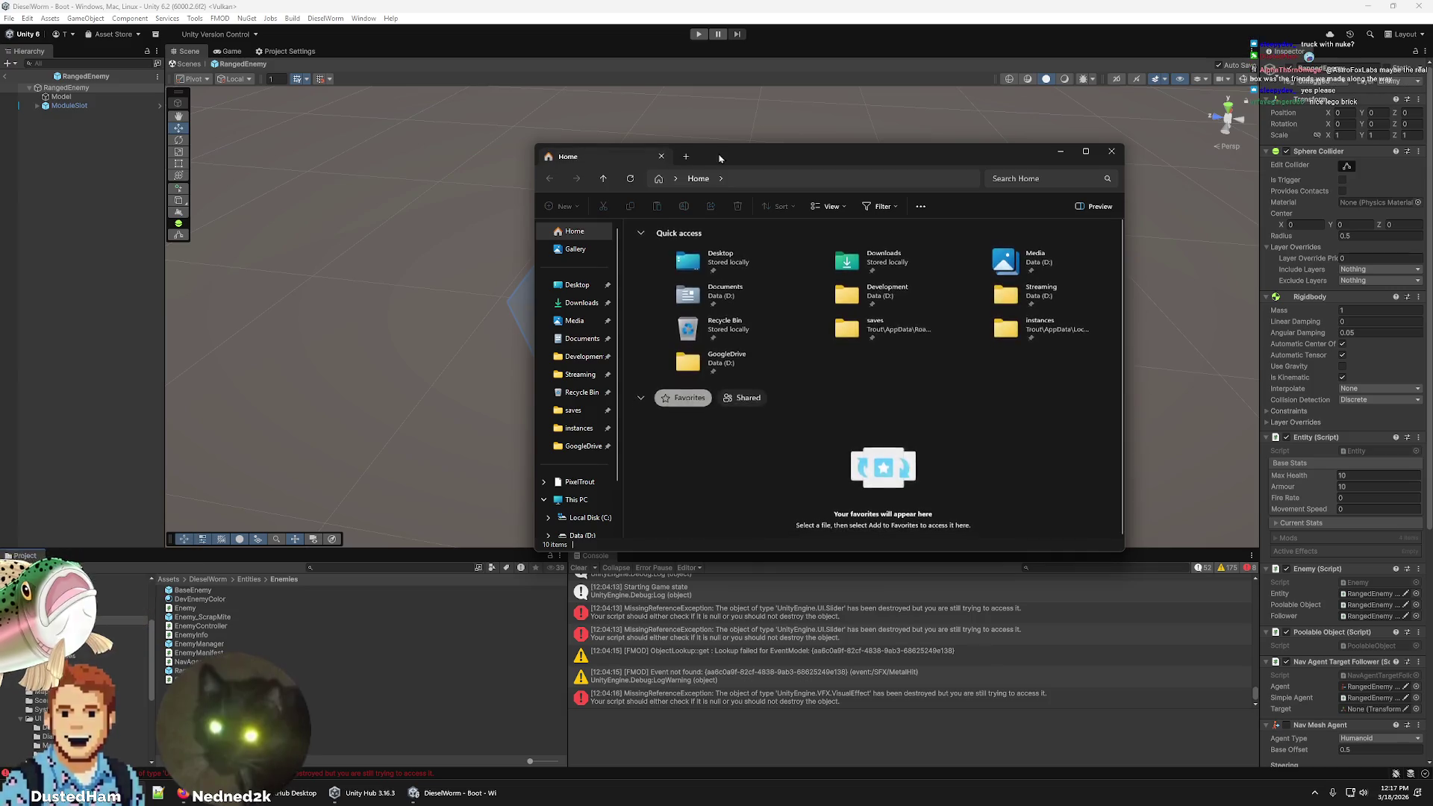
# - Close the truck sketch screenshot and File Explorer to return to the RangedEnemy prefab
pyautogui.hotkey('alt', 'F4')
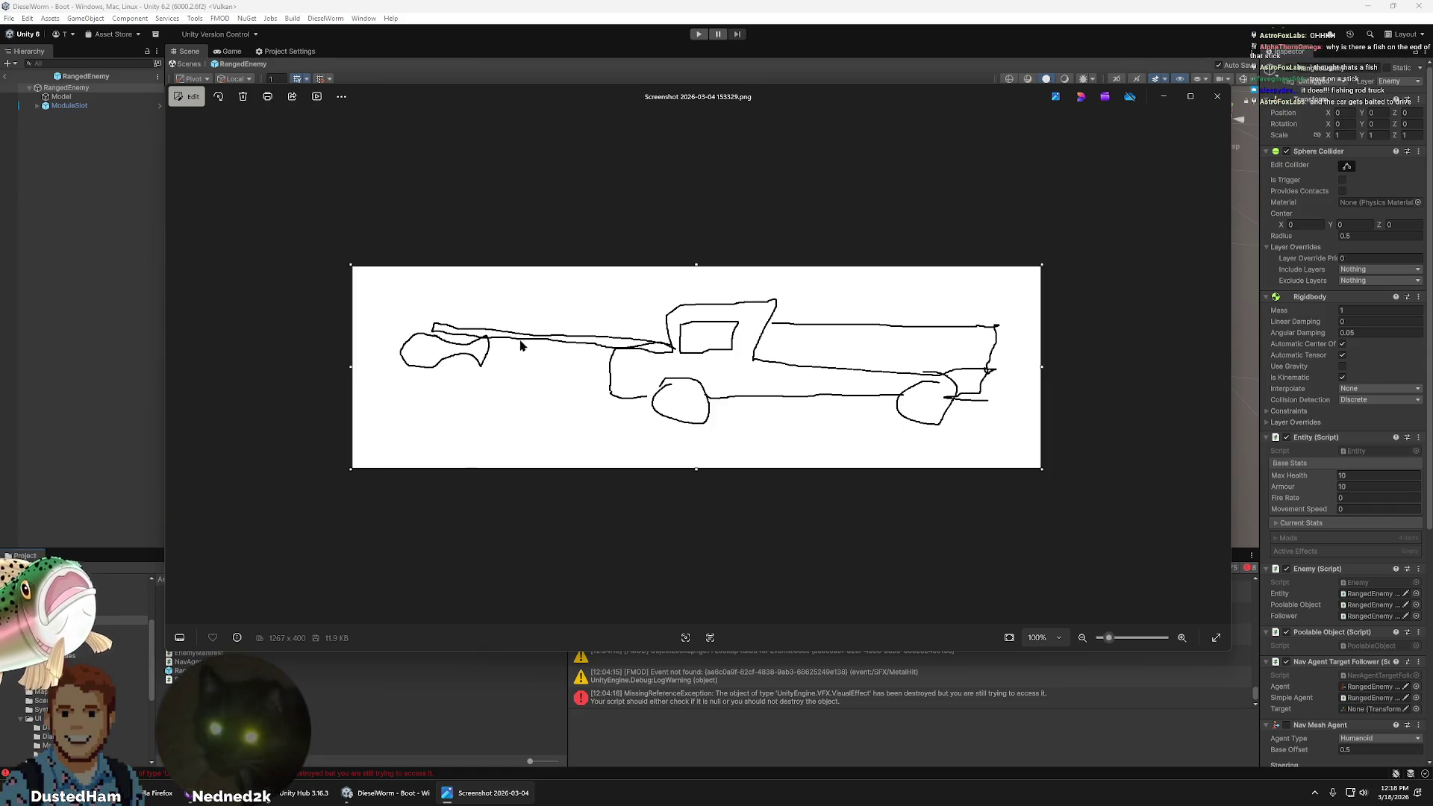
pyautogui.click(1217, 97)
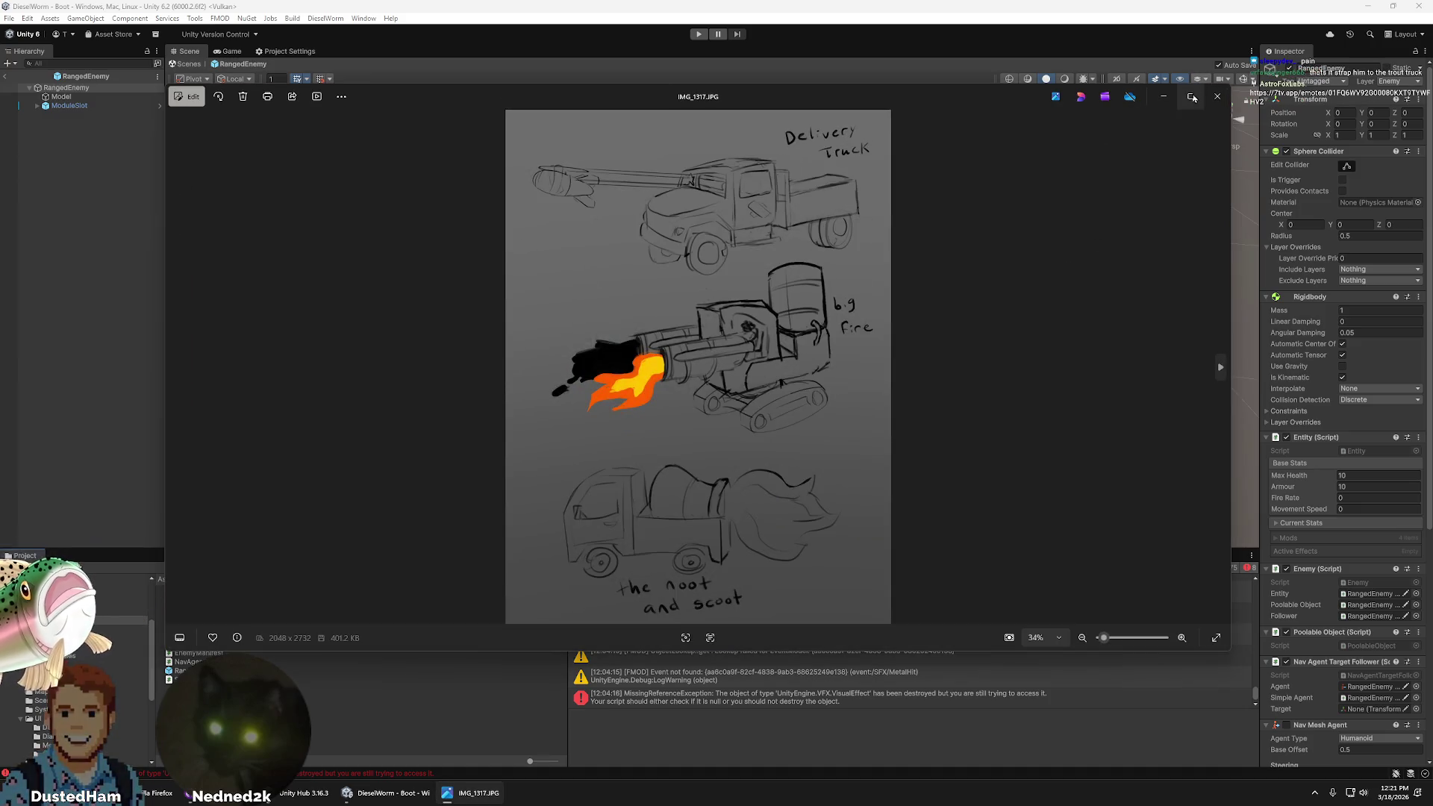
# - Maximize the Photos window showing the IMG_1317.JPG concept sketches
pyautogui.click(1190, 96)
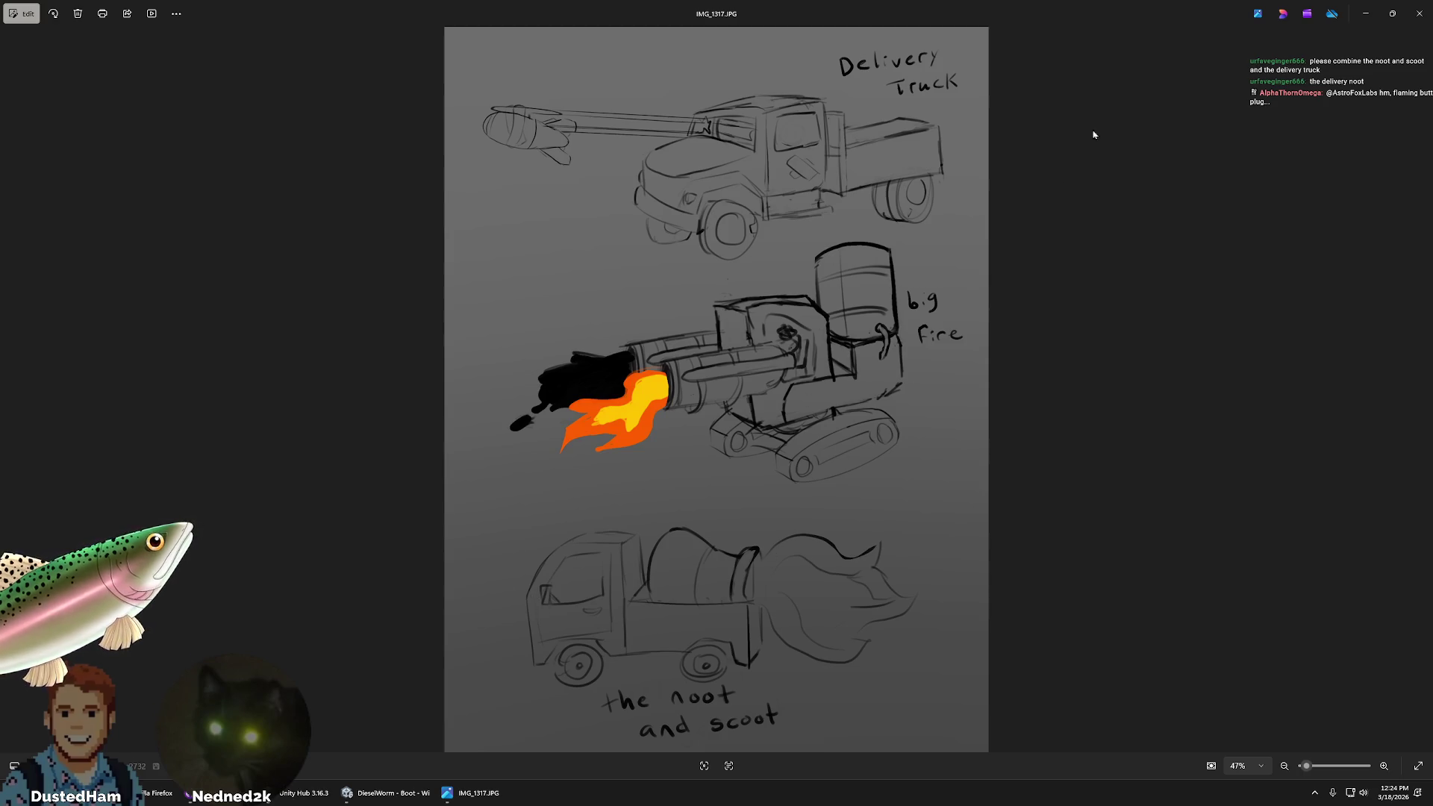
# - Close the Photos window showing IMG_1317.JPG
pyautogui.click(1419, 14)
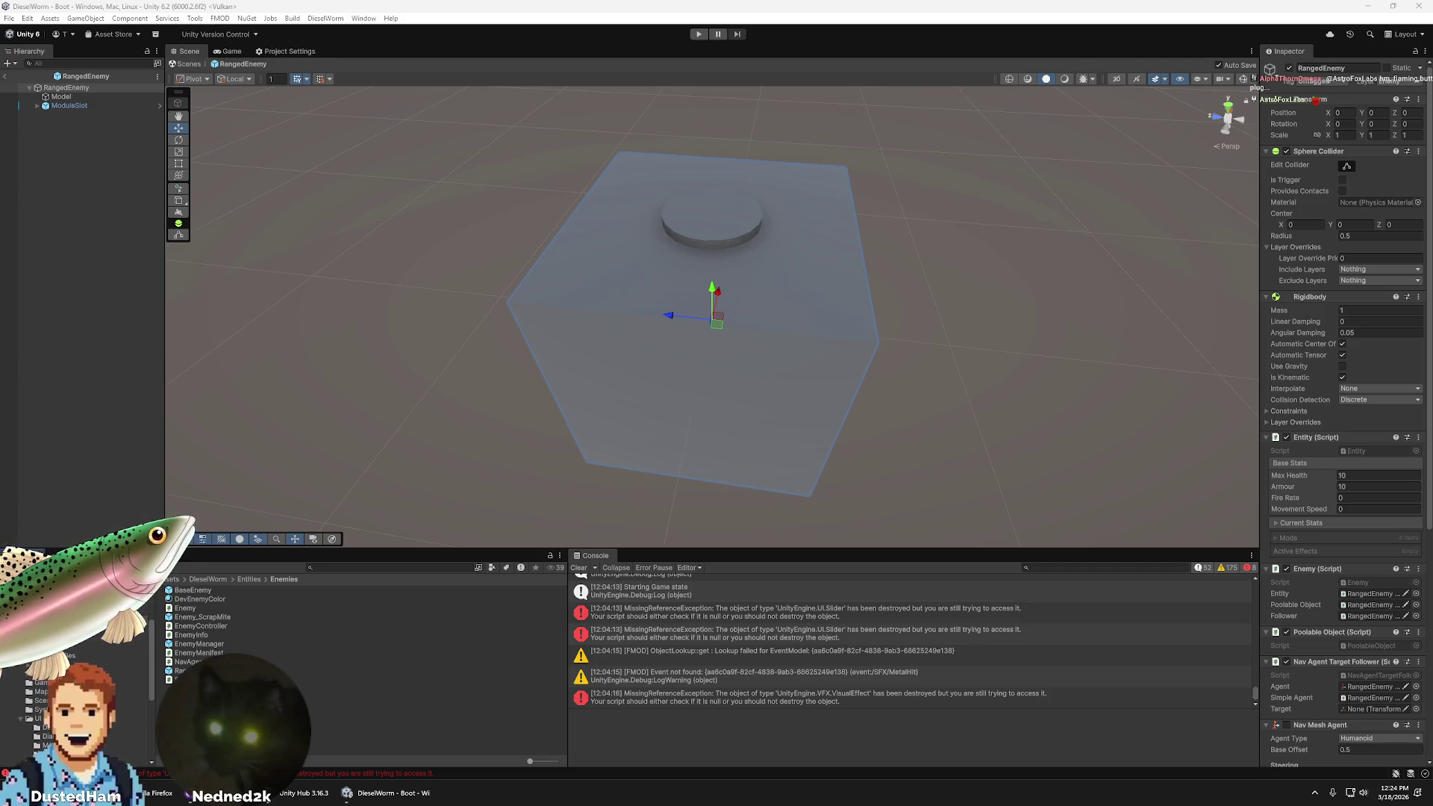
# - Create a folder inside Enemies, keeping the default name New Folder
pyautogui.click(123, 720)
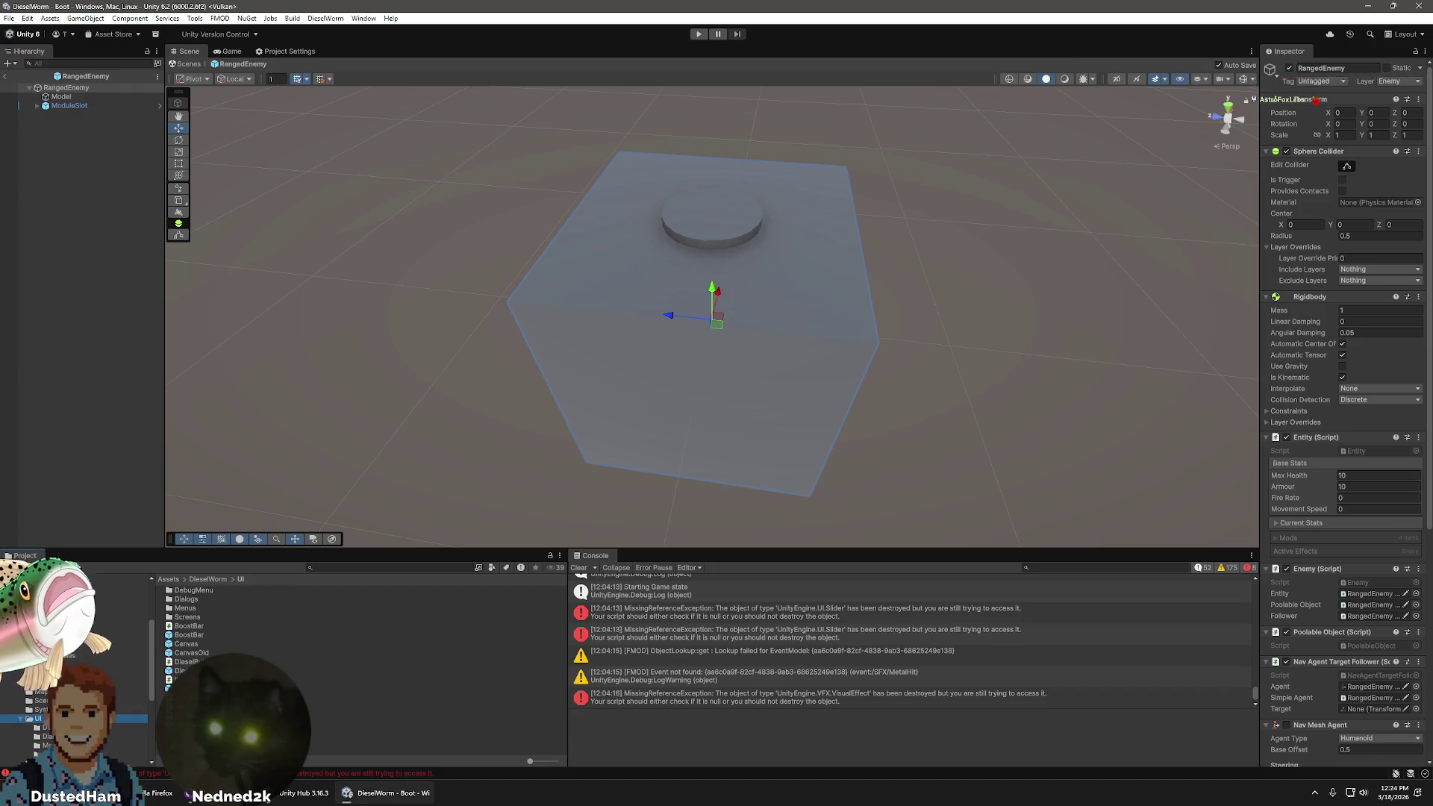
pyautogui.click(44, 674)
pyautogui.rightClick(238, 745)
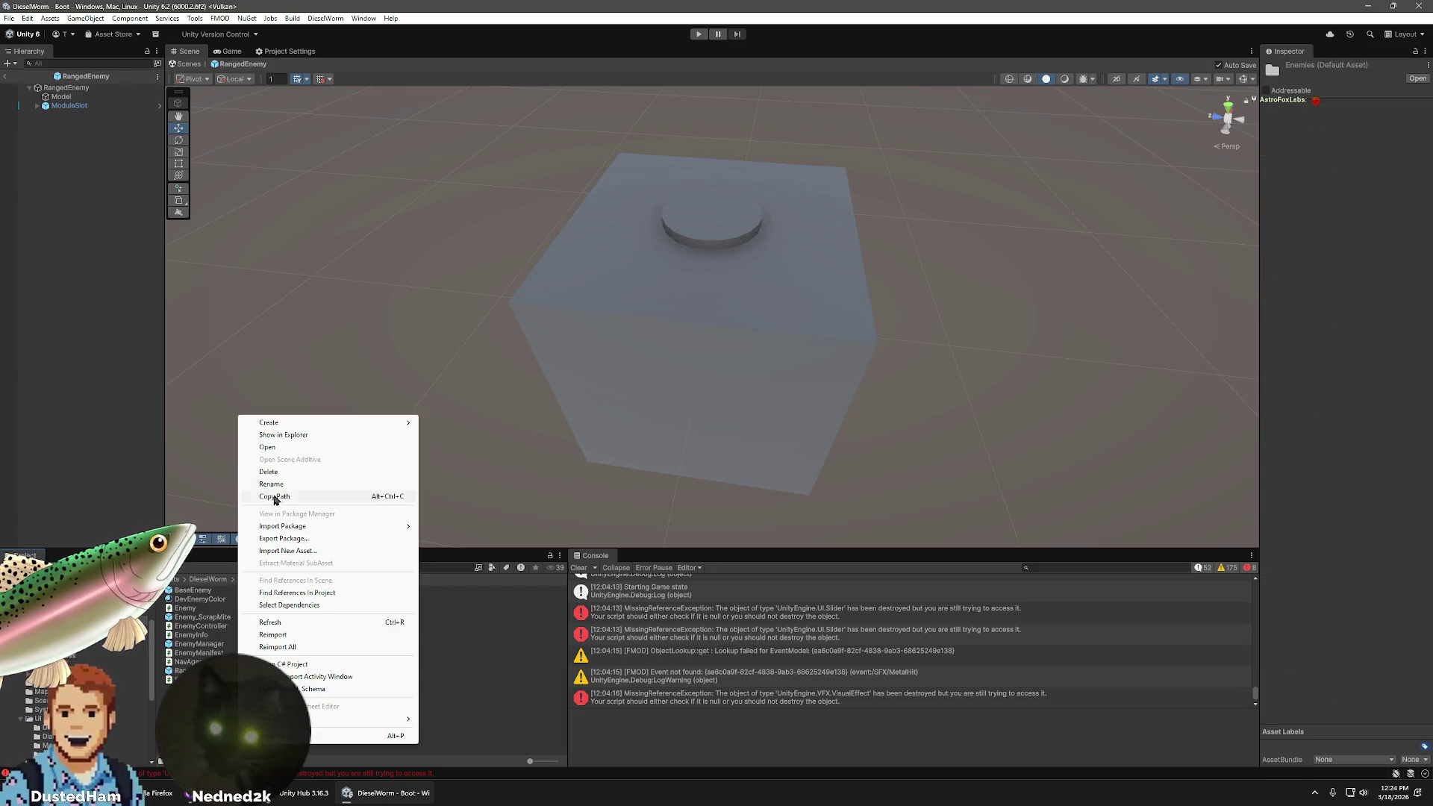
pyautogui.moveTo(288, 430)
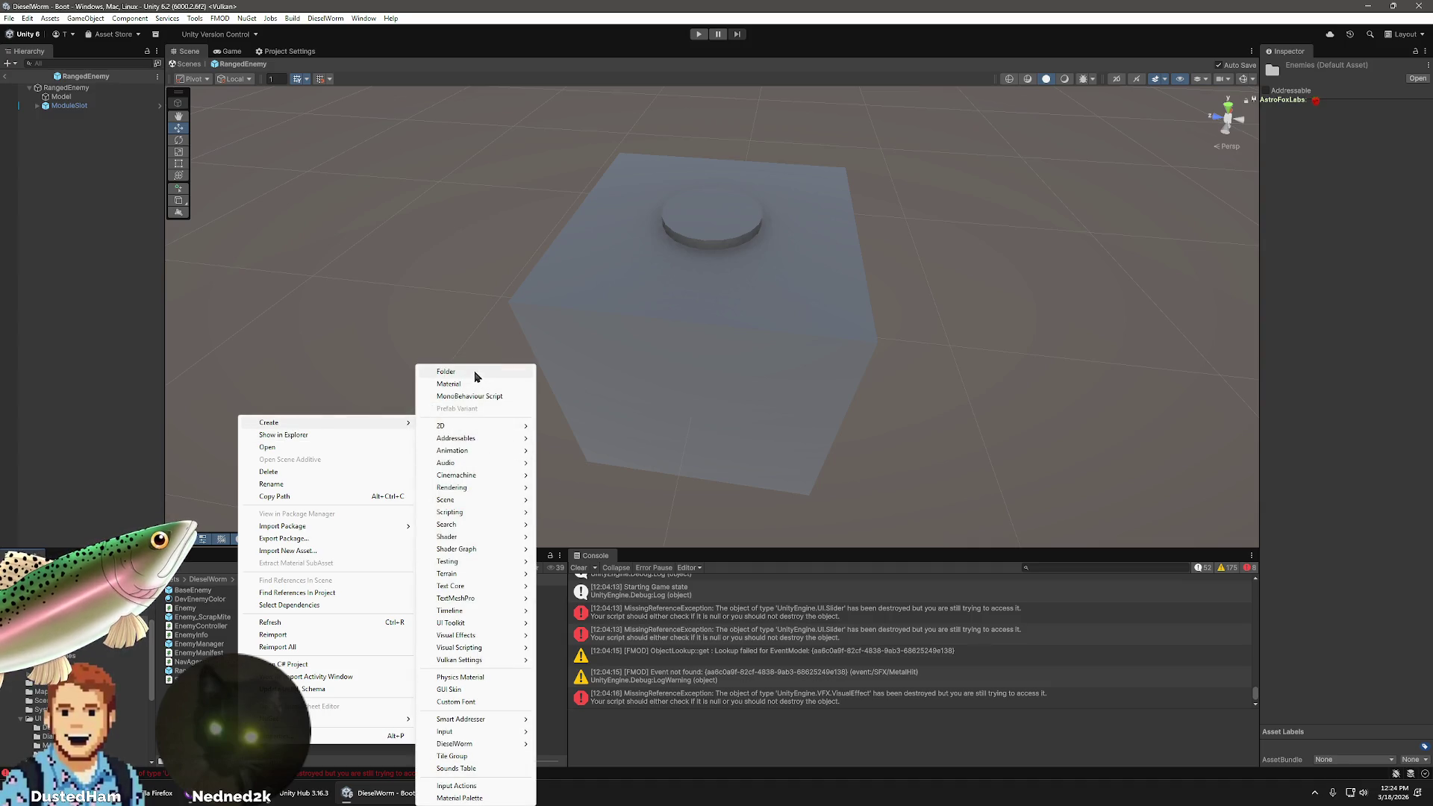
pyautogui.click(479, 375)
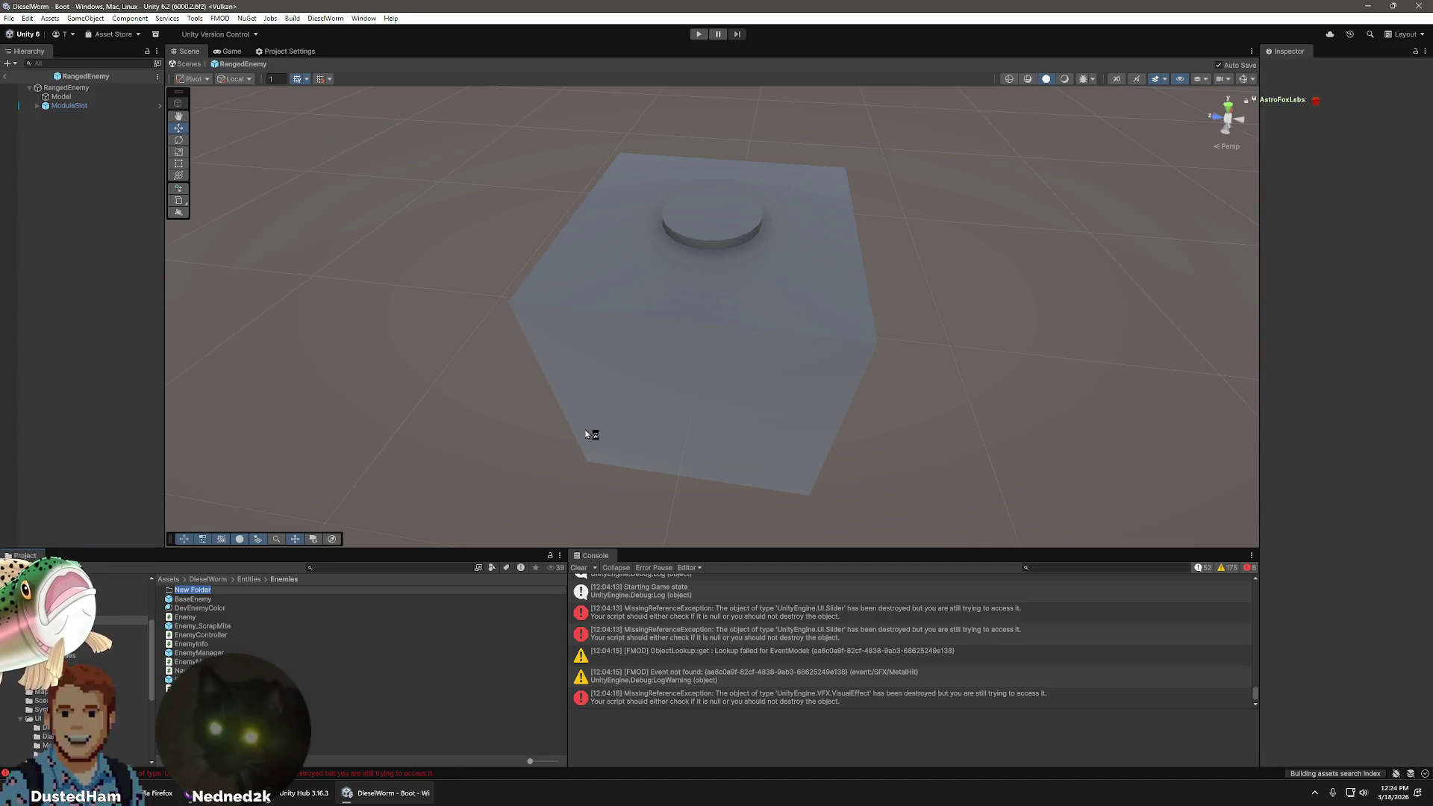
pyautogui.press('Return')
# - Delete New Folder and exit the RangedEnemy prefab back to the scene
pyautogui.click(198, 599)
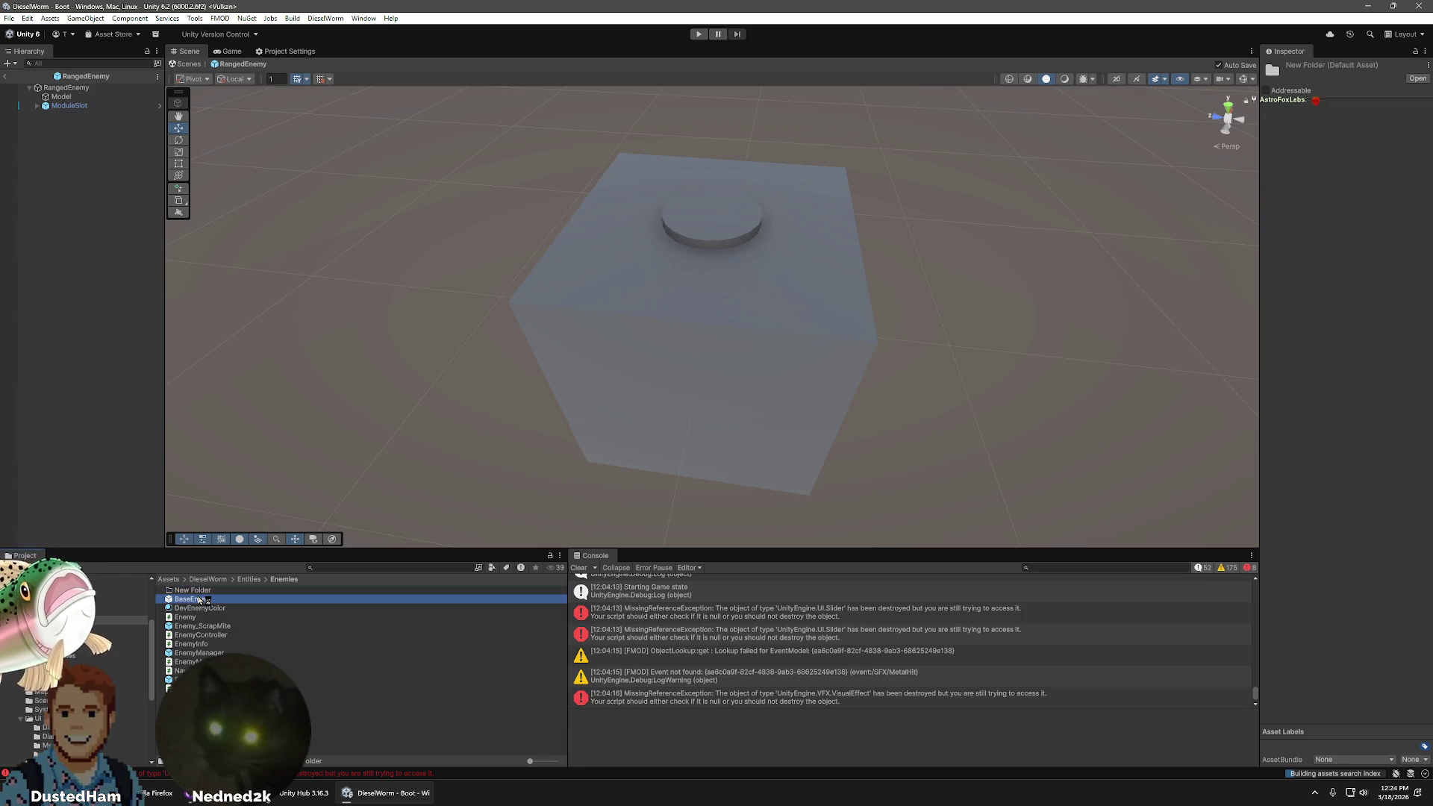
pyautogui.click(200, 592)
pyautogui.press('Delete')
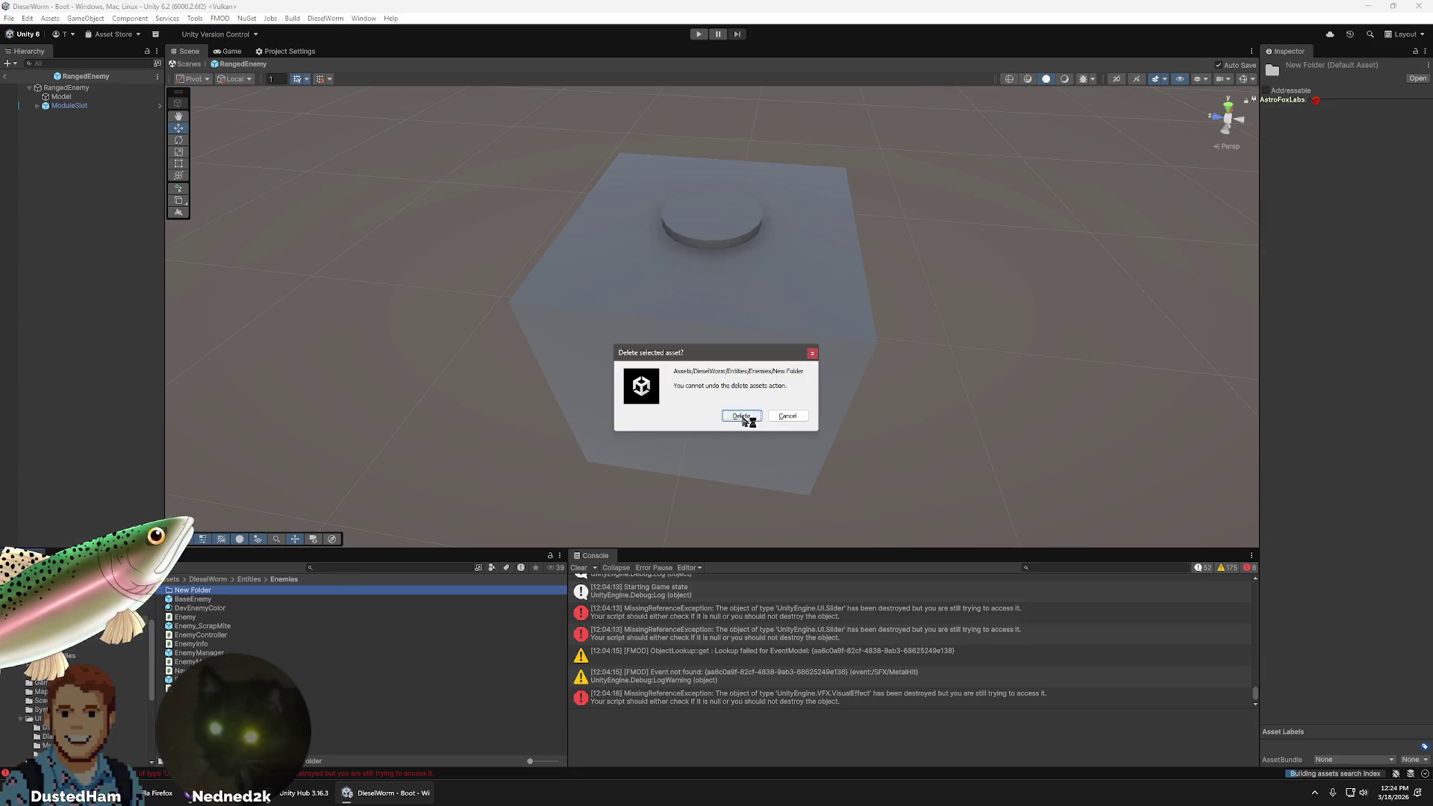
pyautogui.click(745, 418)
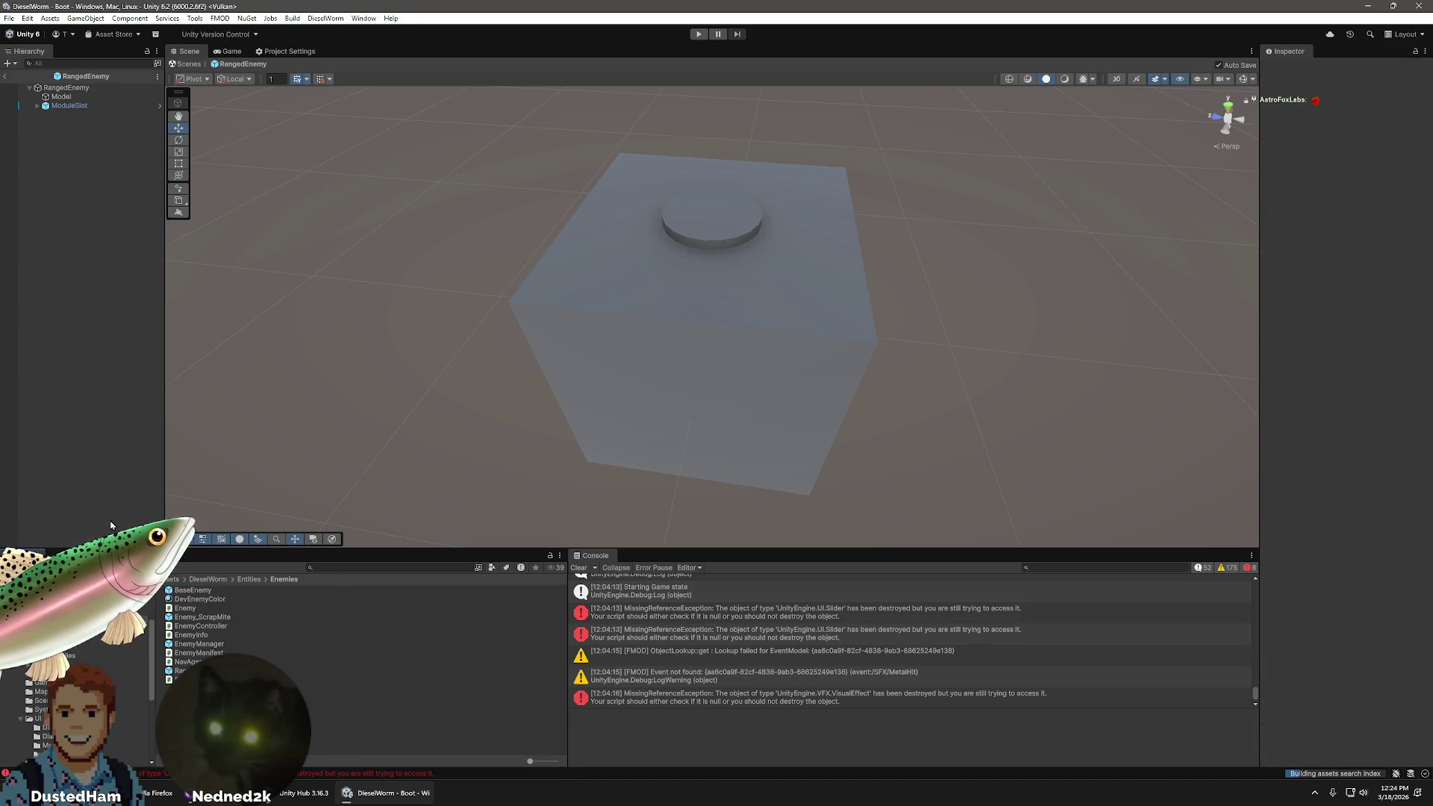
pyautogui.click(6, 75)
# - Create an empty GameObject in the Boot scene hierarchy
pyautogui.rightClick(65, 261)
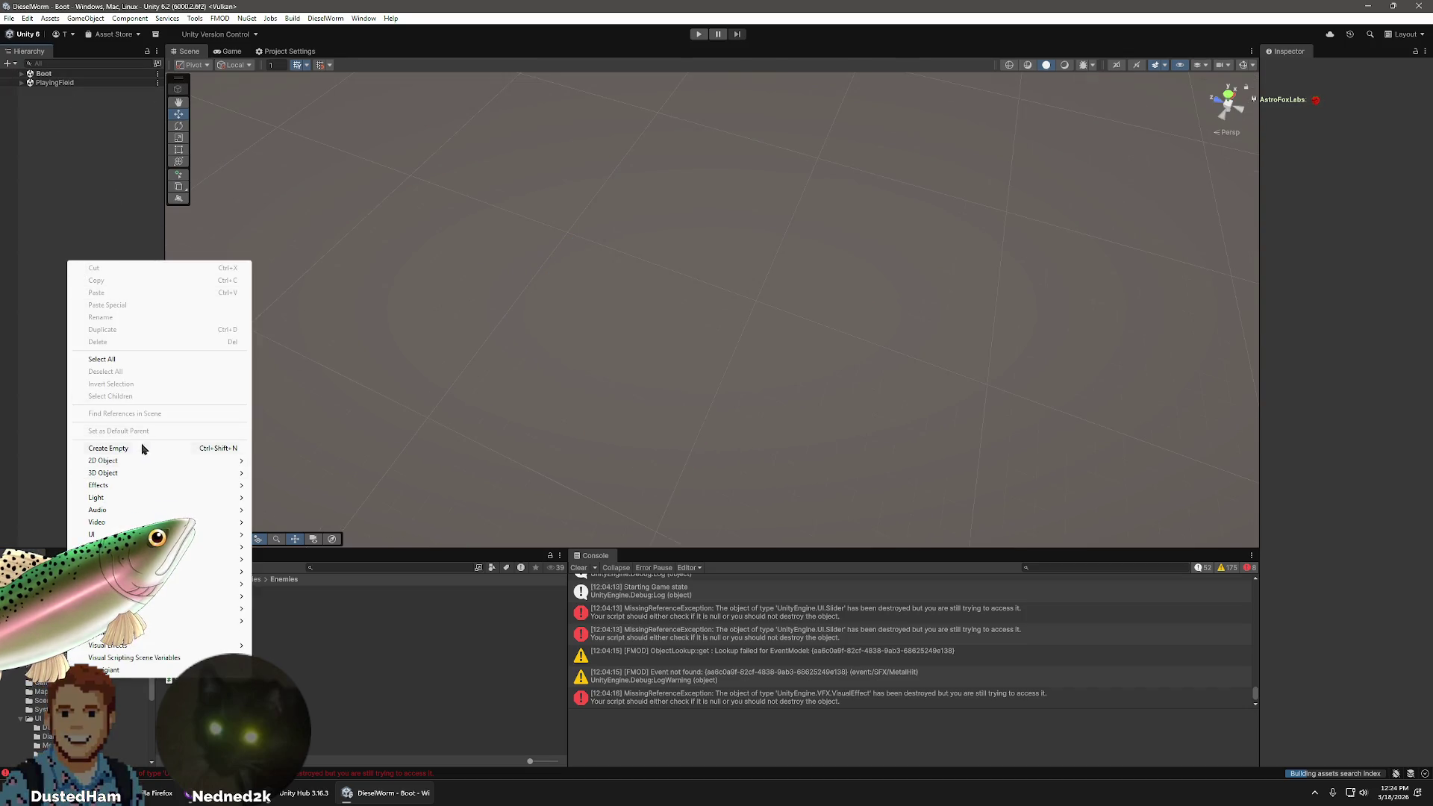
pyautogui.rightClick(294, 741)
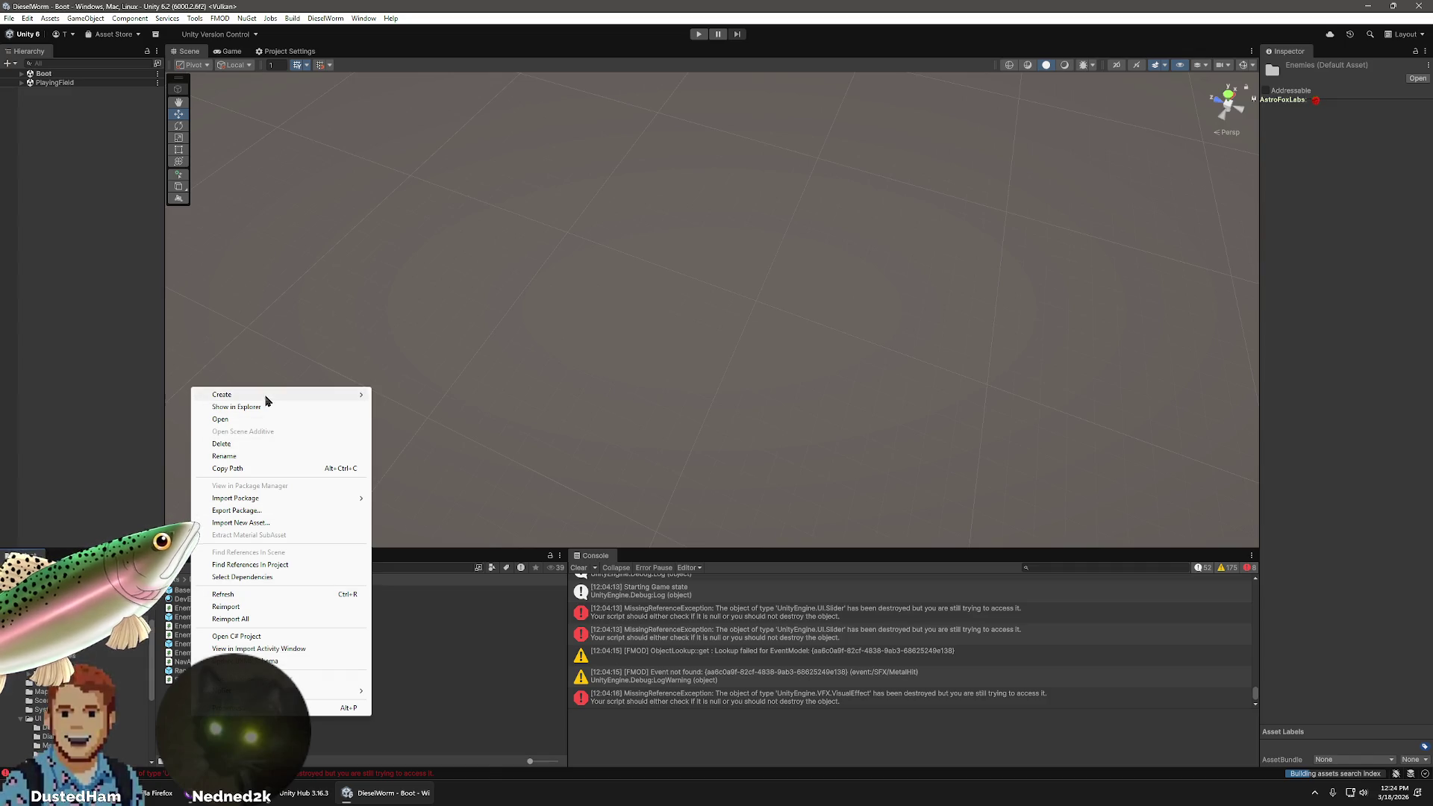
pyautogui.moveTo(268, 397)
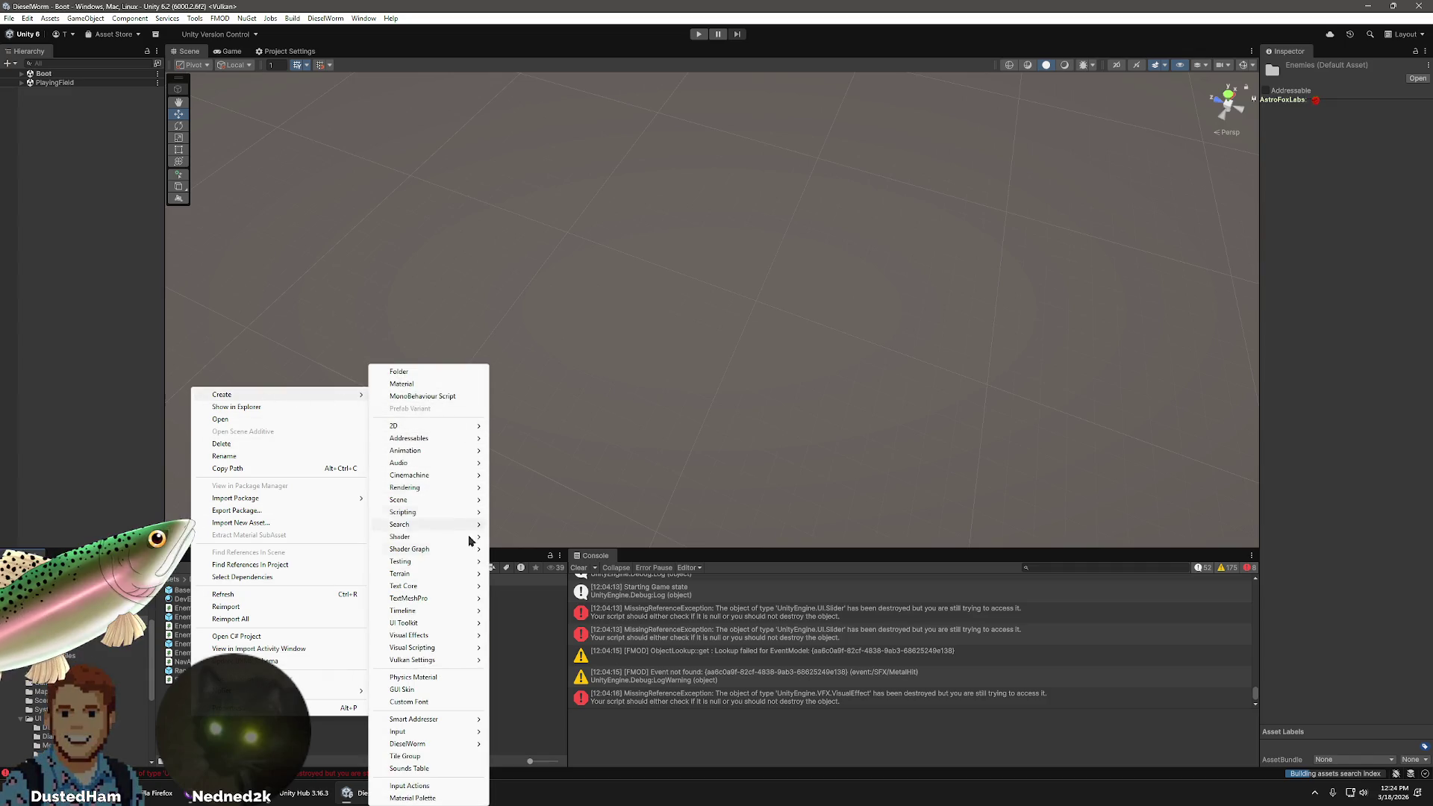
pyautogui.moveTo(448, 624)
pyautogui.rightClick(96, 286)
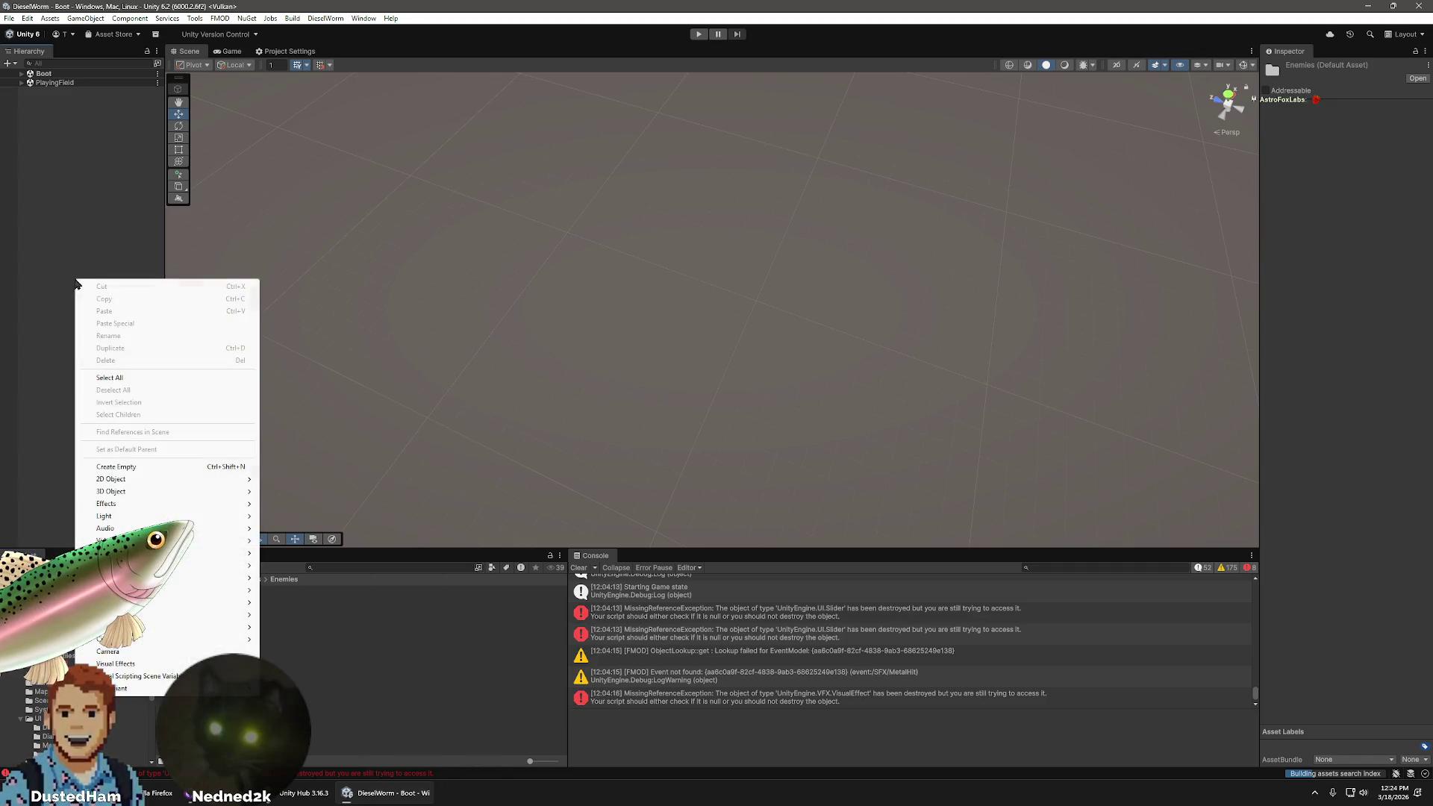
pyautogui.click(132, 467)
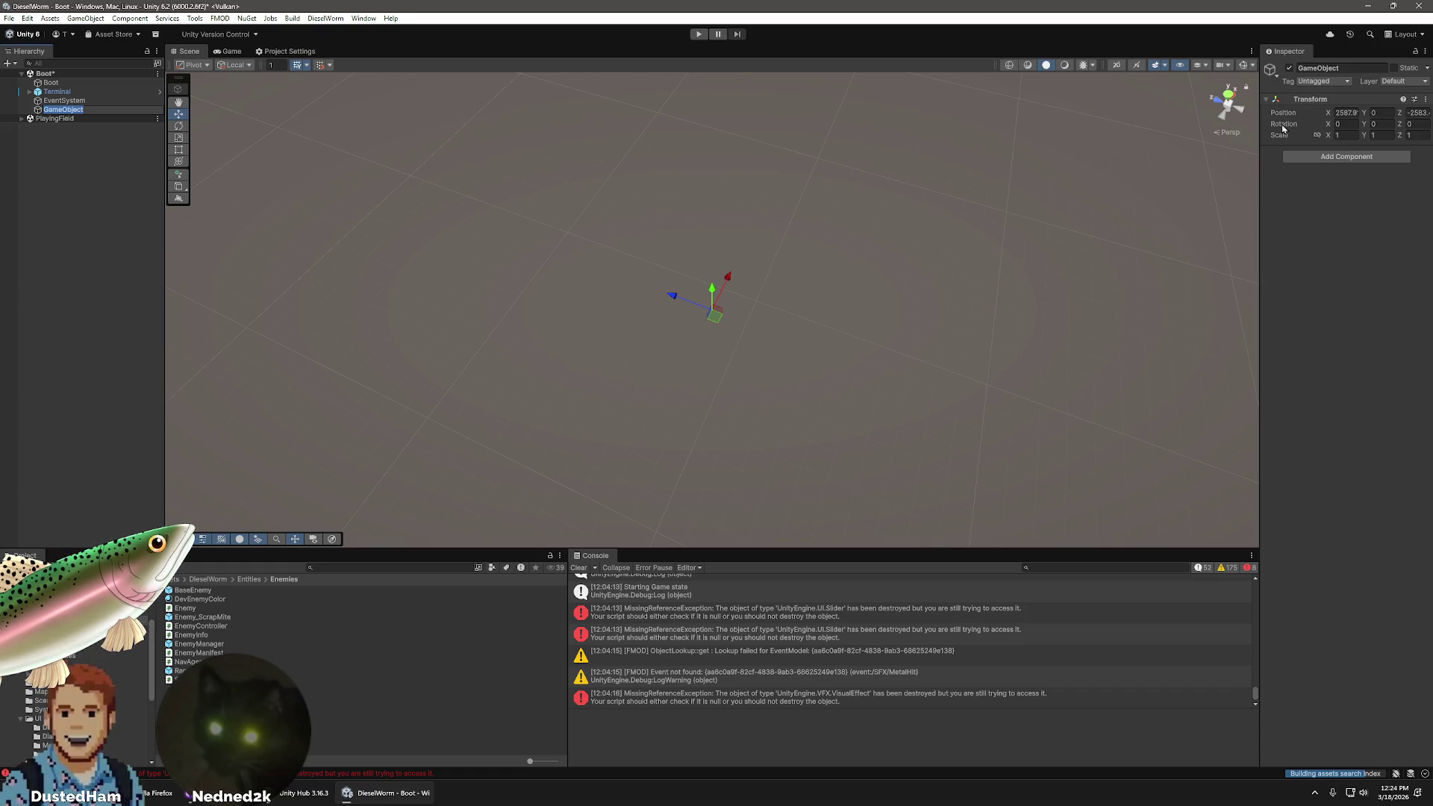
# - Set the GameObject's Transform Position X and Z to 0
pyautogui.click(1347, 112)
pyautogui.write('0')
pyautogui.press('Tab')
pyautogui.press('Tab')
pyautogui.write('0')
pyautogui.click(1349, 159)
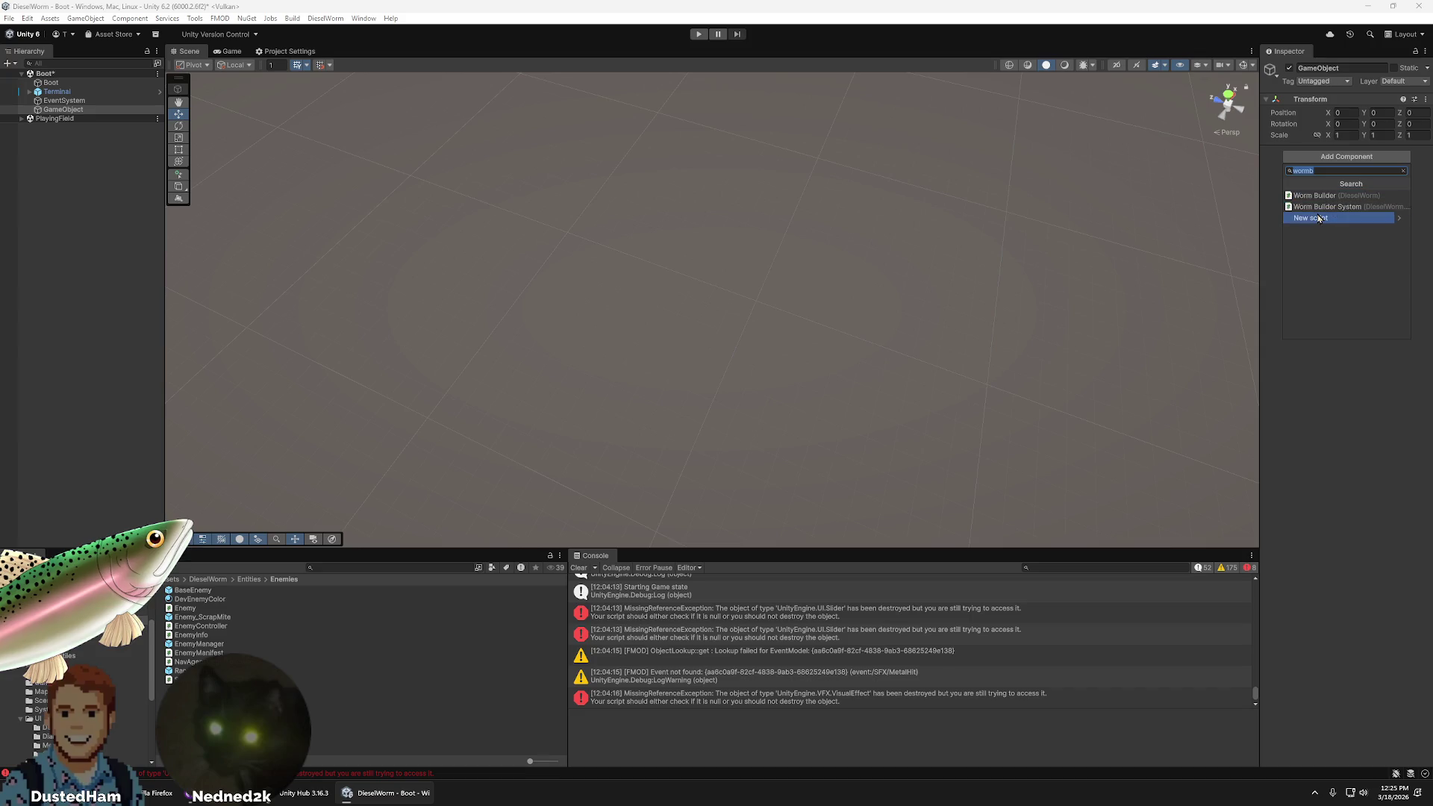
pyautogui.click(1318, 380)
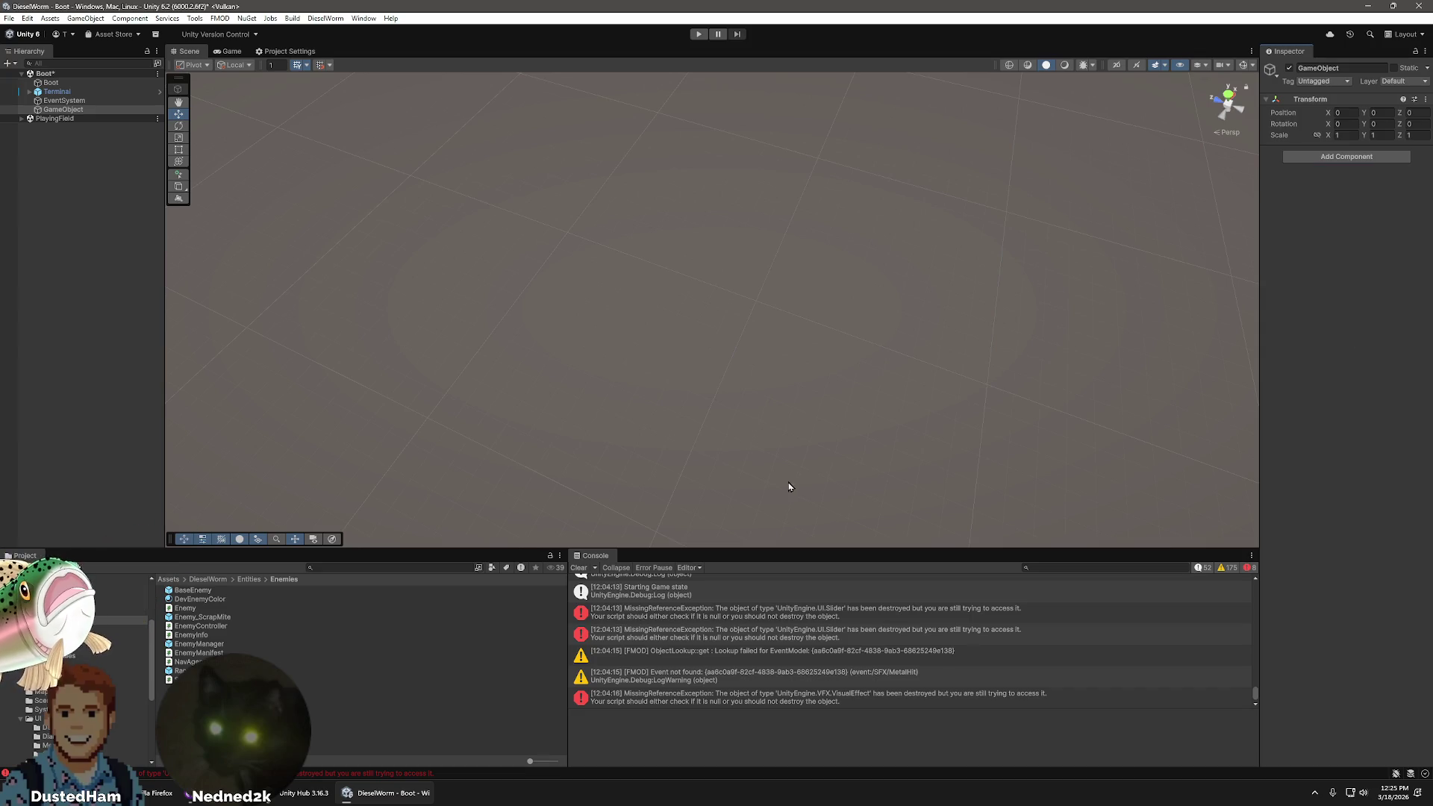
pyautogui.rightClick(64, 110)
pyautogui.moveTo(163, 351)
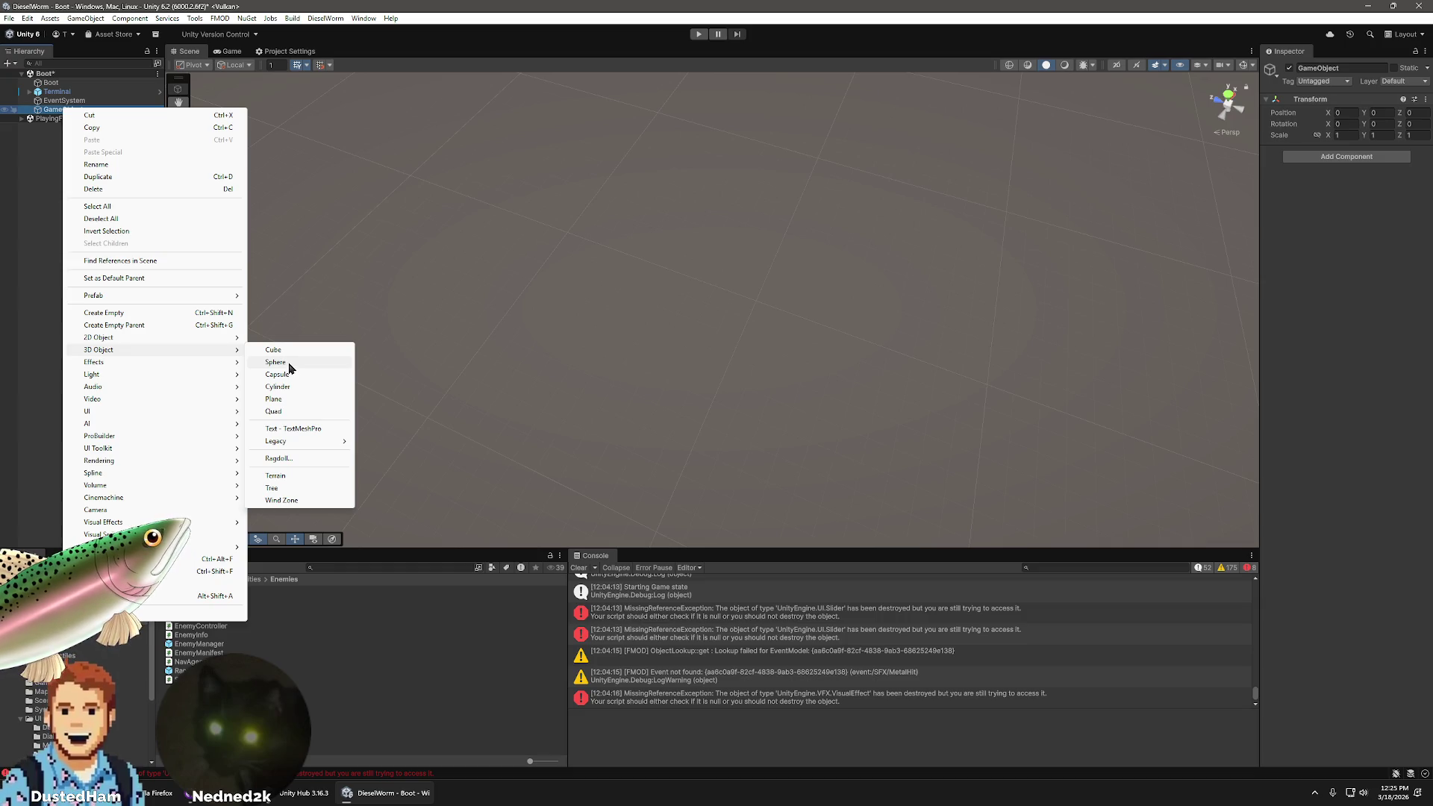
# - Add a Sphere as a child of the GameObject and frame it in the Scene view
pyautogui.click(289, 363)
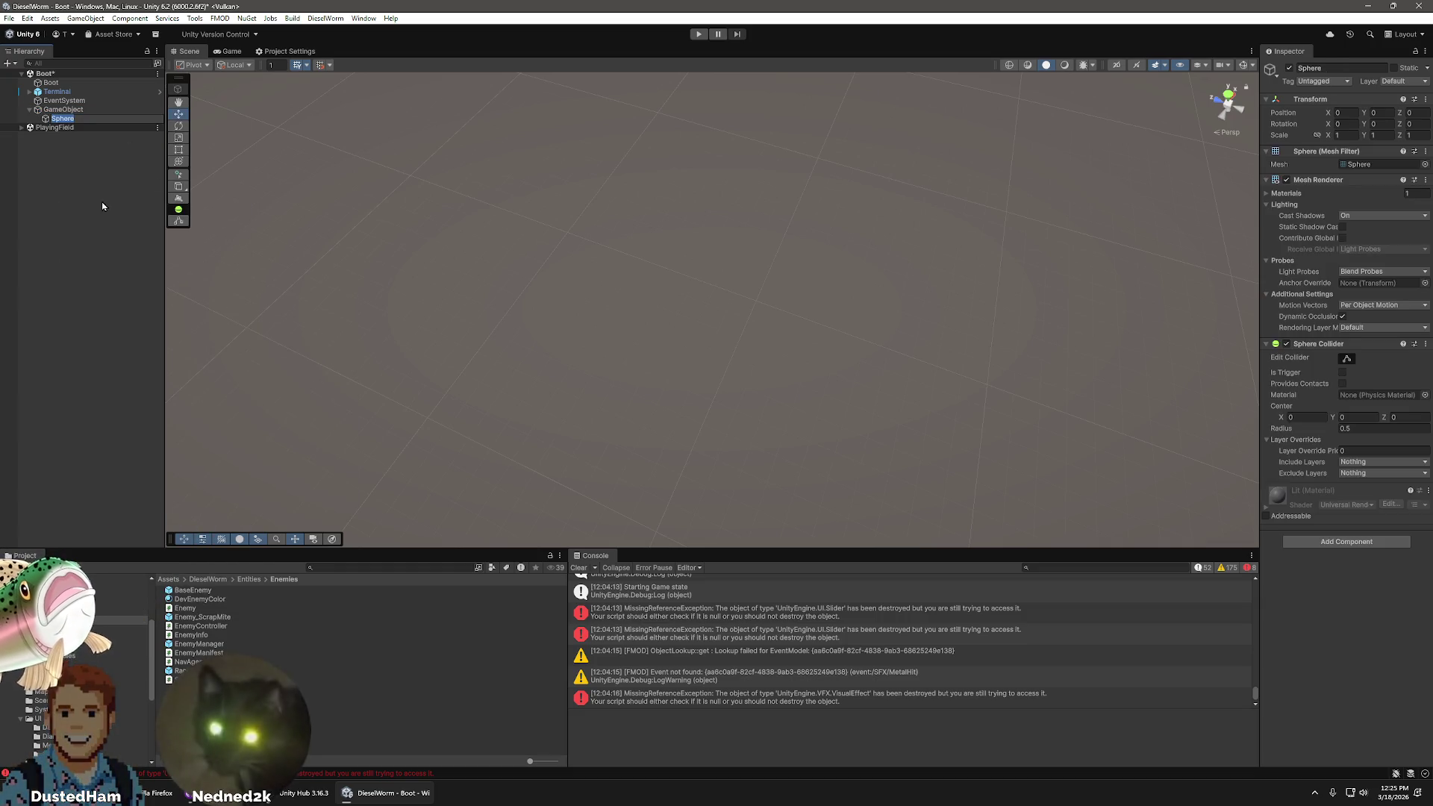
pyautogui.click(64, 192)
pyautogui.click(60, 109)
pyautogui.press('f')
pyautogui.moveTo(848, 386)
pyautogui.mouseDown()
pyautogui.moveTo(916, 380)
pyautogui.moveTo(972, 323)
pyautogui.moveTo(937, 373)
pyautogui.moveTo(798, 333)
pyautogui.moveTo(670, 357)
pyautogui.mouseUp()
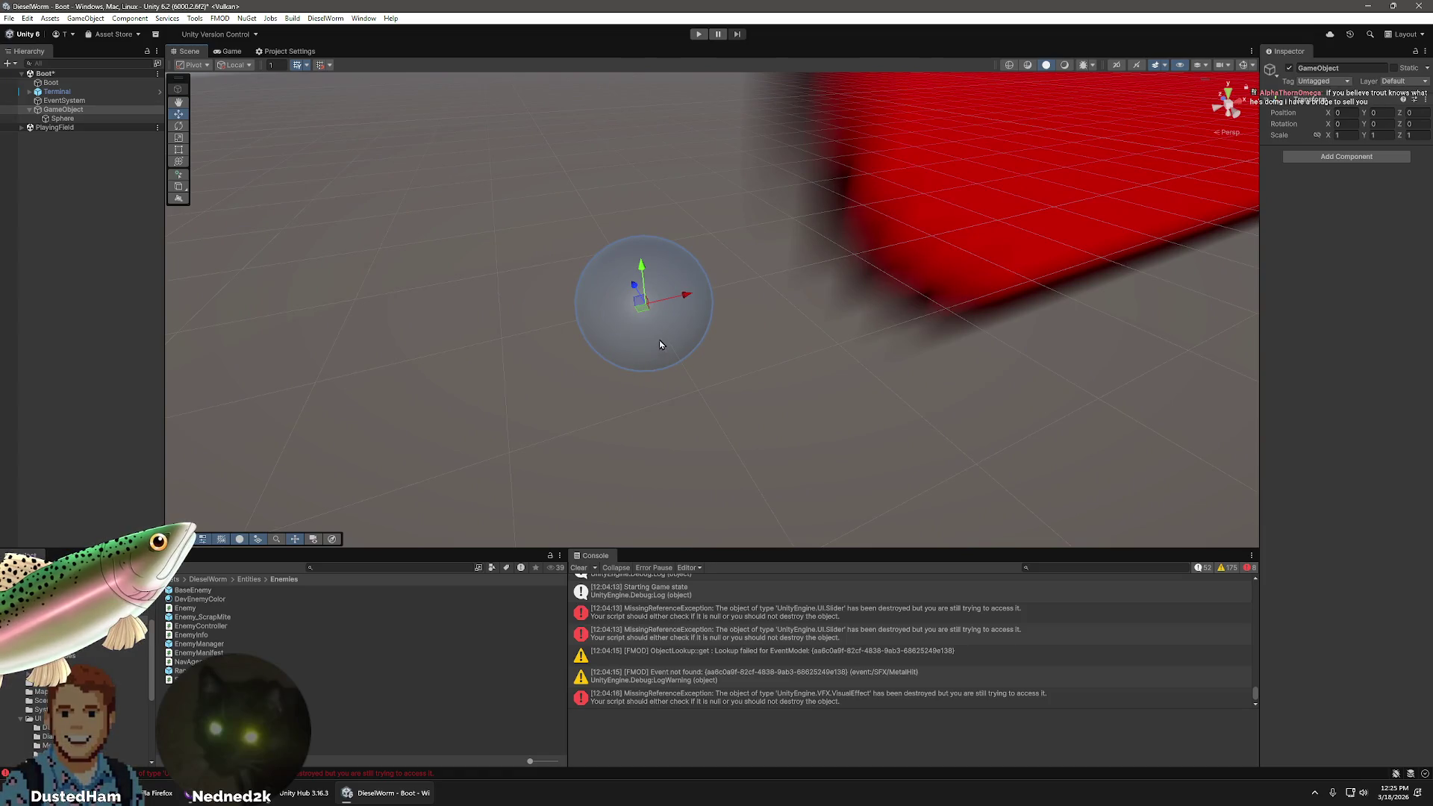
# - Rename the GameObject to Rusher and drag it into Enemies as a prefab
pyautogui.rightClick(63, 101)
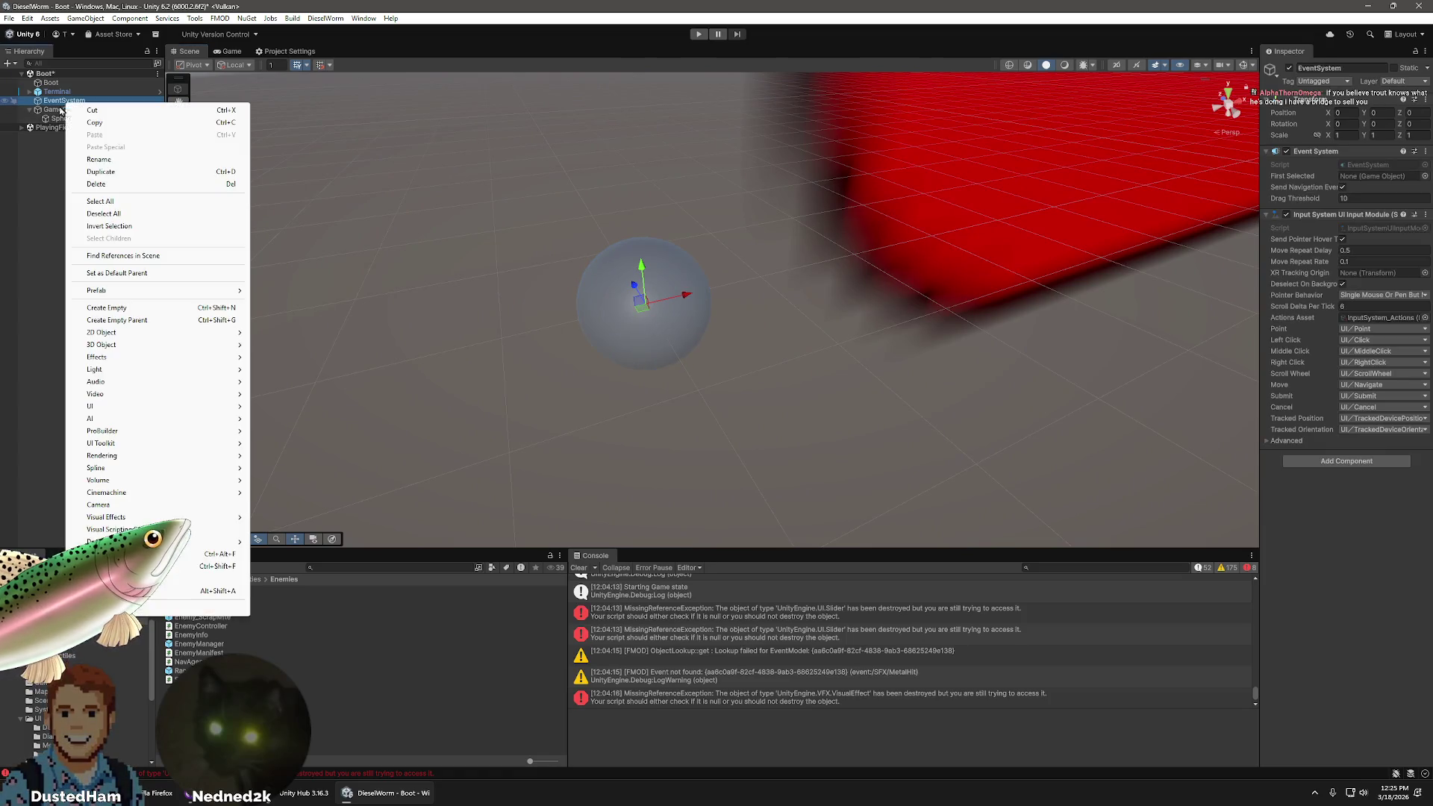
pyautogui.click(53, 183)
pyautogui.click(52, 109)
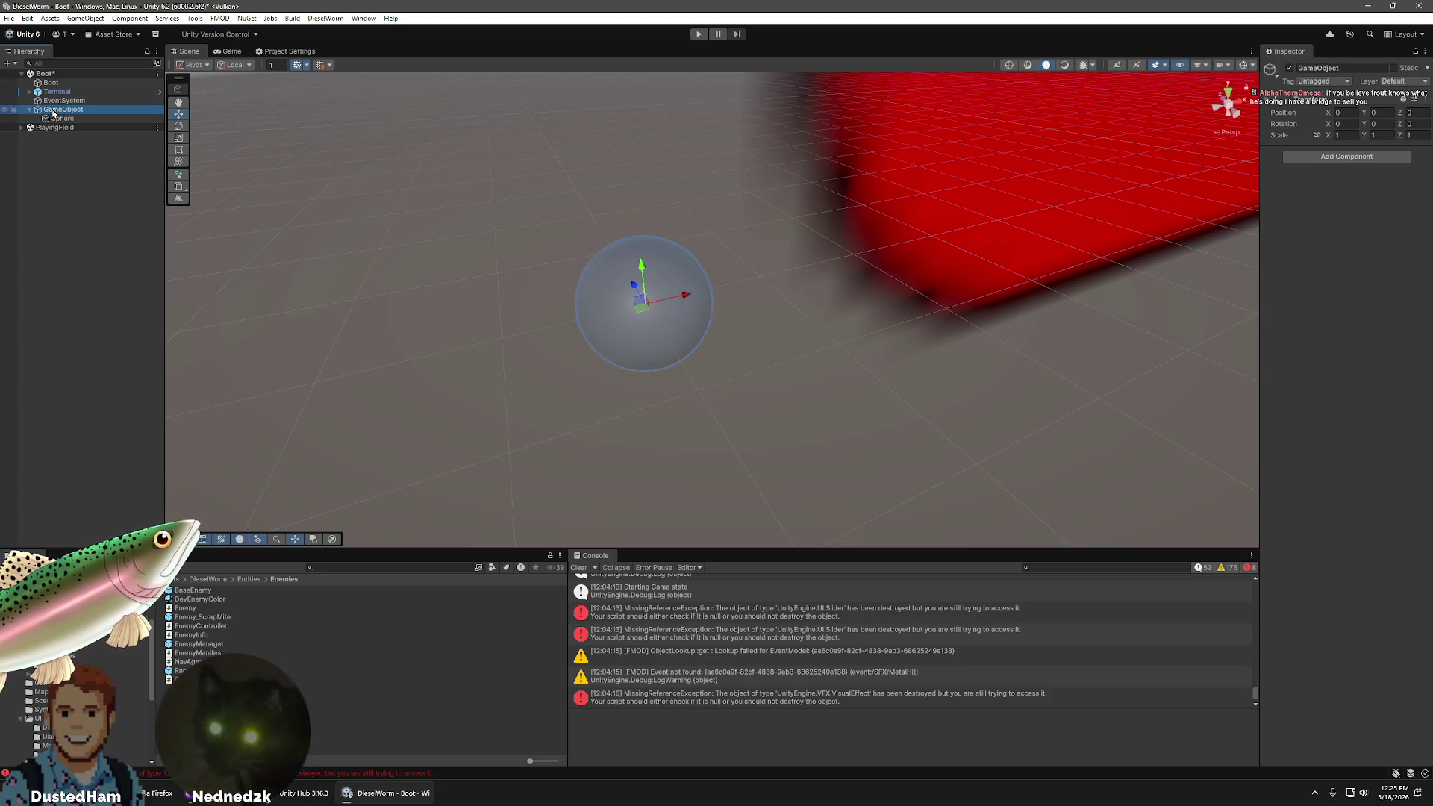
pyautogui.rightClick(52, 109)
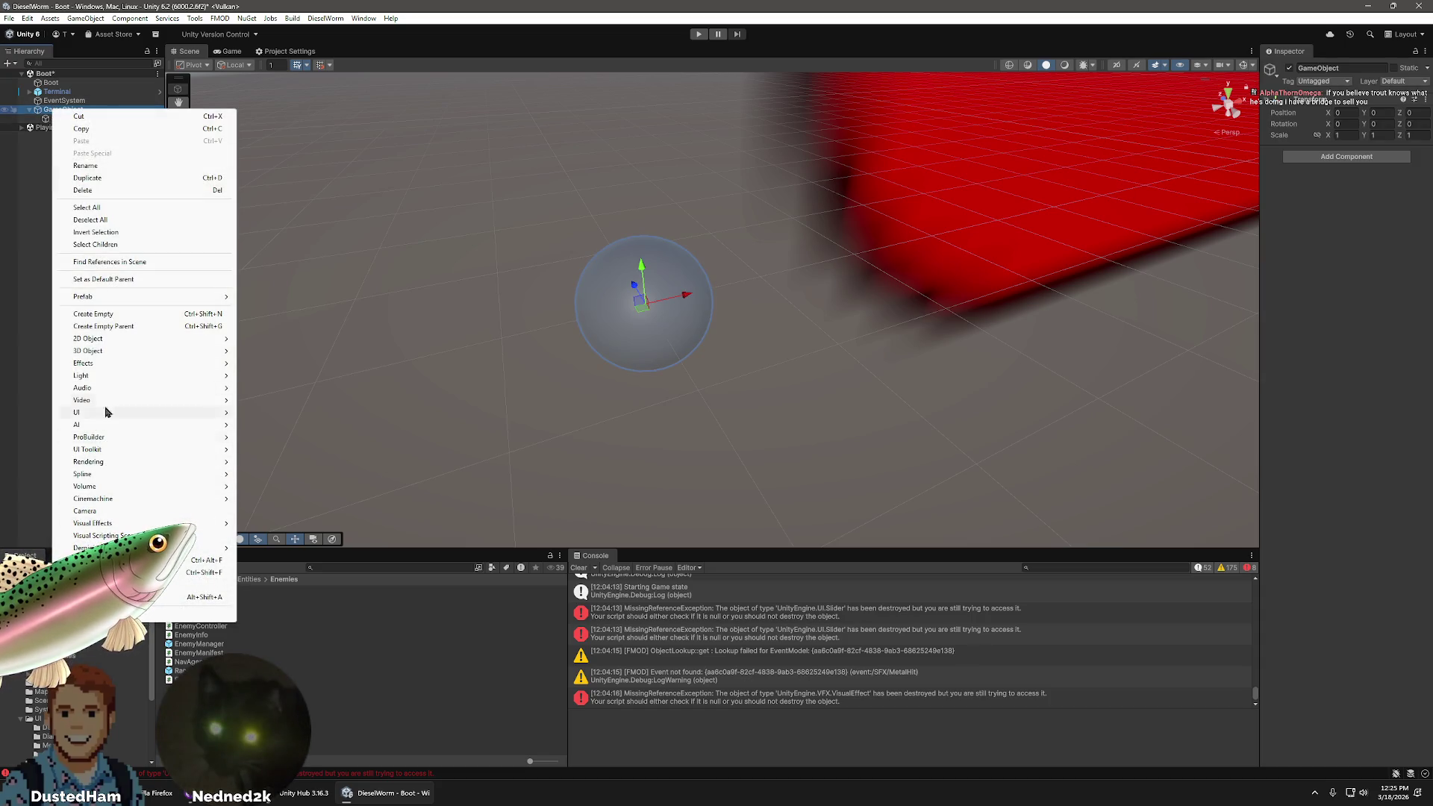
pyautogui.click(1356, 60)
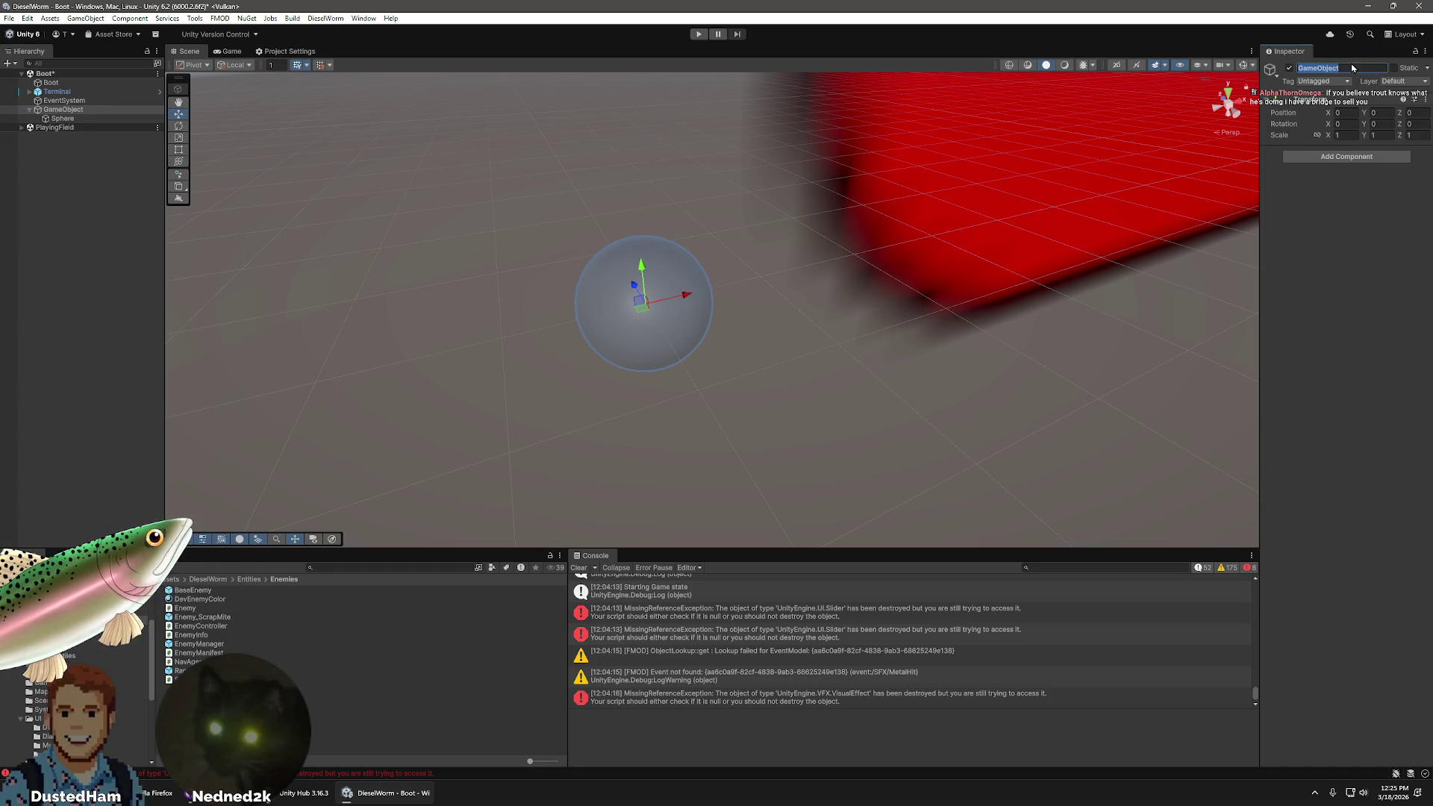
pyautogui.write('Rusher')
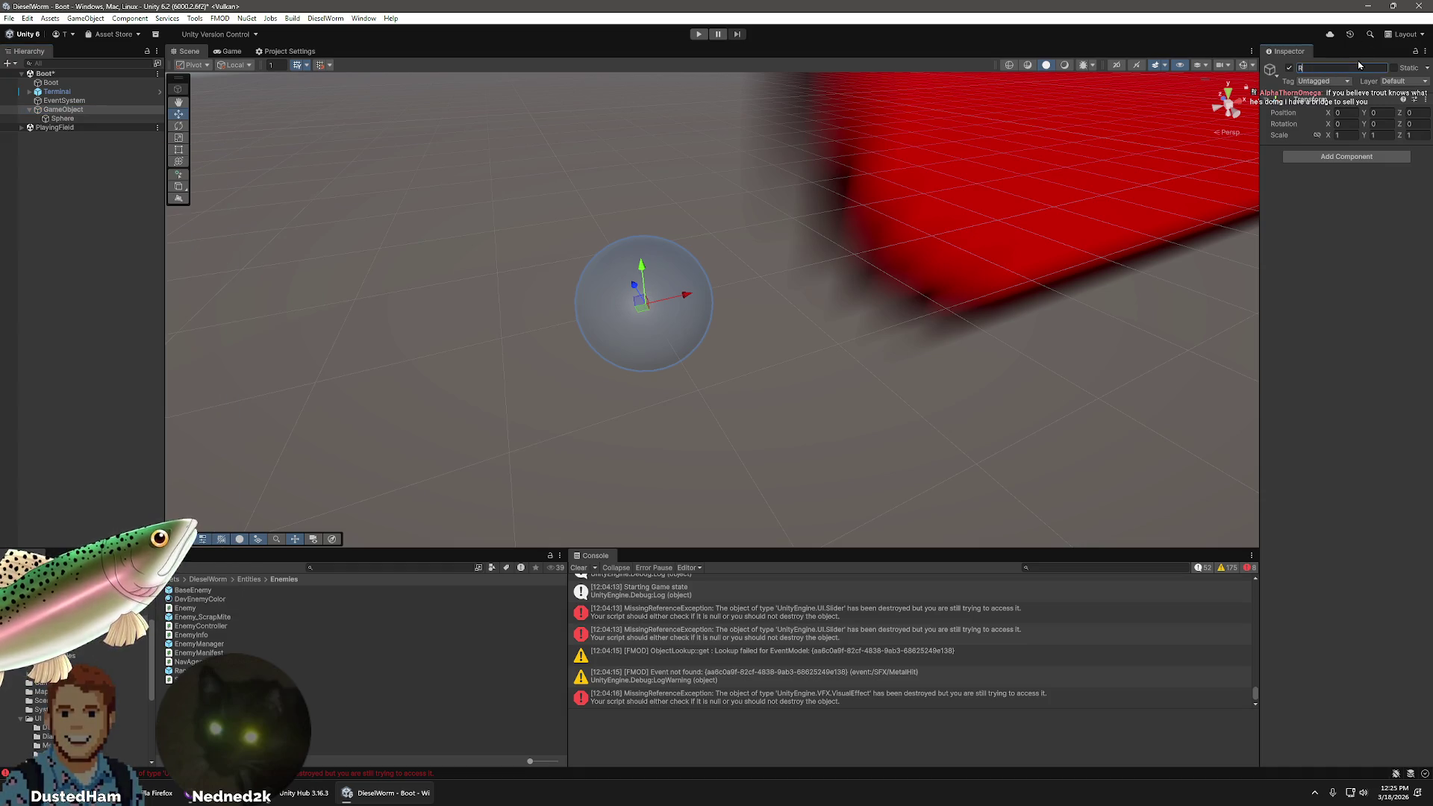
pyautogui.press('Return')
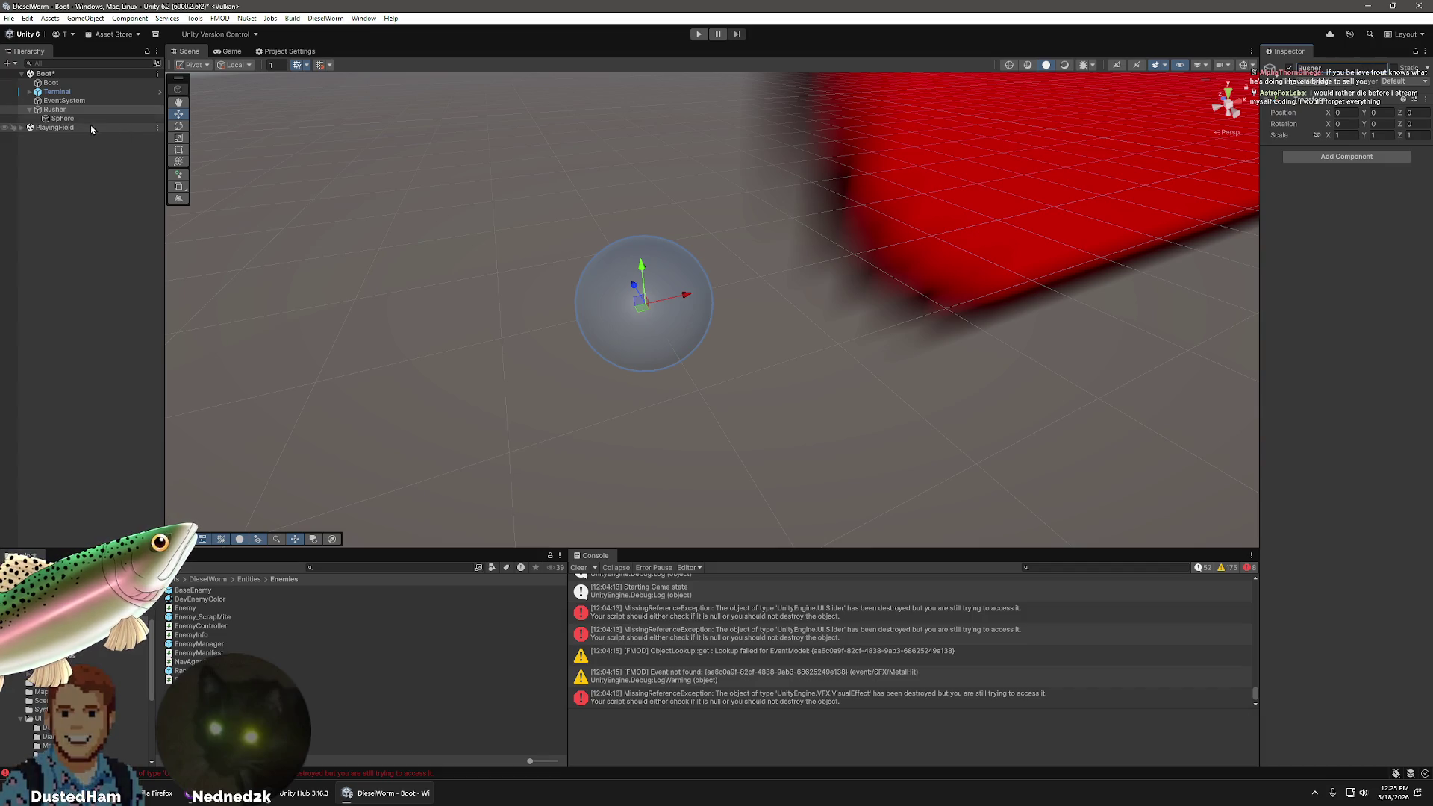
pyautogui.moveTo(55, 109); pyautogui.dragTo(224, 679)
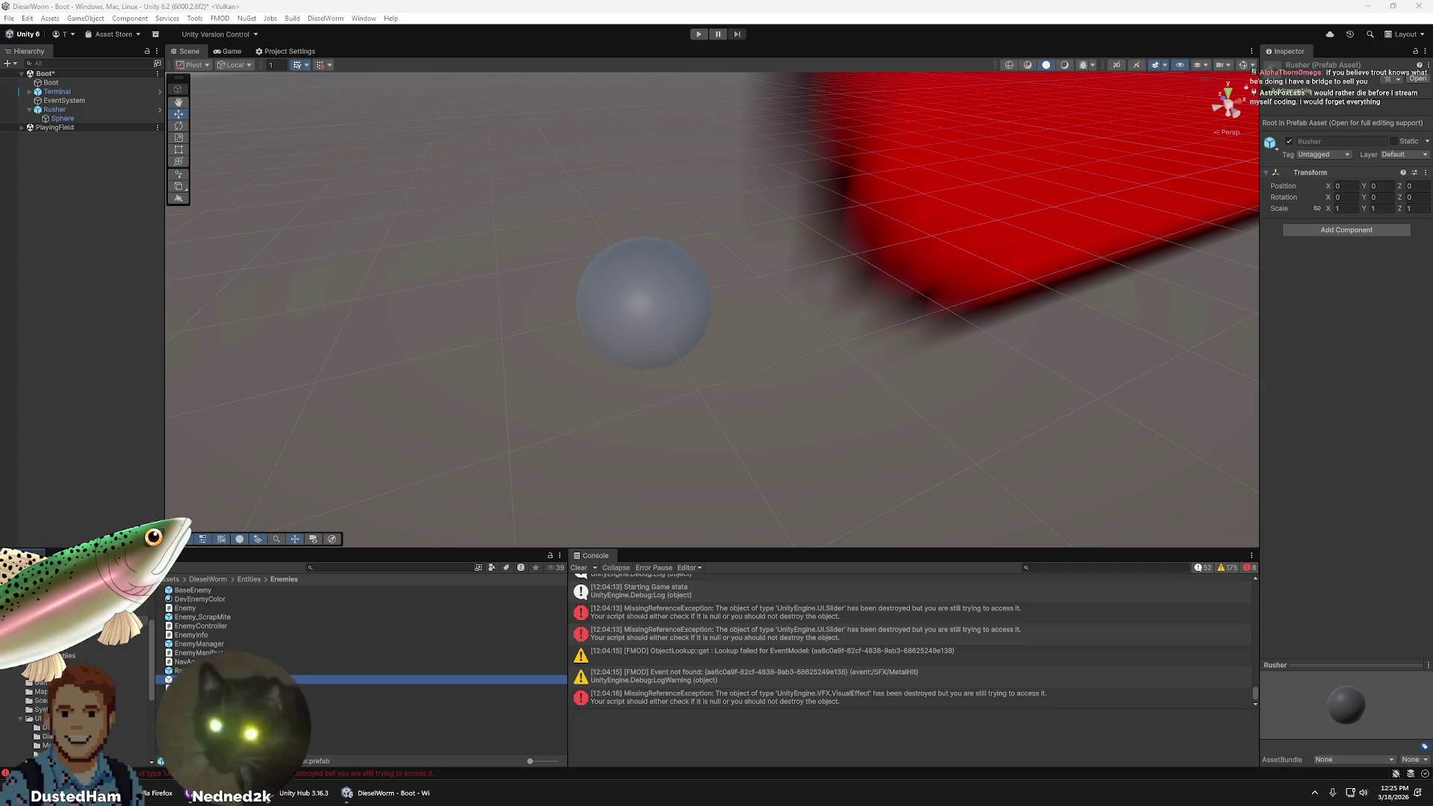
pyautogui.click(54, 110)
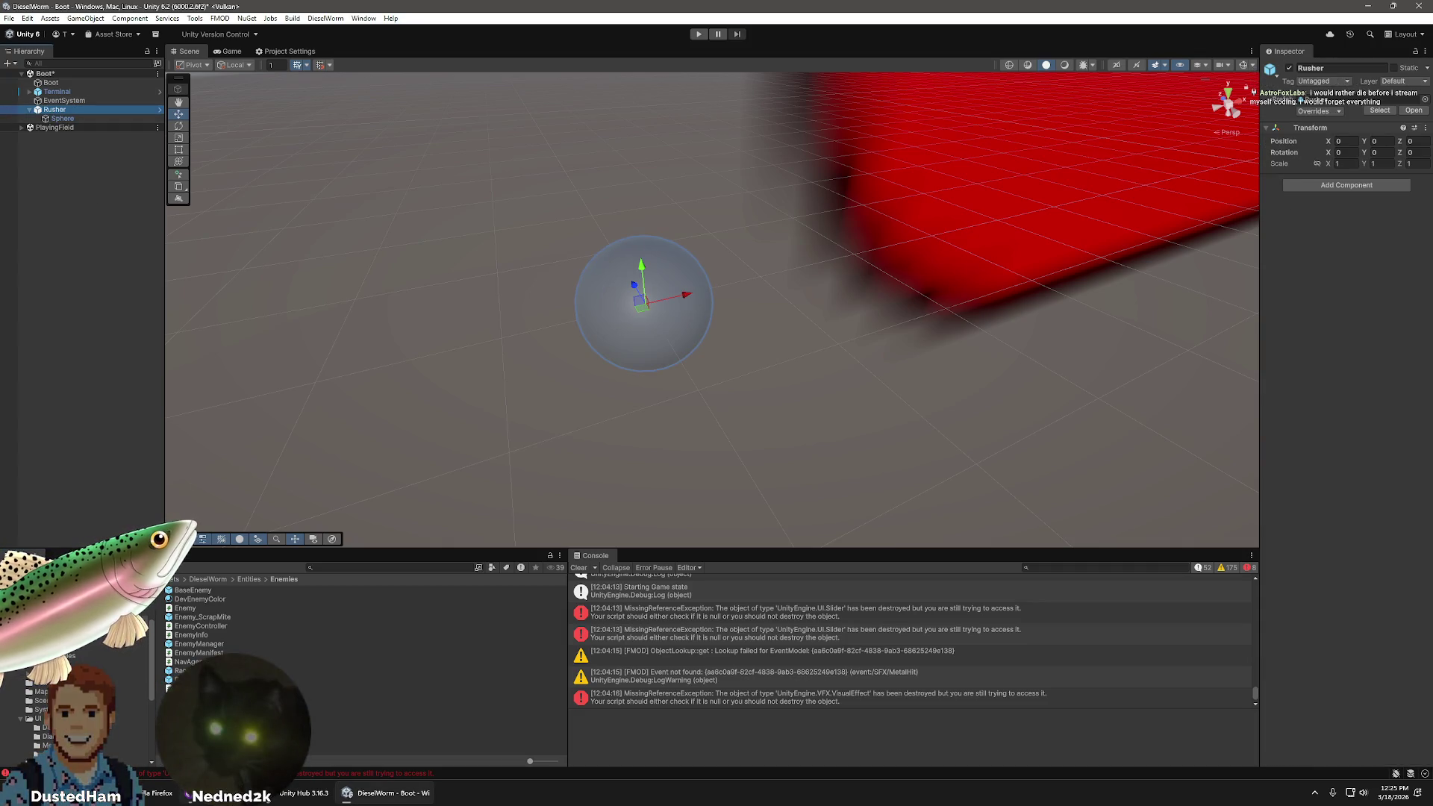
# - Open the Rusher and then the BaseEnemy prefab for editing, and inspect Enemy_ScrapMite and BaseEnemy
pyautogui.doubleClick(176, 671)
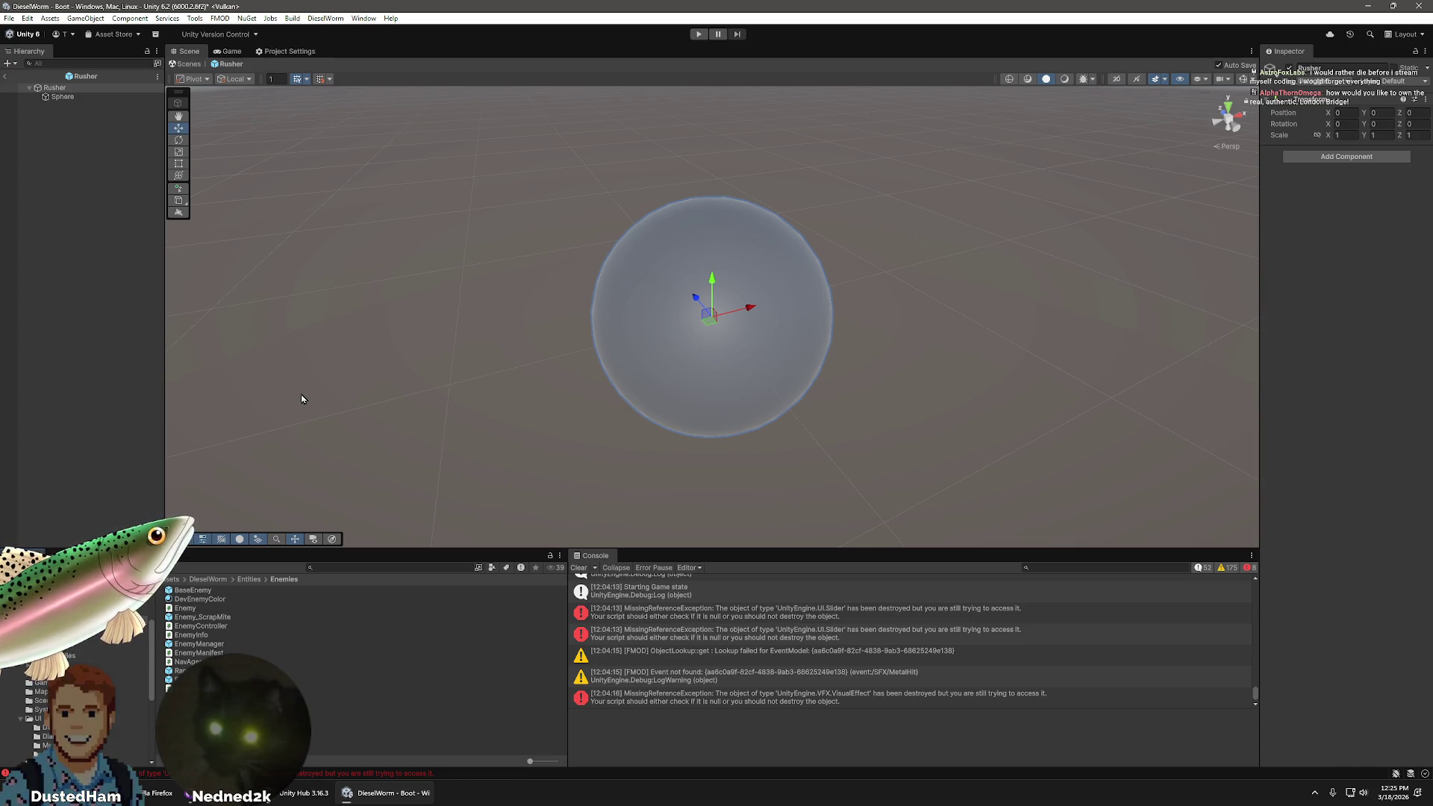
pyautogui.doubleClick(193, 593)
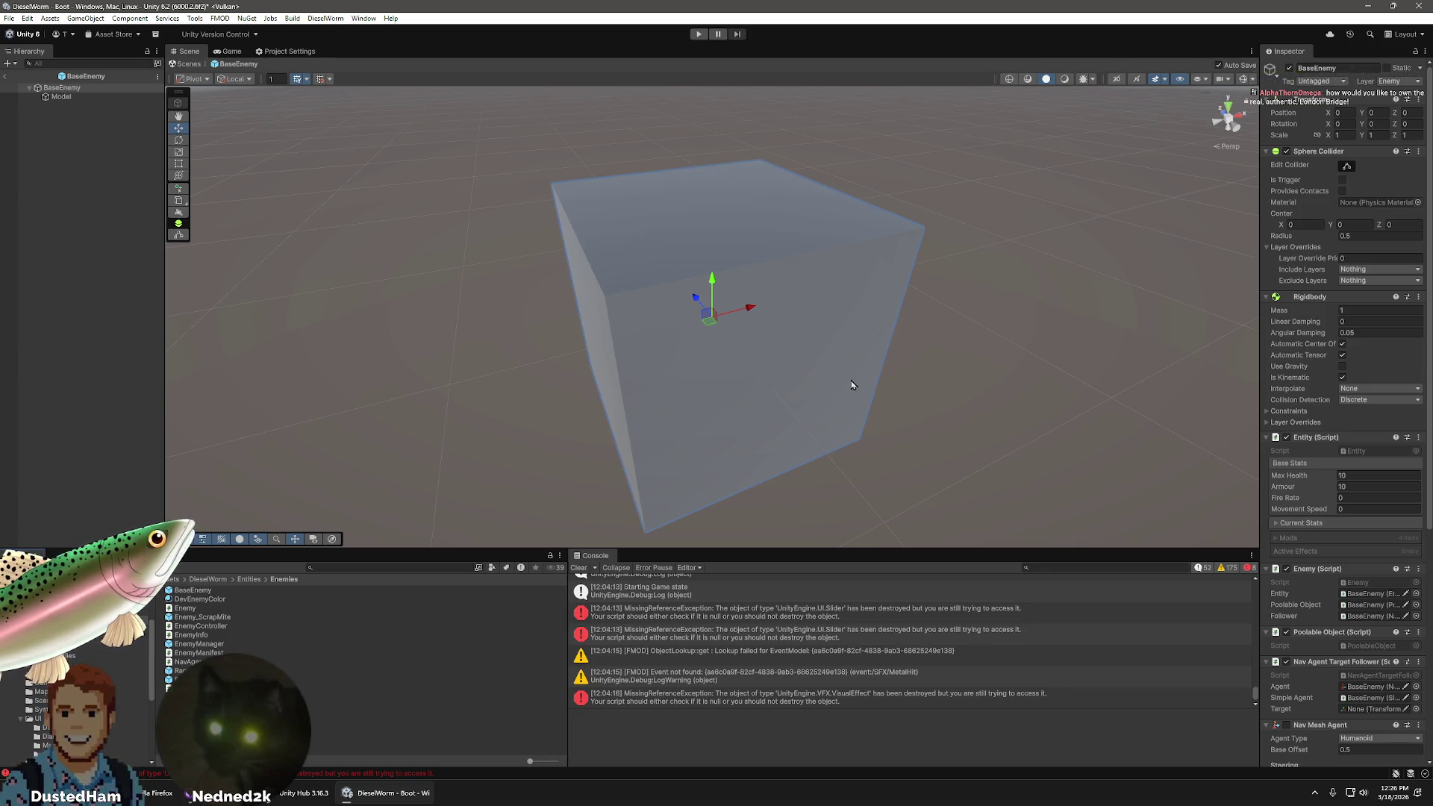
pyautogui.click(213, 619)
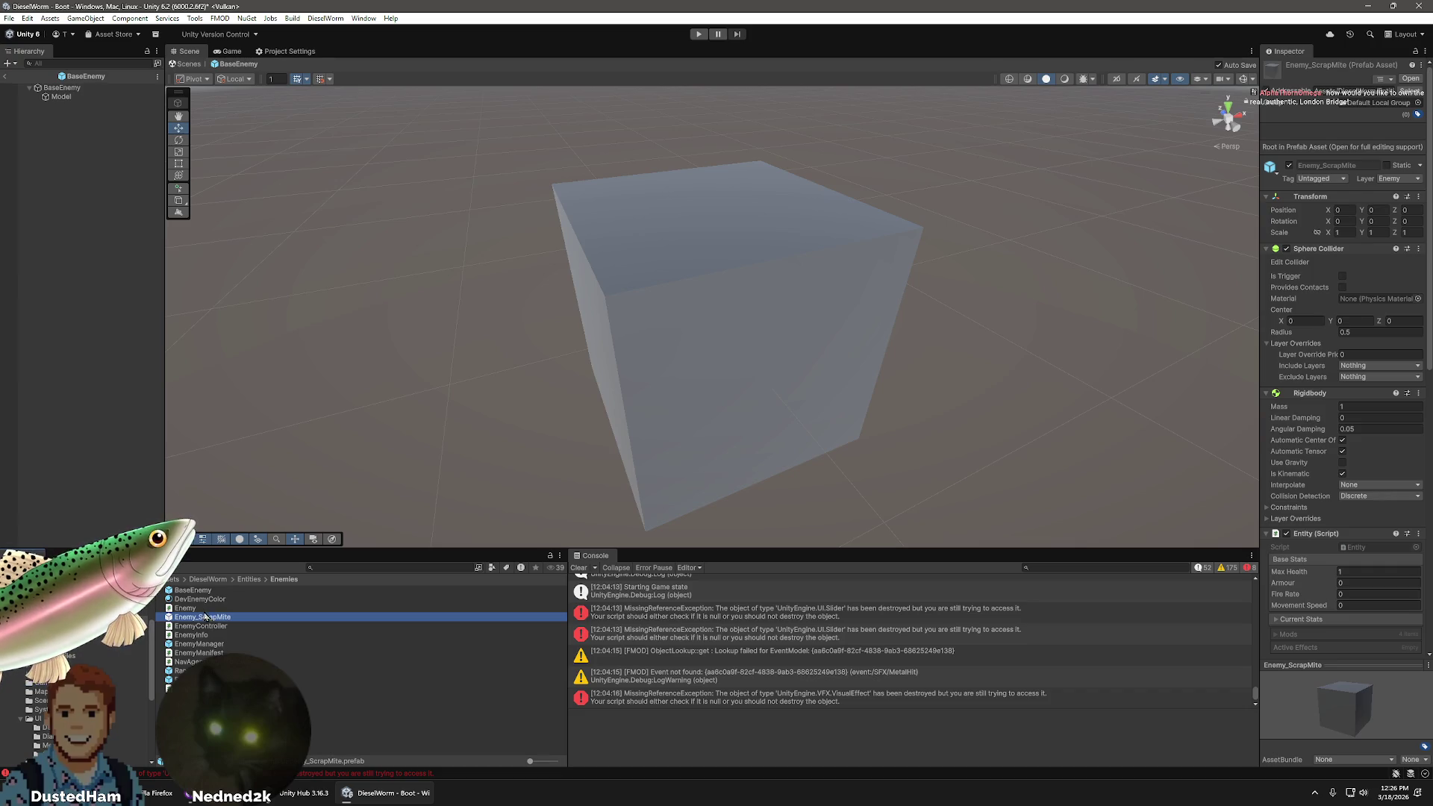
pyautogui.click(192, 590)
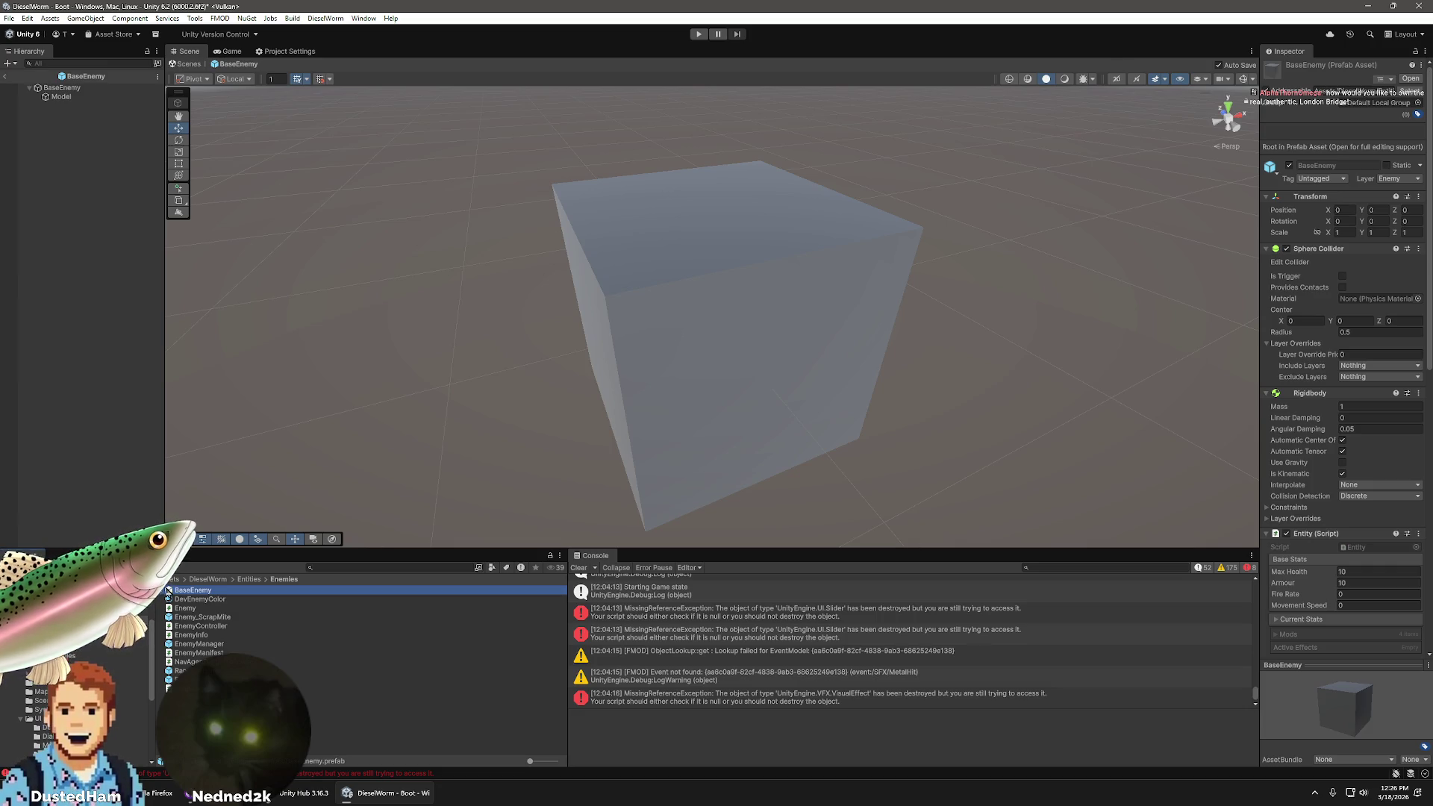
pyautogui.click(193, 590)
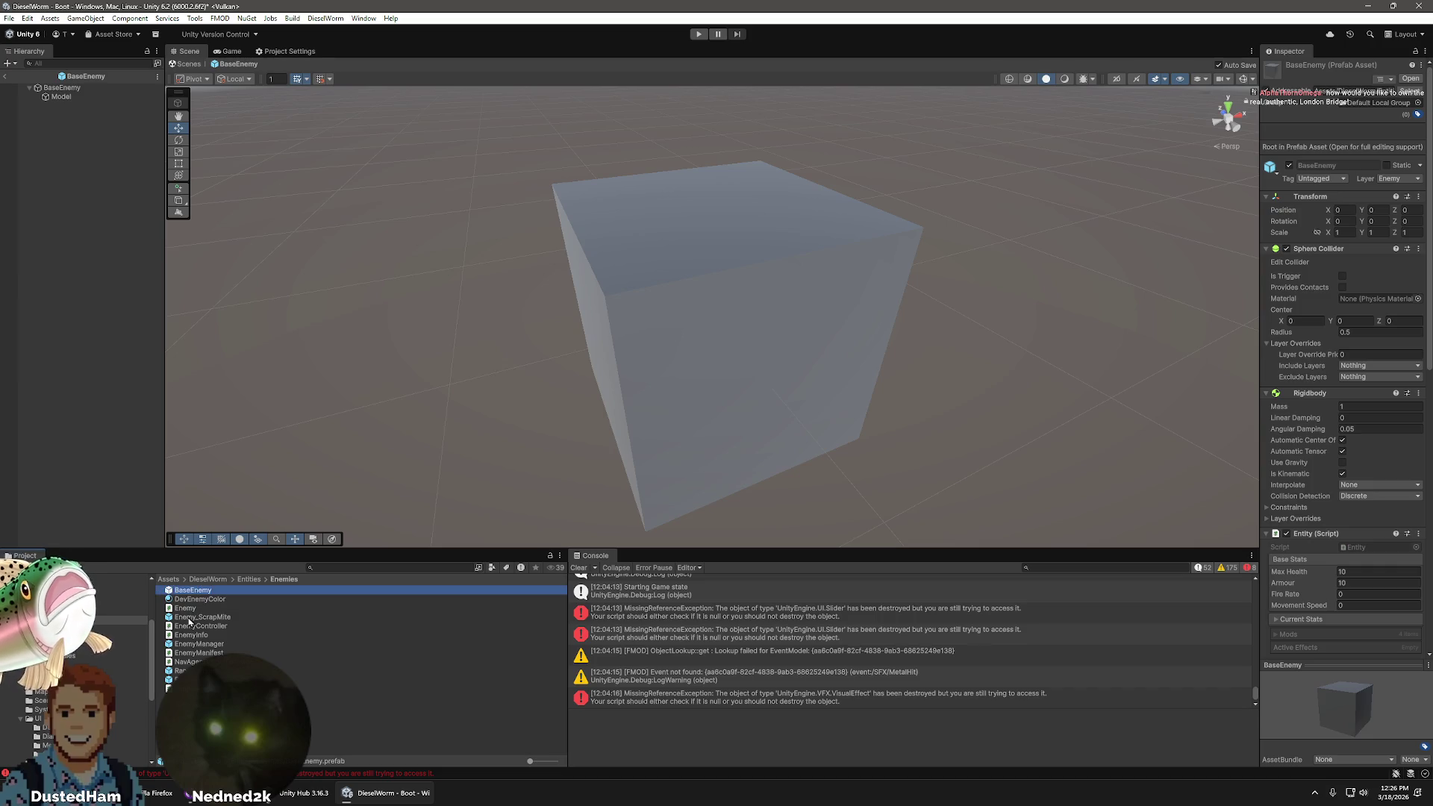
# - Inspect Enemy_ScrapMite and RangedEnemy, then select the Rusher prefab and delete it
pyautogui.click(191, 617)
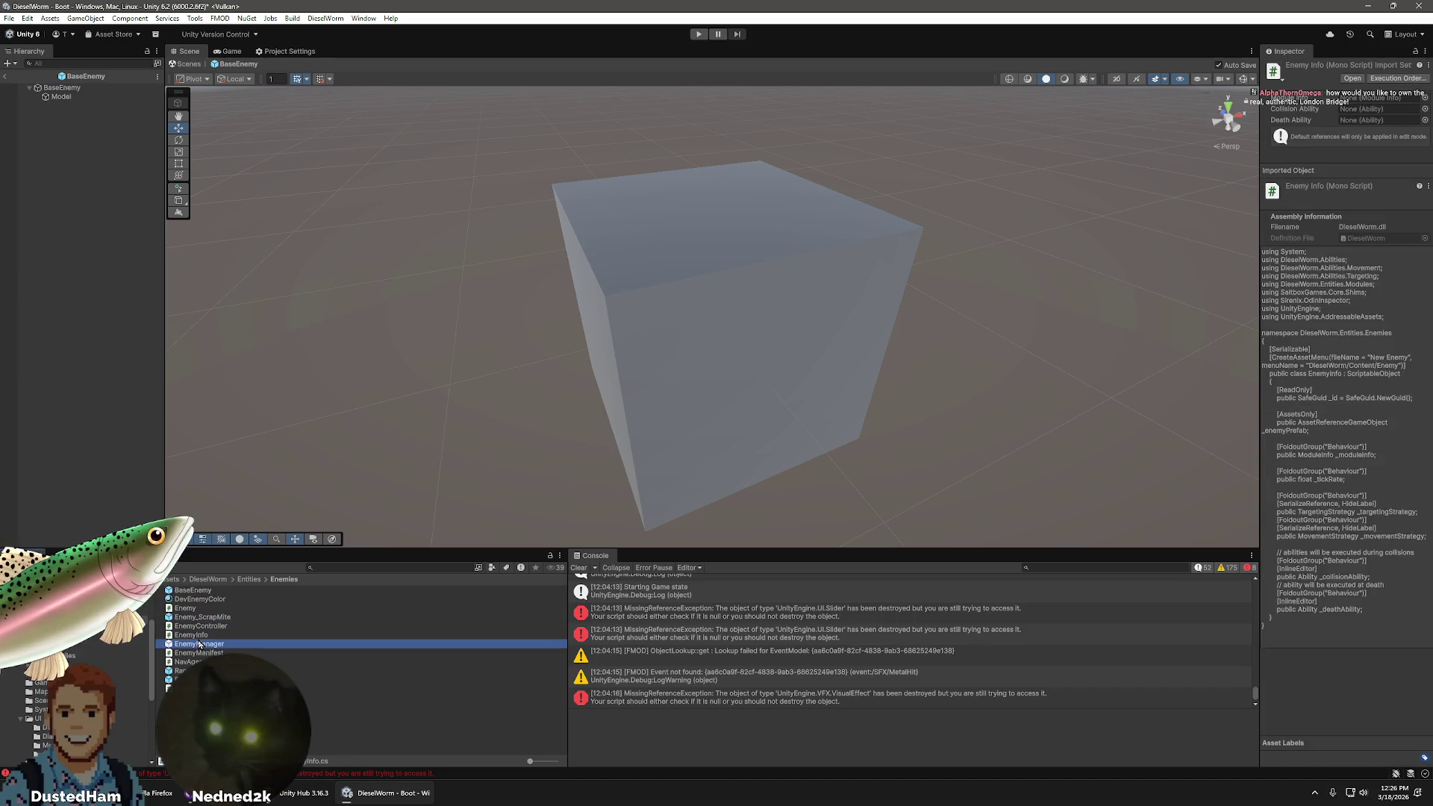
pyautogui.click(180, 670)
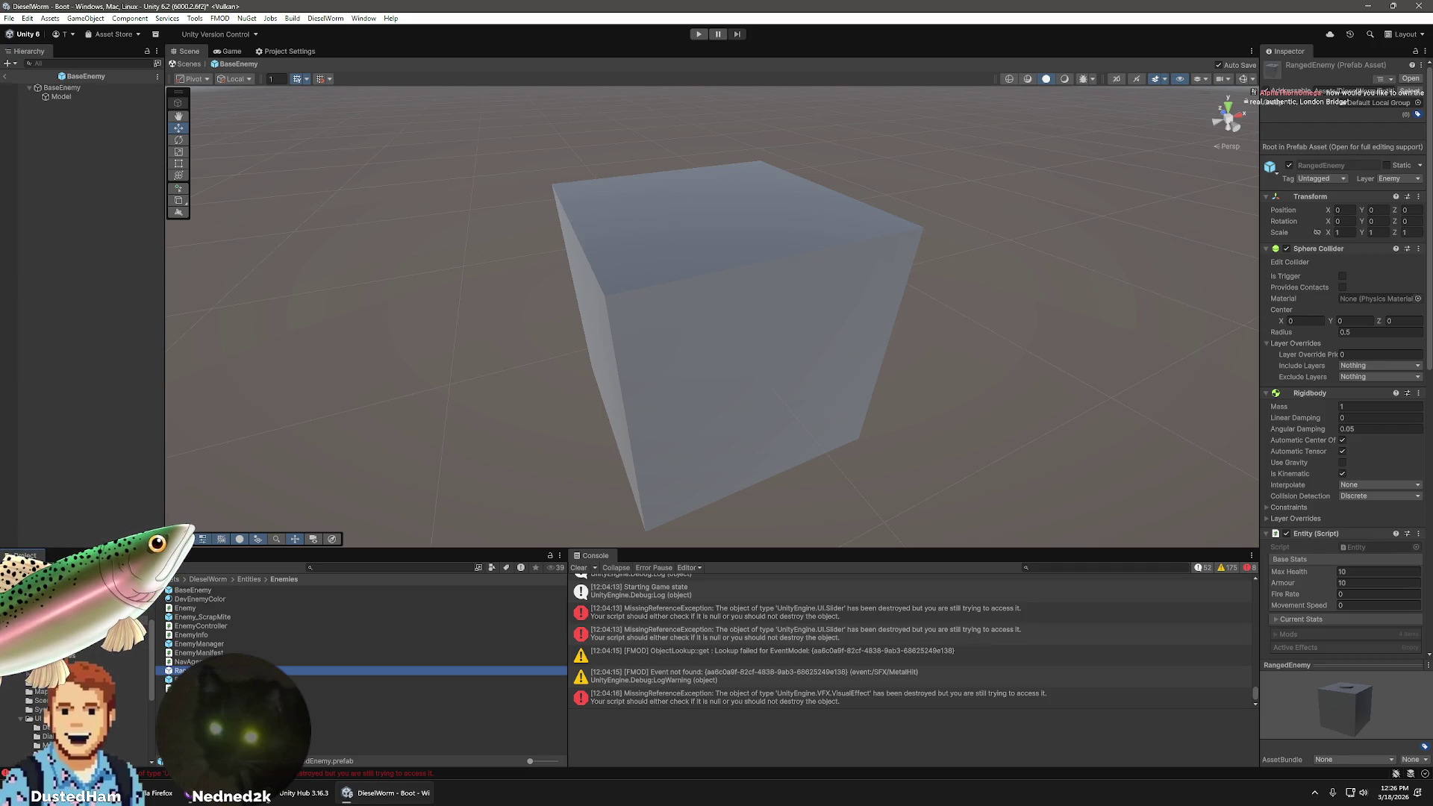
pyautogui.click(180, 679)
pyautogui.press('Delete')
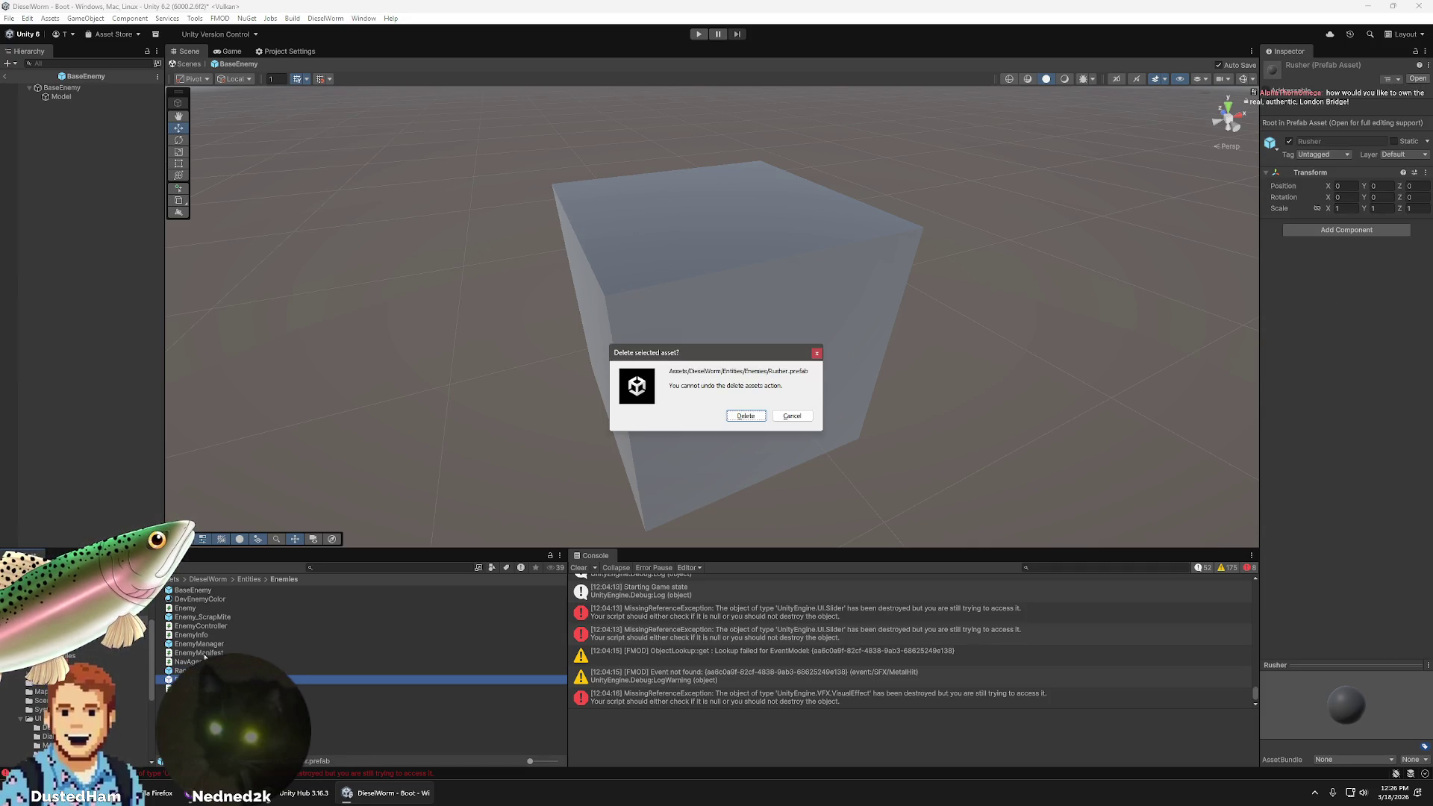
# - Delete Rusher.prefab and create a Prefab Variant of the BaseEnemy prefab
pyautogui.click(743, 412)
pyautogui.click(197, 592)
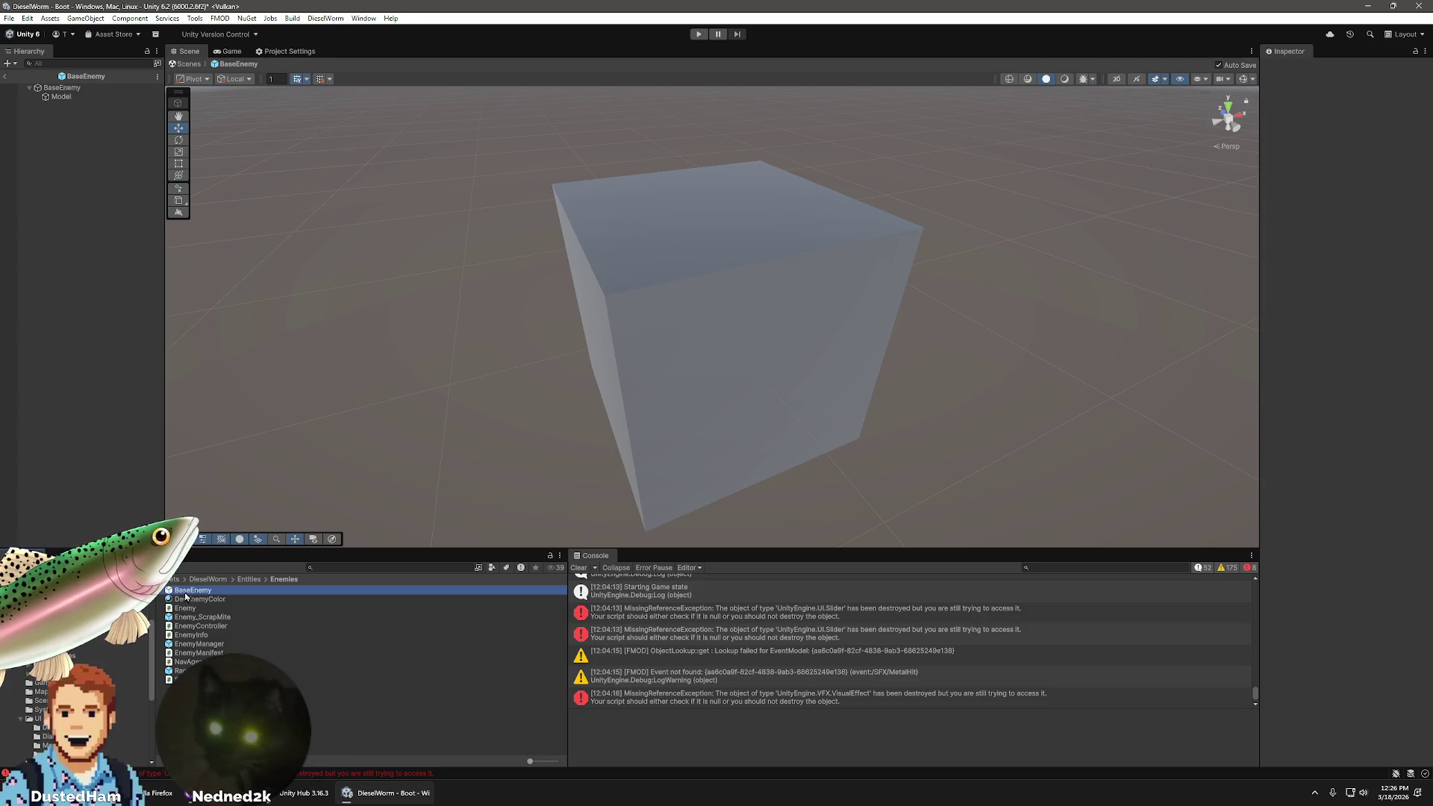
pyautogui.rightClick(196, 592)
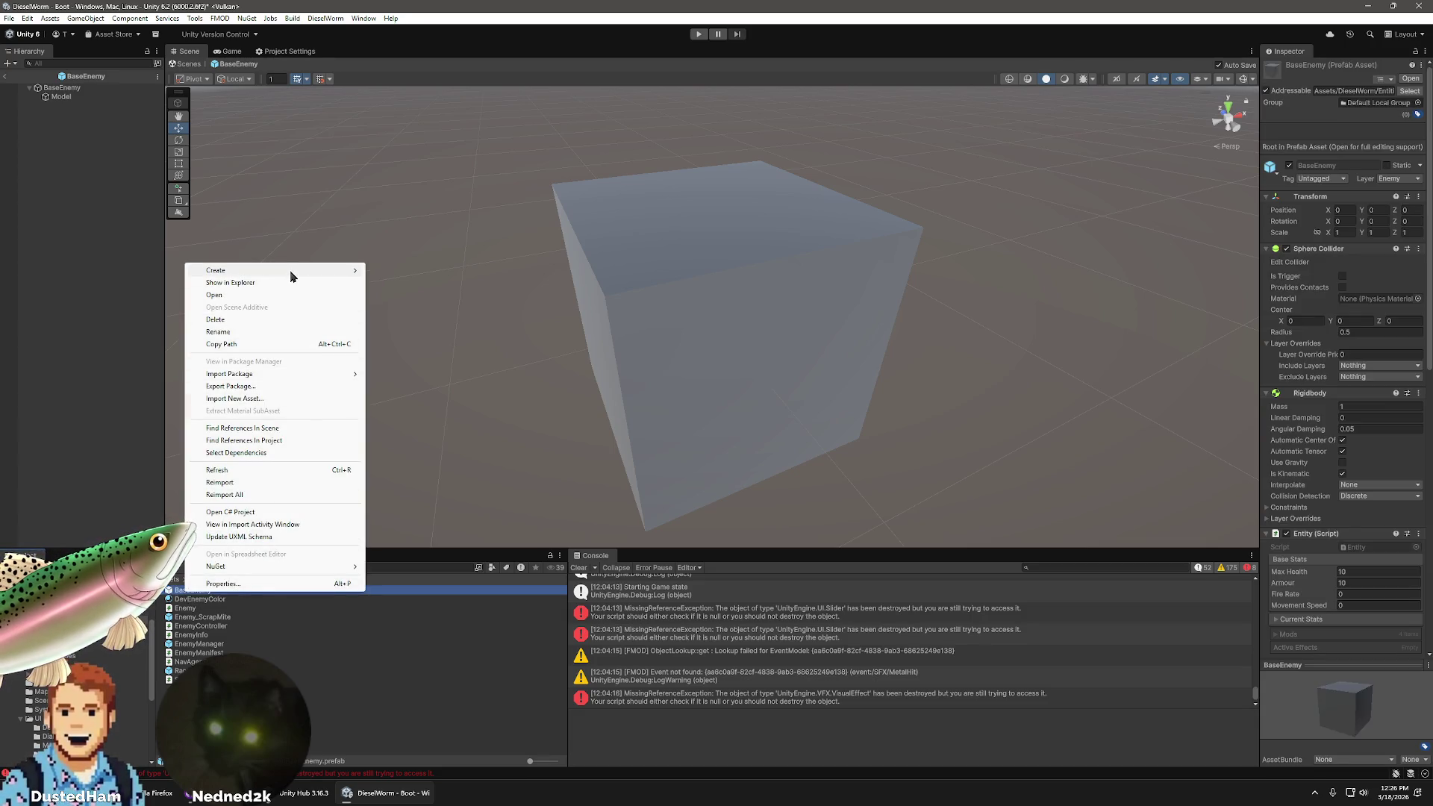
pyautogui.moveTo(320, 271)
pyautogui.click(407, 308)
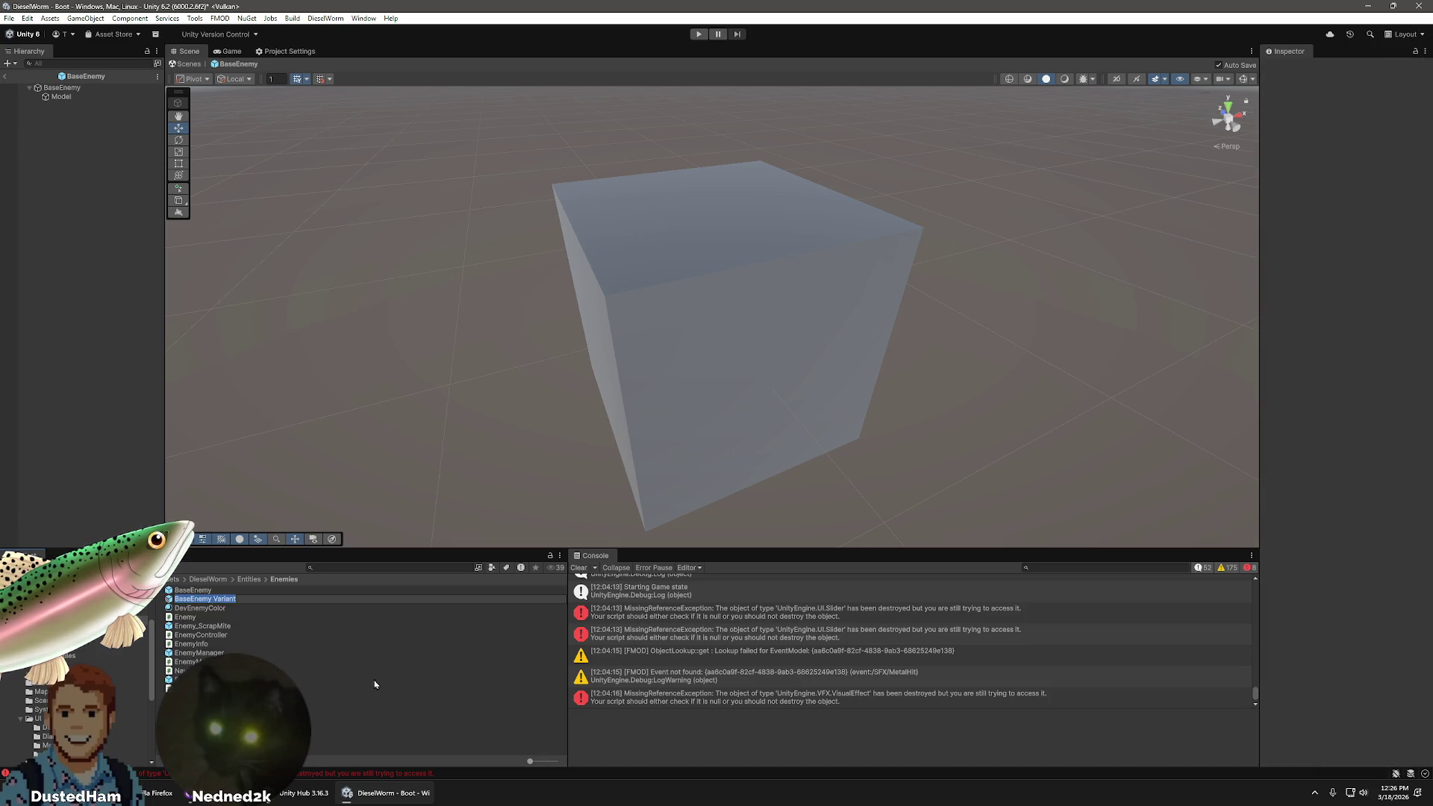
# - Name the new variant RusherEnemy and open it in Prefab Mode
pyautogui.write('RusherEnemy')
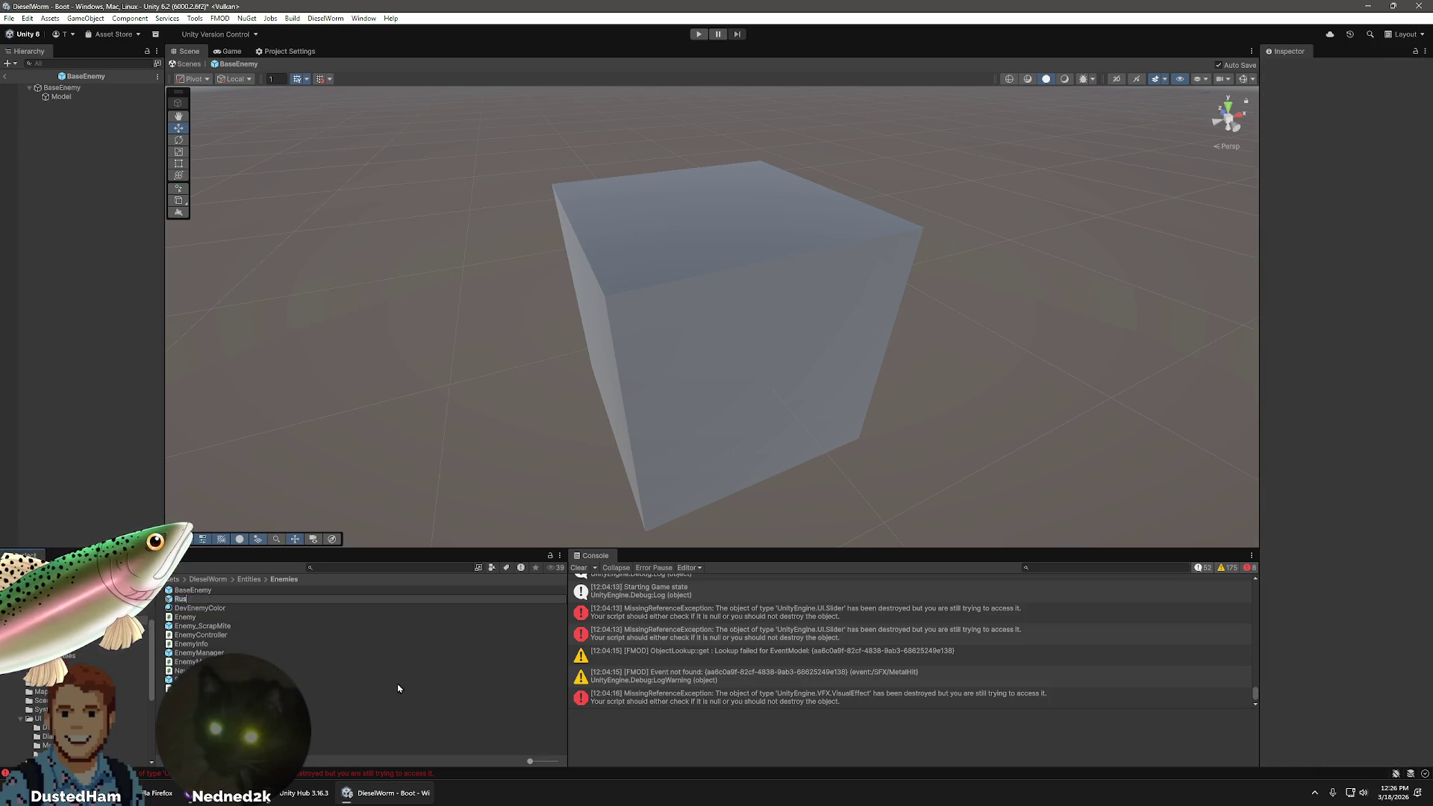
pyautogui.press('Return')
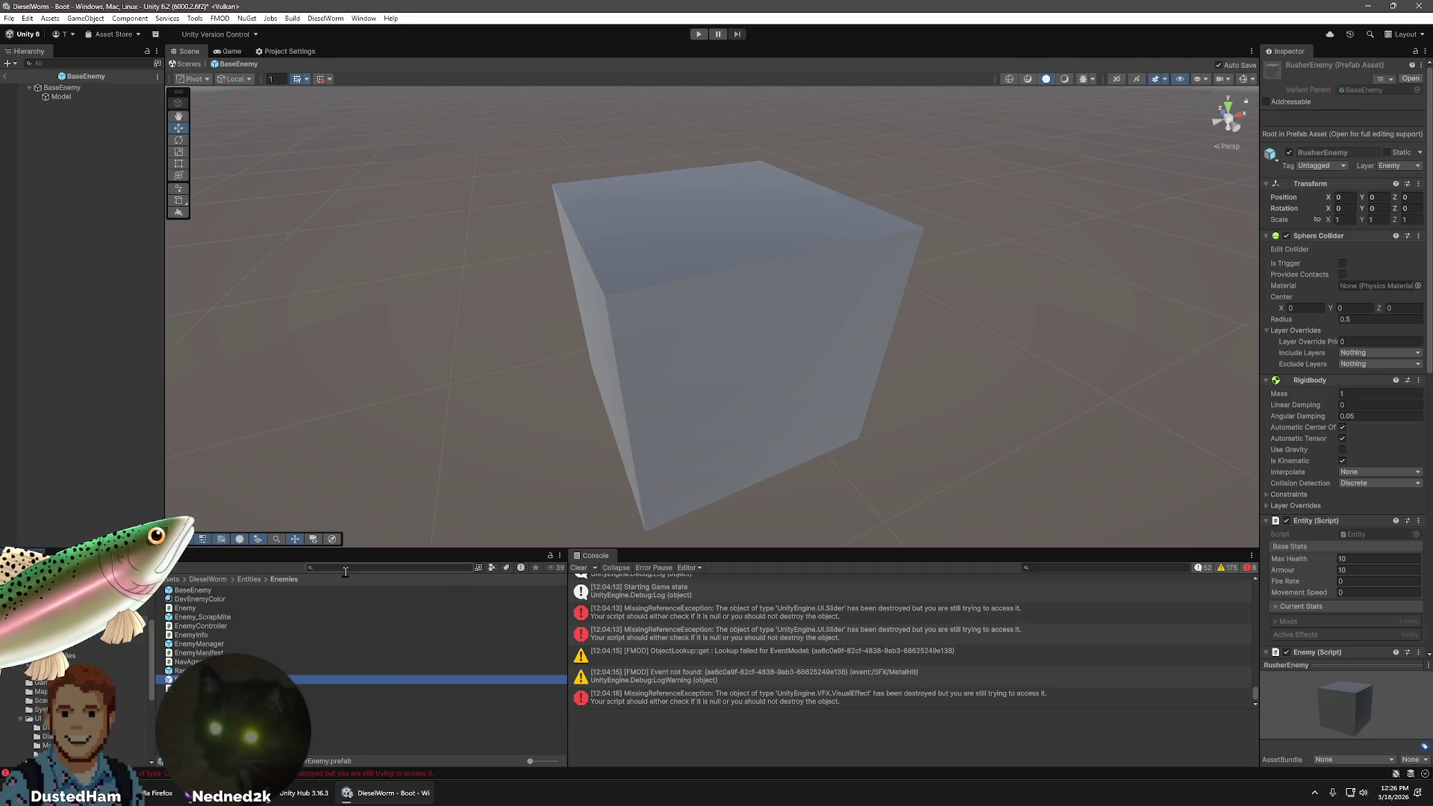
pyautogui.doubleClick(399, 681)
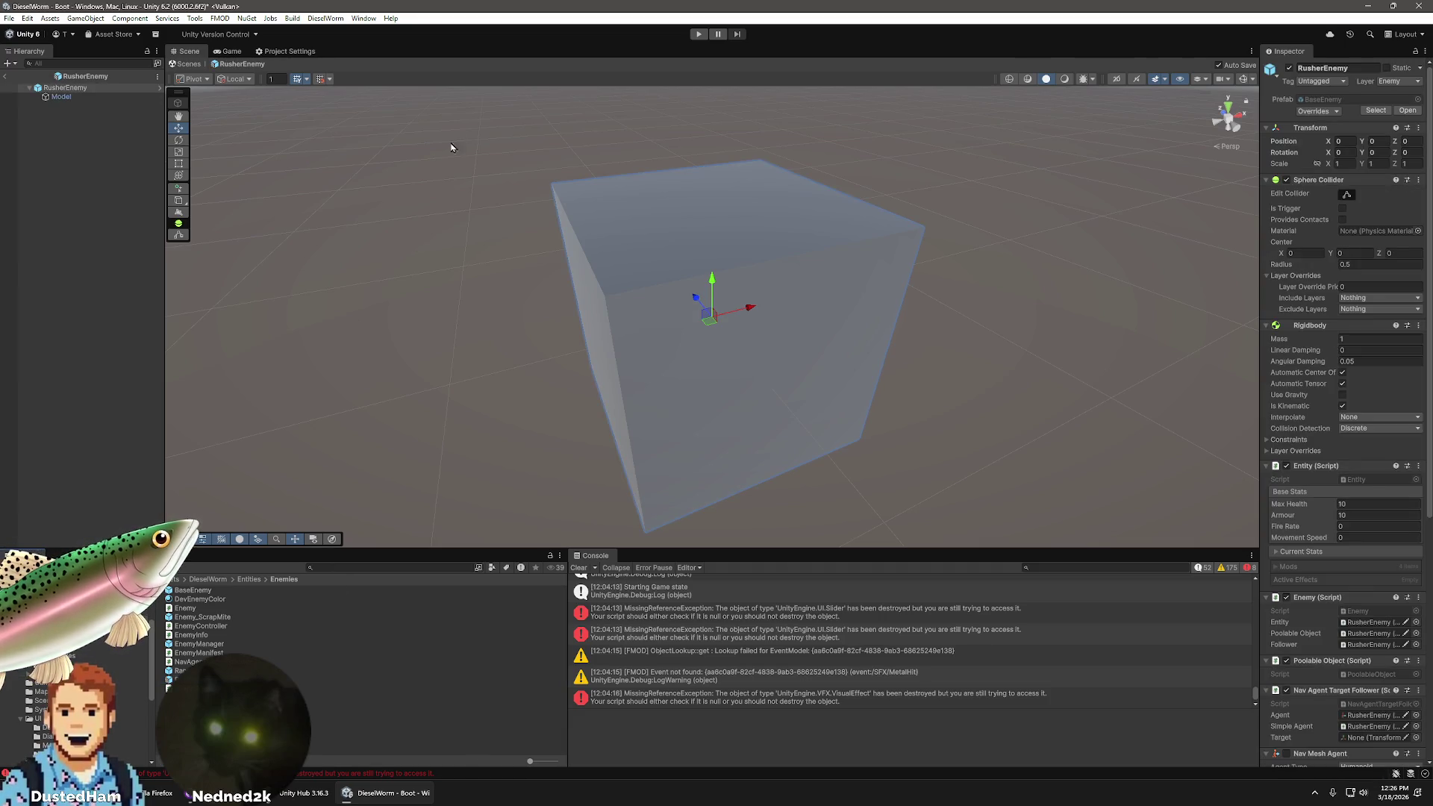
pyautogui.rightClick(75, 90)
pyautogui.moveTo(208, 415)
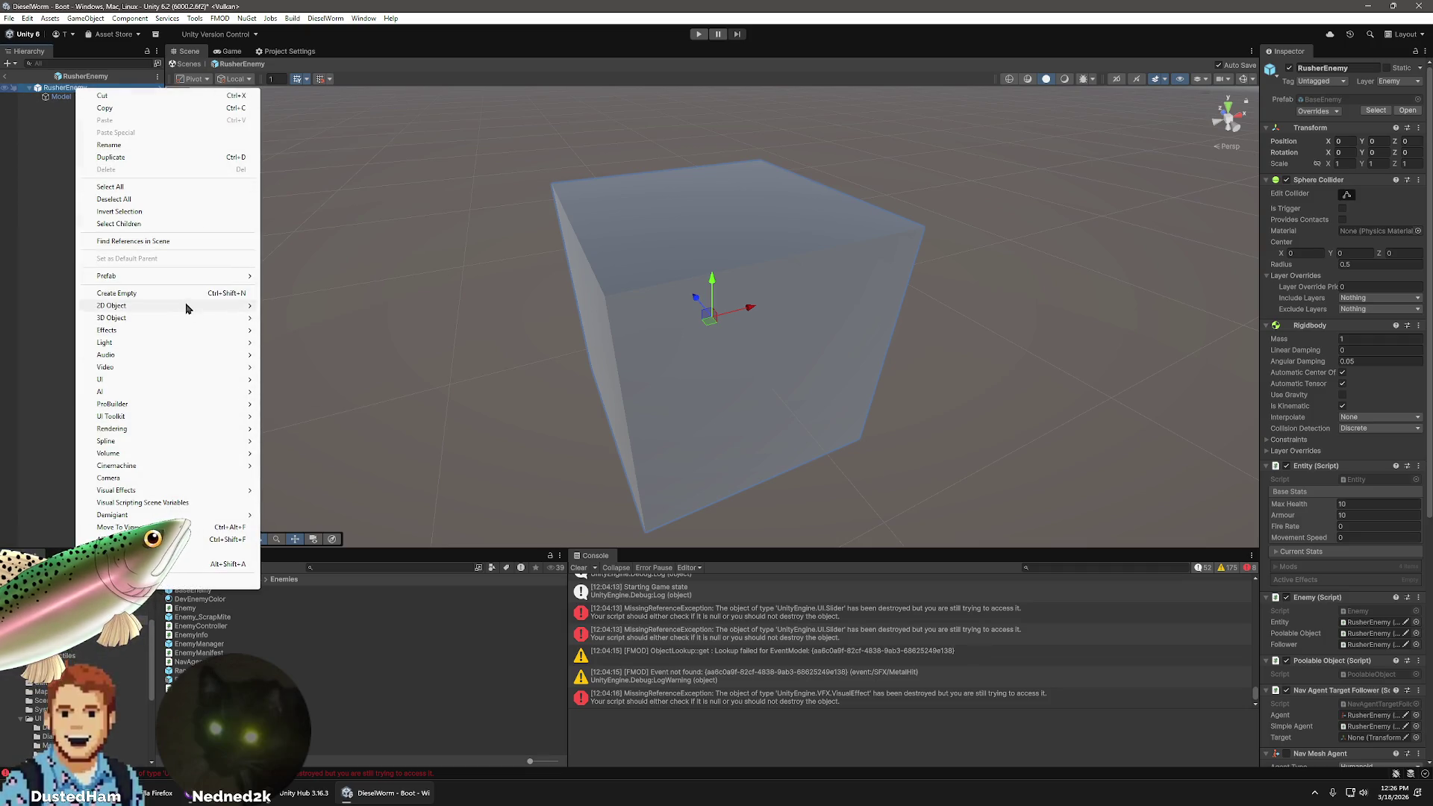
pyautogui.moveTo(180, 307)
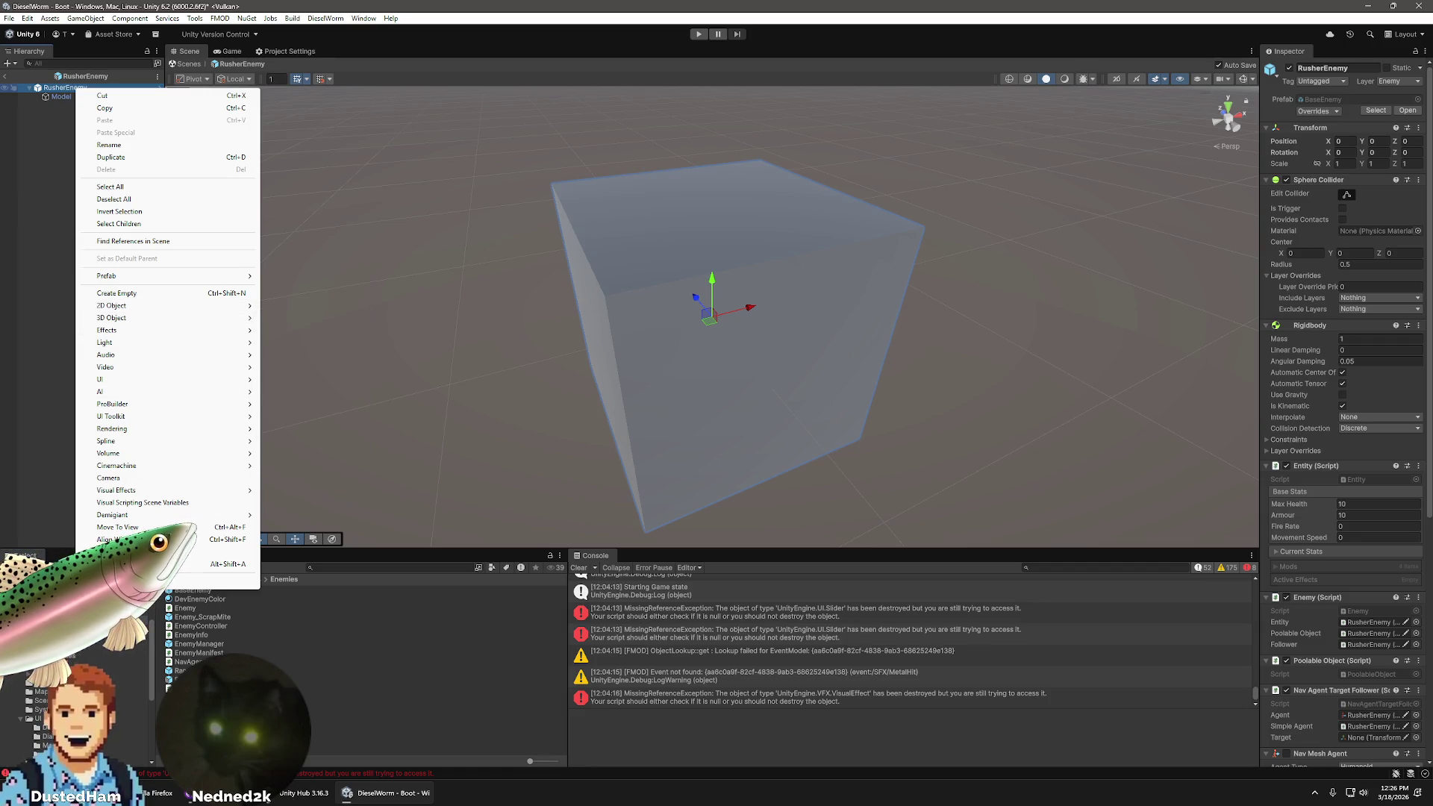
pyautogui.click(114, 199)
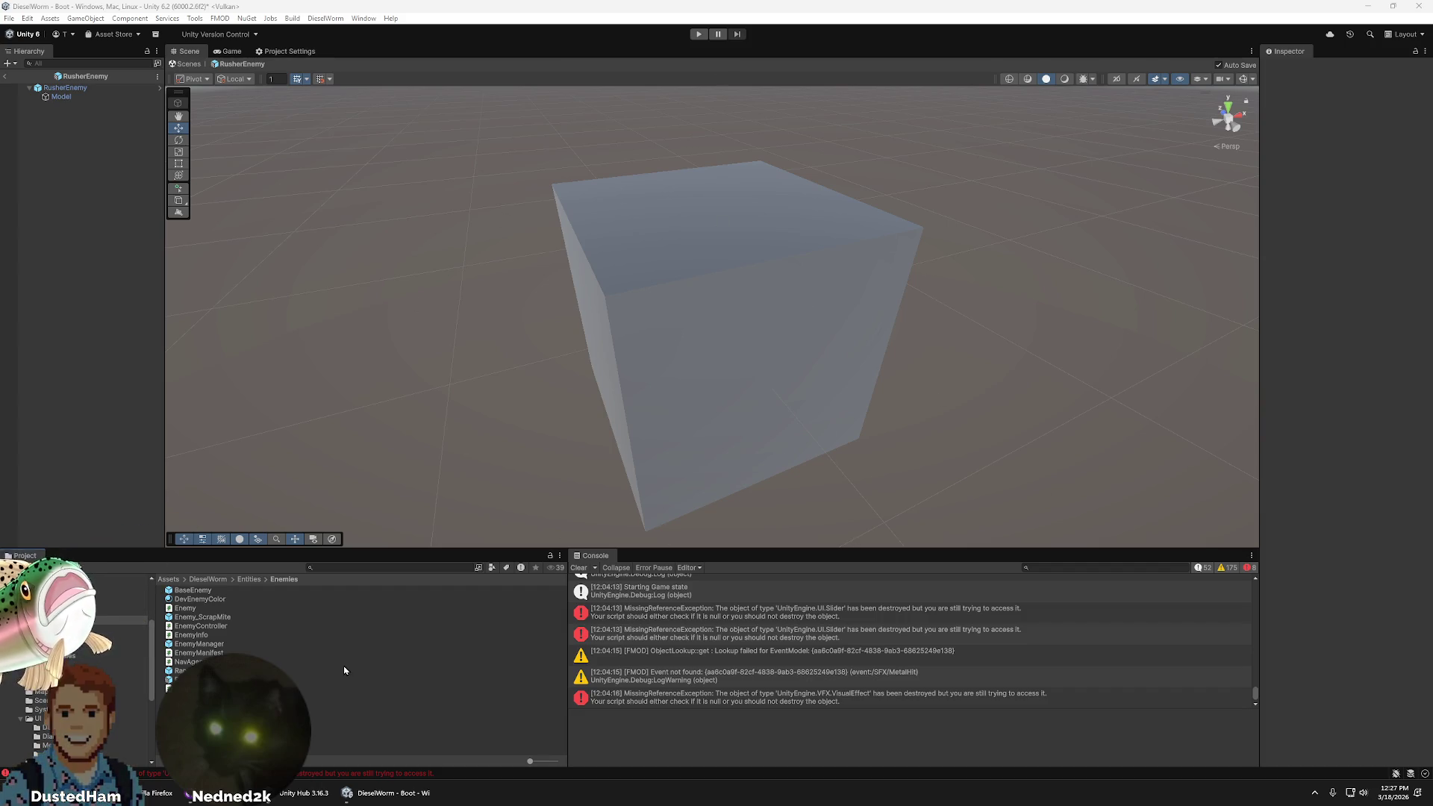
pyautogui.rightClick(102, 88)
pyautogui.click(548, 5)
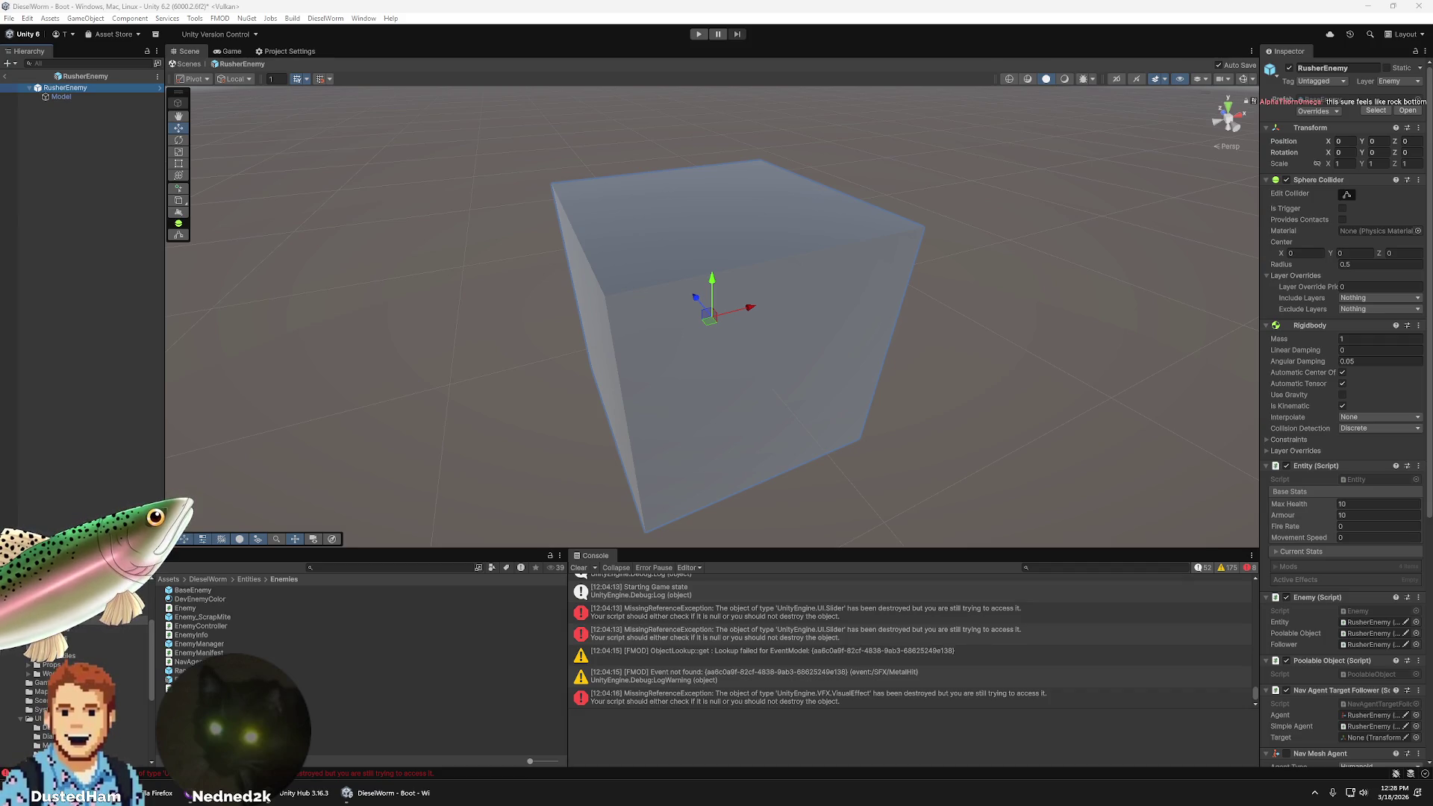
pyautogui.click(1003, 12)
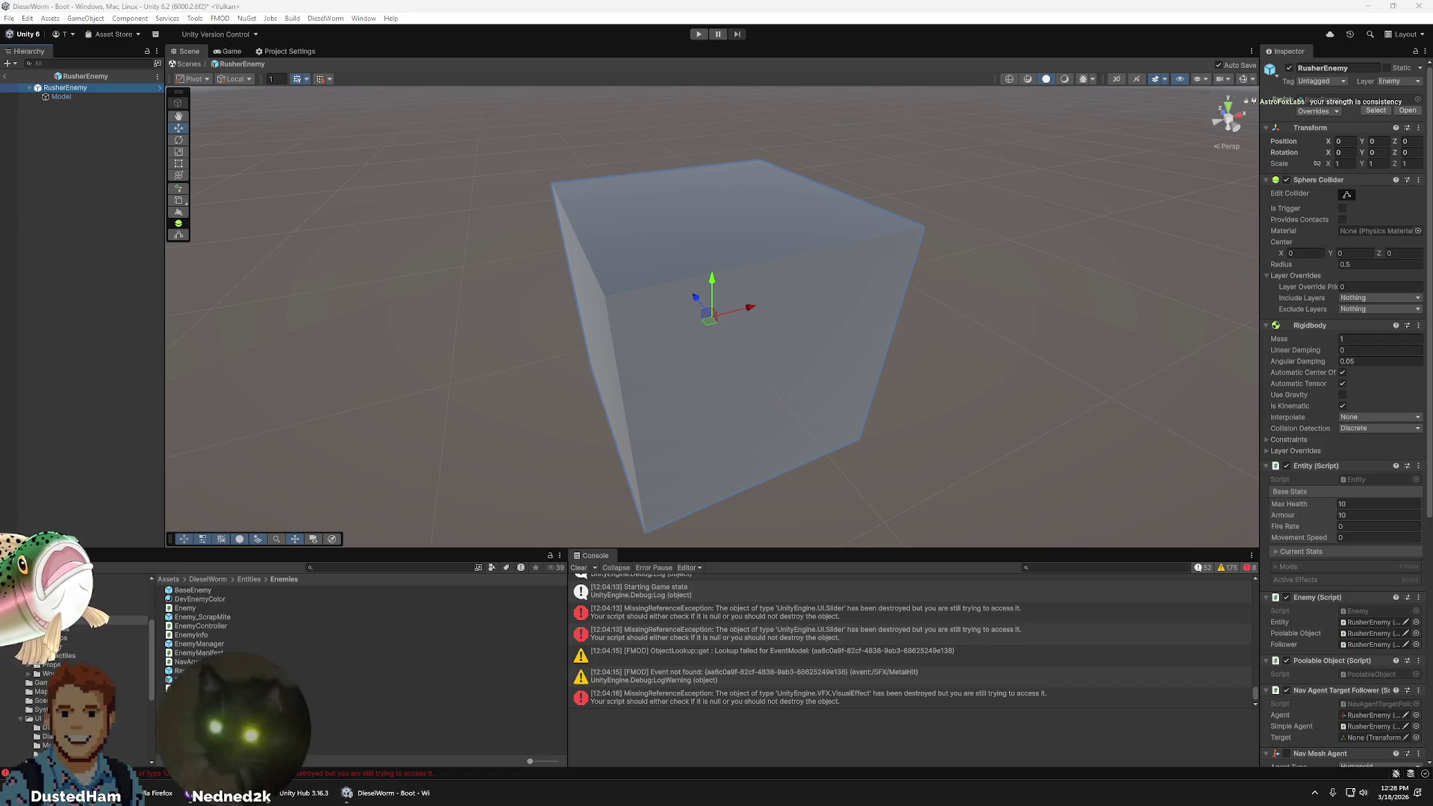
pyautogui.click(604, 5)
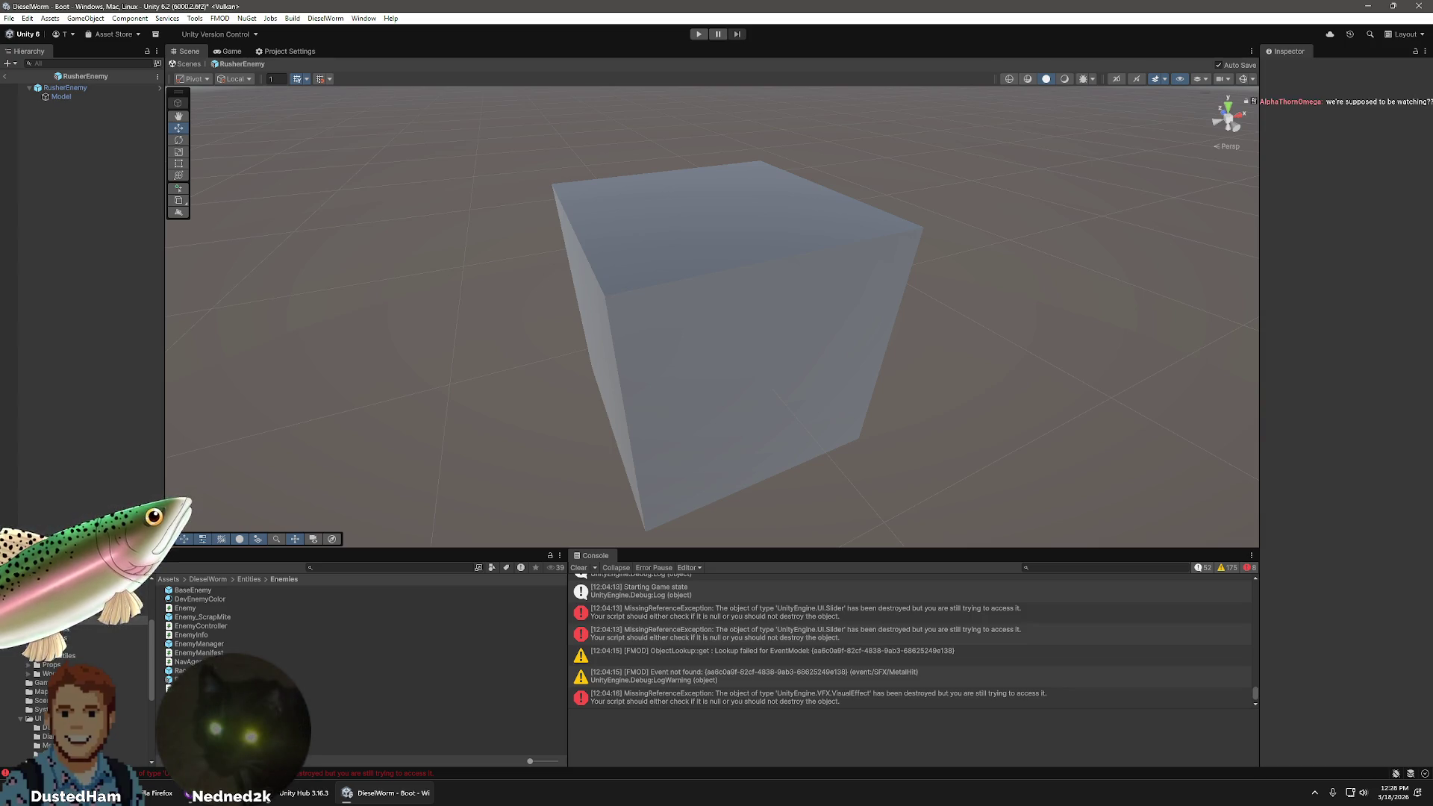
# - Inspect ModuleSlot, its ModuleSlotModel child and the BaseEnemy asset, then exit to the Boot scene
pyautogui.click(44, 106)
pyautogui.click(37, 106)
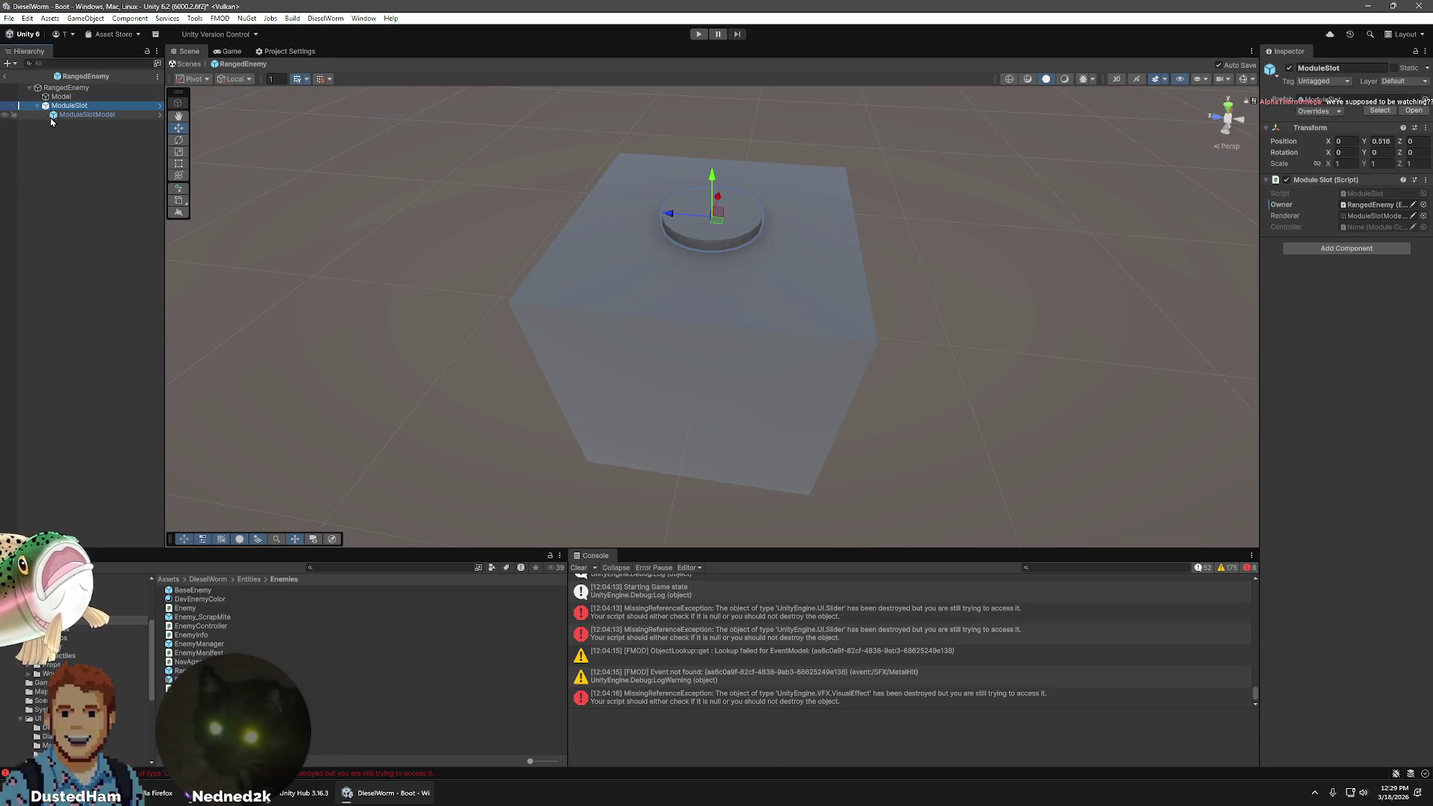
pyautogui.click(66, 115)
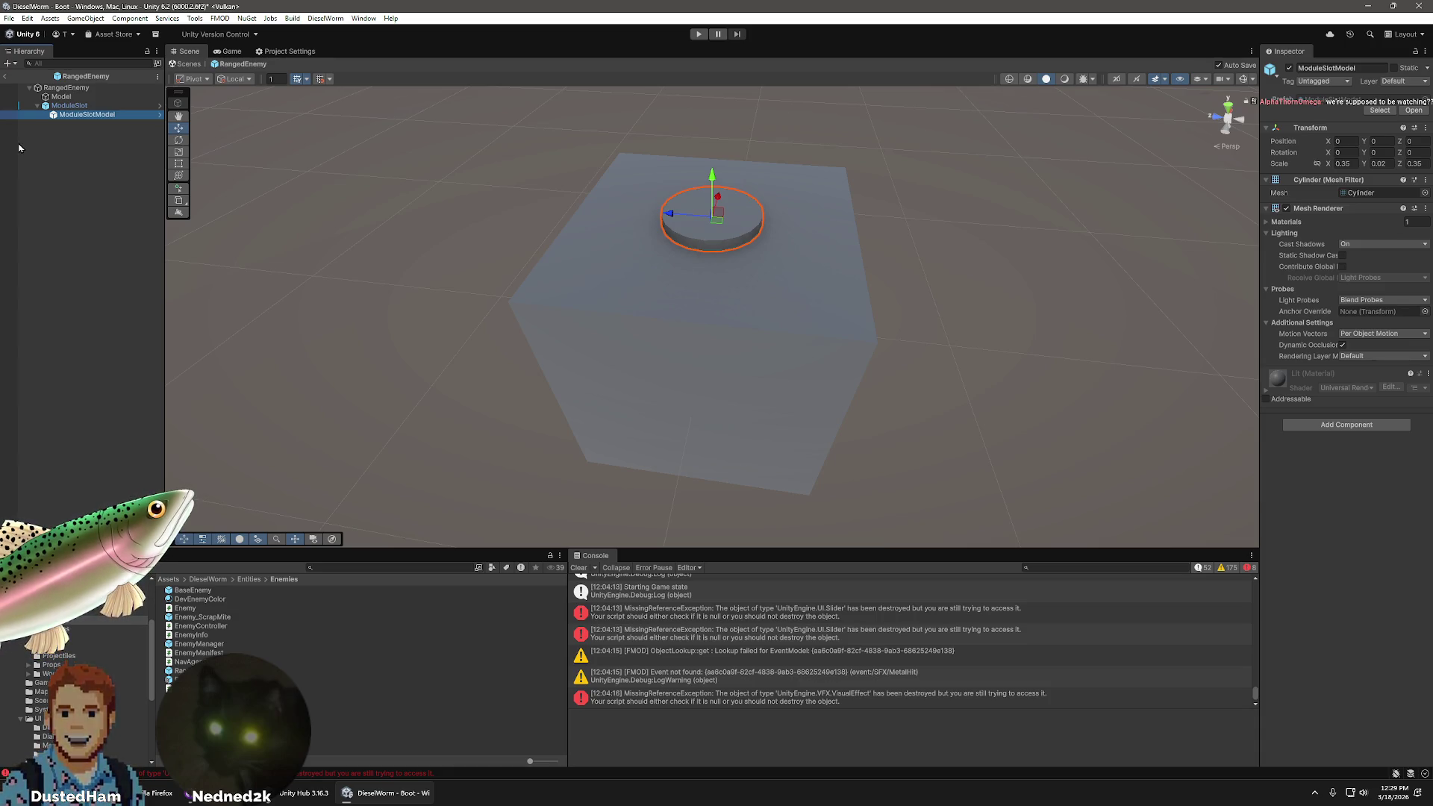
pyautogui.click(64, 107)
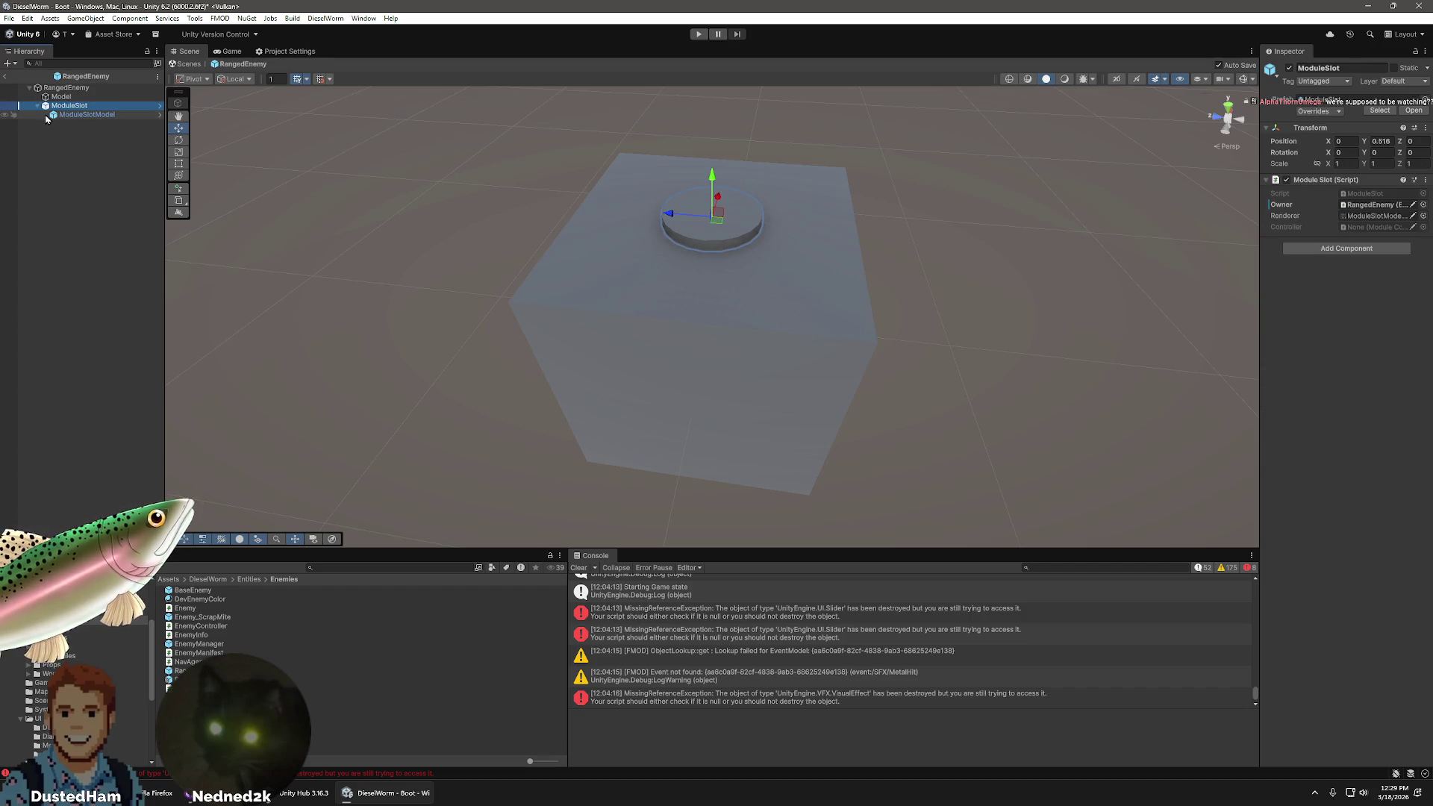
pyautogui.click(198, 590)
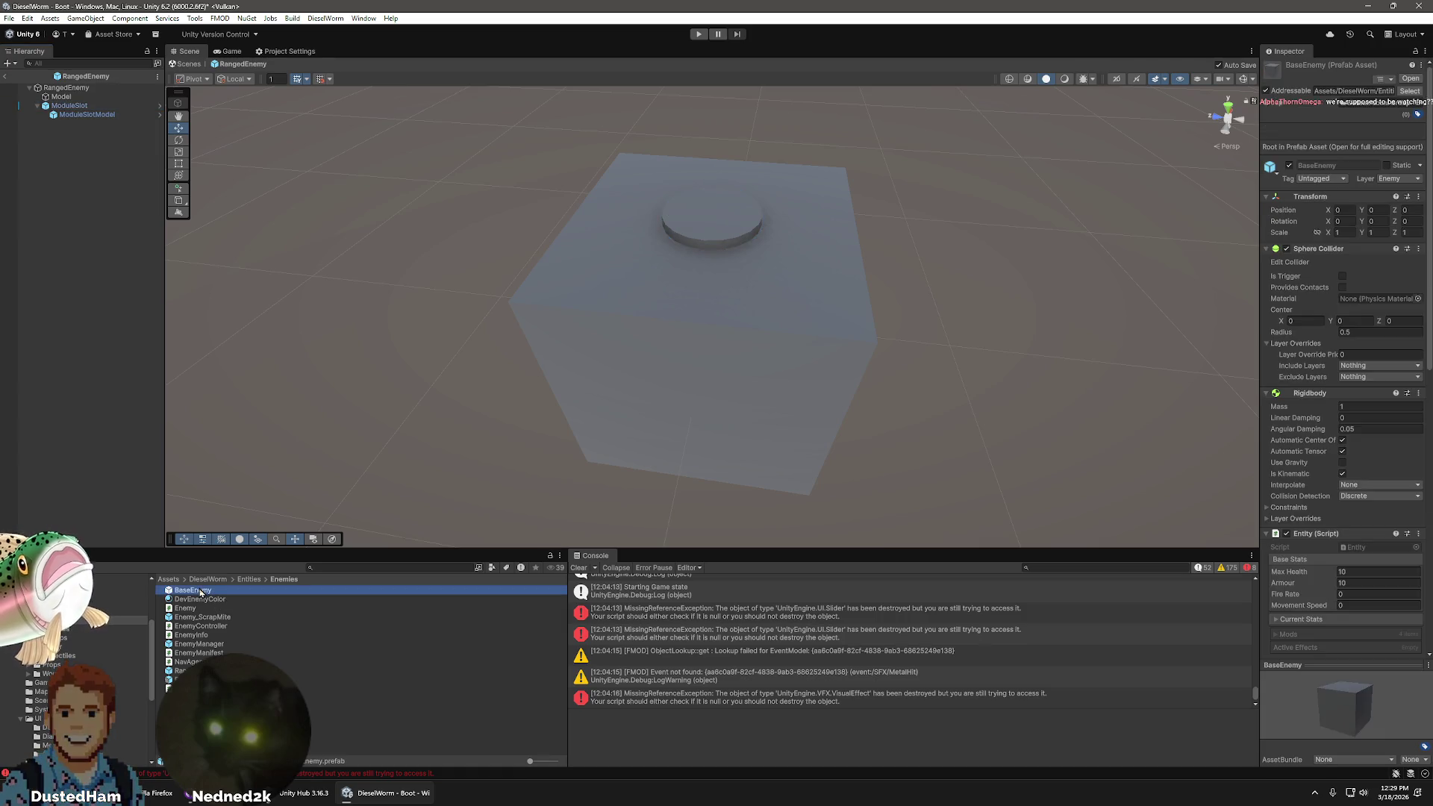
pyautogui.click(87, 88)
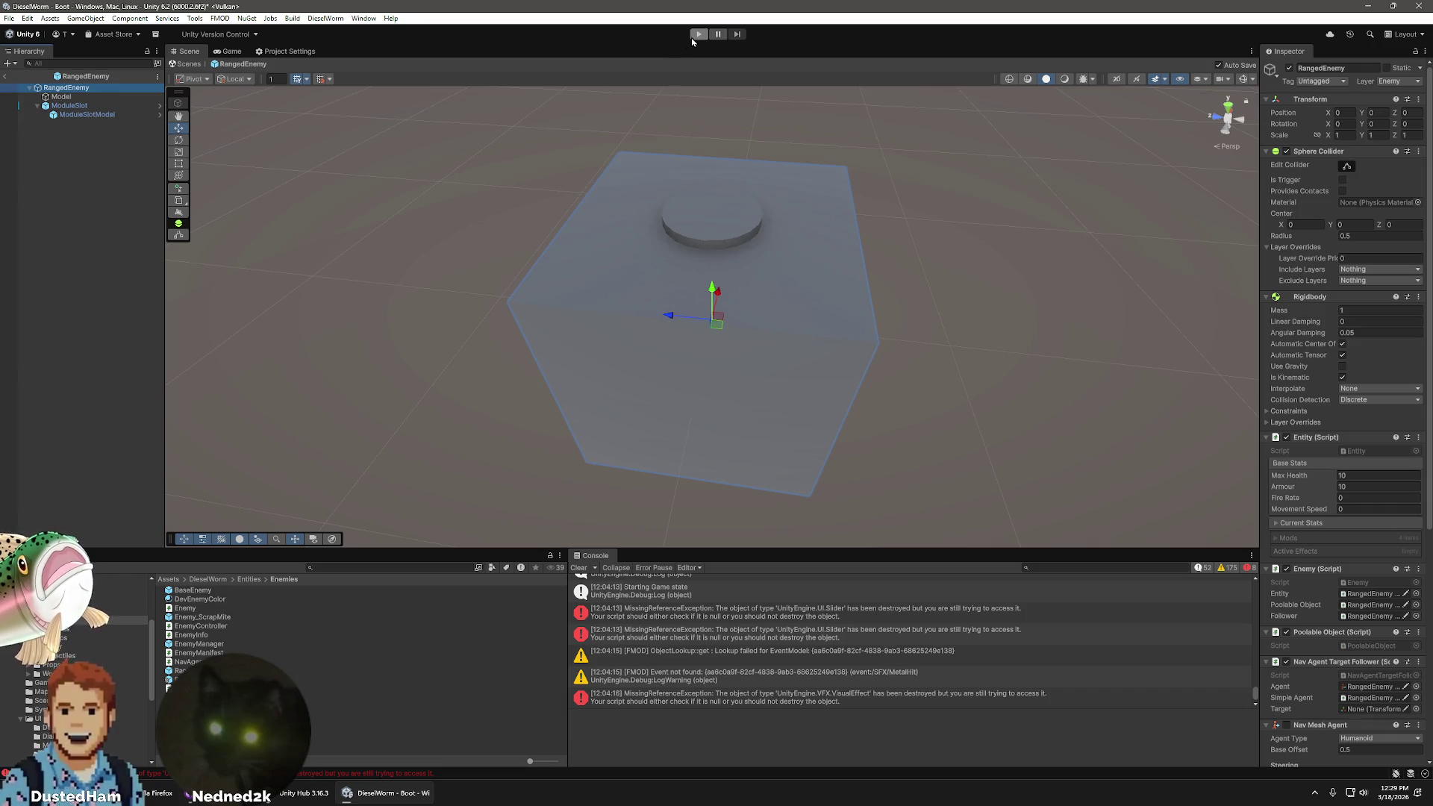
pyautogui.click(6, 77)
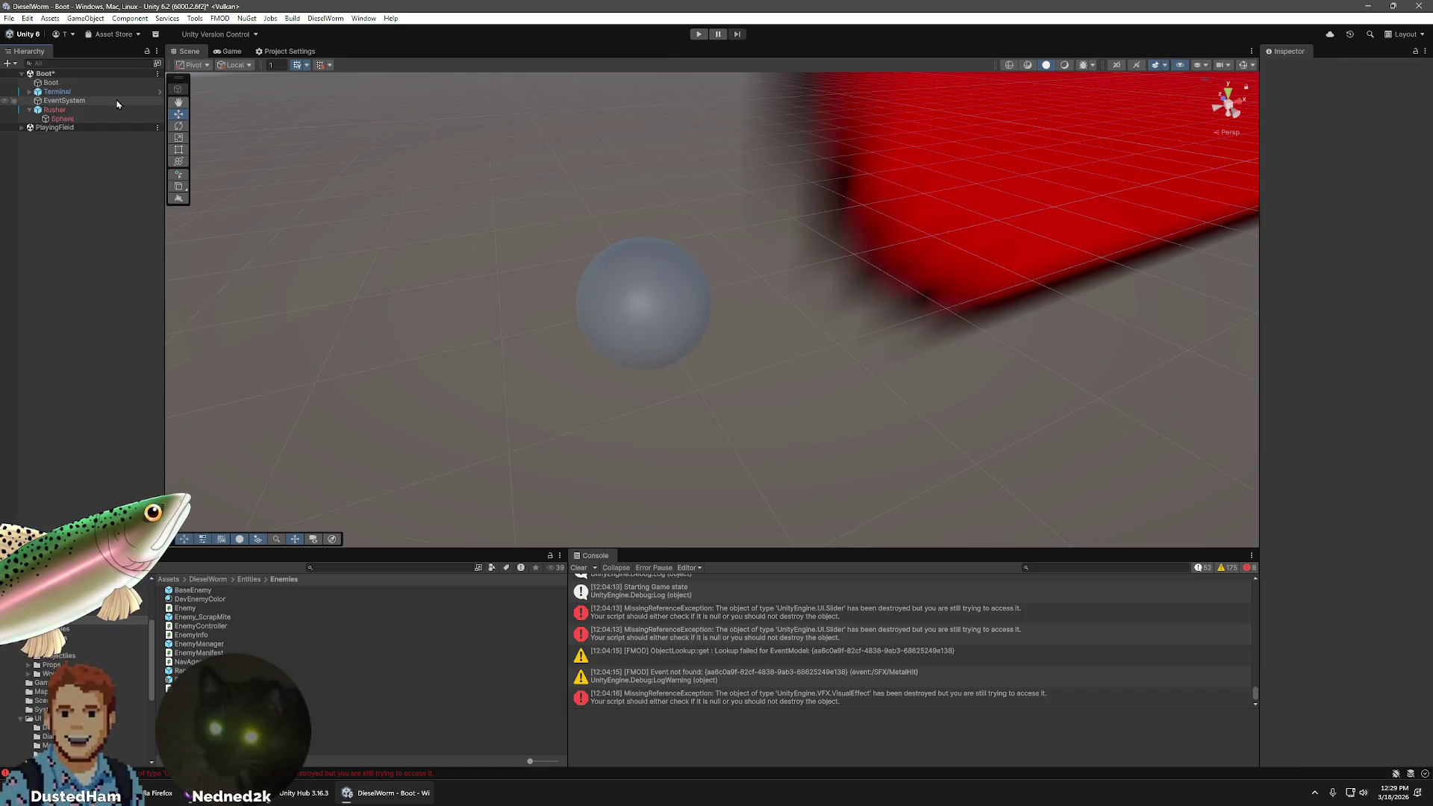
# - Delete the Rusher object from the Boot scene and enter Play mode
pyautogui.press('Delete')
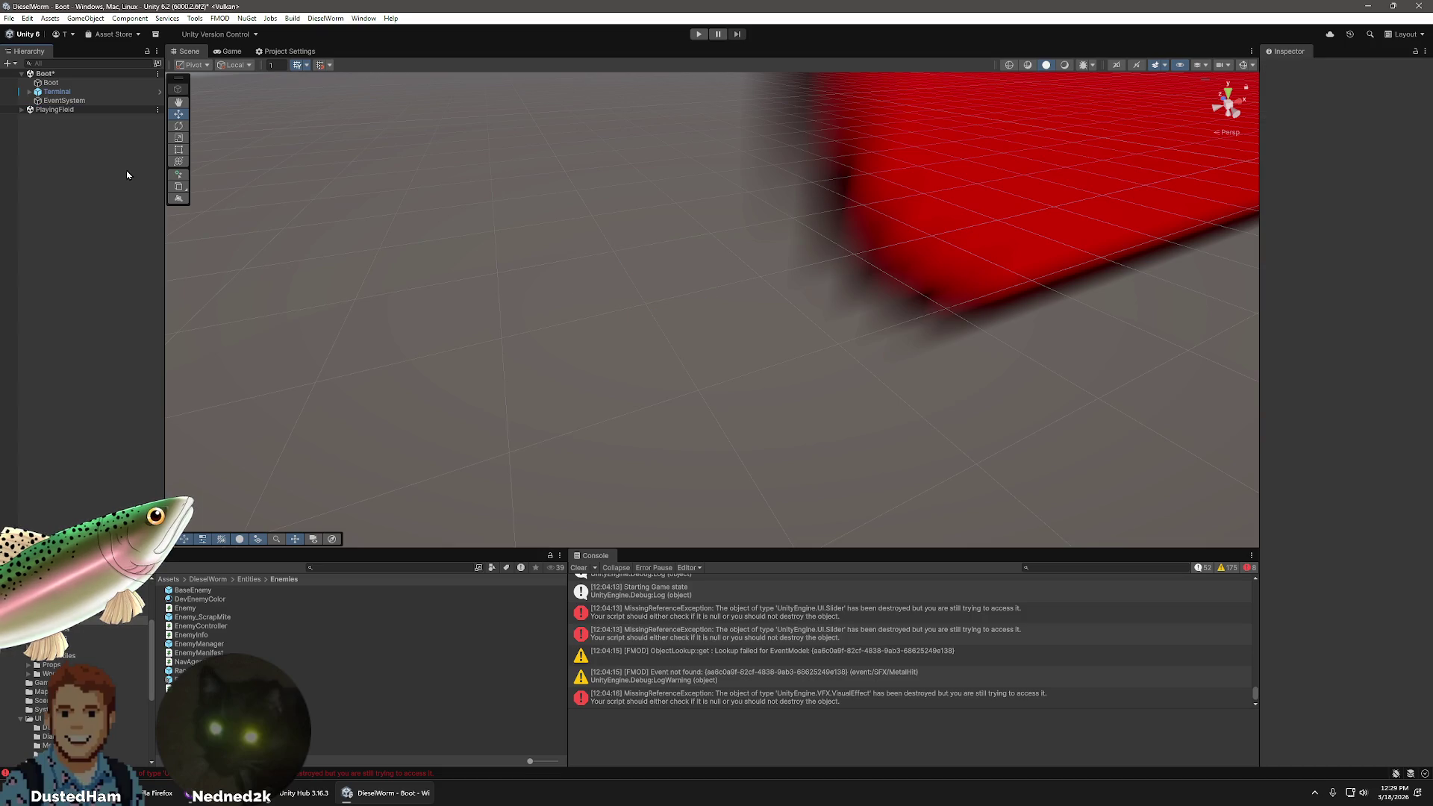
pyautogui.click(699, 33)
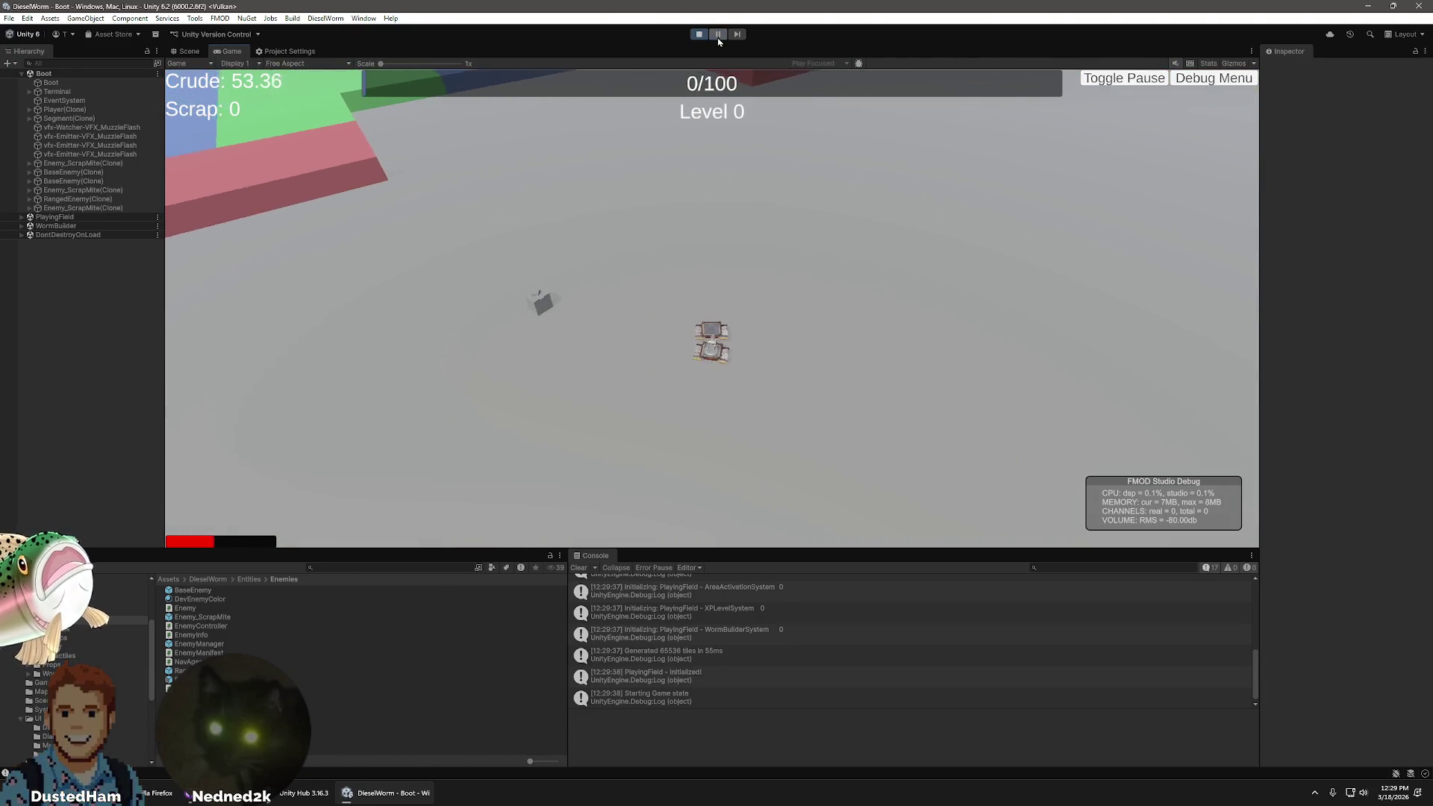
# - Pause the game and inspect the RangedEnemy(Clone) ModuleSlot in the Scene view
pyautogui.hotkey('ctrl', 'shift', 'p')
pyautogui.click(231, 51)
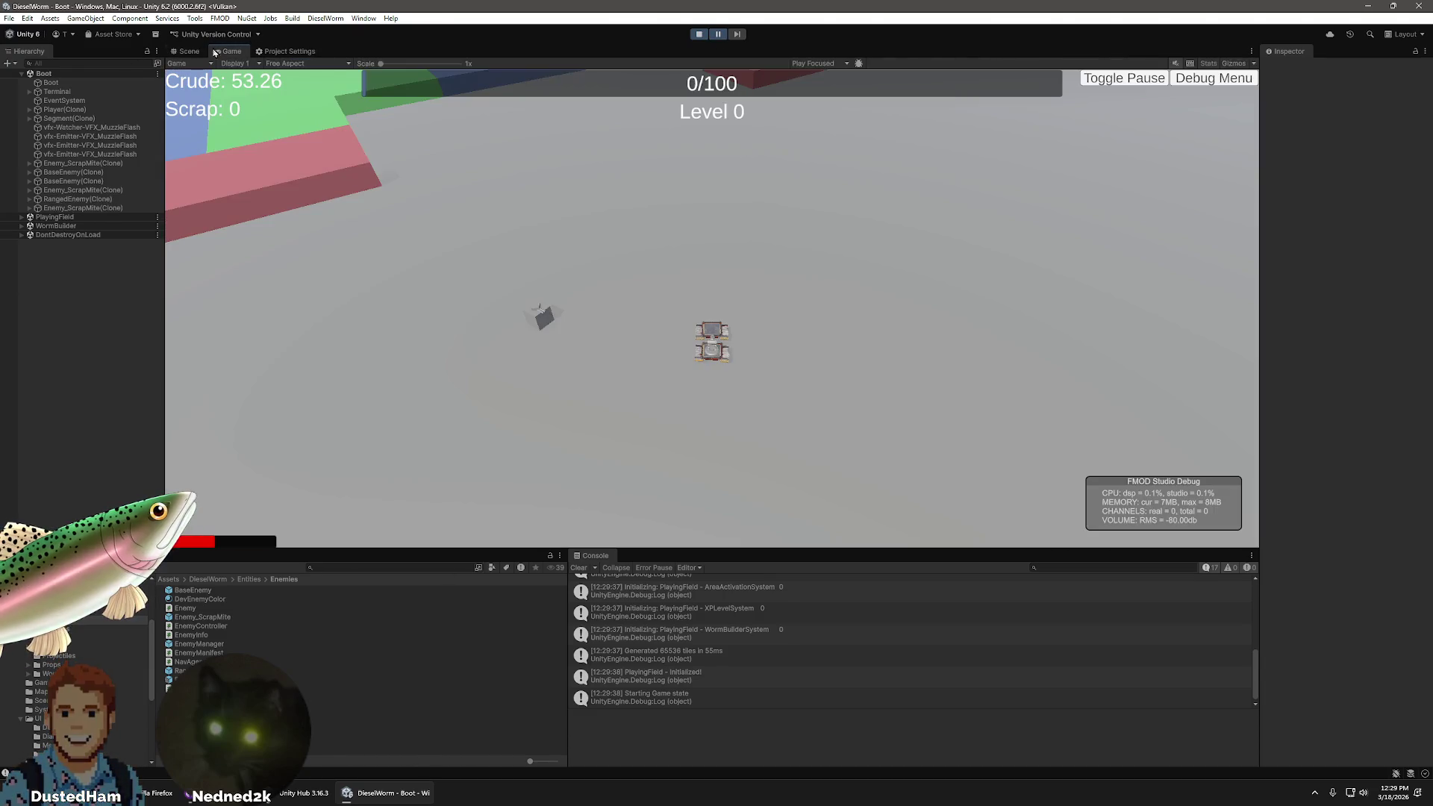
pyautogui.click(190, 51)
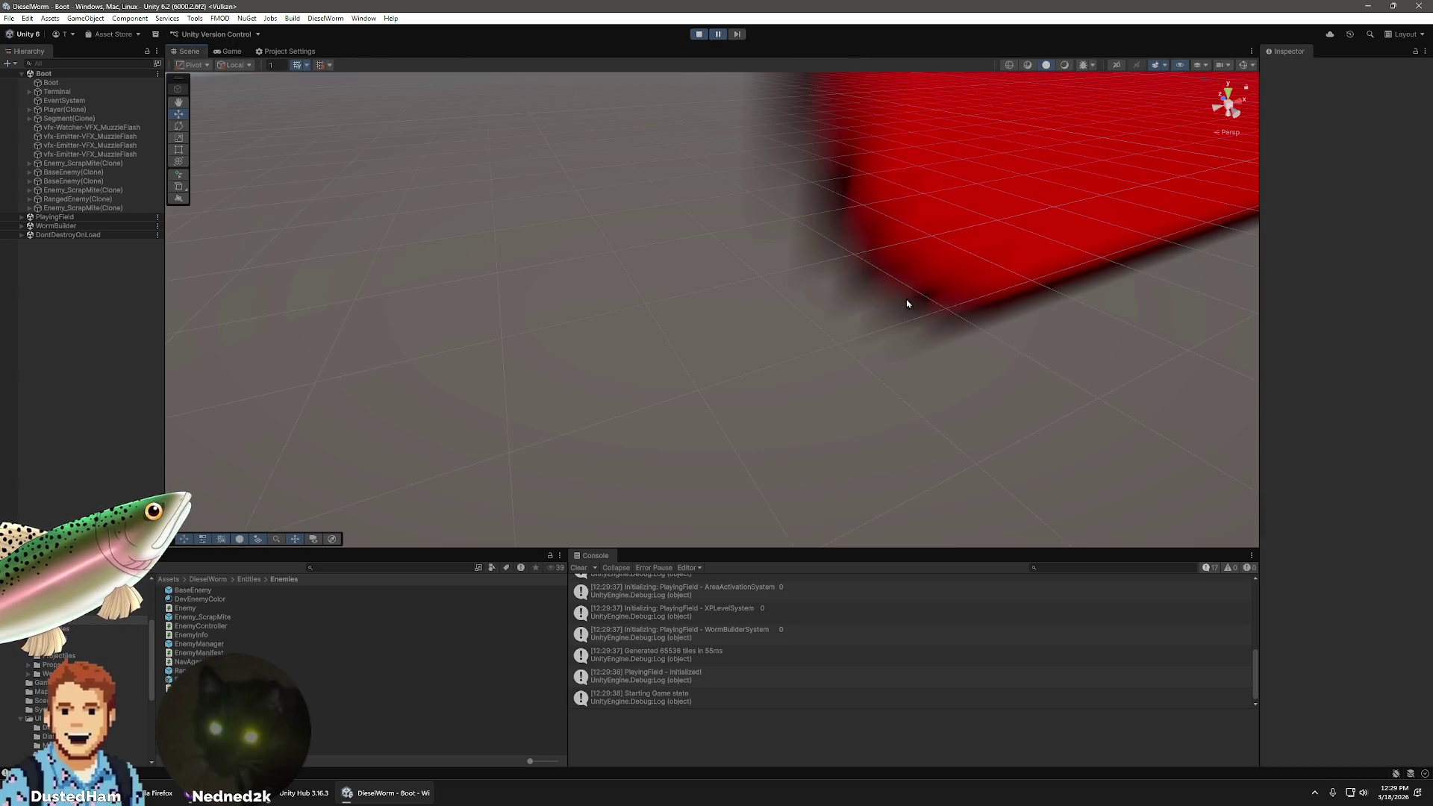
pyautogui.doubleClick(69, 110)
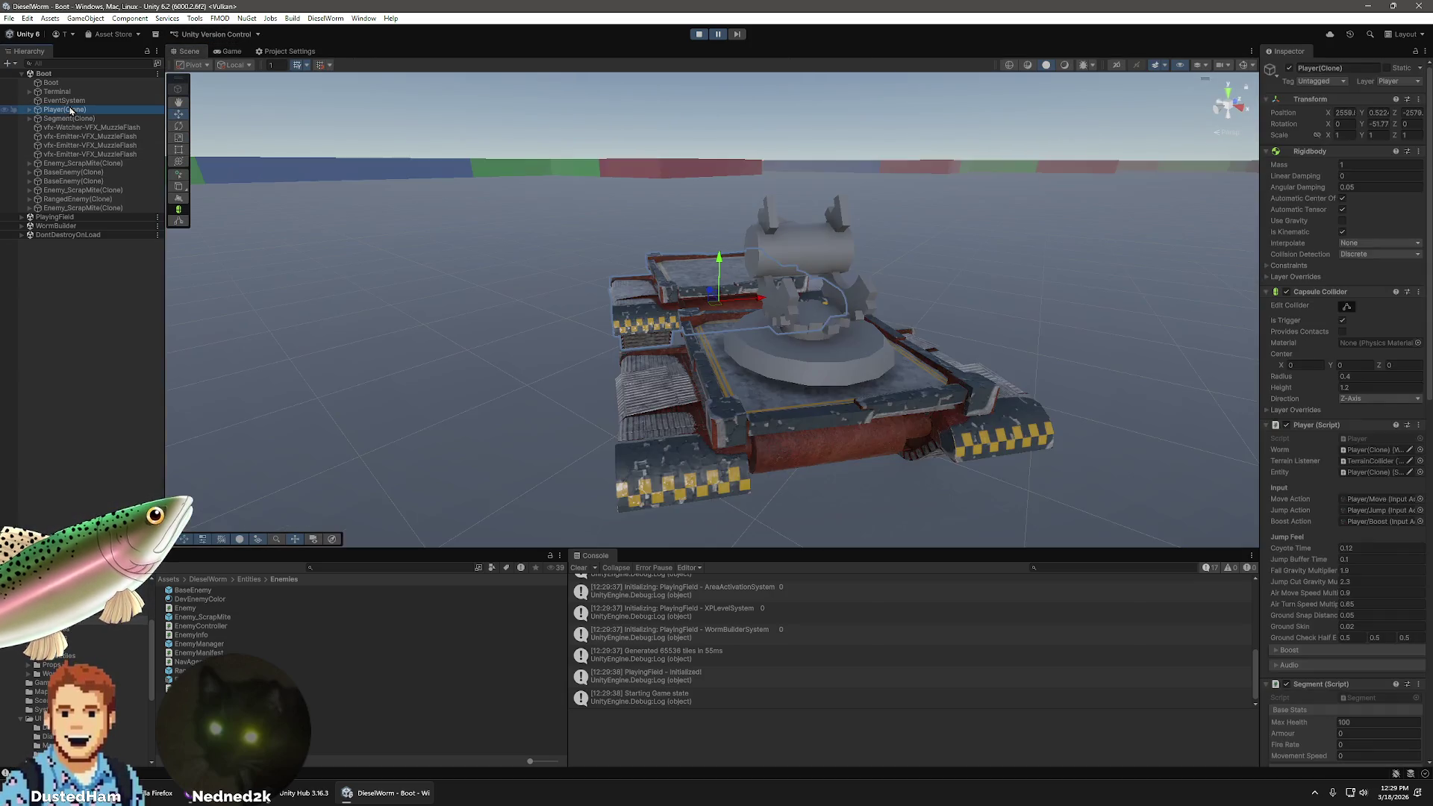
pyautogui.moveTo(1076, 362)
pyautogui.mouseDown()
pyautogui.moveTo(550, 298)
pyautogui.moveTo(608, 320)
pyautogui.moveTo(605, 333)
pyautogui.moveTo(938, 205)
pyautogui.moveTo(164, 344)
pyautogui.moveTo(1001, 329)
pyautogui.moveTo(1090, 381)
pyautogui.moveTo(1152, 450)
pyautogui.moveTo(1065, 406)
pyautogui.mouseUp()
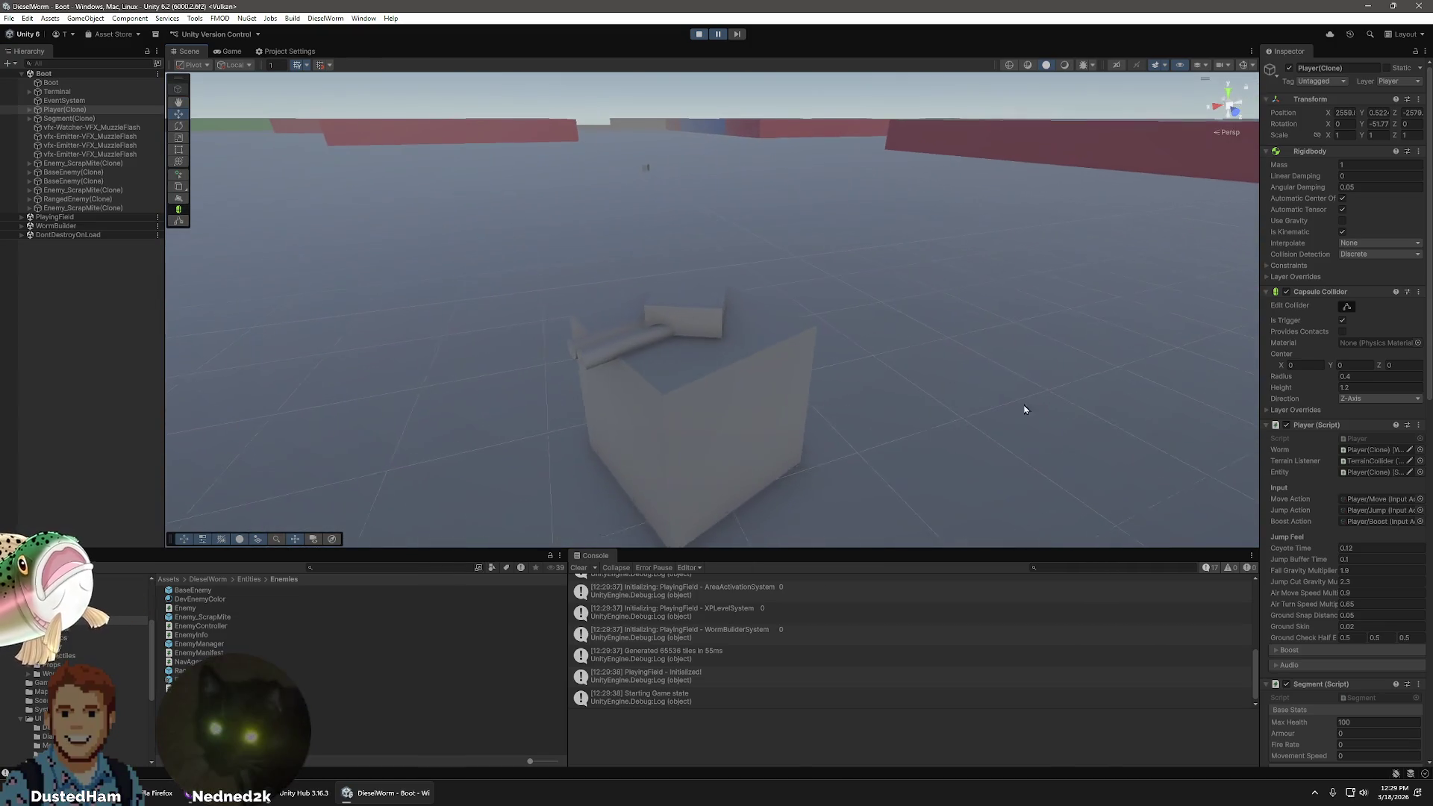
pyautogui.click(763, 396)
pyautogui.click(724, 377)
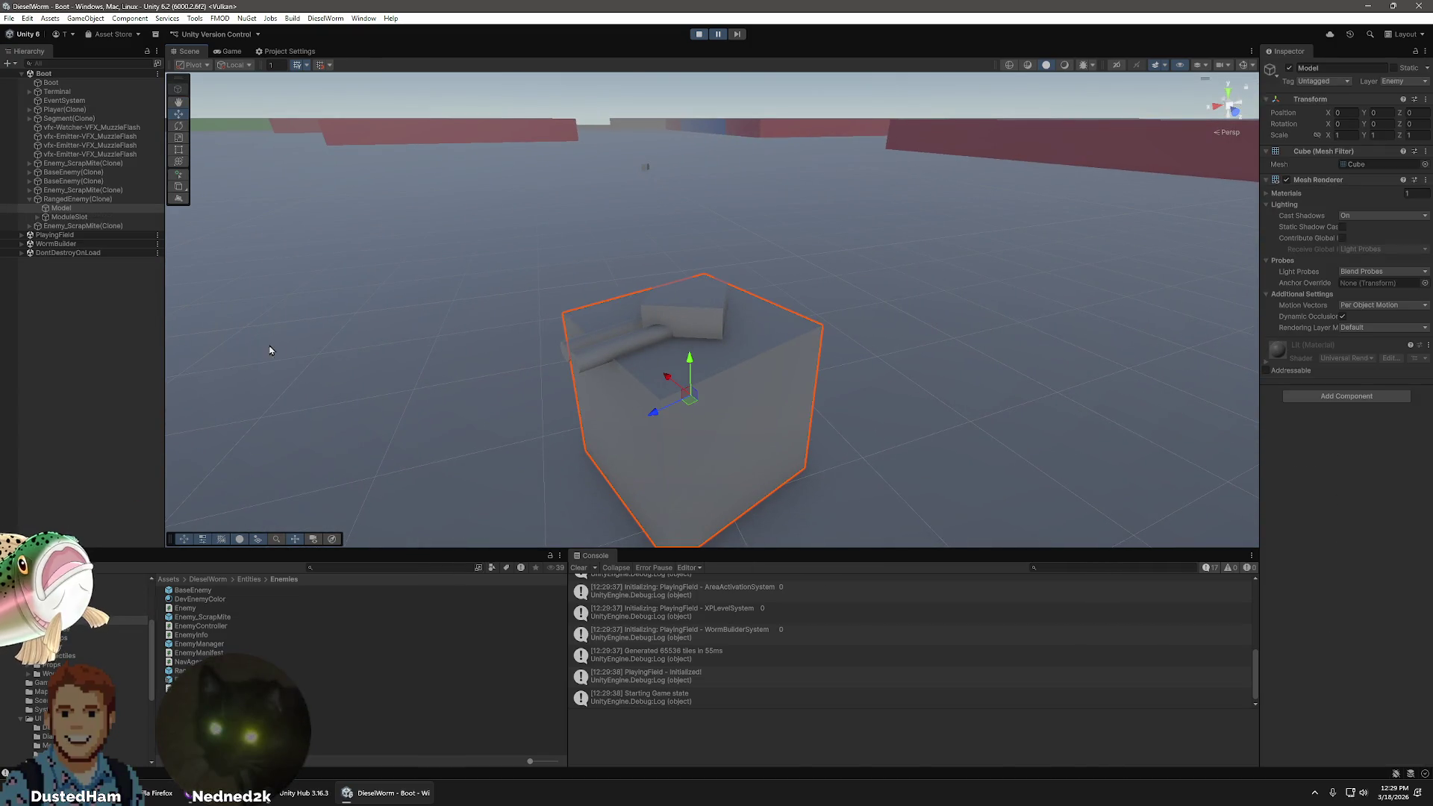
pyautogui.click(78, 199)
pyautogui.moveTo(993, 336)
pyautogui.mouseDown()
pyautogui.moveTo(1019, 340)
pyautogui.moveTo(989, 358)
pyautogui.mouseUp()
pyautogui.click(60, 217)
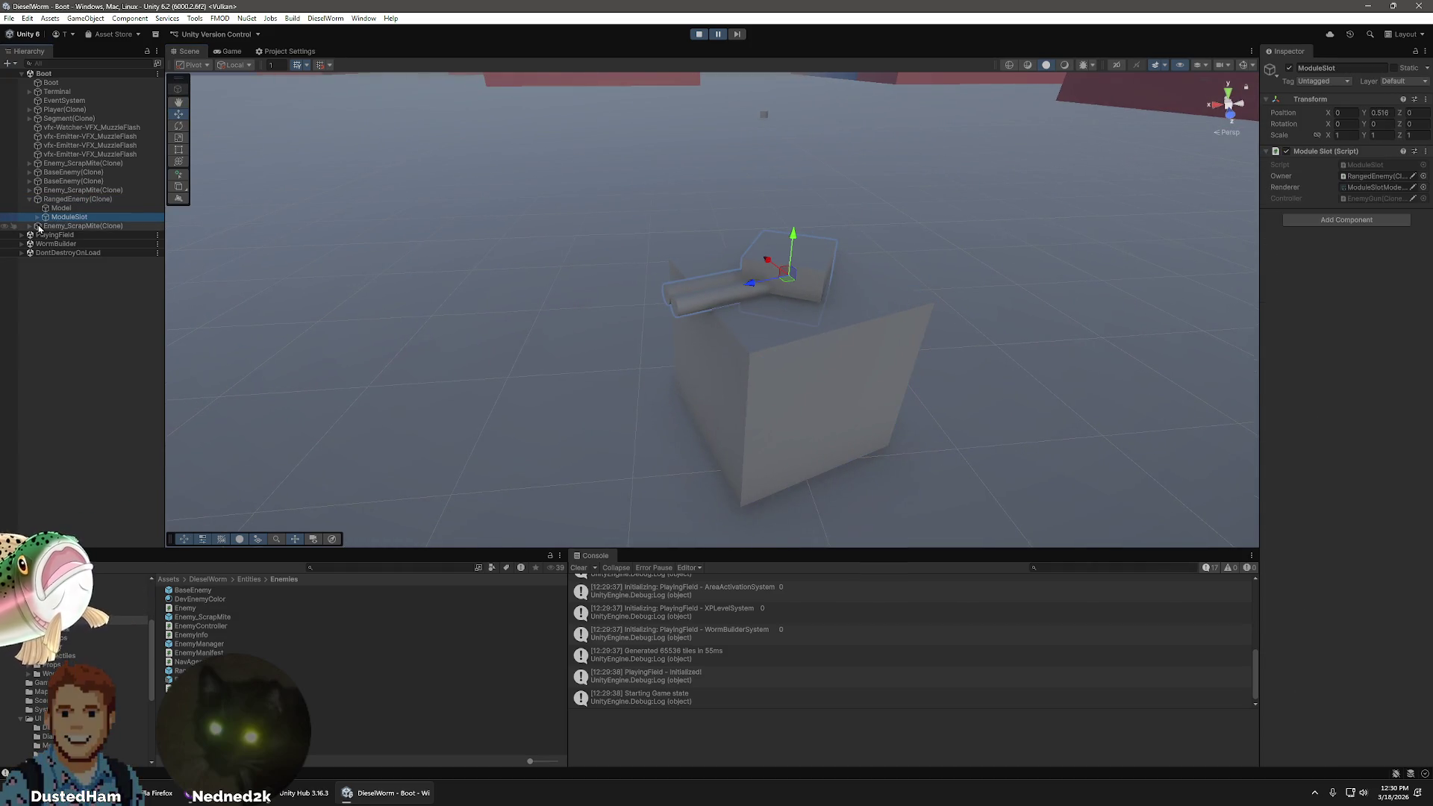
pyautogui.click(29, 110)
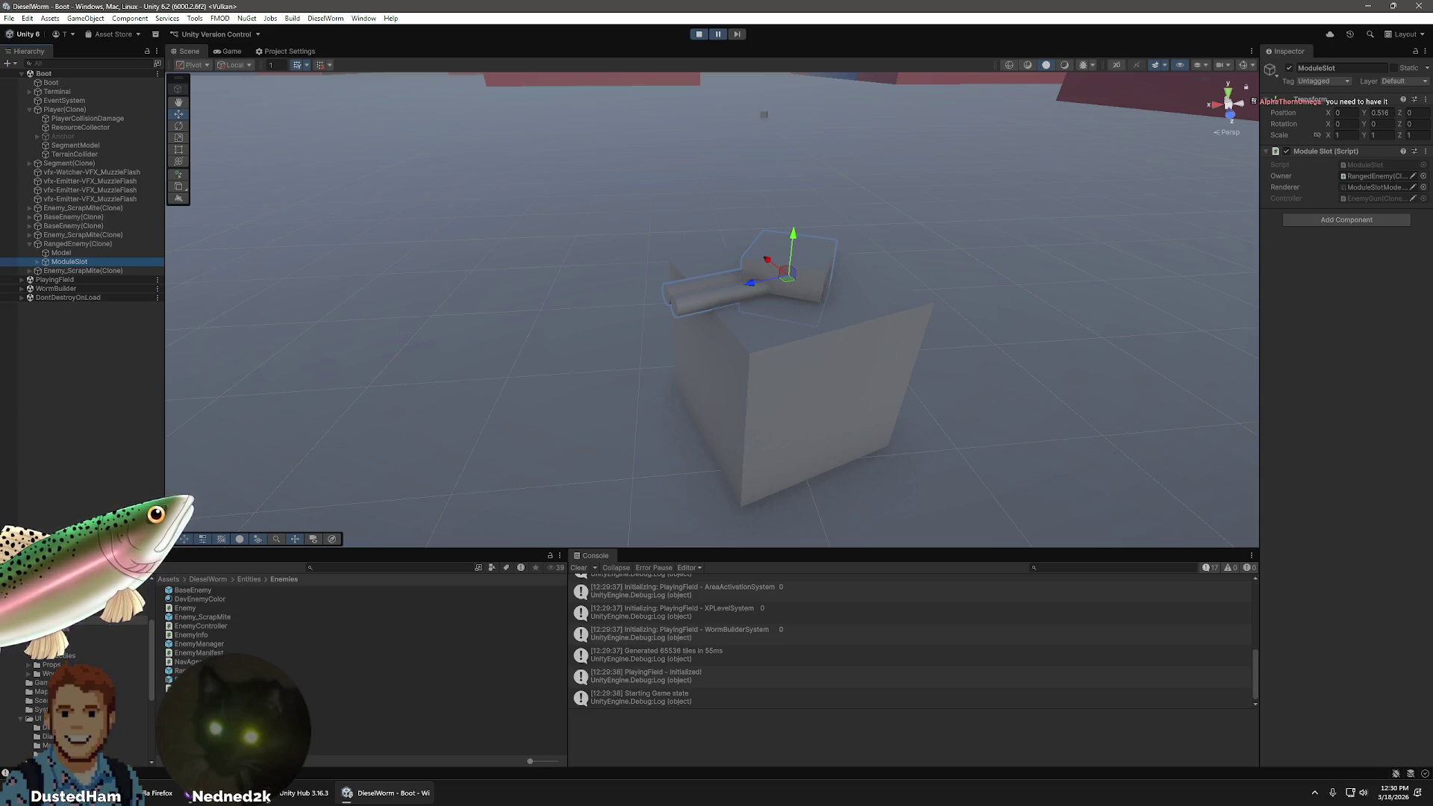
# - Check the BaseEnemy asset, stop Play mode, and open EnemyController.cs in Visual Studio
pyautogui.click(200, 591)
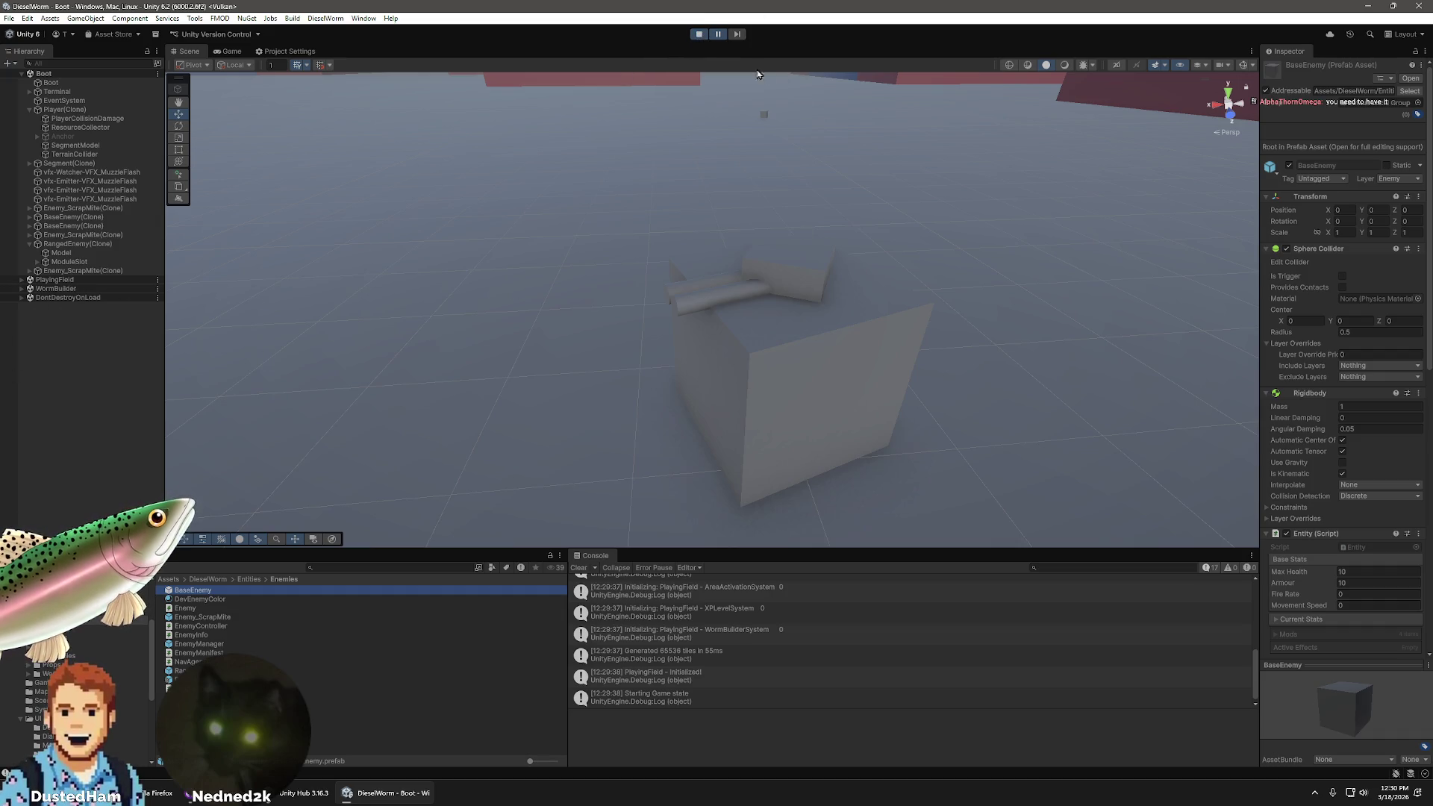
pyautogui.click(698, 38)
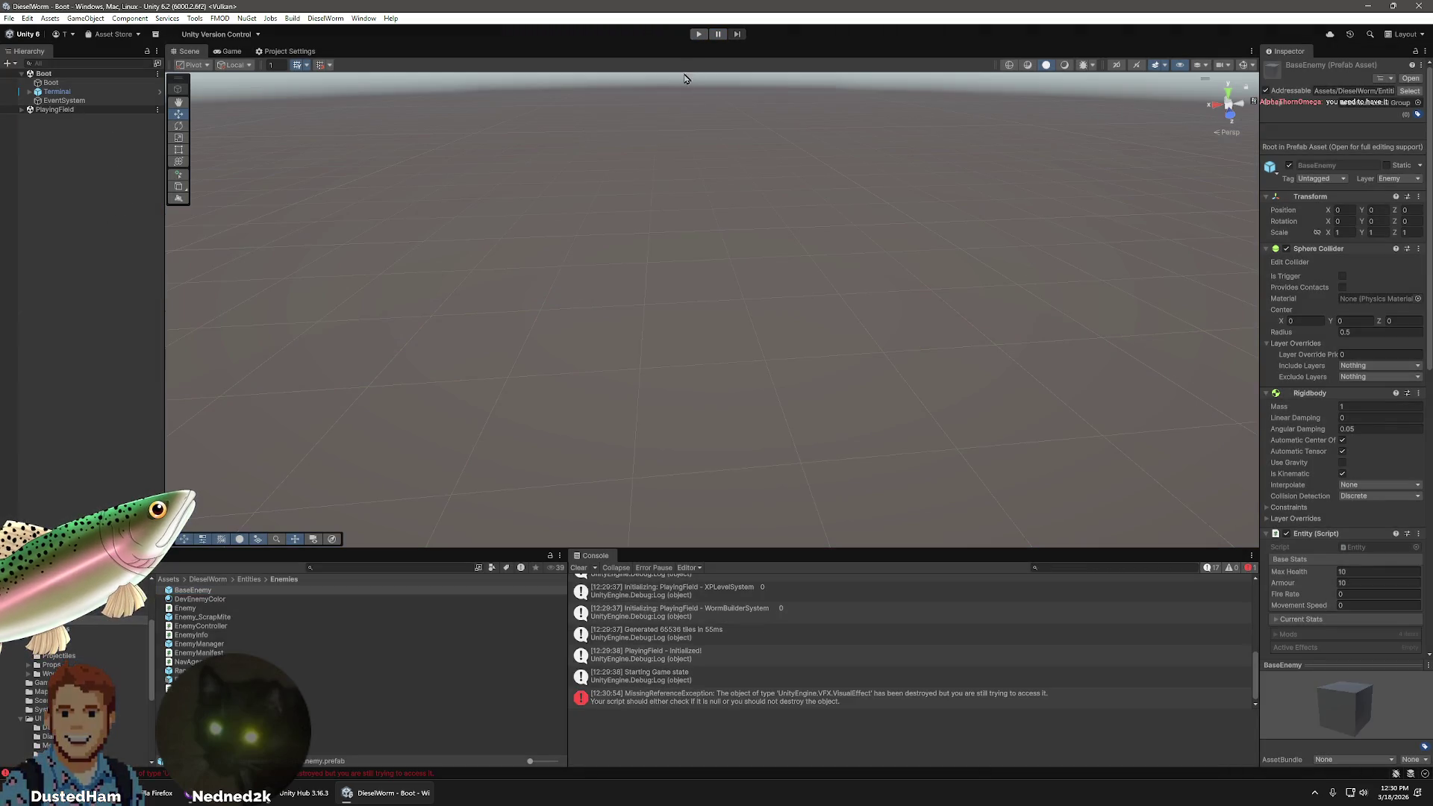
pyautogui.click(206, 627)
pyautogui.doubleClick(206, 627)
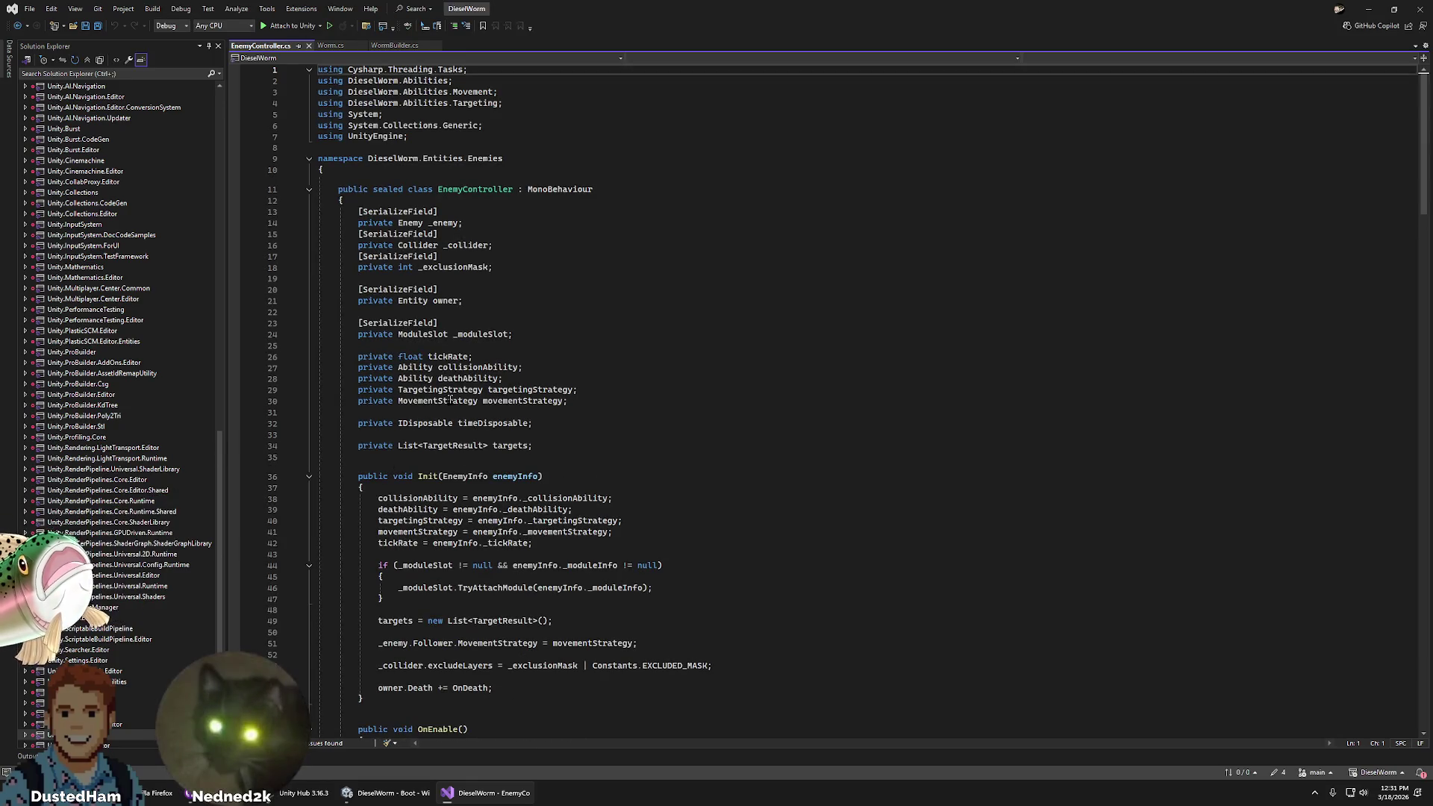
pyautogui.scroll(-10, 457, 371)
pyautogui.scroll(8, 458, 371)
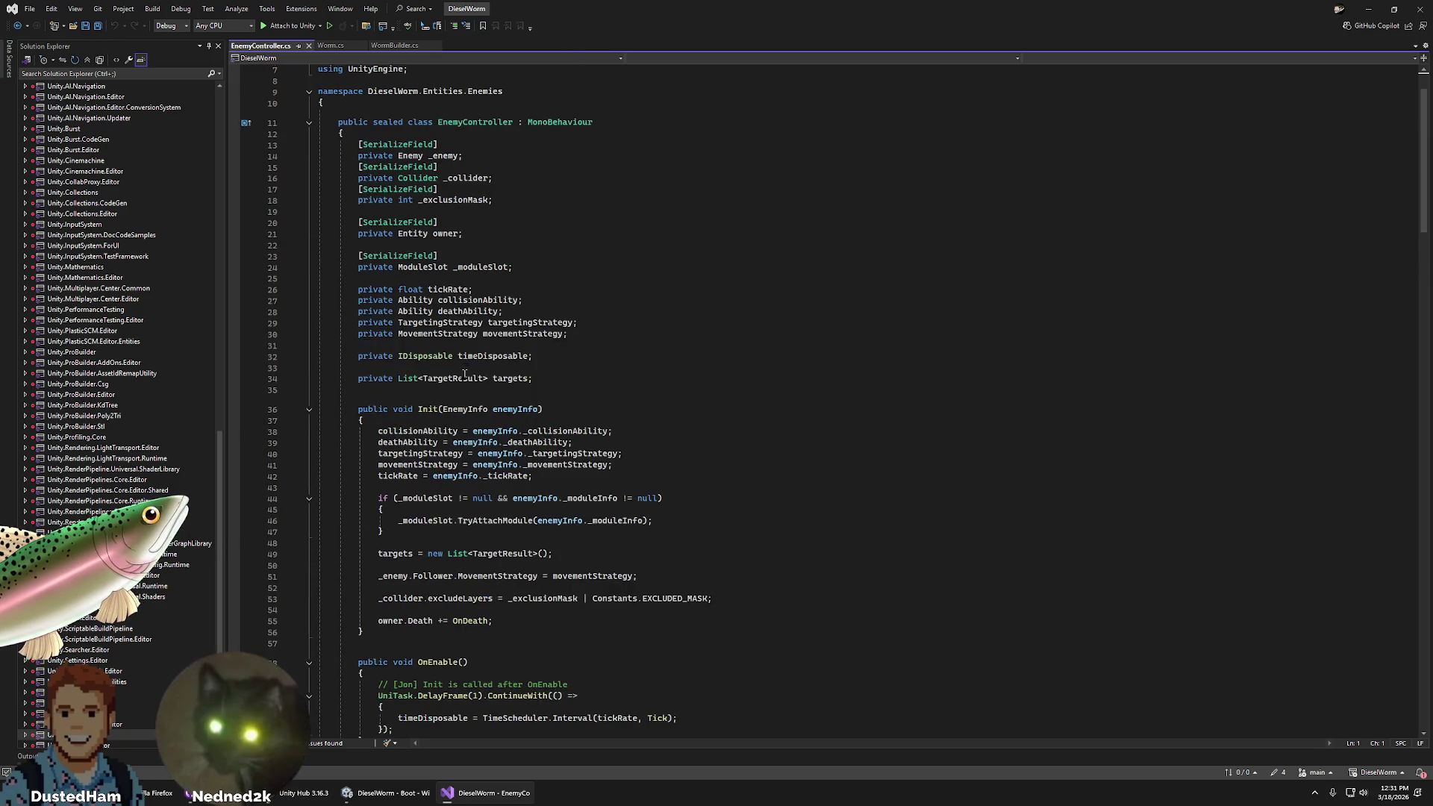
pyautogui.doubleClick(457, 268)
pyautogui.click(449, 268)
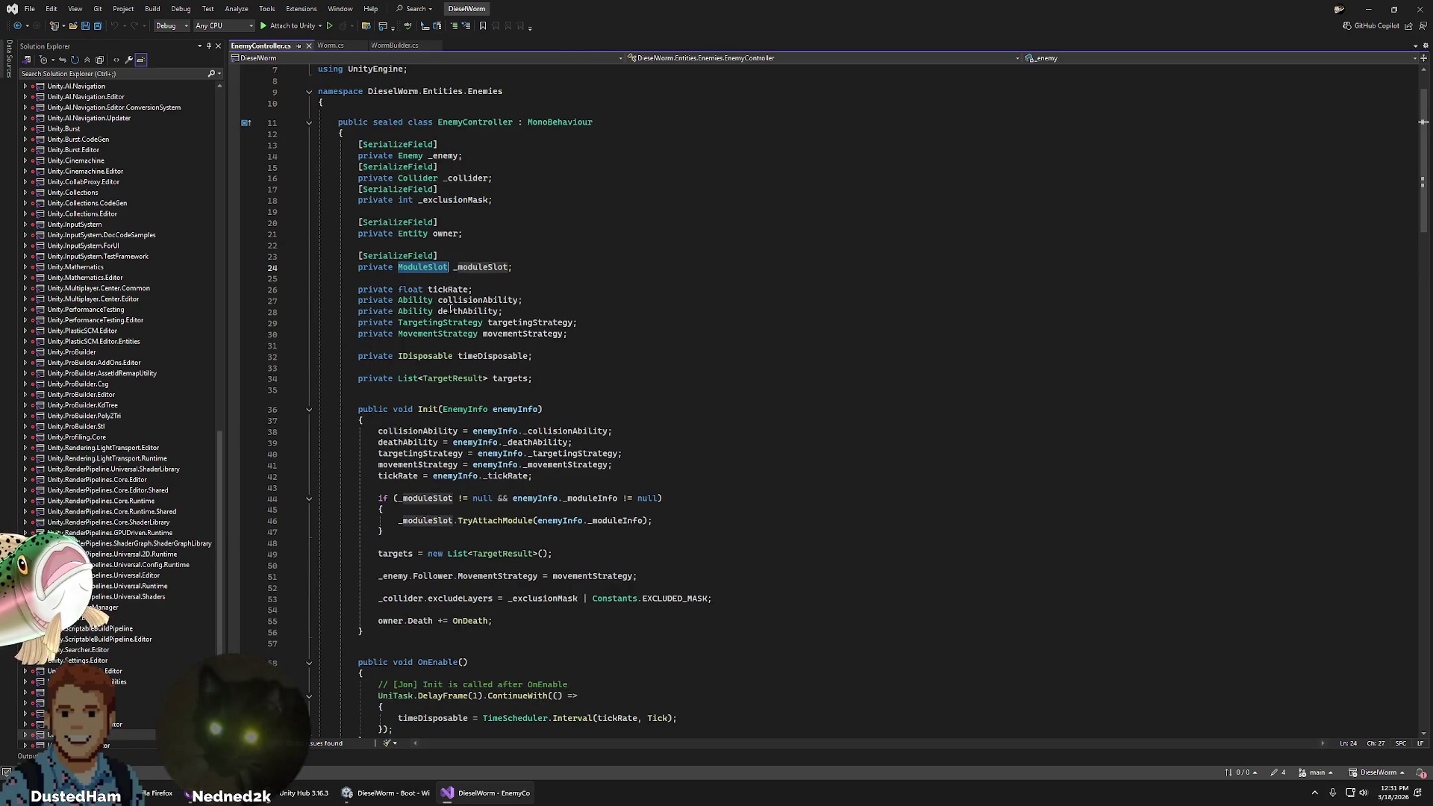
pyautogui.scroll(-9, 432, 361)
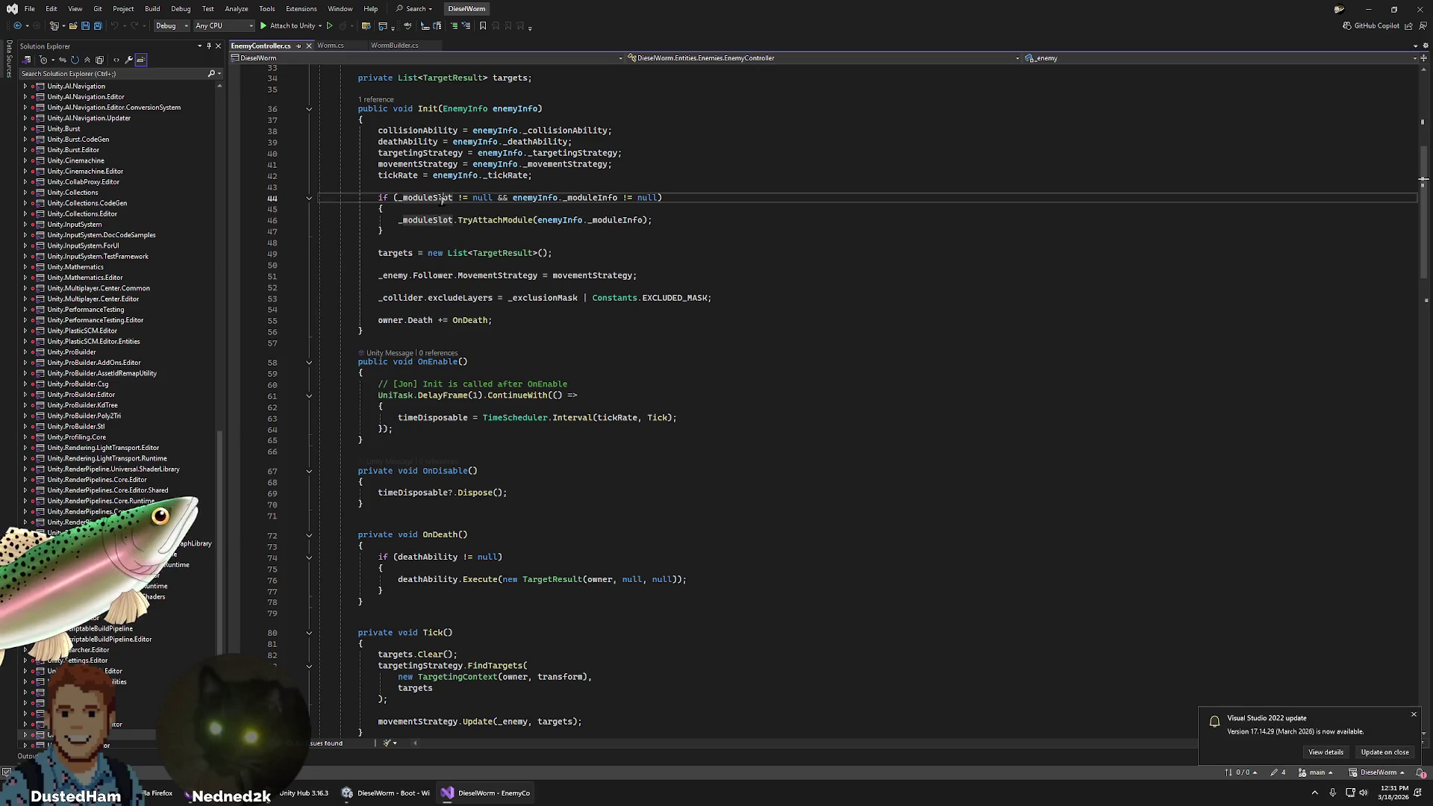
pyautogui.click(496, 221)
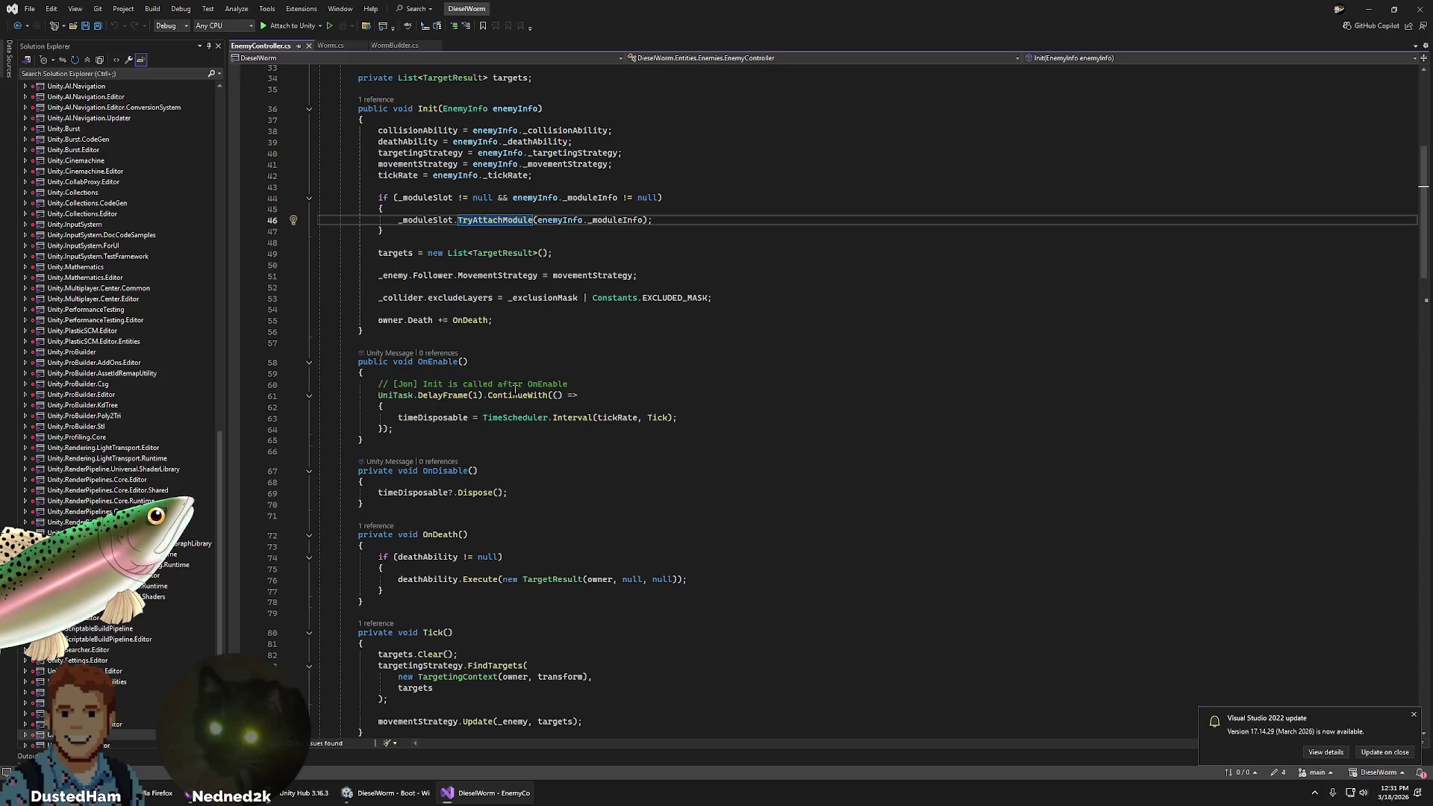
pyautogui.scroll(-9, 459, 582)
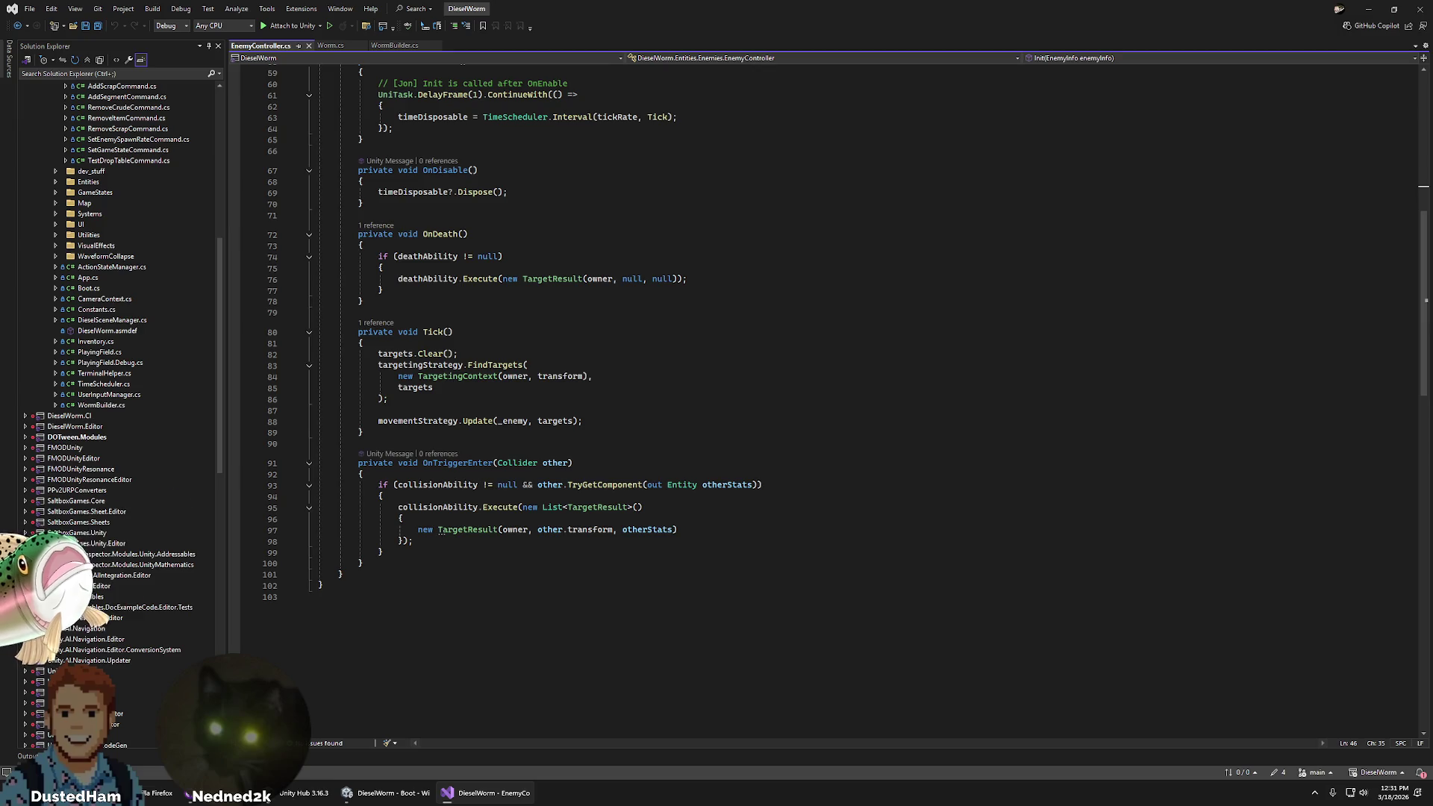
pyautogui.click(651, 353)
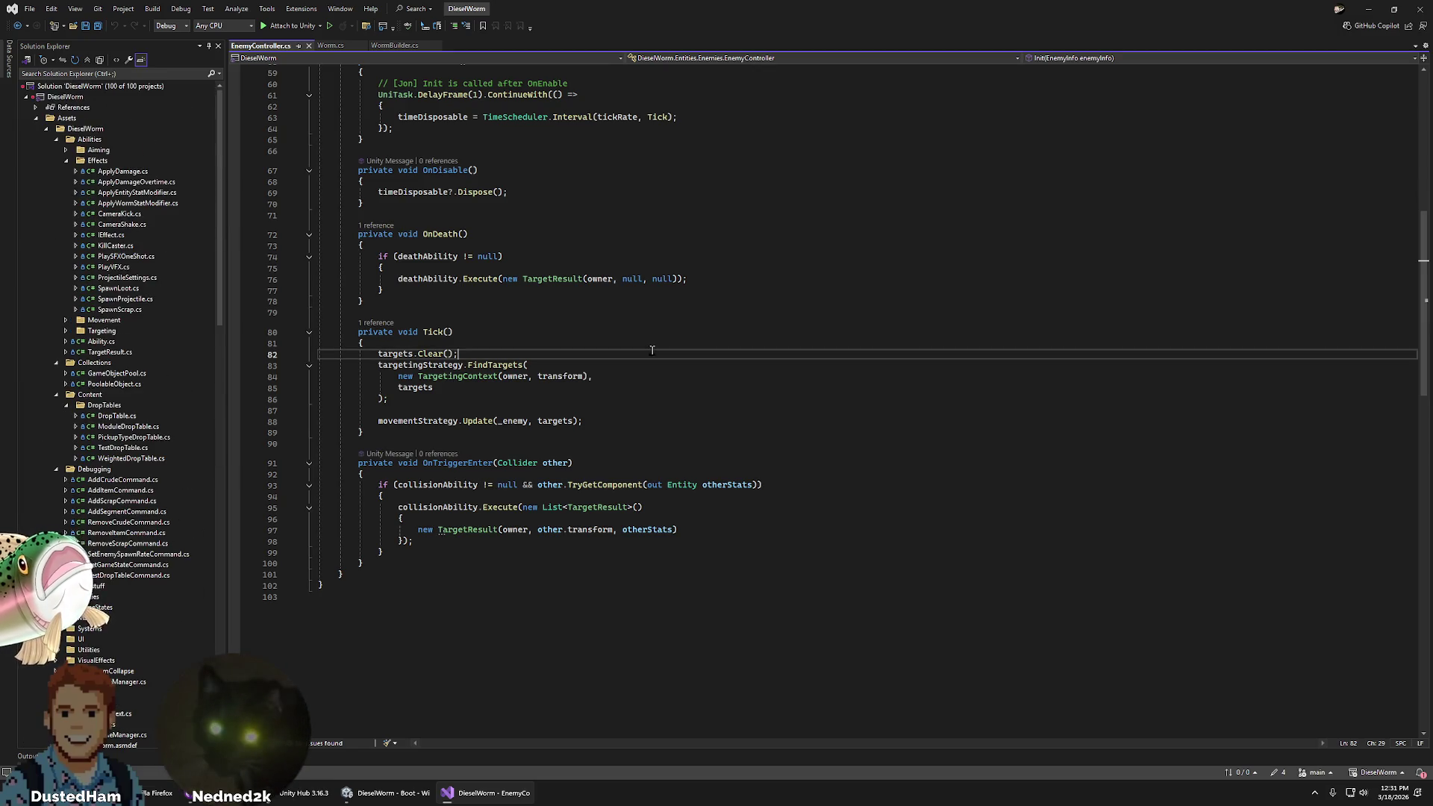
pyautogui.click(687, 282)
pyautogui.click(550, 258)
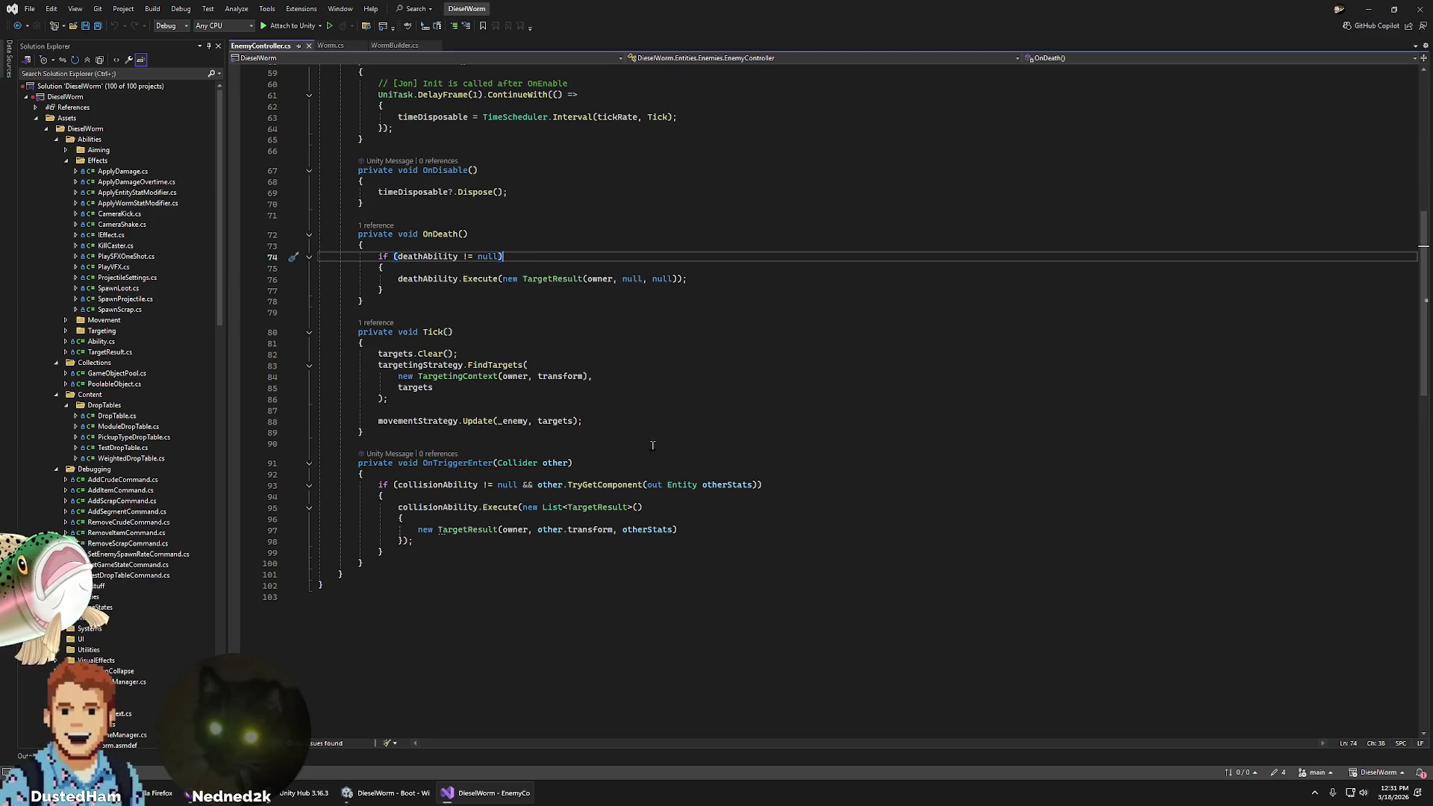
pyautogui.doubleClick(438, 366)
pyautogui.doubleClick(418, 421)
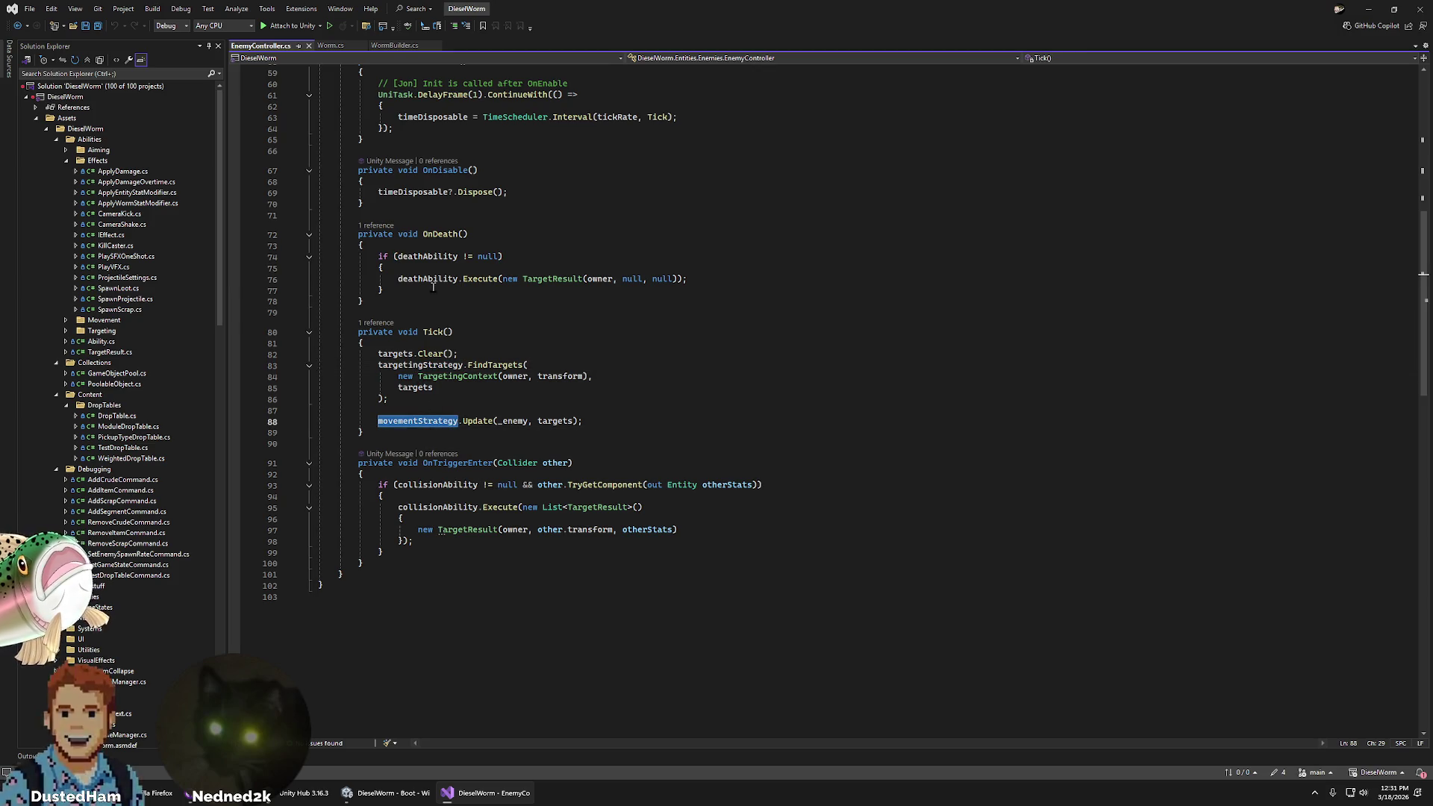
pyautogui.doubleClick(429, 279)
pyautogui.click(426, 498)
pyautogui.doubleClick(428, 507)
pyautogui.scroll(1, 535, 400)
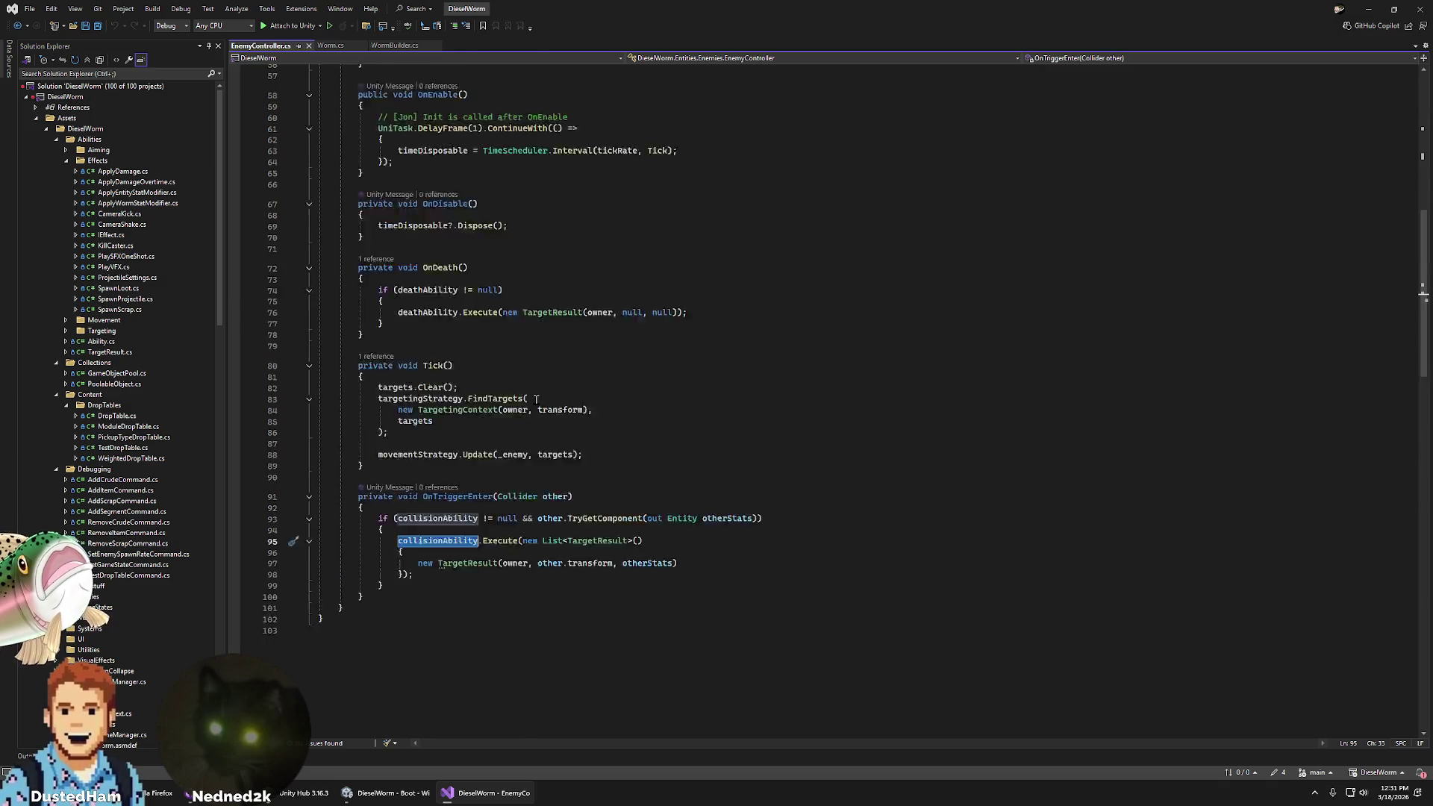
# - Read EnemyController's Tick method, highlighting targetingStrategy, transform and targets
pyautogui.scroll(12, 536, 399)
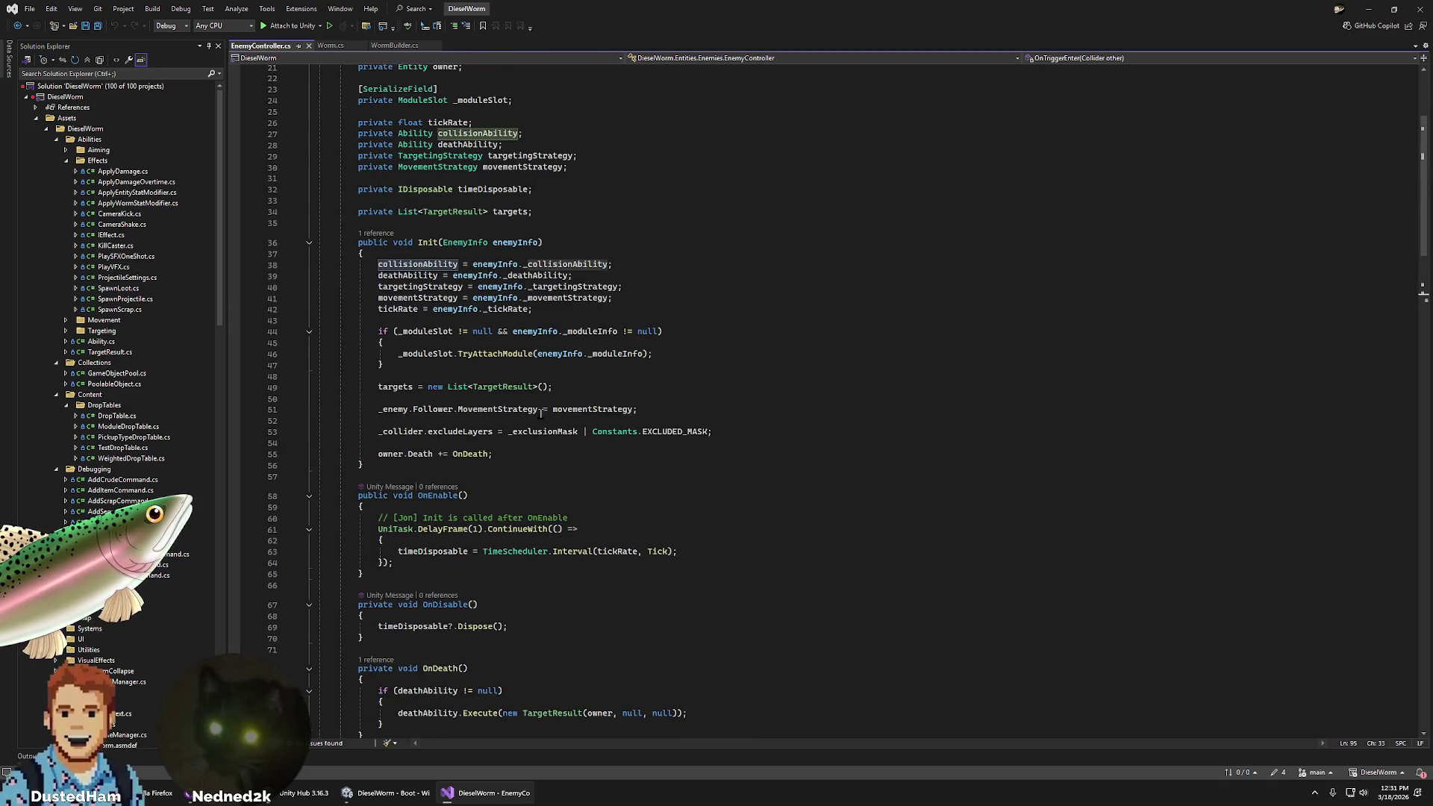
pyautogui.scroll(-1, 427, 655)
pyautogui.scroll(-5, 429, 655)
pyautogui.doubleClick(406, 598)
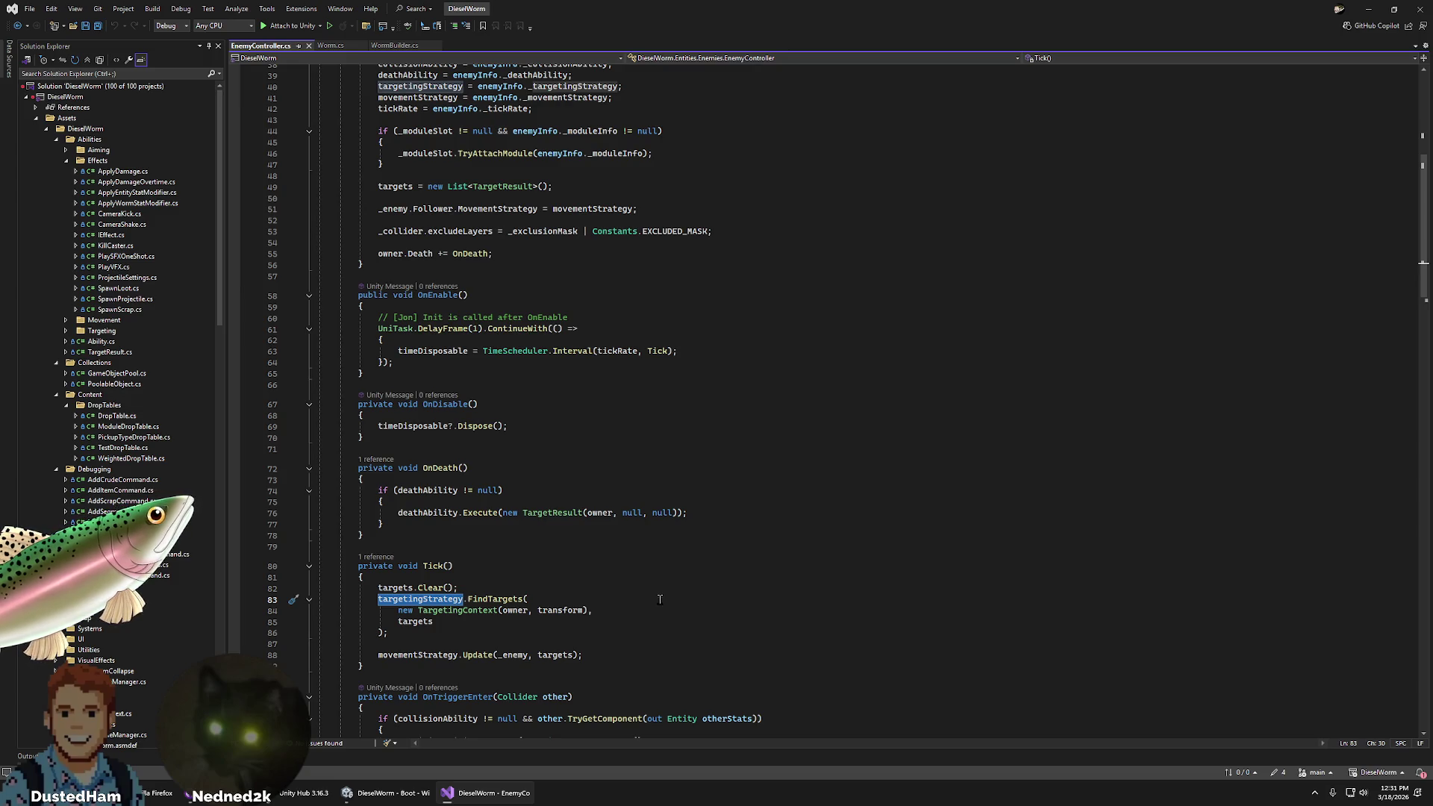
pyautogui.scroll(8, 581, 525)
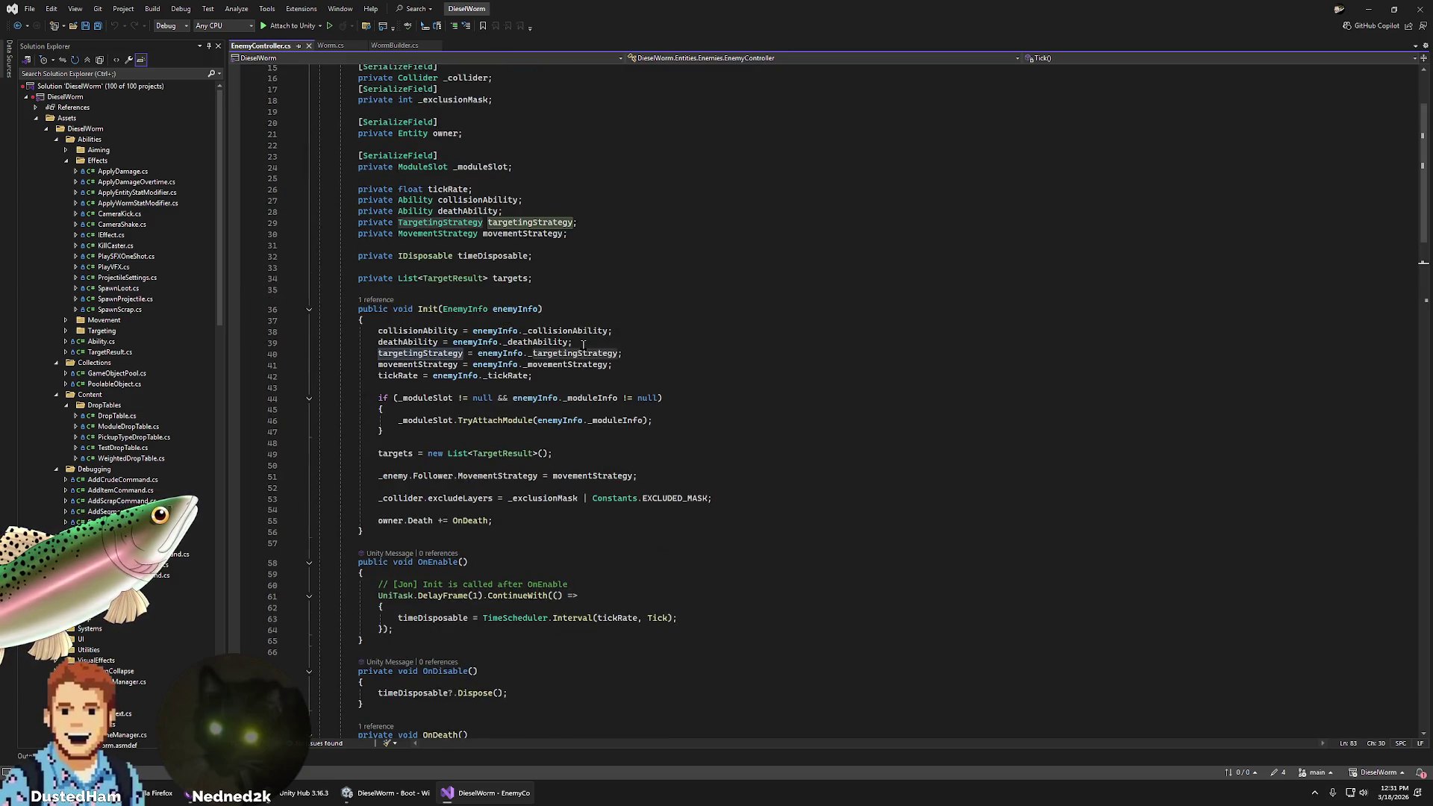
pyautogui.scroll(-7, 582, 344)
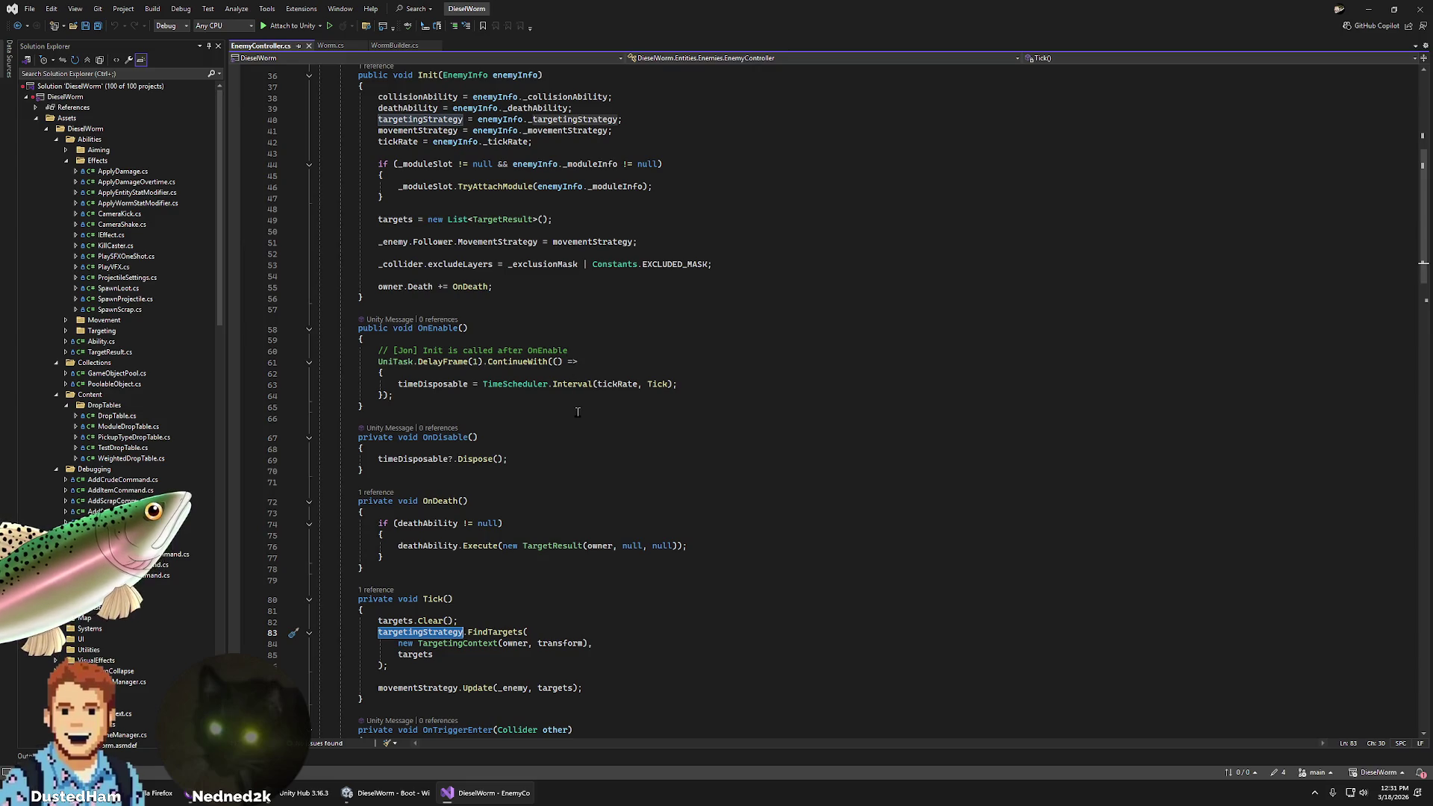
pyautogui.click(467, 633)
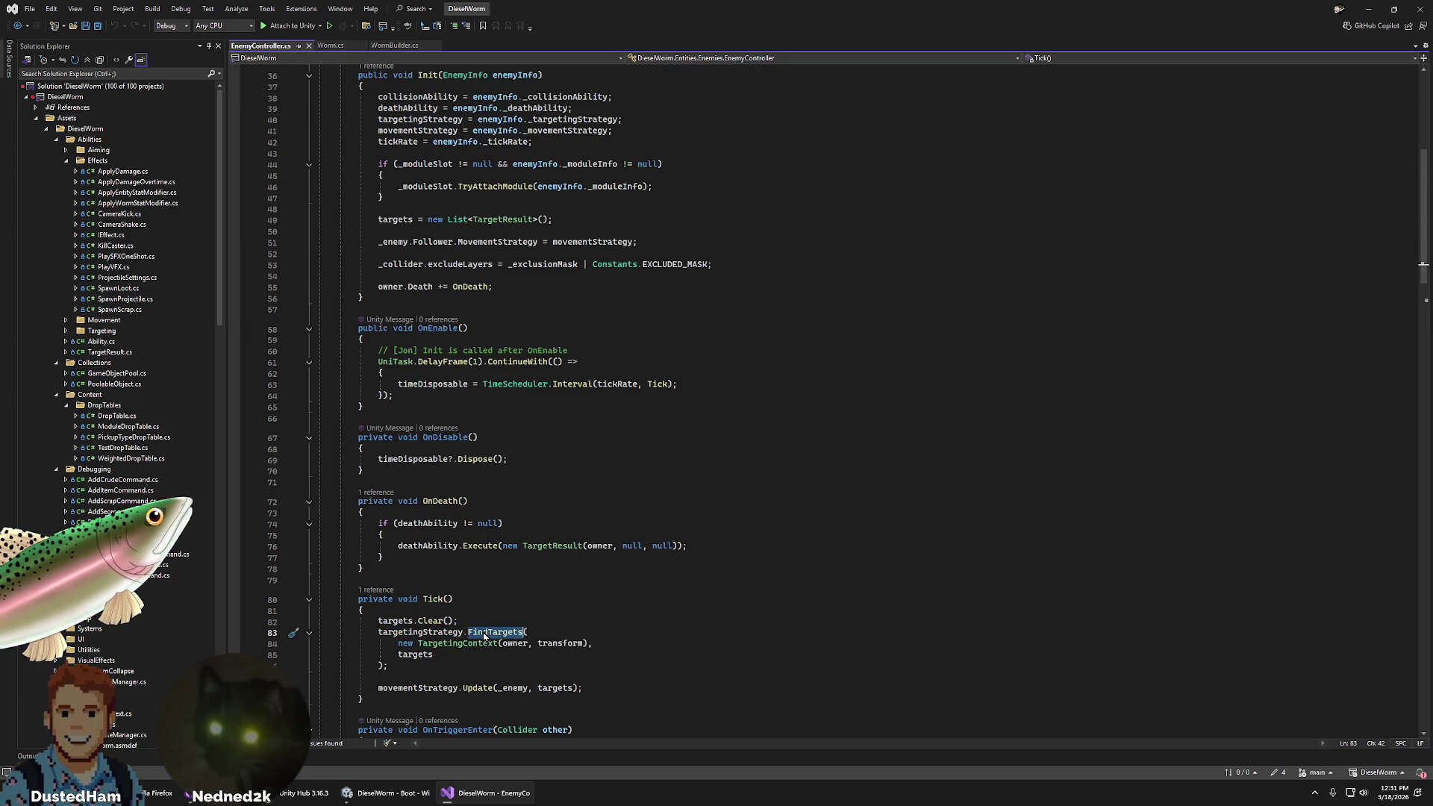
pyautogui.click(464, 643)
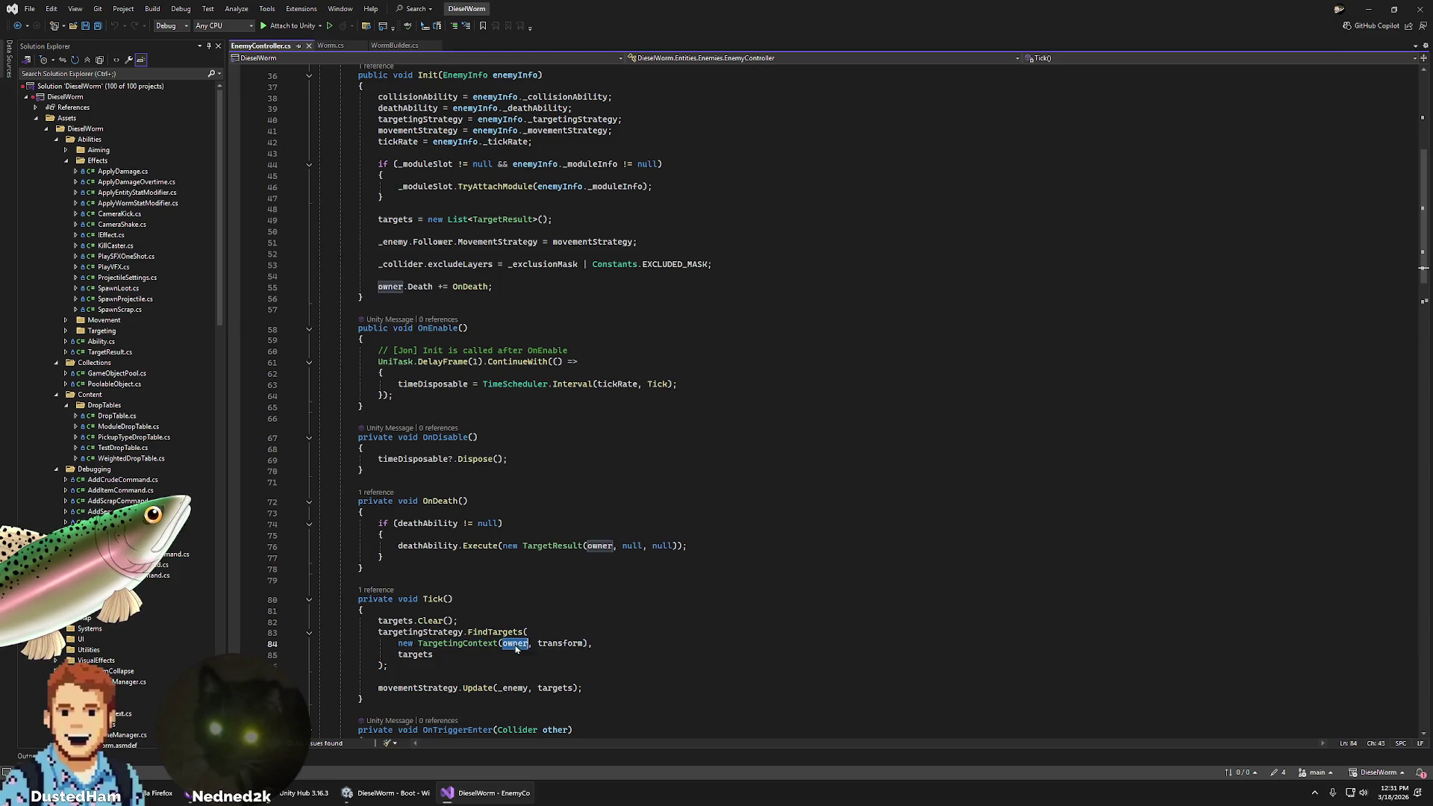
pyautogui.doubleClick(559, 646)
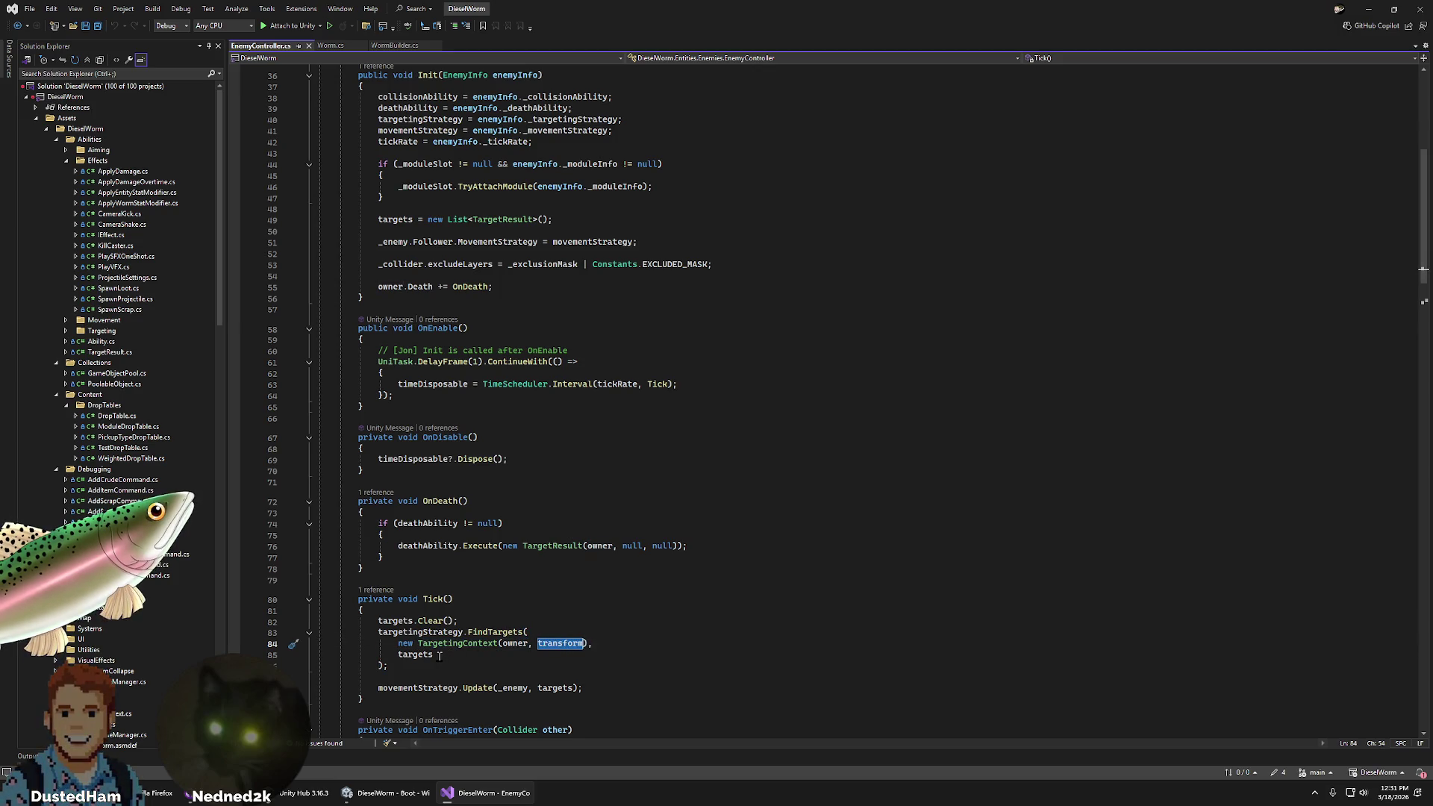
pyautogui.doubleClick(415, 654)
pyautogui.scroll(-4, 467, 605)
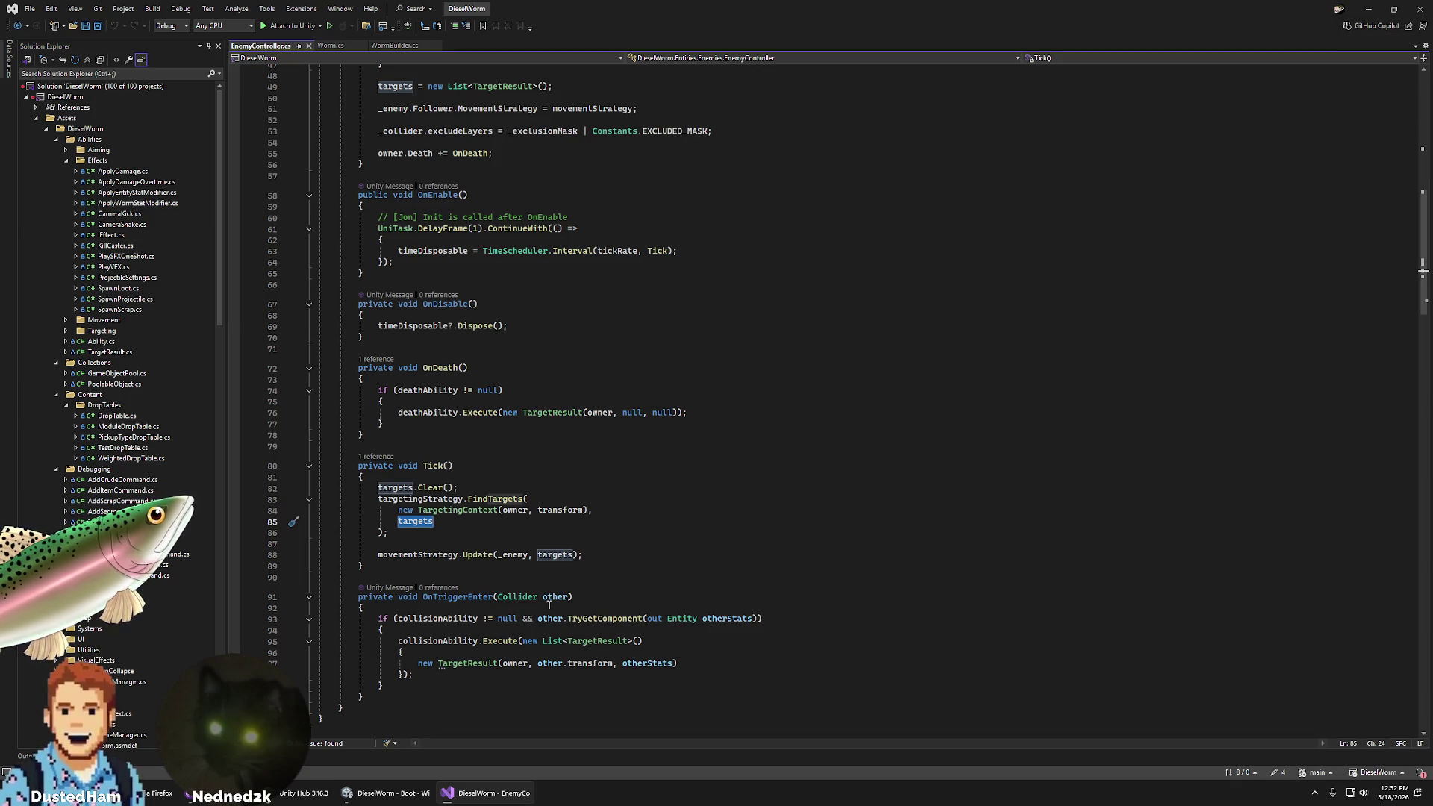
pyautogui.scroll(5, 250, 391)
pyautogui.scroll(-3, 367, 363)
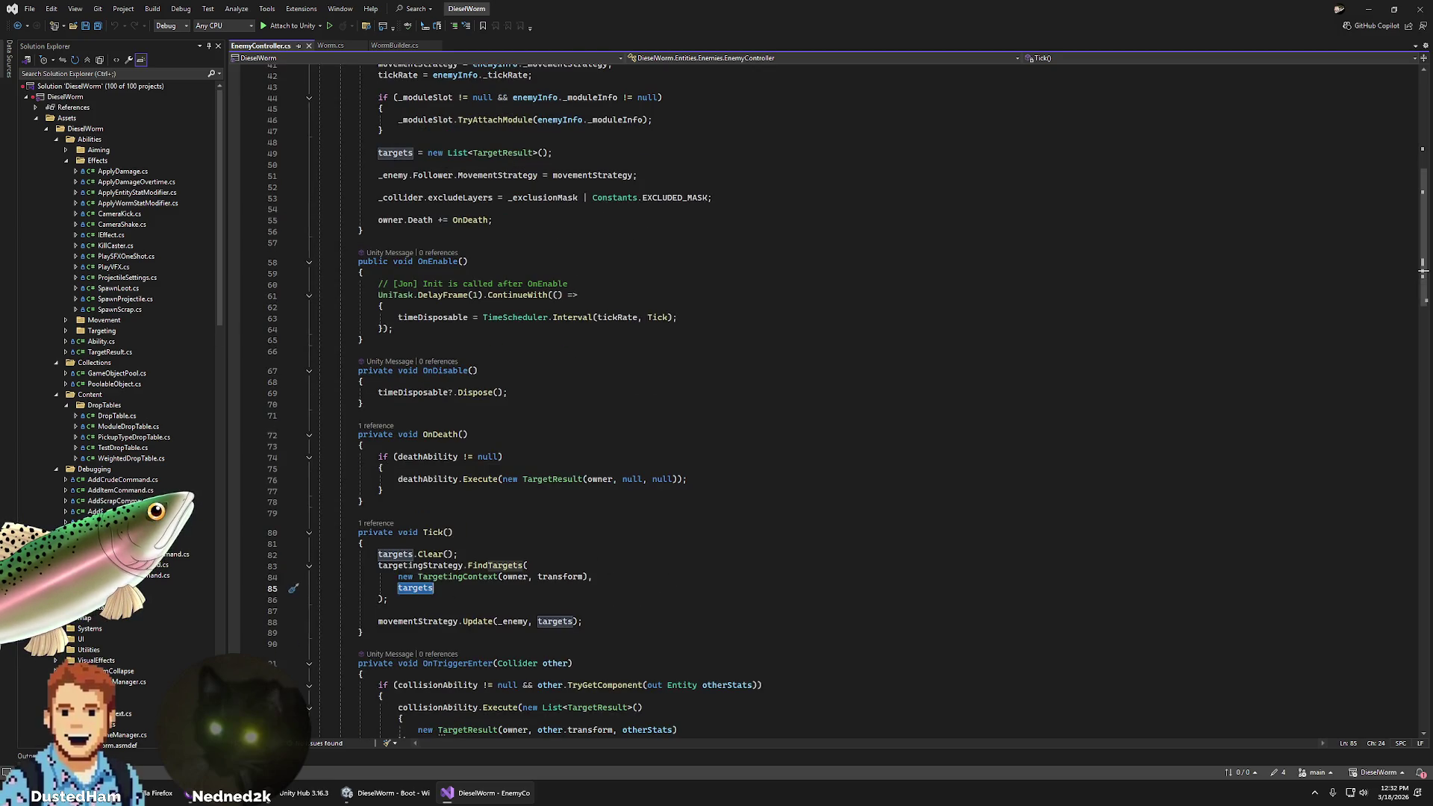
# - Expand the Movement folder in Solution Explorer and open MovementStrategy.cs
pyautogui.click(65, 320)
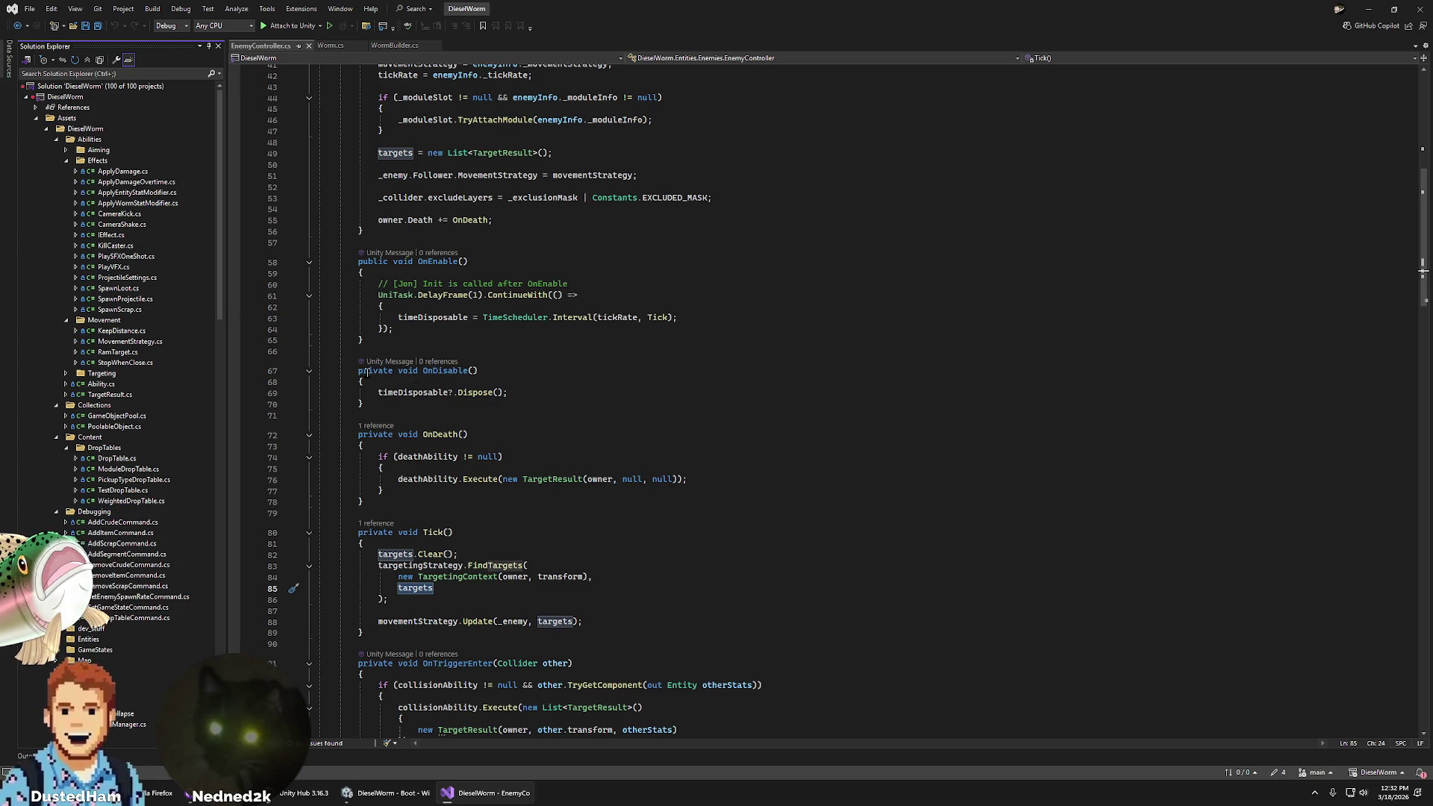
pyautogui.scroll(1, 571, 382)
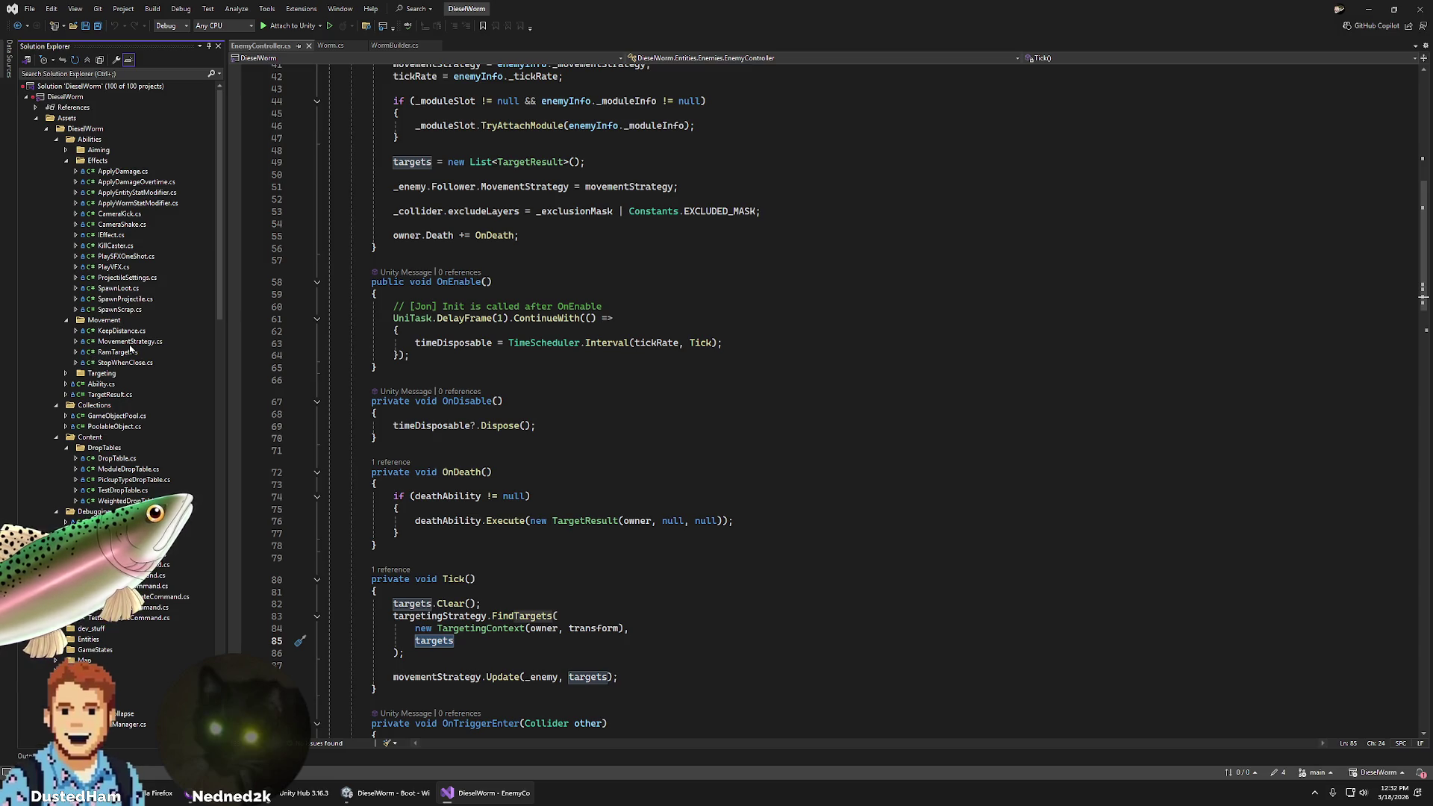
pyautogui.doubleClick(130, 342)
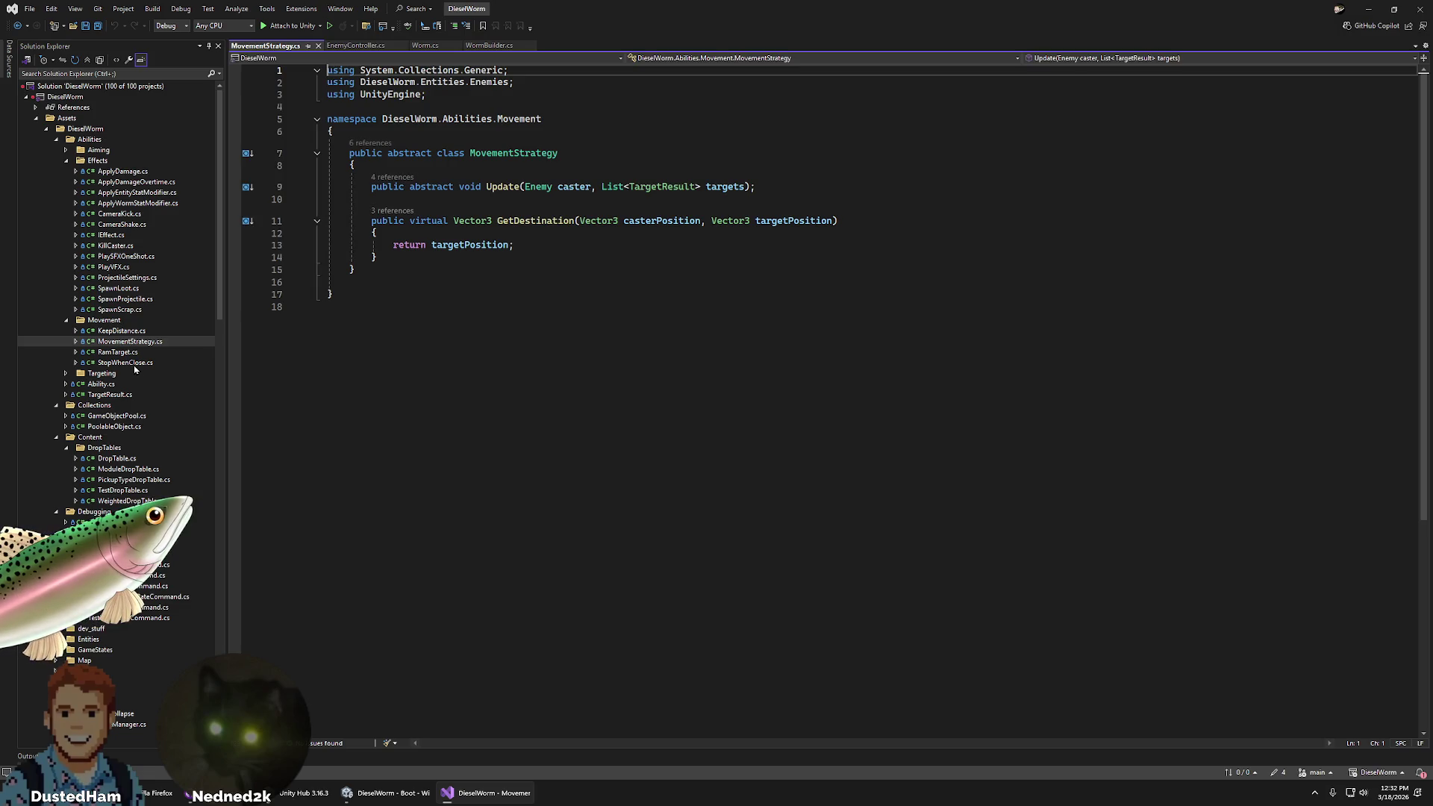
# - Open KeepDistance.cs, then expand the Aiming folder and open AimingStrategy.cs
pyautogui.doubleClick(128, 331)
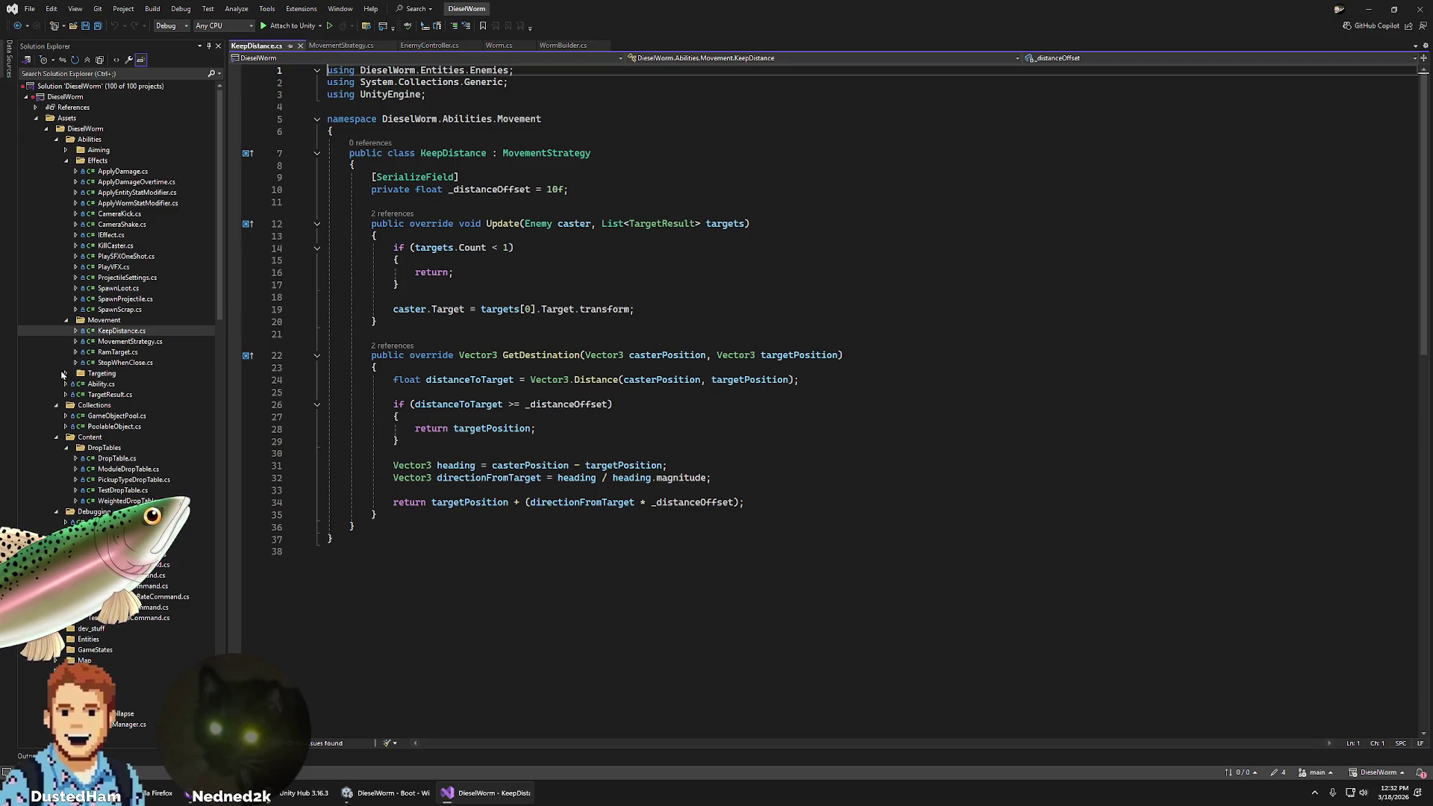
pyautogui.click(64, 375)
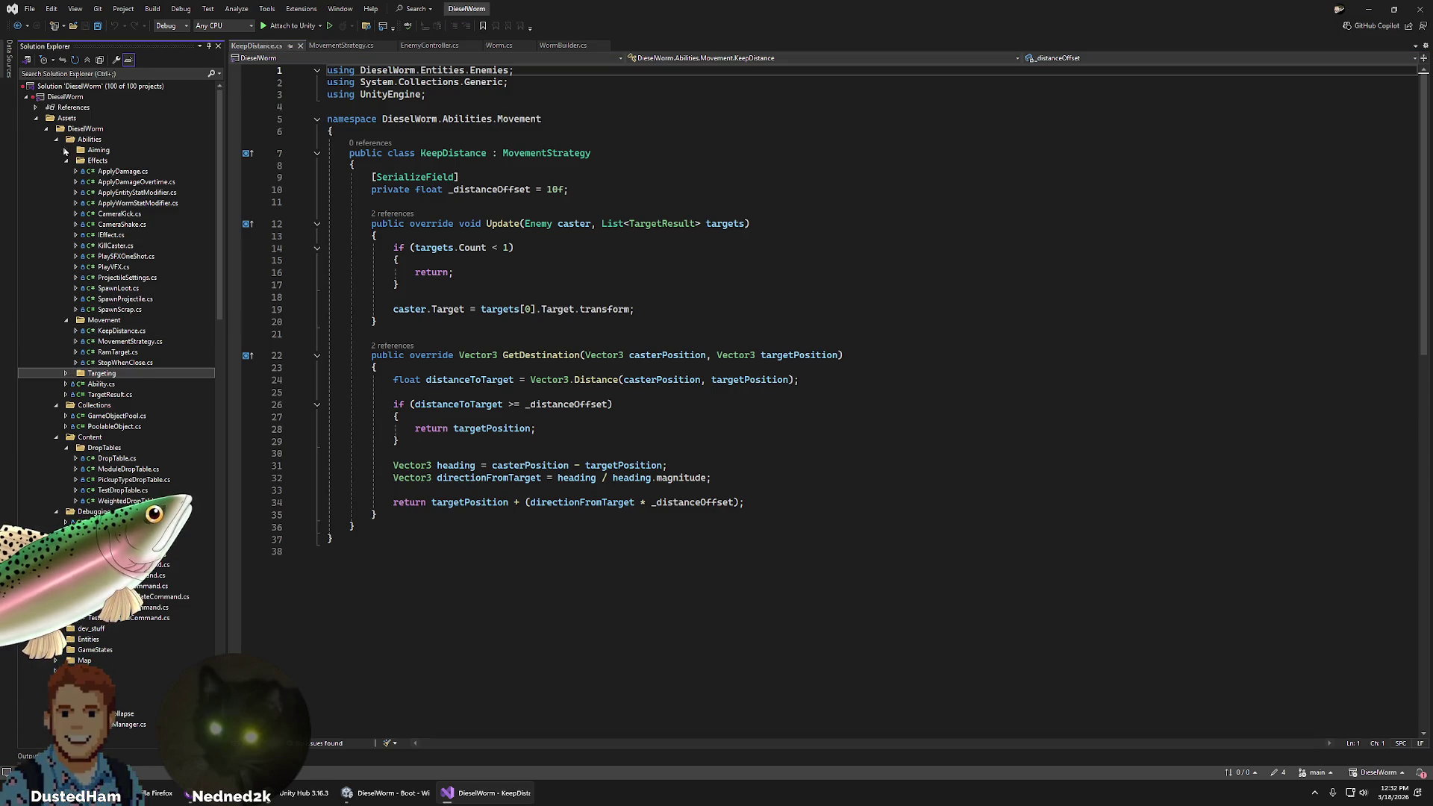
pyautogui.click(66, 150)
pyautogui.doubleClick(142, 161)
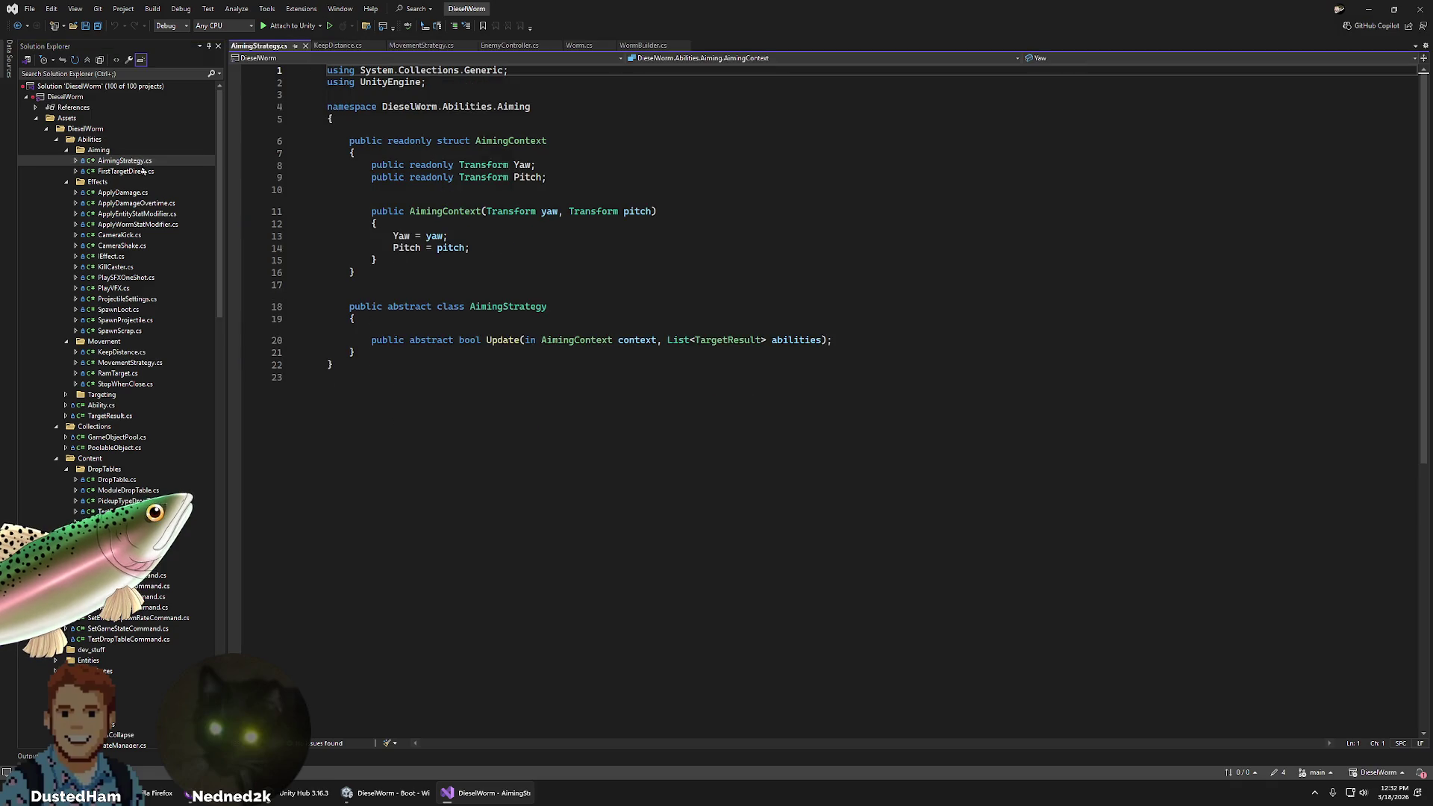
# - Open FirstTargetDirect.cs and scroll through its aiming code
pyautogui.doubleClick(141, 172)
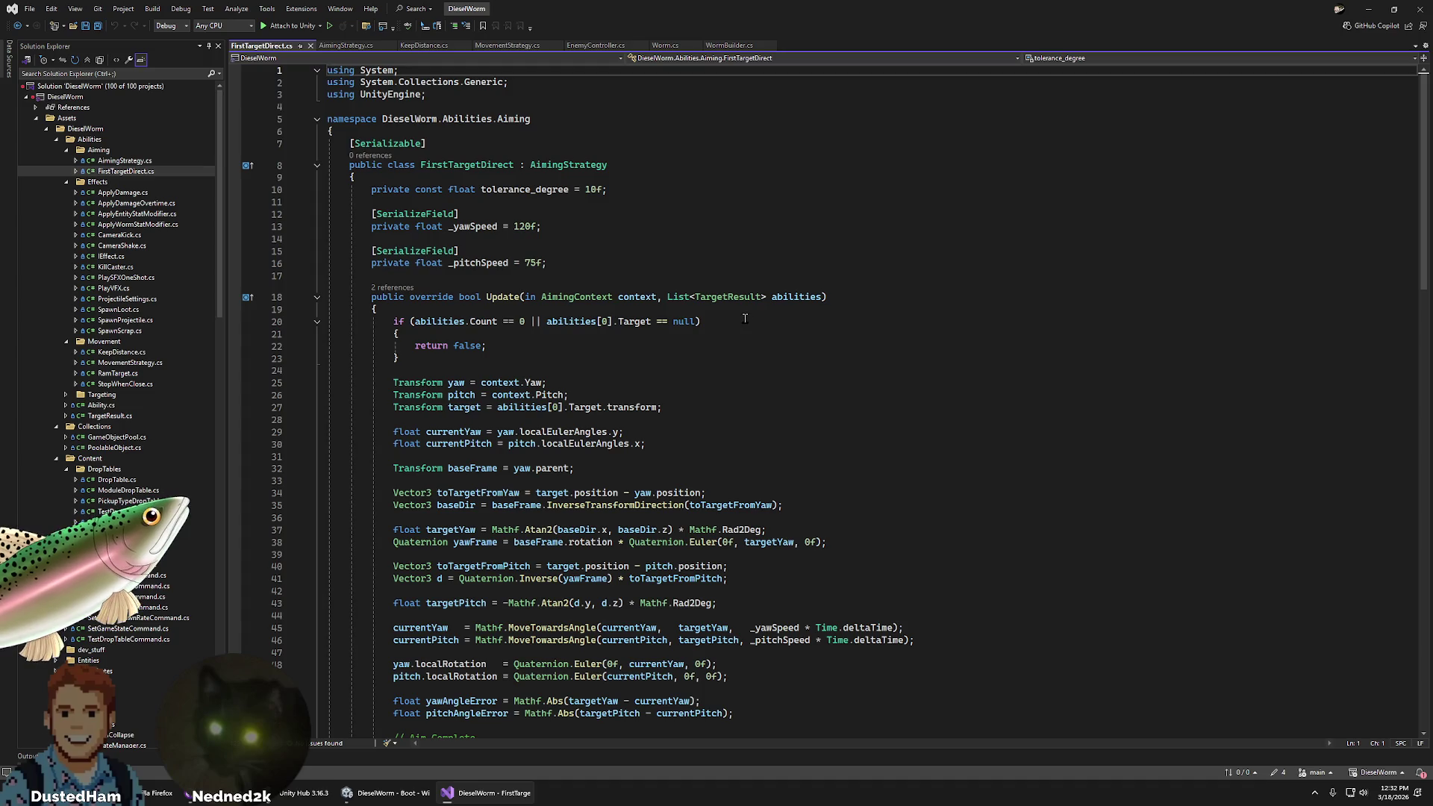
pyautogui.scroll(-3, 744, 318)
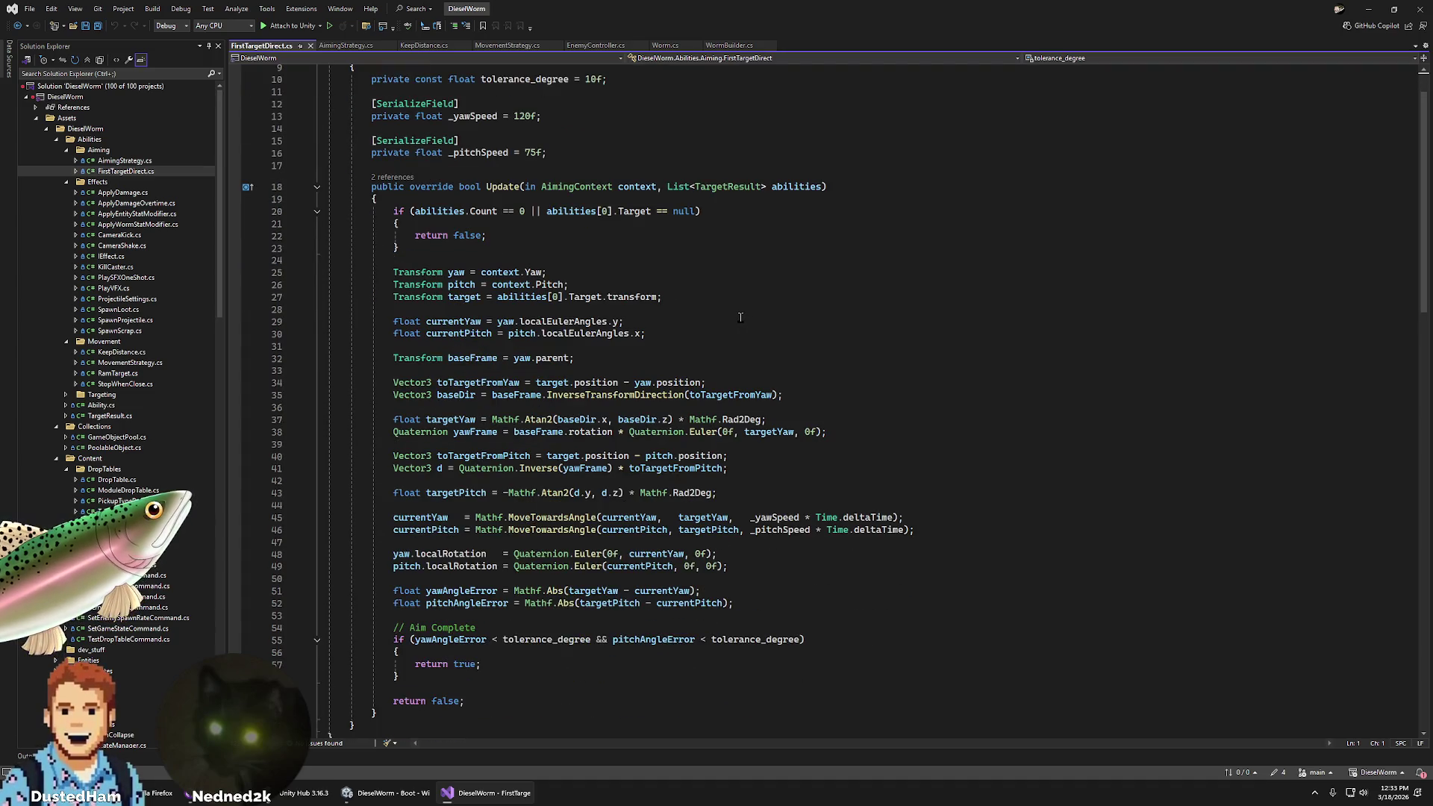
pyautogui.scroll(-3, 741, 317)
pyautogui.scroll(3, 741, 319)
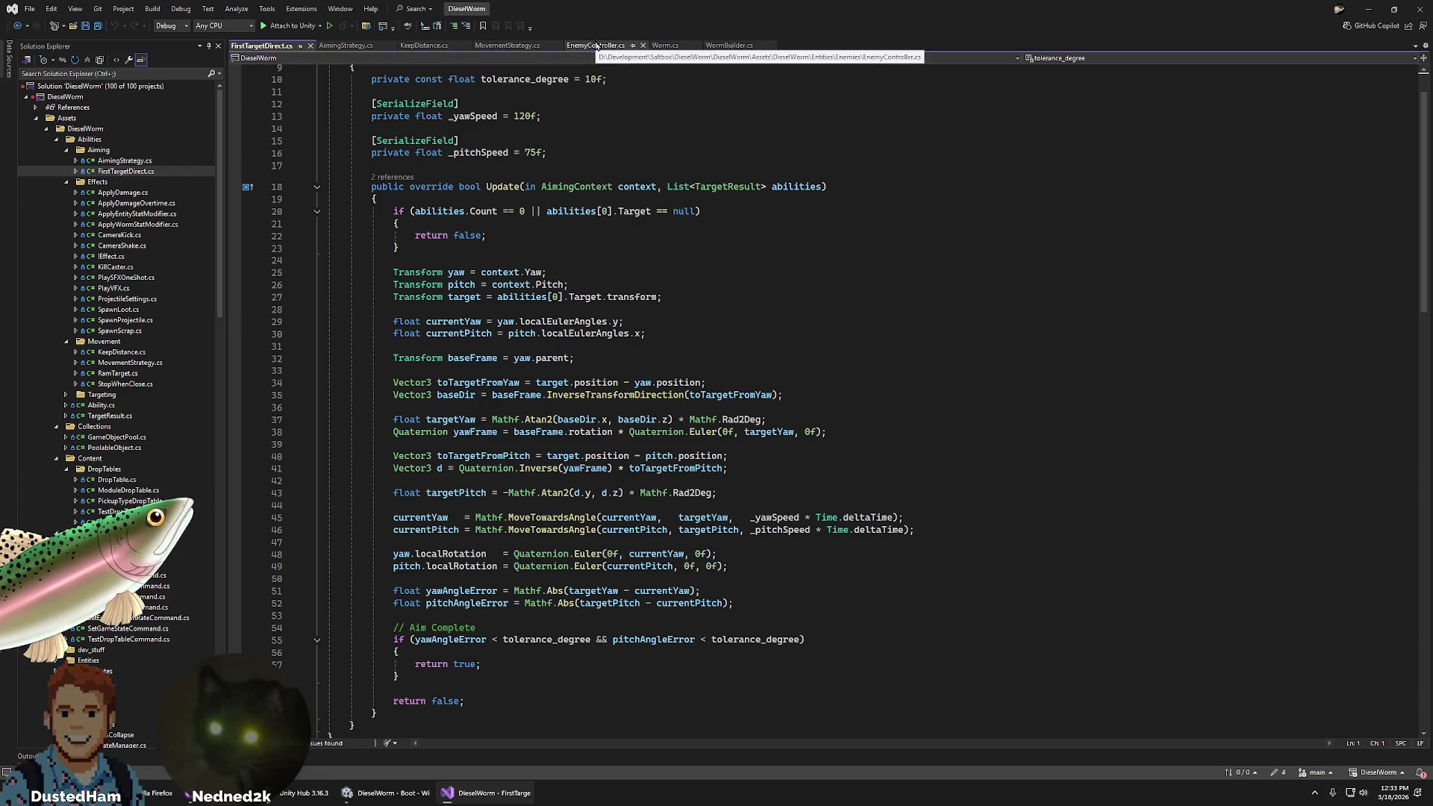
# - Revisit the EnemyController.cs and AimingStrategy.cs tabs, then return to the Unity editor
pyautogui.click(597, 45)
pyautogui.scroll(8, 637, 300)
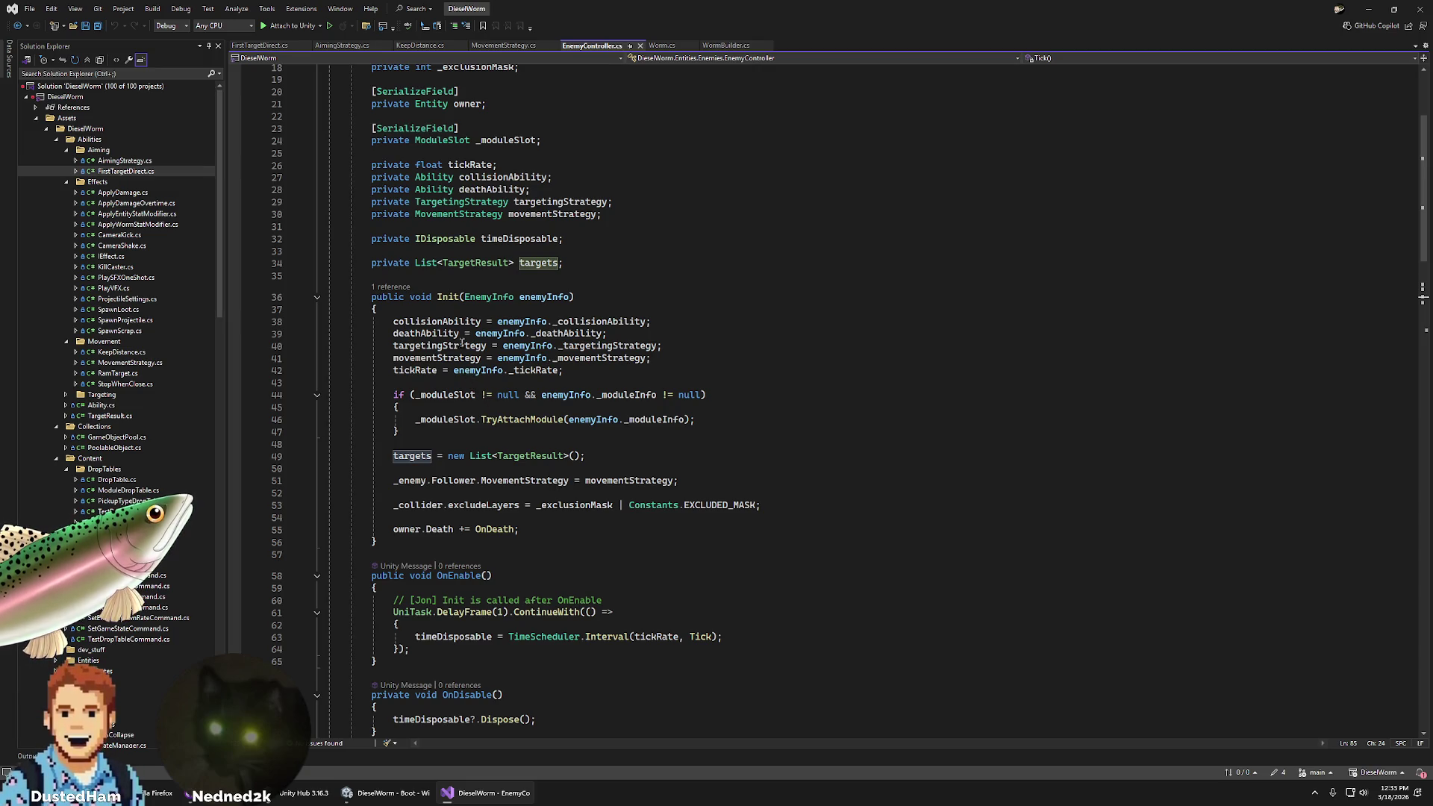
pyautogui.scroll(5, 739, 391)
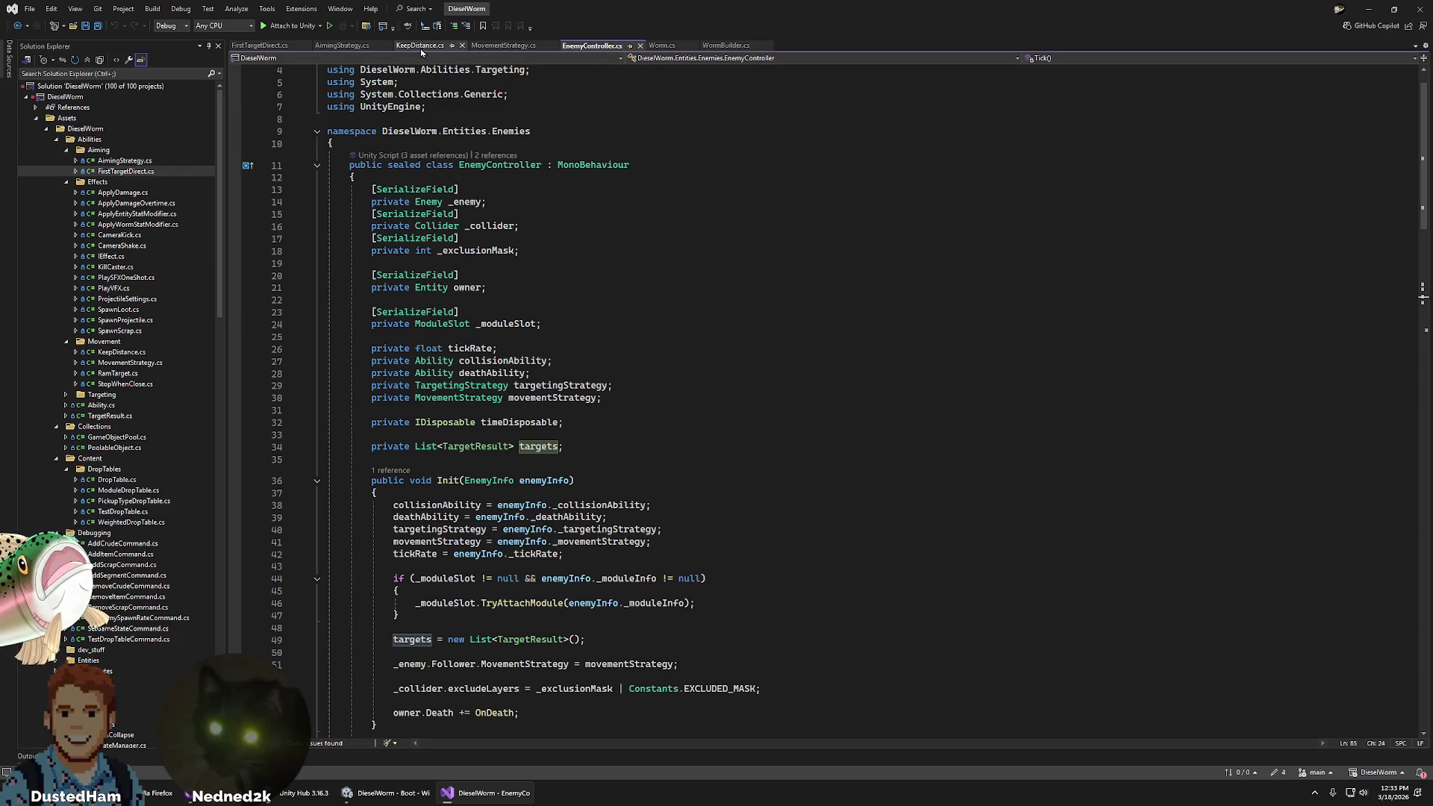
pyautogui.click(354, 49)
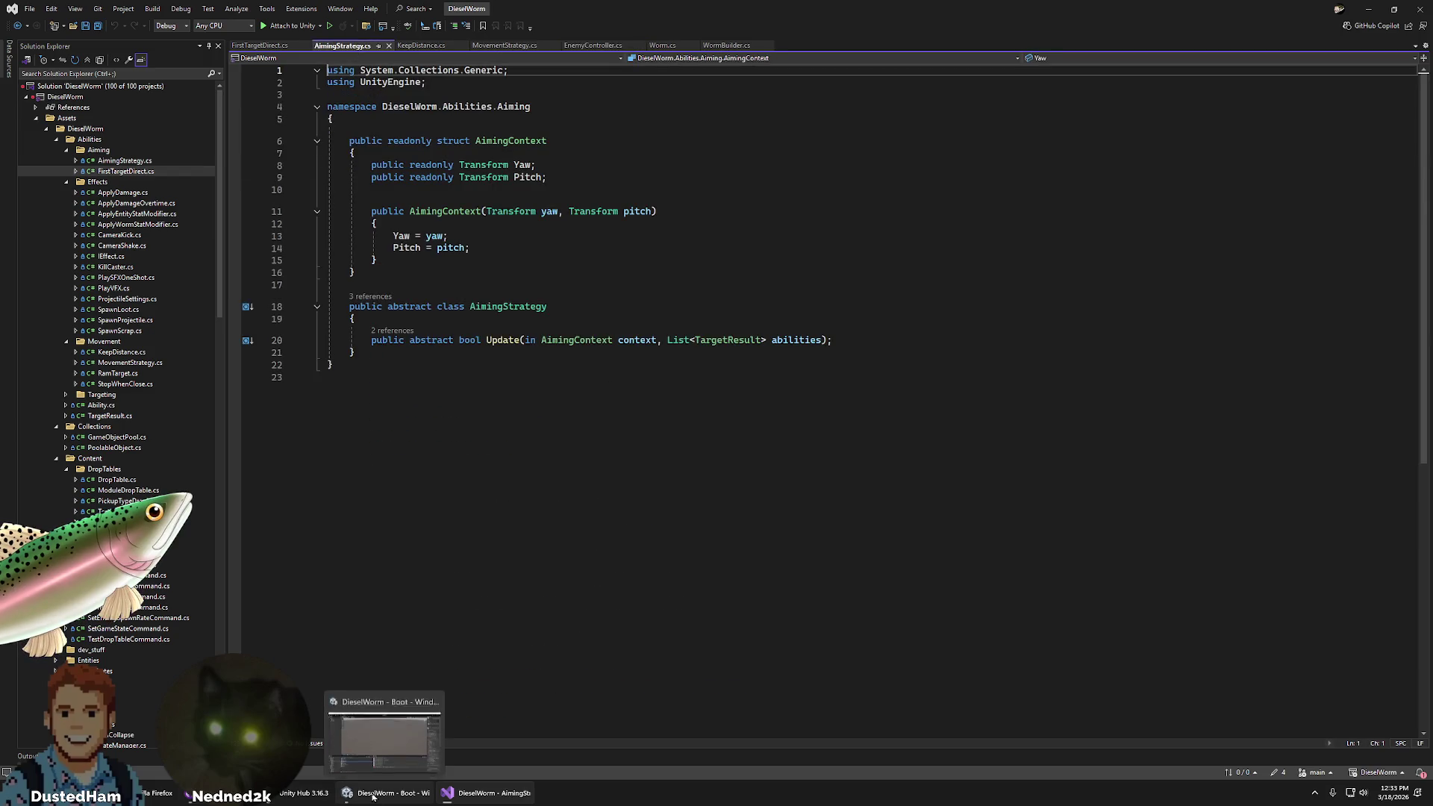
pyautogui.click(380, 789)
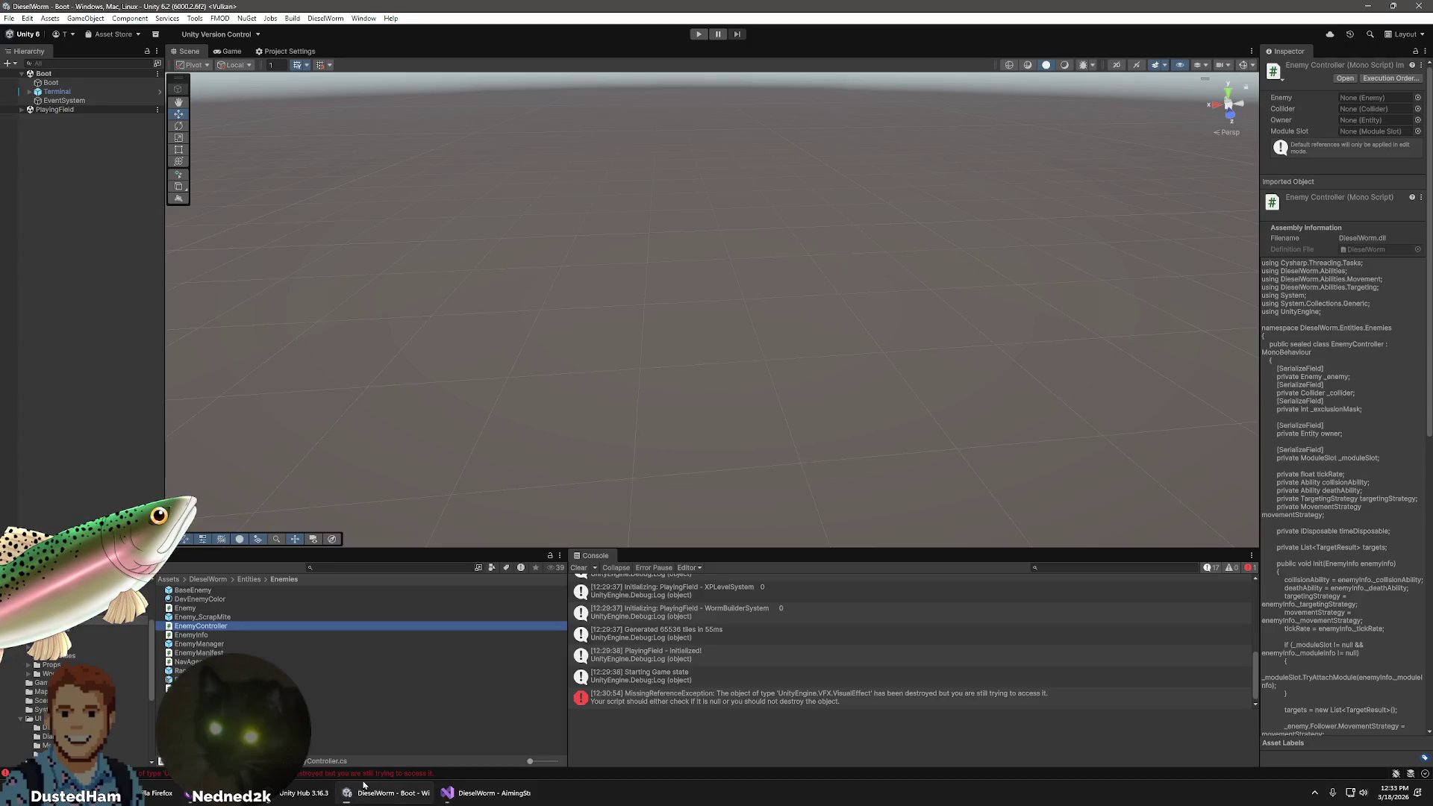
# - Browse the Project window from the Player folder to the Modules folder
pyautogui.scroll(2, 45, 709)
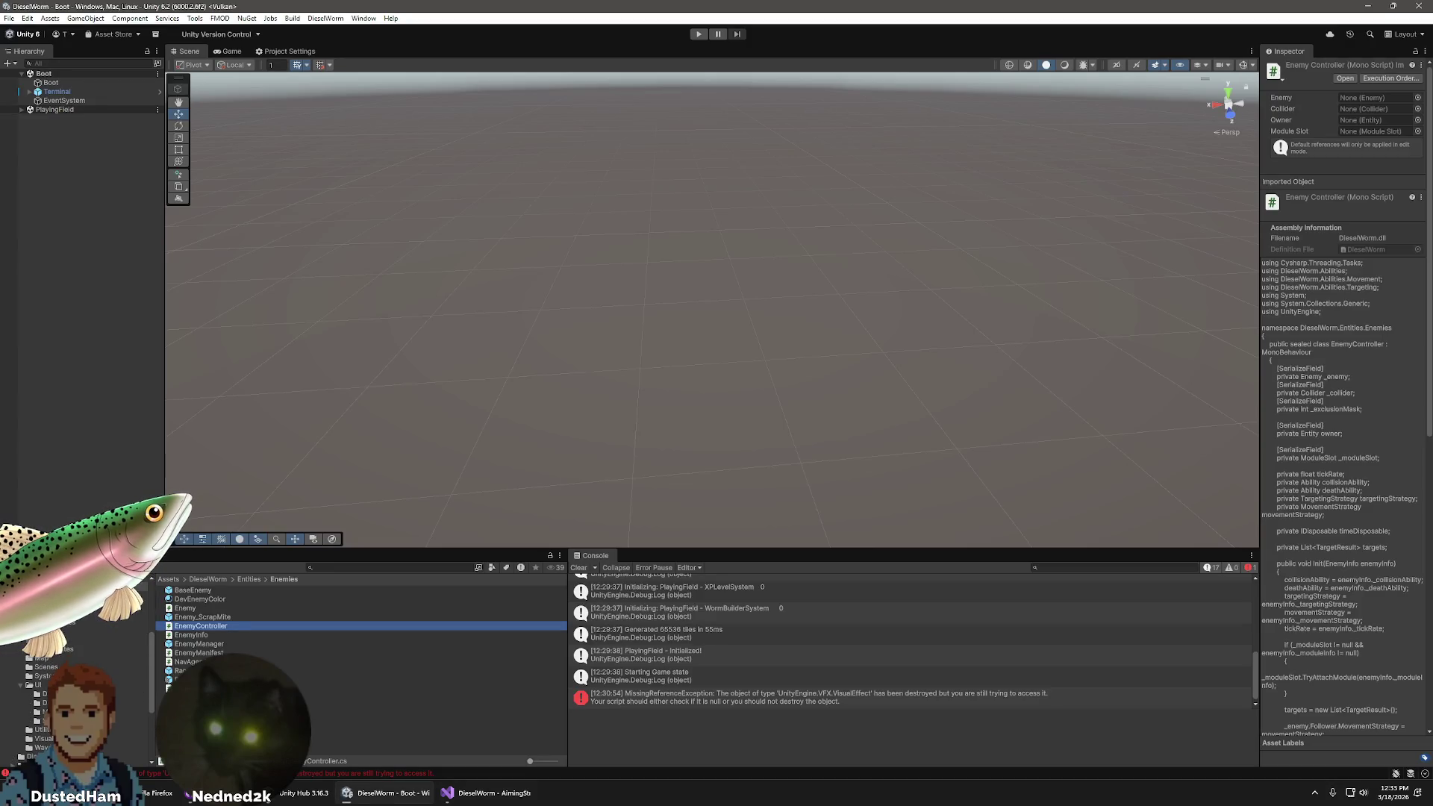
pyautogui.scroll(1, 45, 709)
pyautogui.click(52, 621)
pyautogui.scroll(4, 45, 694)
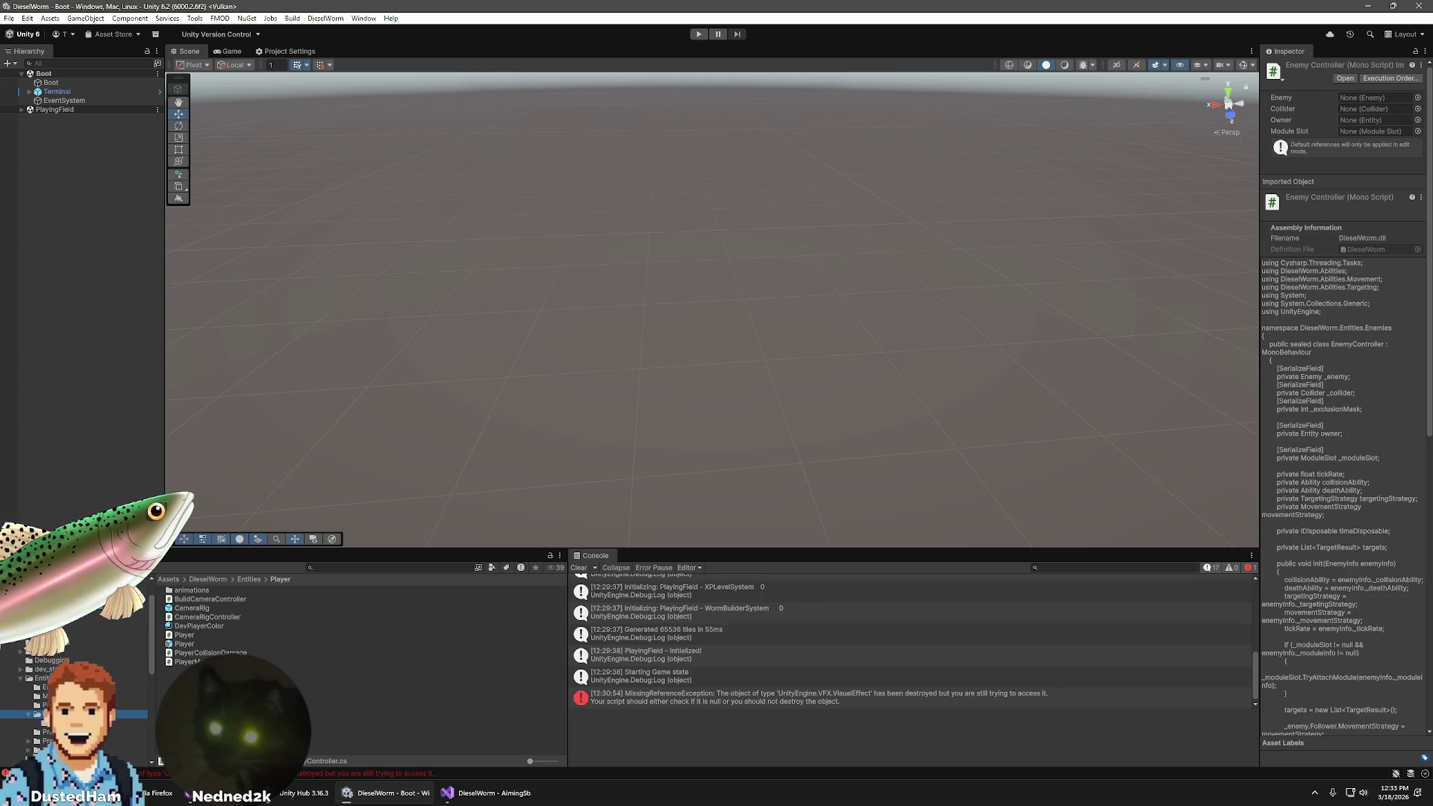
pyautogui.click(29, 681)
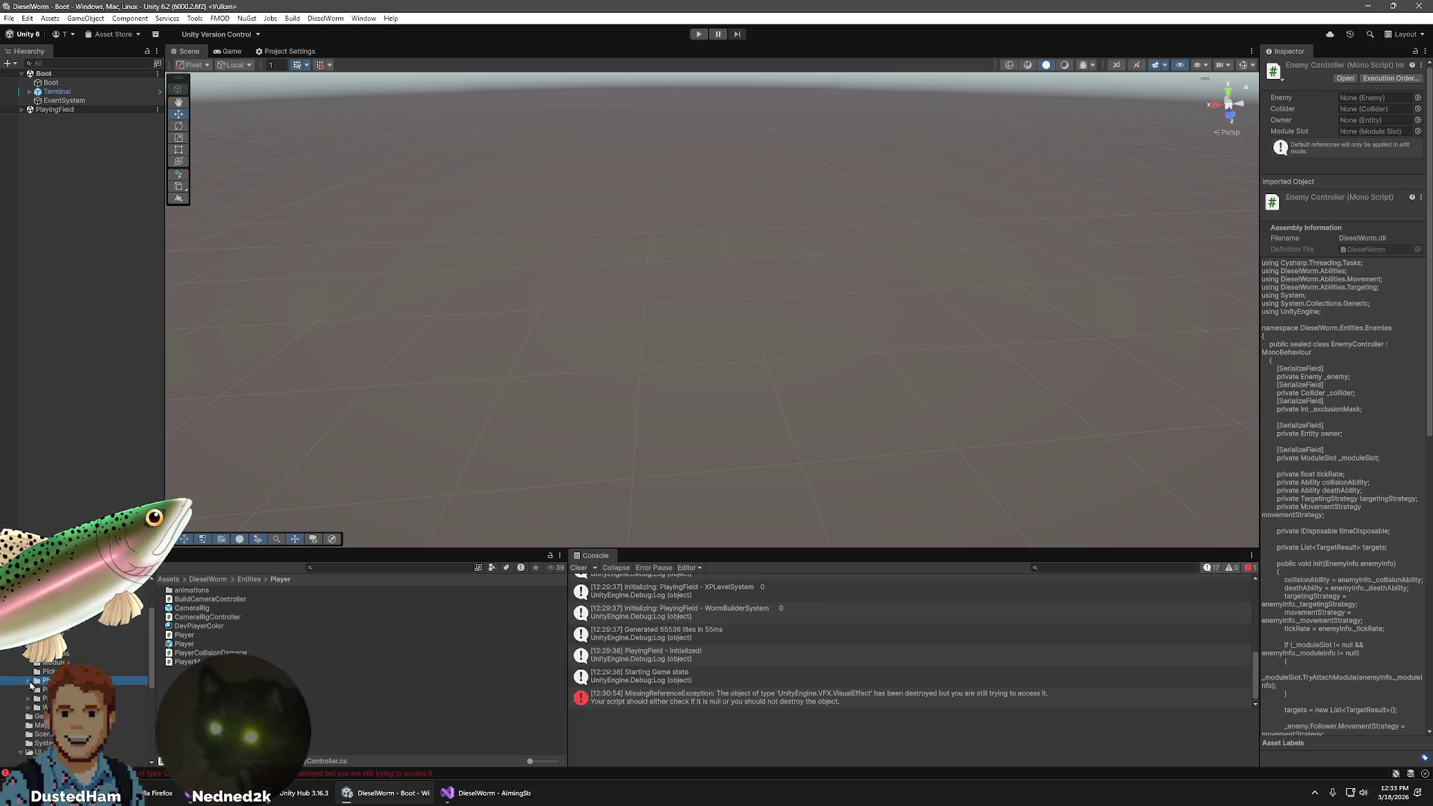
pyautogui.click(53, 662)
# - Inspect EnemyGun's renderers and the ModuleBase prefab, then return to Visual Studio
pyautogui.click(200, 598)
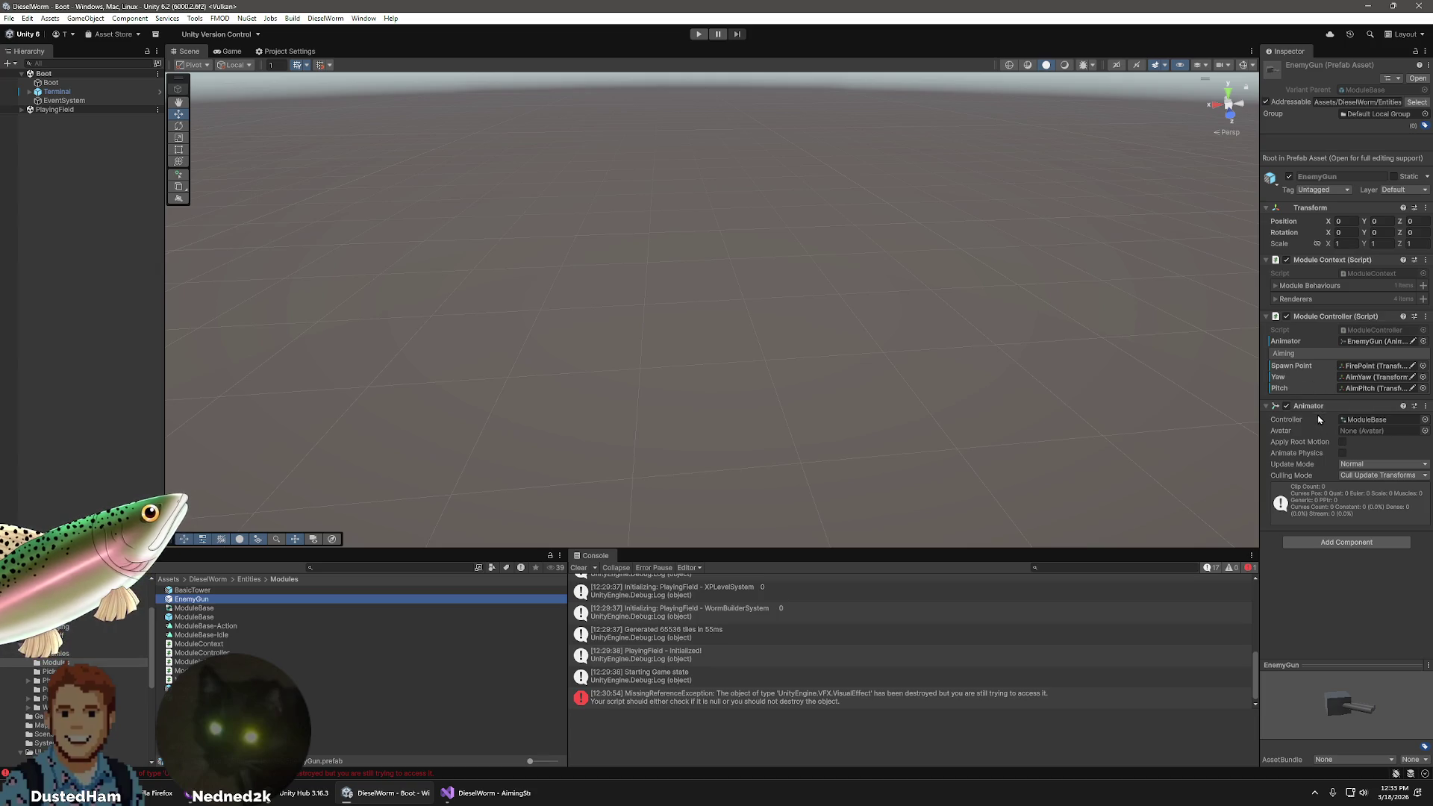
pyautogui.click(1275, 299)
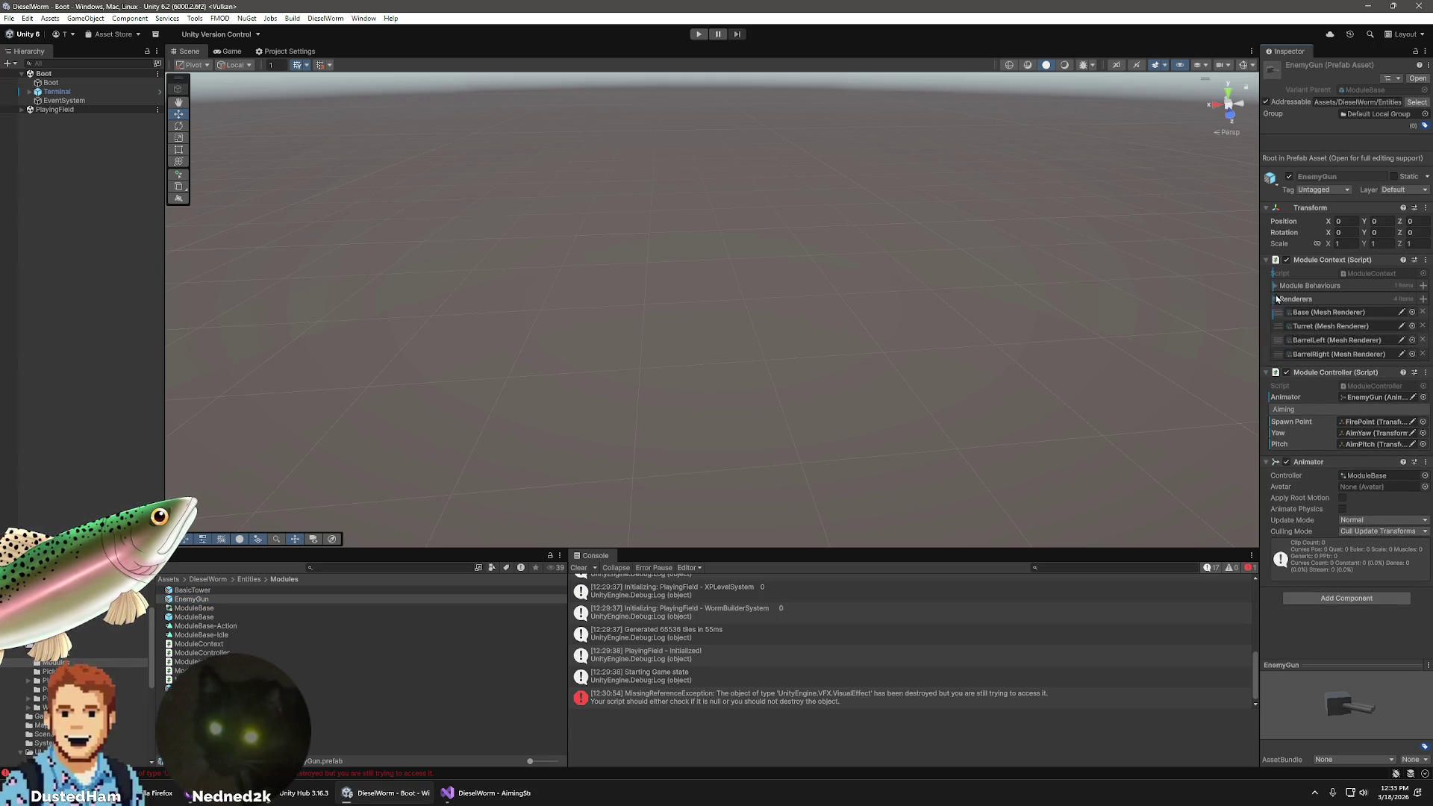
pyautogui.click(1276, 300)
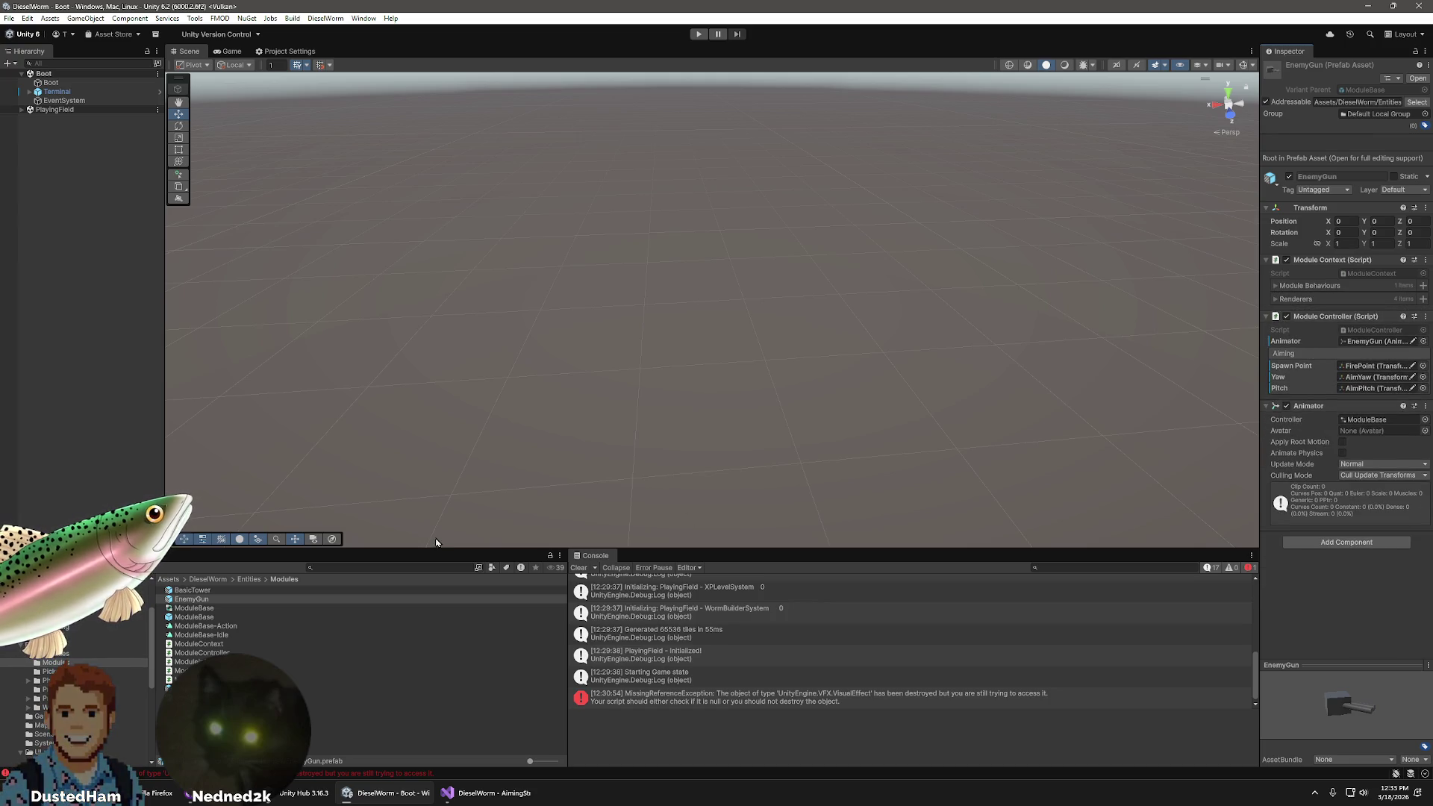
pyautogui.click(198, 619)
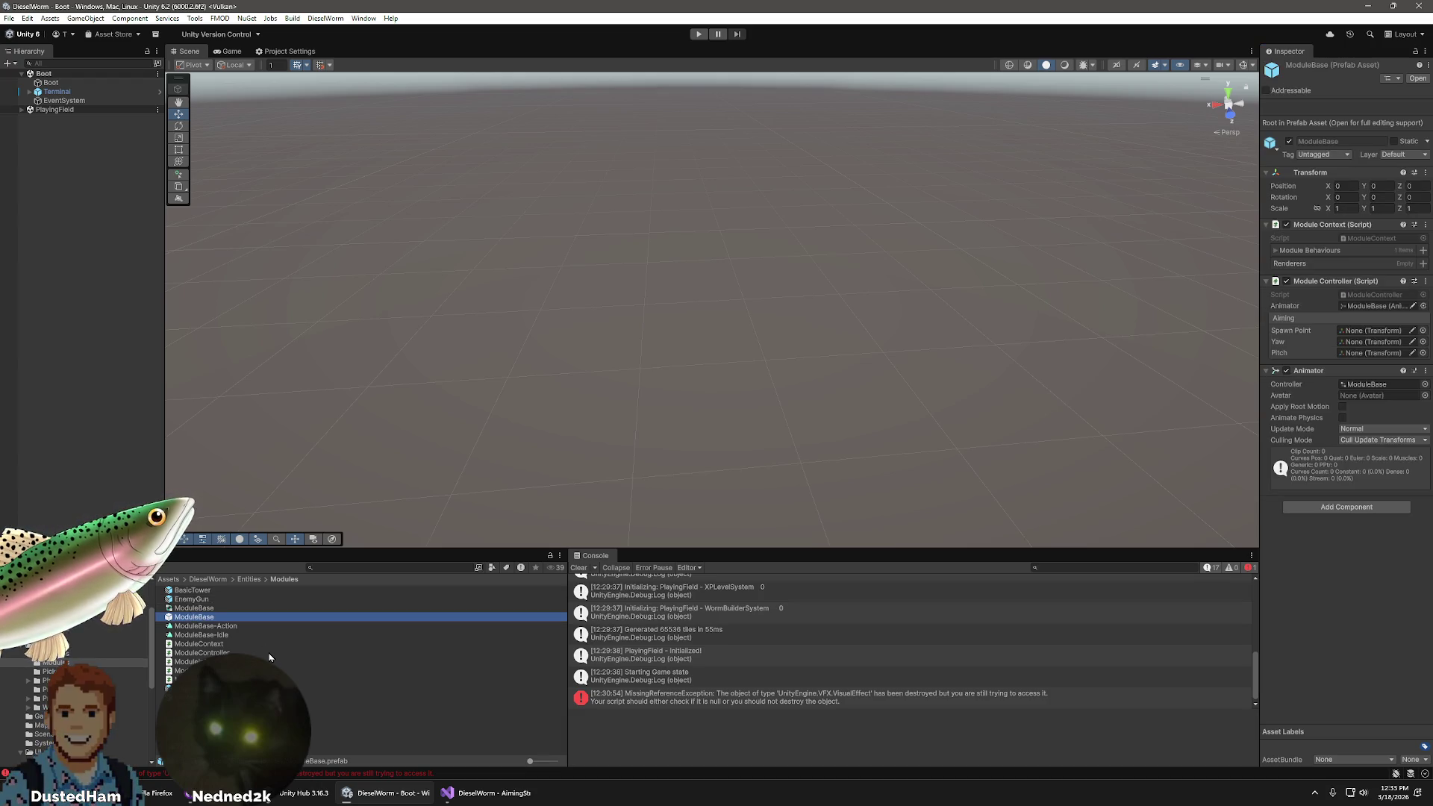
pyautogui.click(190, 600)
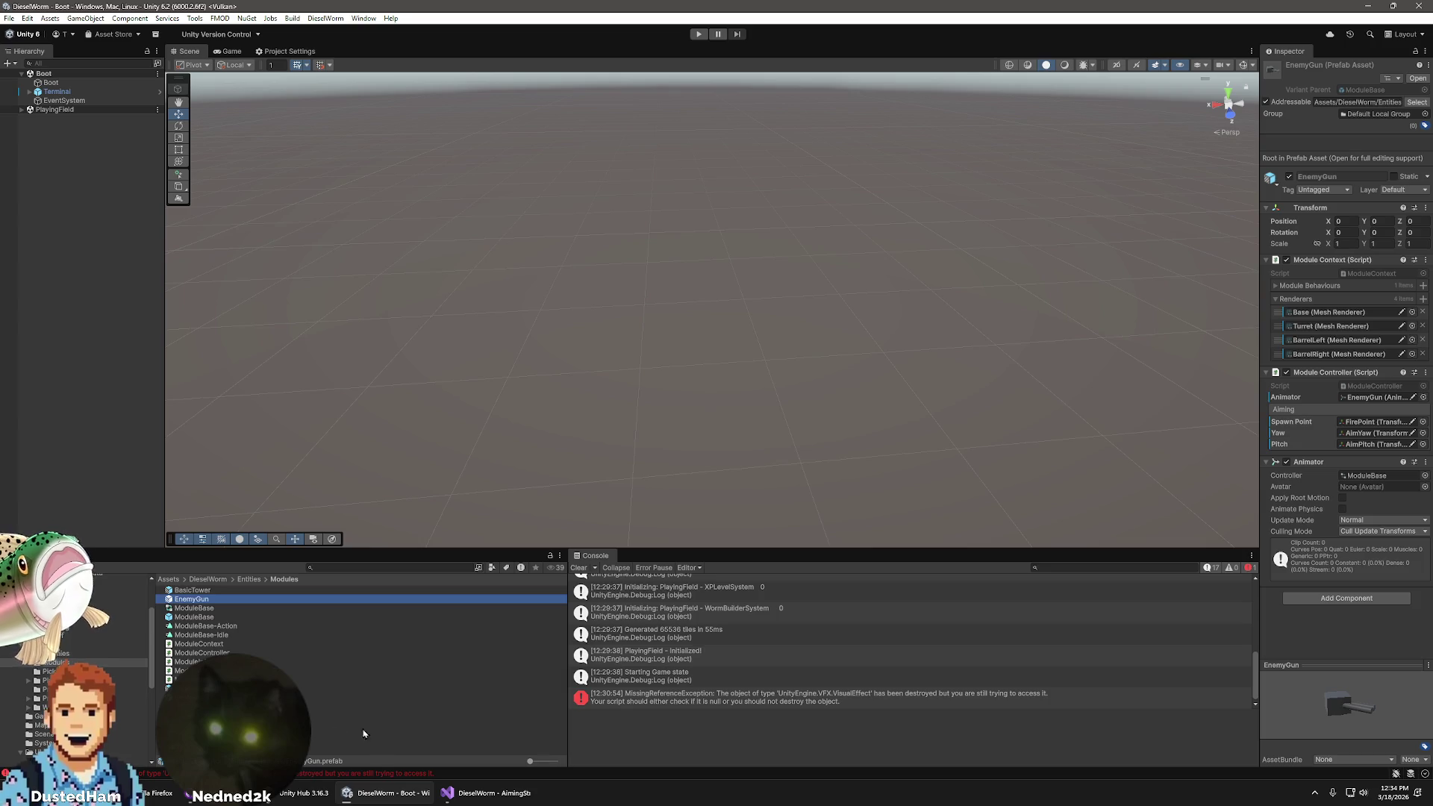
pyautogui.click(489, 793)
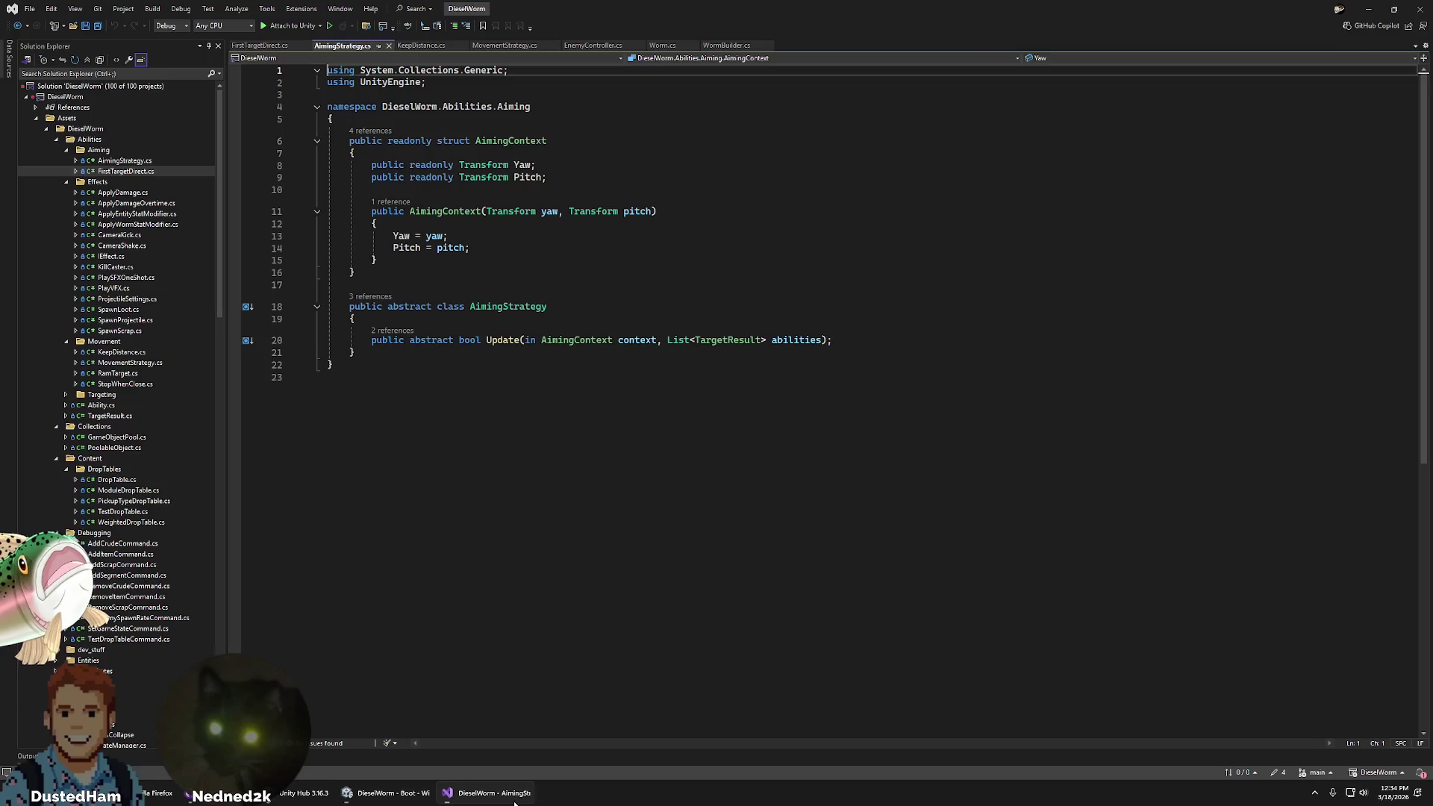
# - Review the Yaw assignment in AimingStrategy.cs, then show EnemyGun's details in Unity
pyautogui.click(639, 306)
pyautogui.click(568, 248)
pyautogui.click(559, 236)
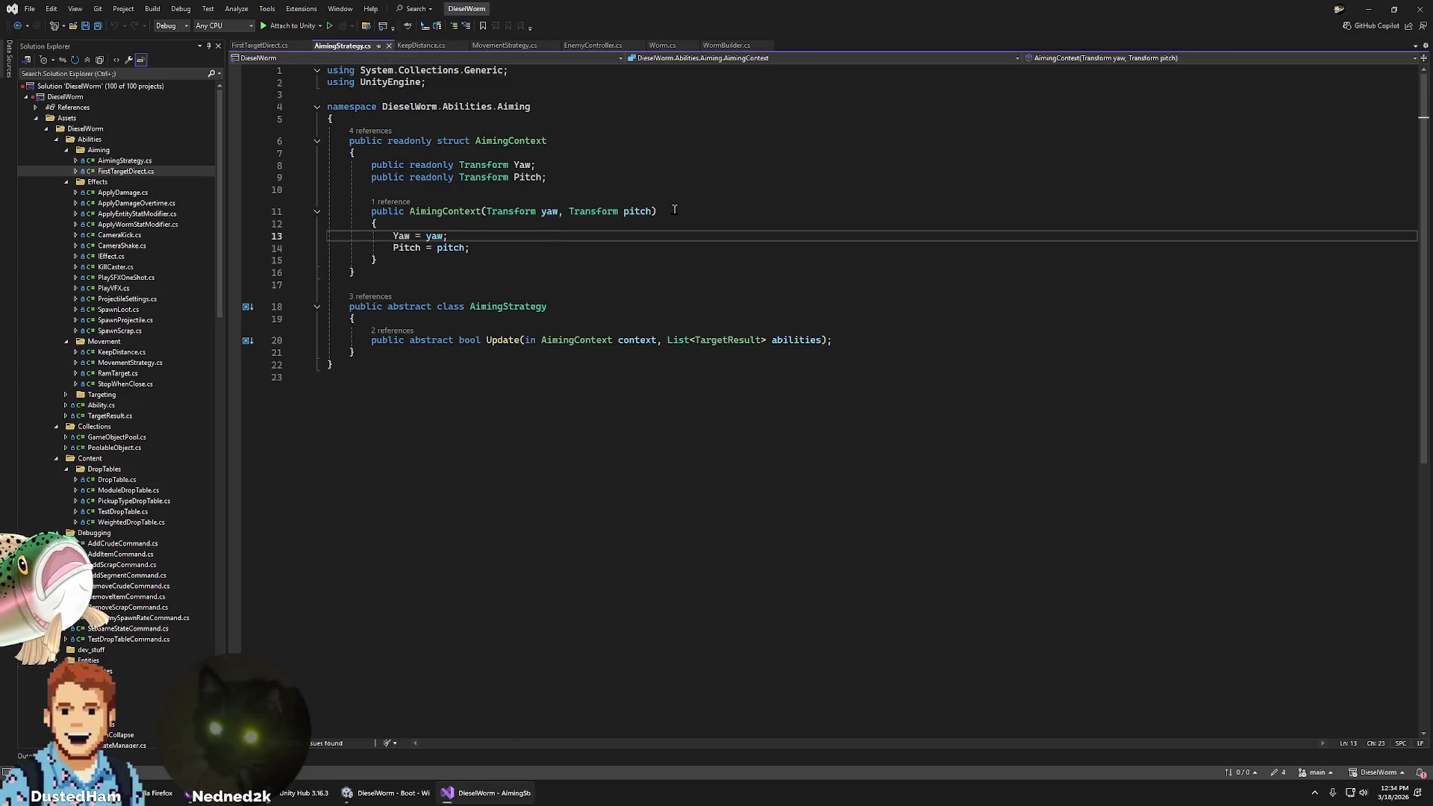
pyautogui.hotkey('alt', 'Tab')
pyautogui.click(197, 599)
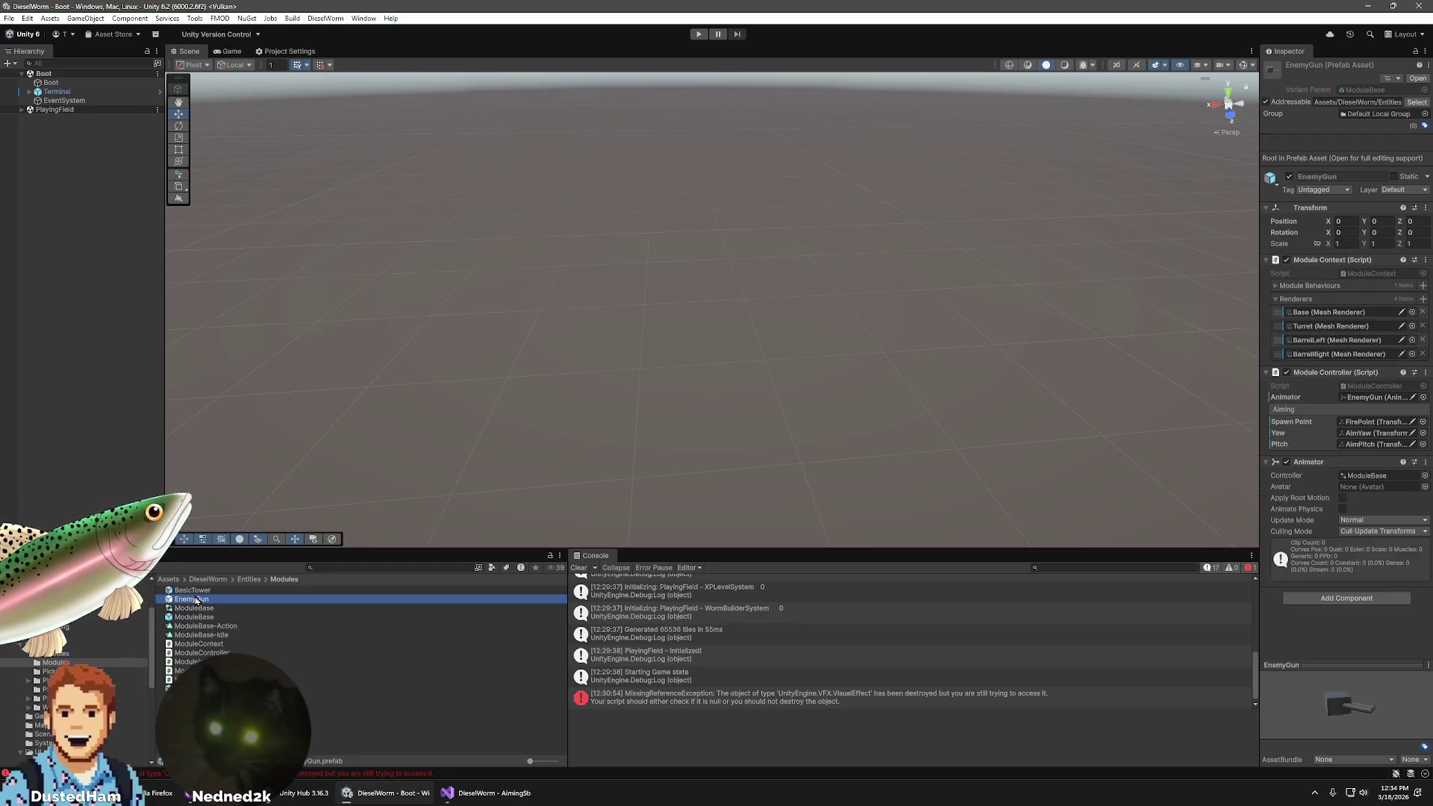
# - View the EnemyGun prefab in Prefab Mode, then open RusherEnemy from the Enemies folder
pyautogui.doubleClick(196, 599)
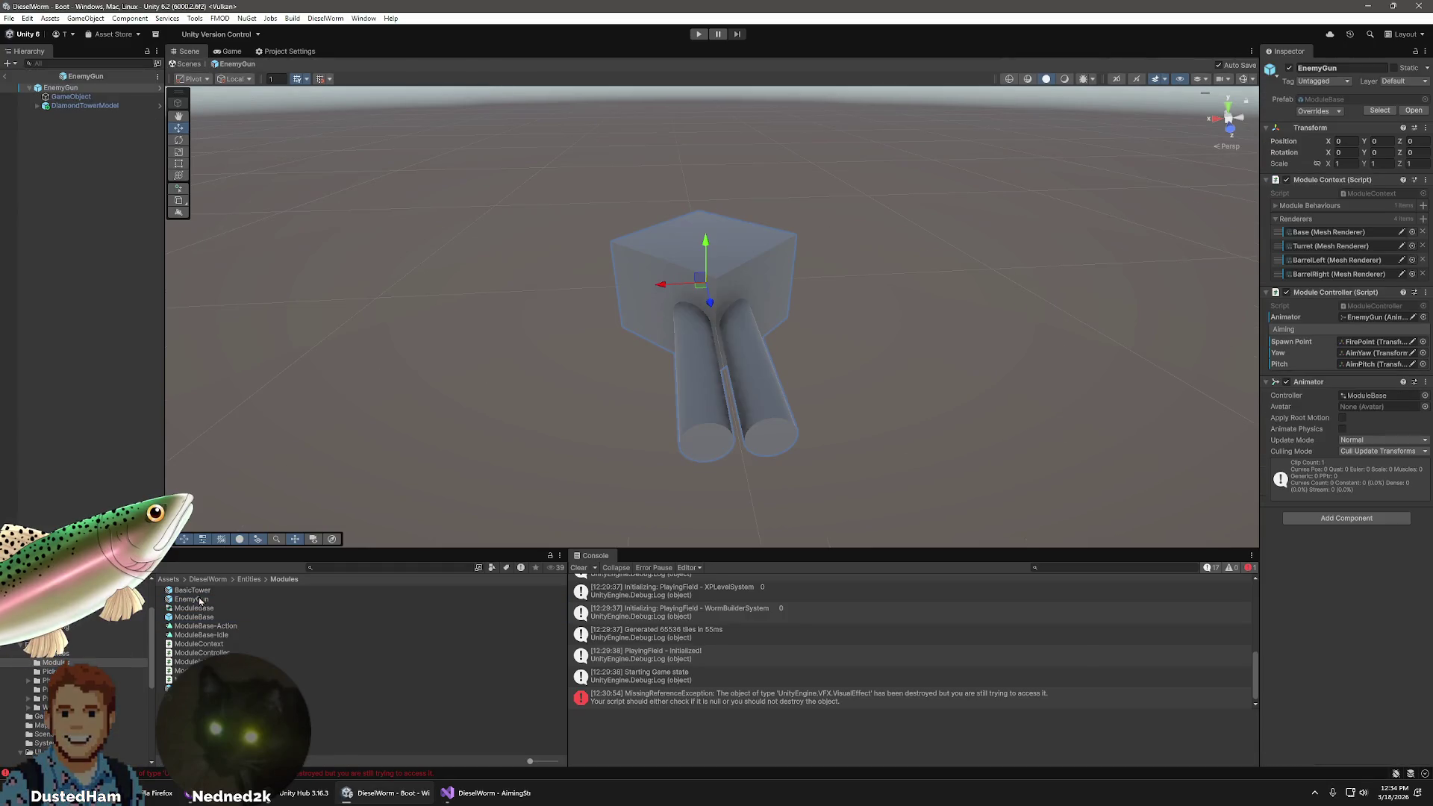
pyautogui.moveTo(927, 358)
pyautogui.mouseDown()
pyautogui.moveTo(816, 310)
pyautogui.moveTo(950, 333)
pyautogui.mouseUp()
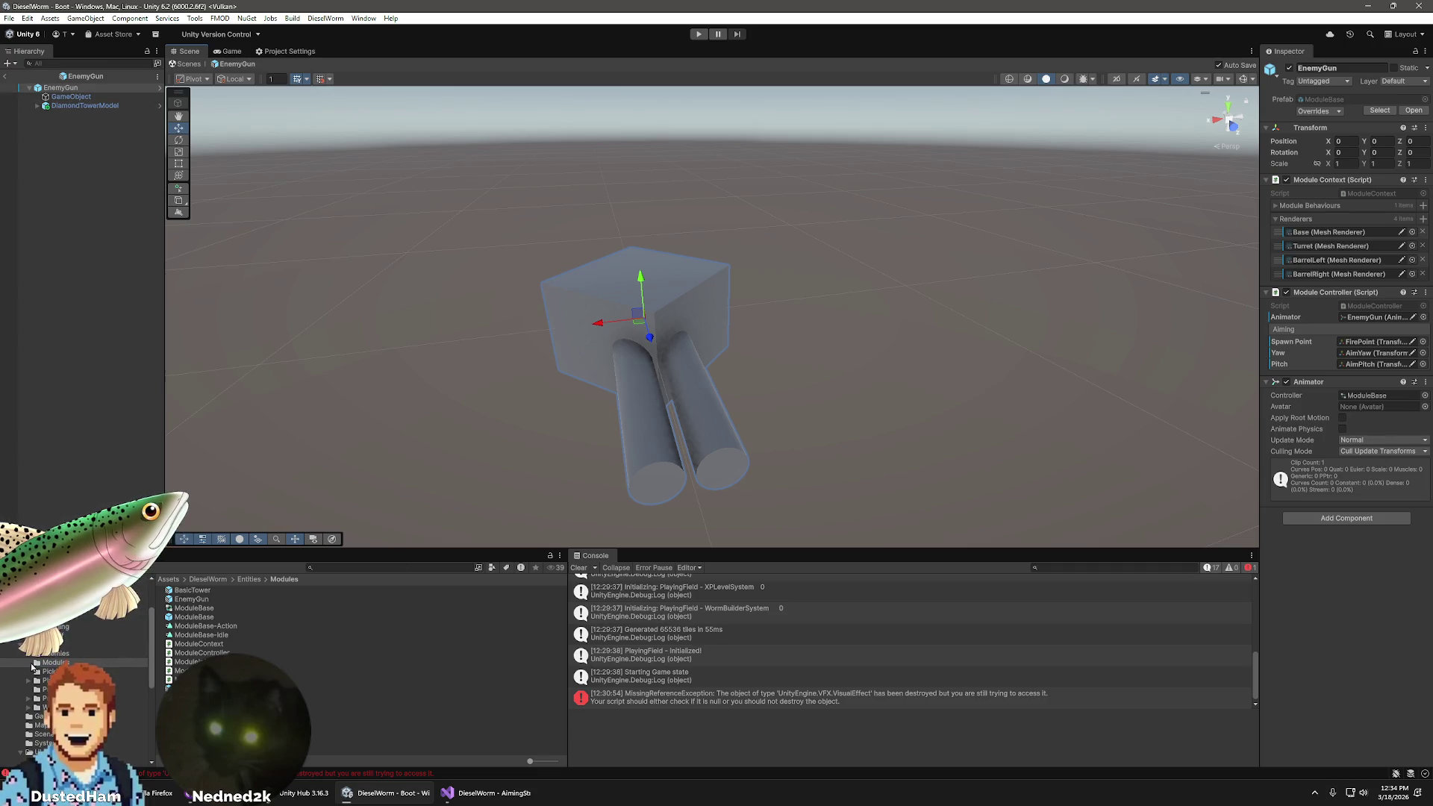
pyautogui.click(78, 655)
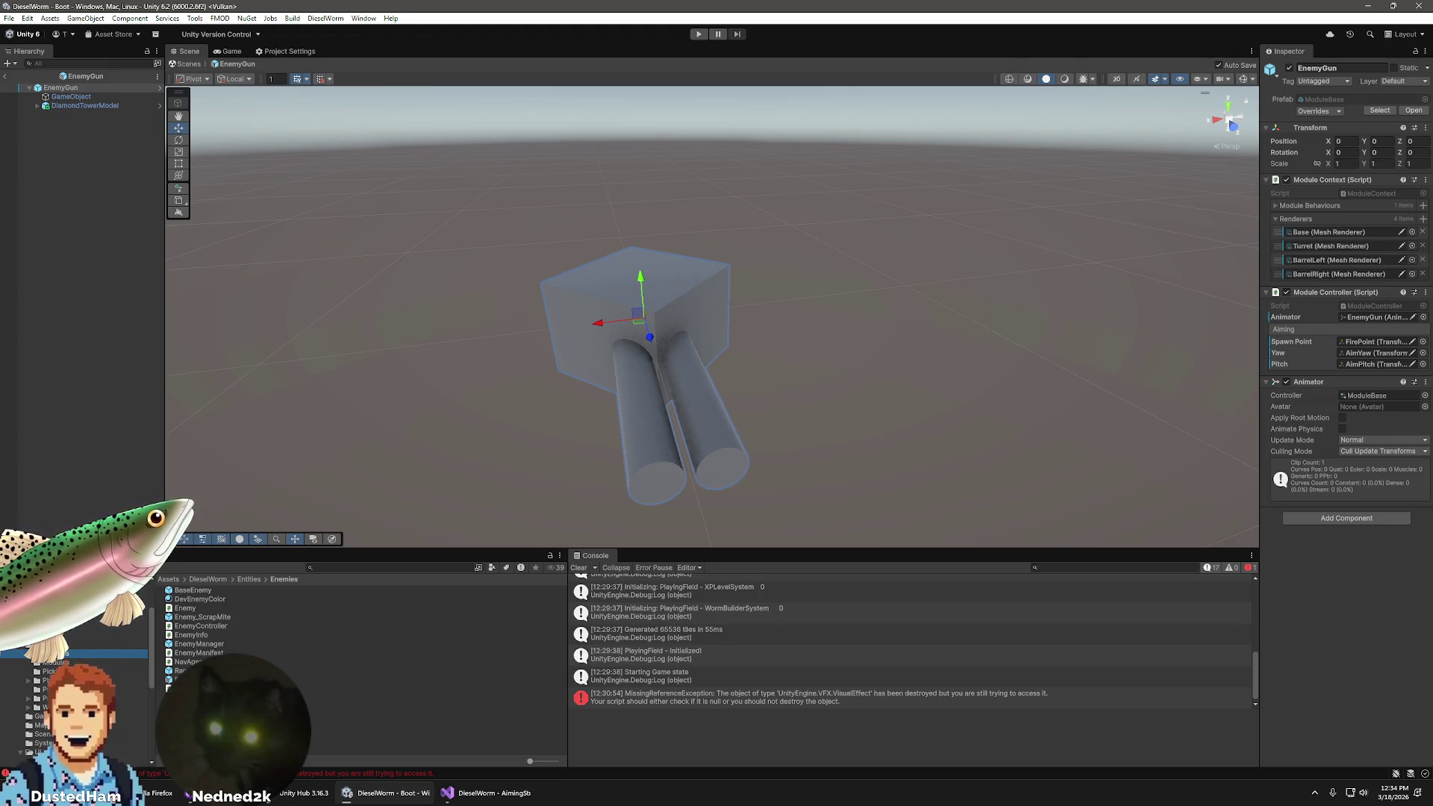
pyautogui.doubleClick(194, 680)
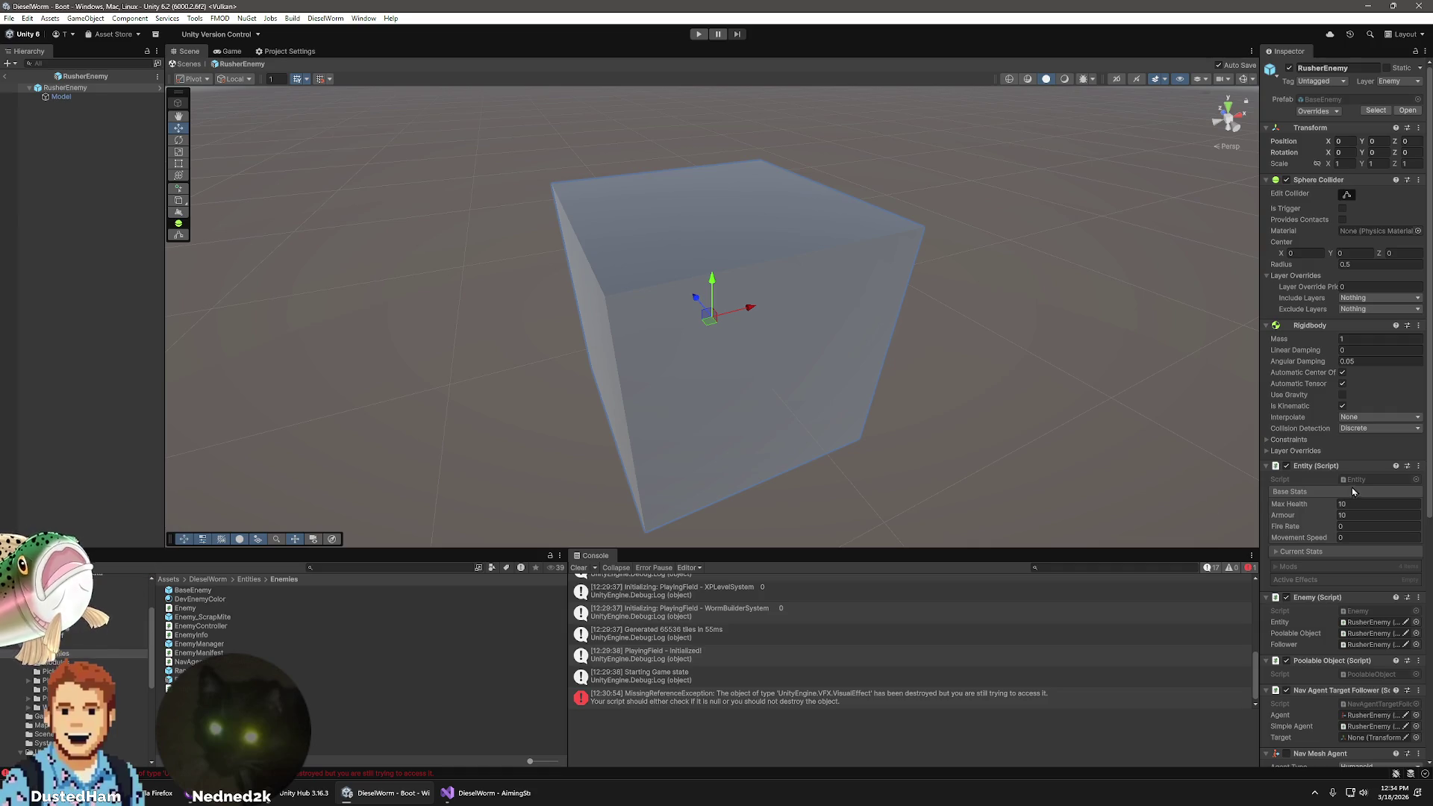
# - Flatten RusherEnemy's Model cube by setting its Transform Scale Y and Z to 0.5
pyautogui.click(61, 97)
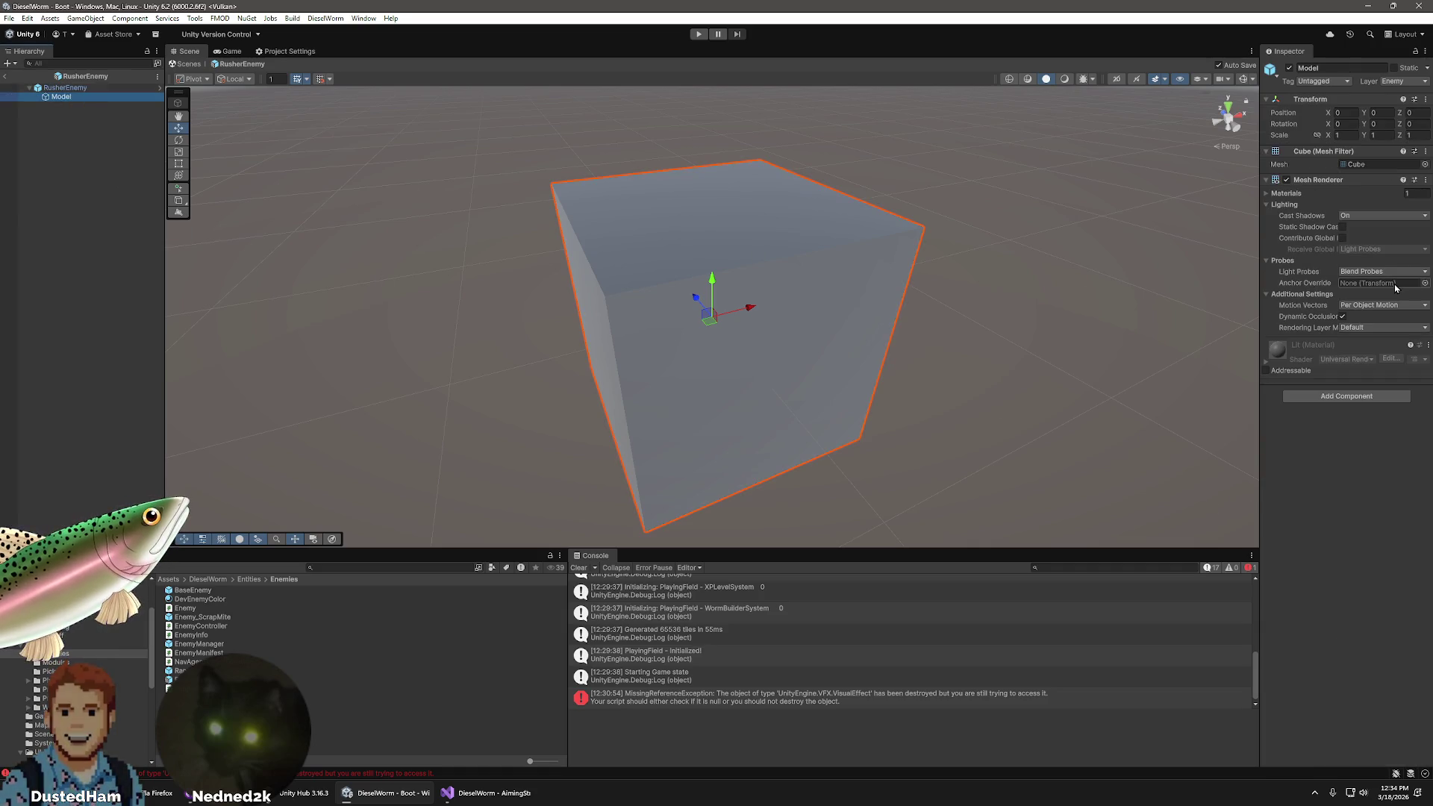
pyautogui.click(1383, 136)
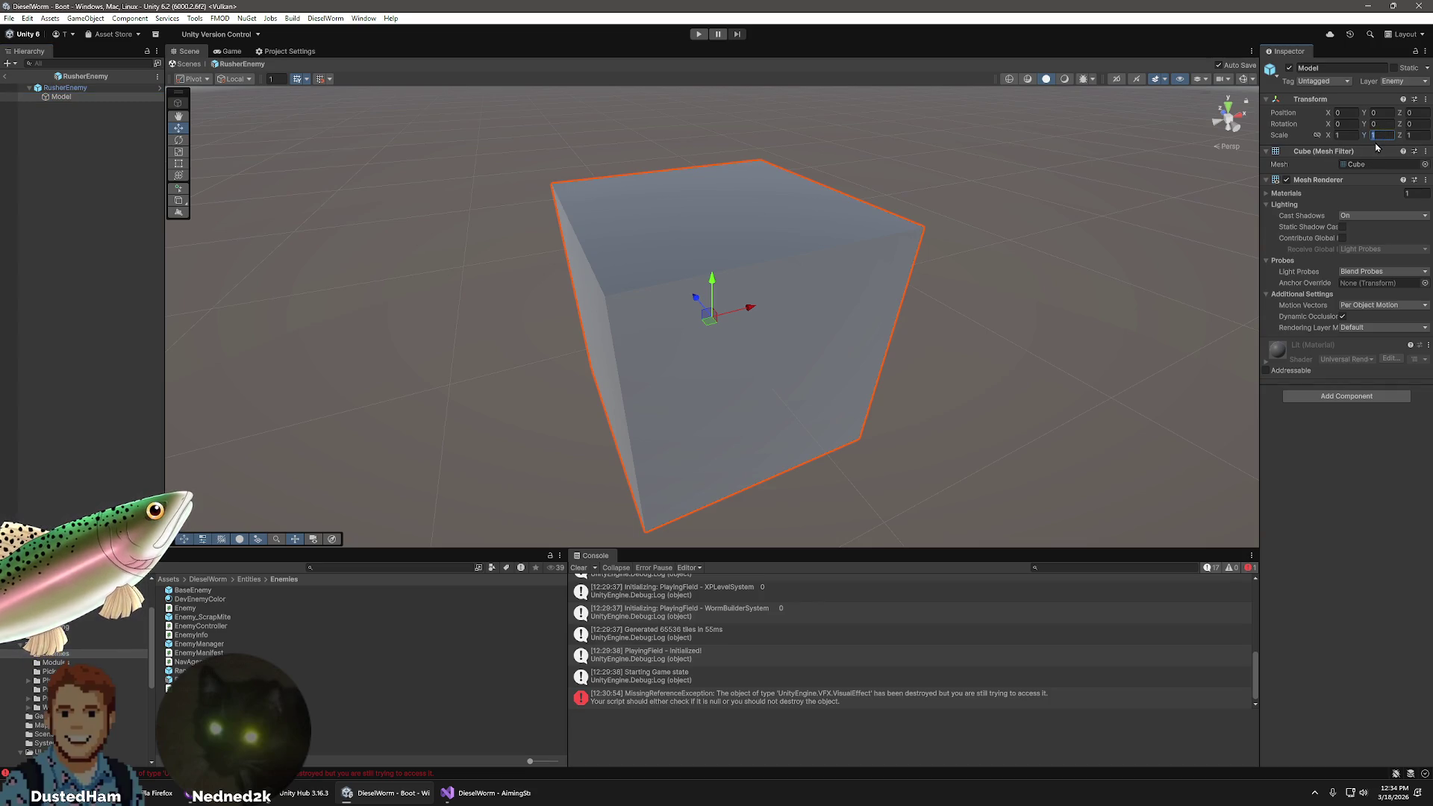
pyautogui.write('.5')
pyautogui.click(1422, 134)
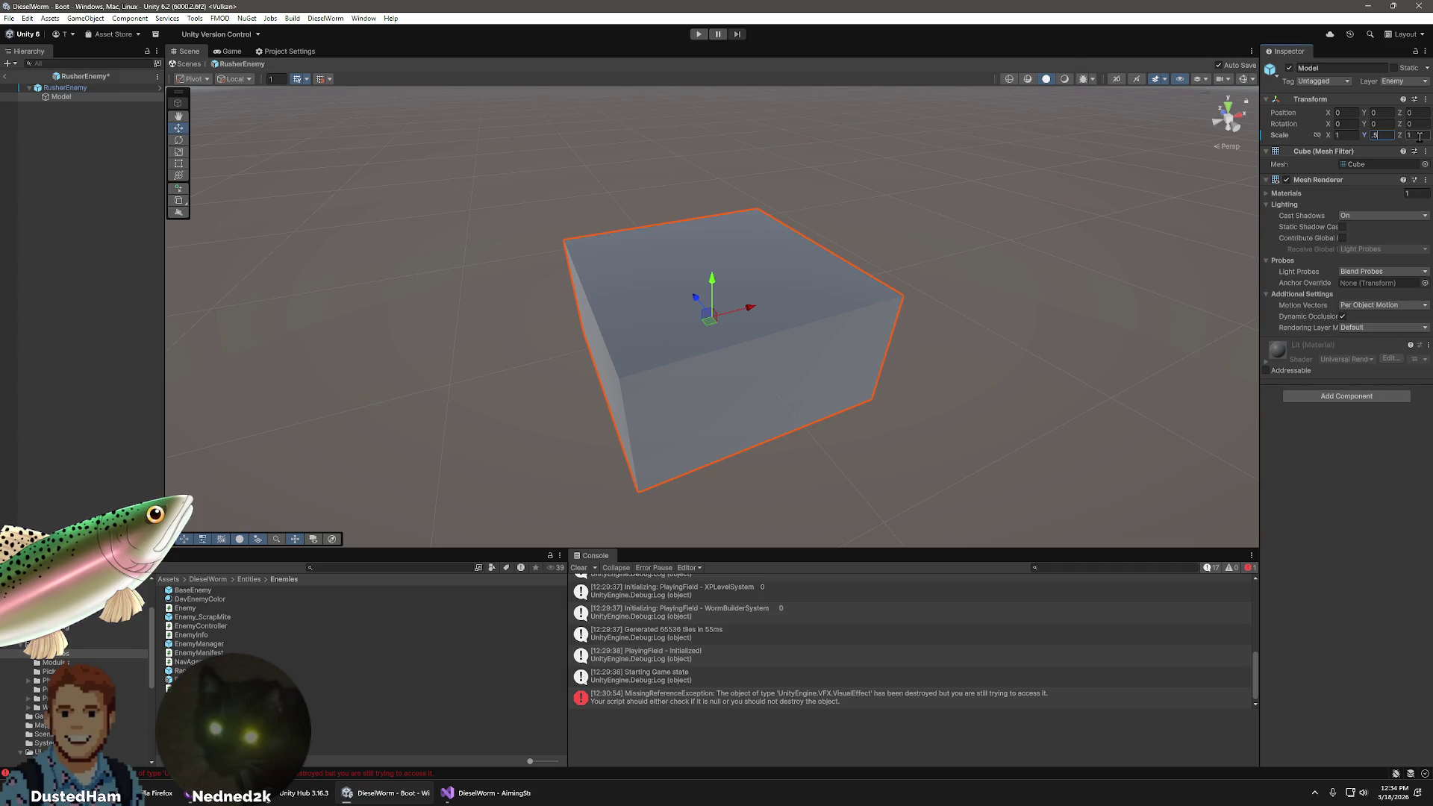
pyautogui.write('.5')
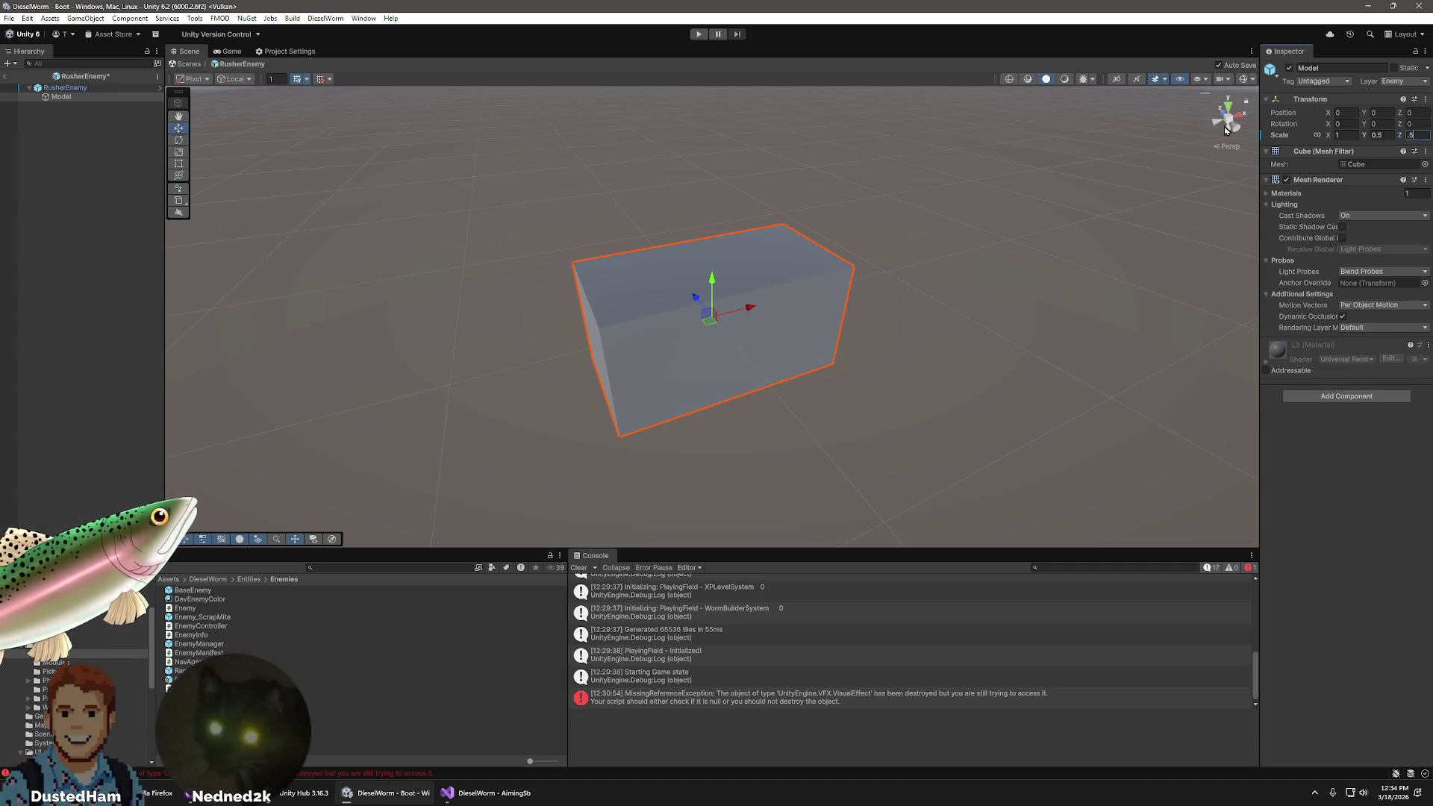
pyautogui.click(943, 263)
pyautogui.moveTo(706, 436)
pyautogui.mouseDown()
pyautogui.moveTo(877, 418)
pyautogui.moveTo(694, 387)
pyautogui.moveTo(646, 425)
pyautogui.moveTo(124, 191)
pyautogui.mouseUp()
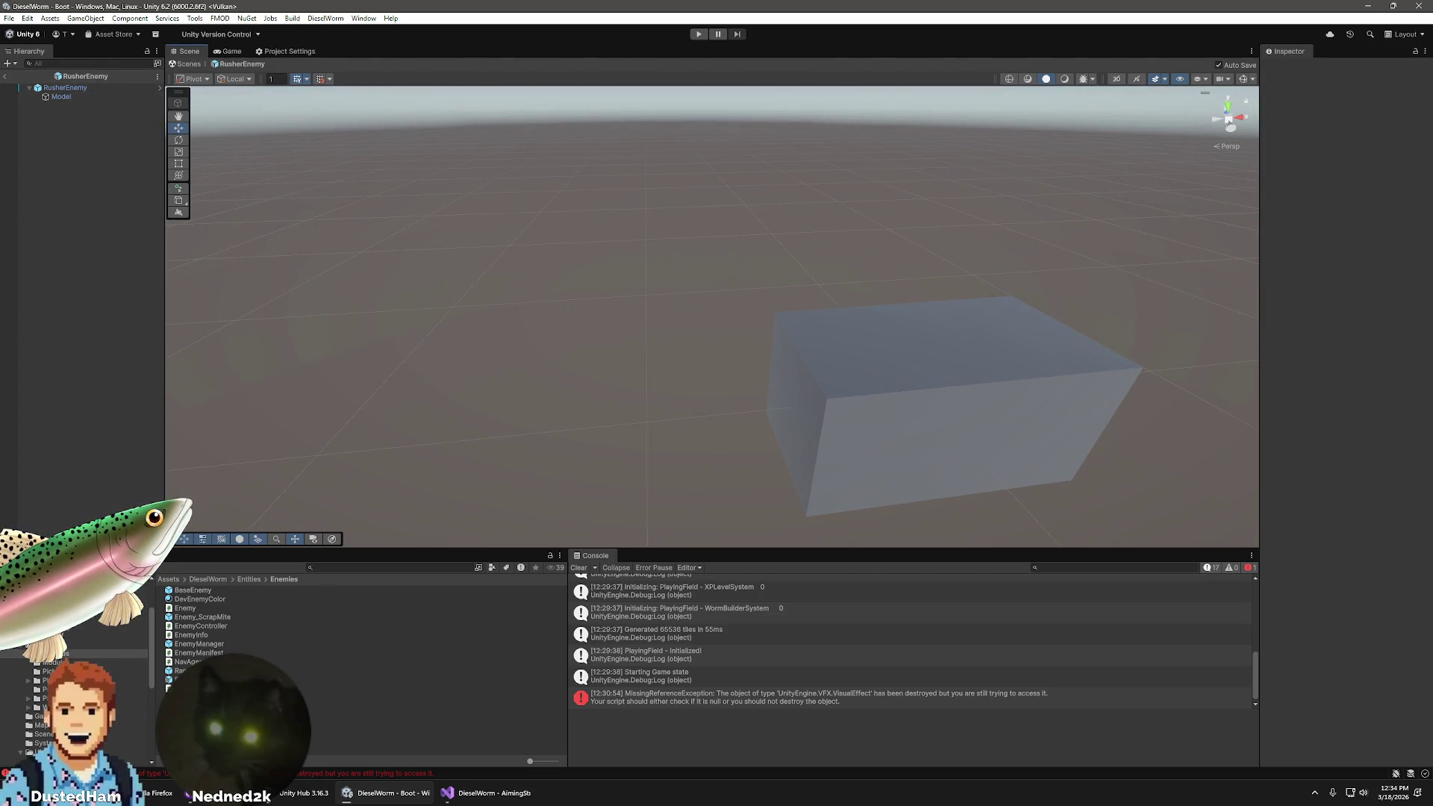
pyautogui.click(487, 793)
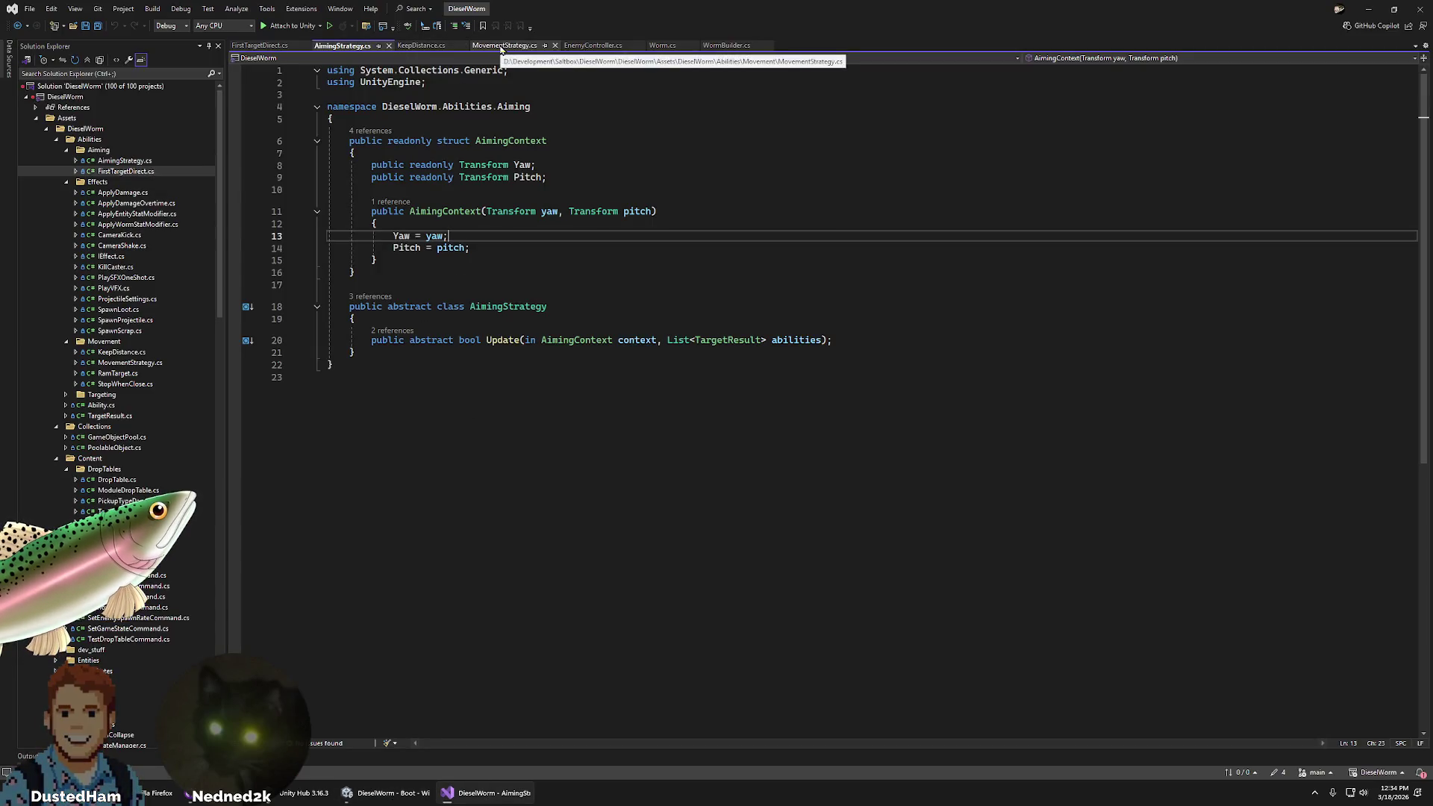
# - Highlight the _moduleSlot field and its ModuleSlot type in EnemyController.cs, glancing at the Worm script
pyautogui.click(596, 48)
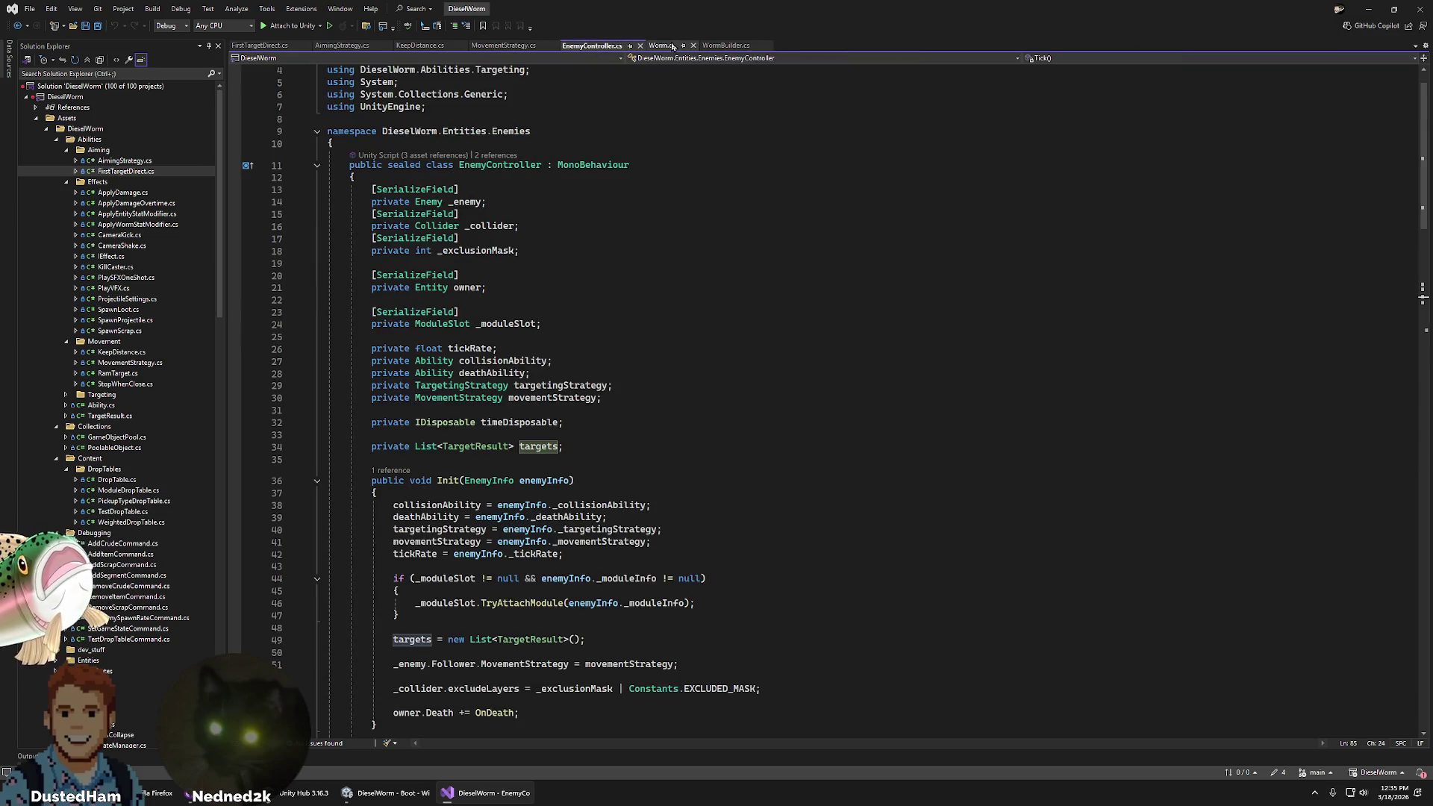
pyautogui.doubleClick(493, 325)
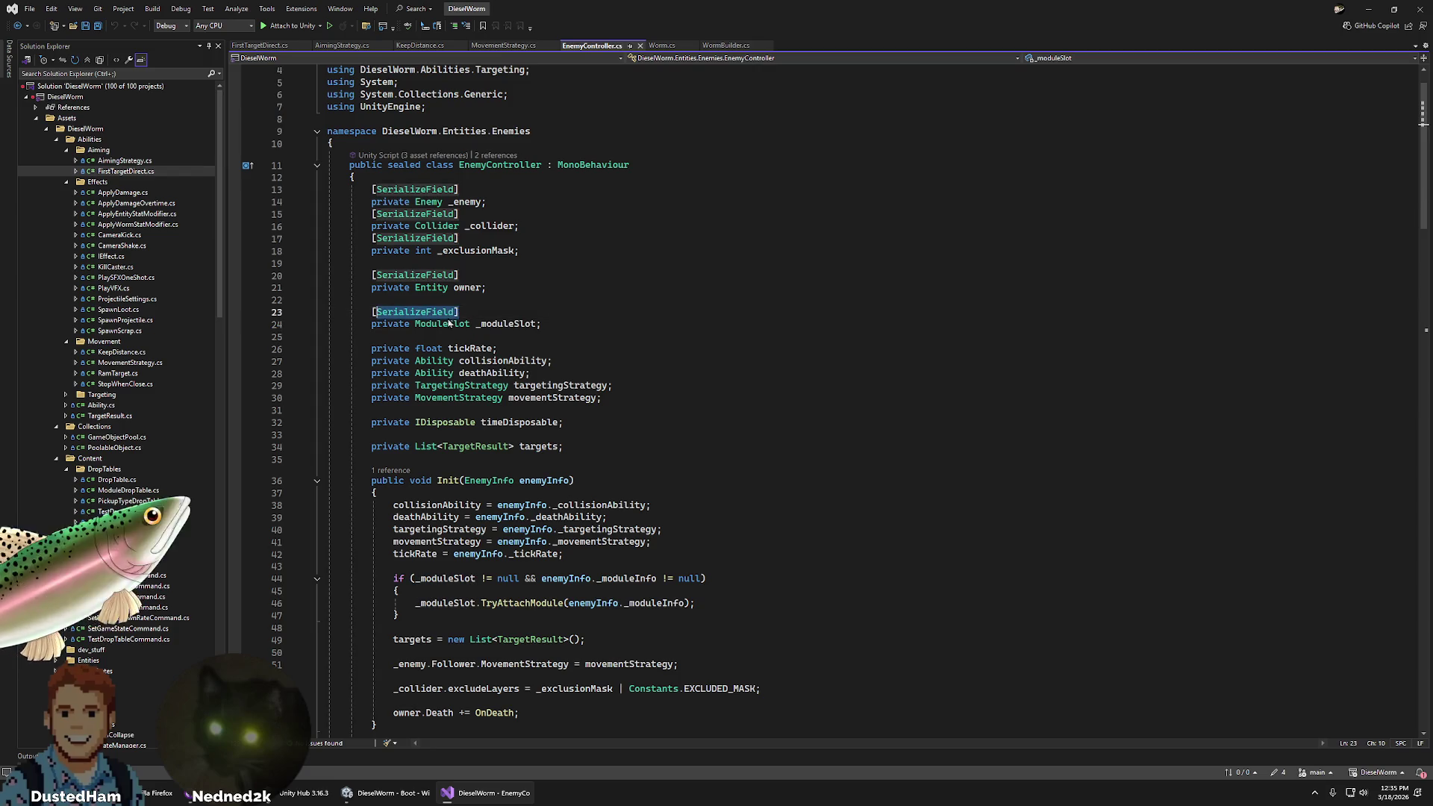
pyautogui.doubleClick(445, 325)
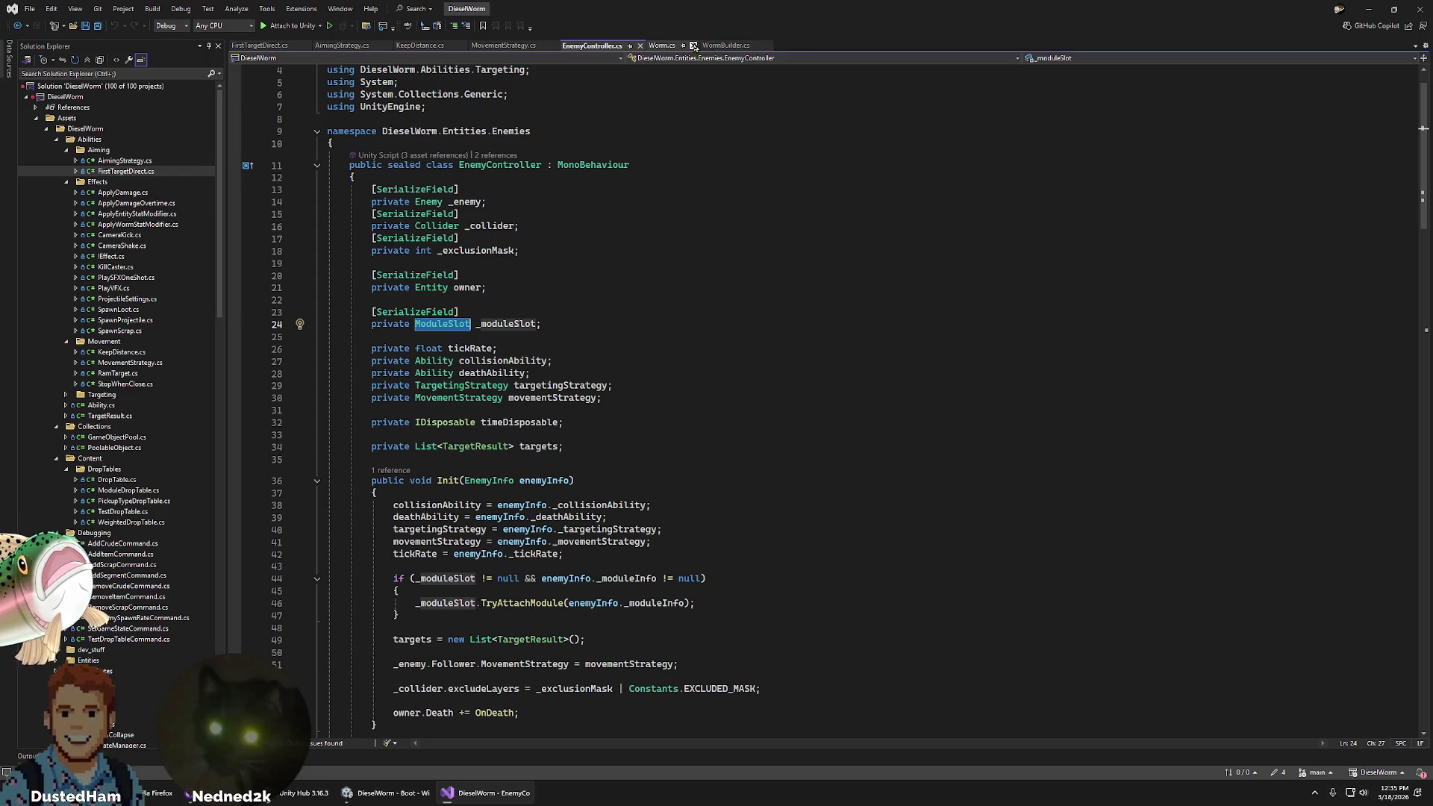
pyautogui.click(669, 46)
pyautogui.click(591, 46)
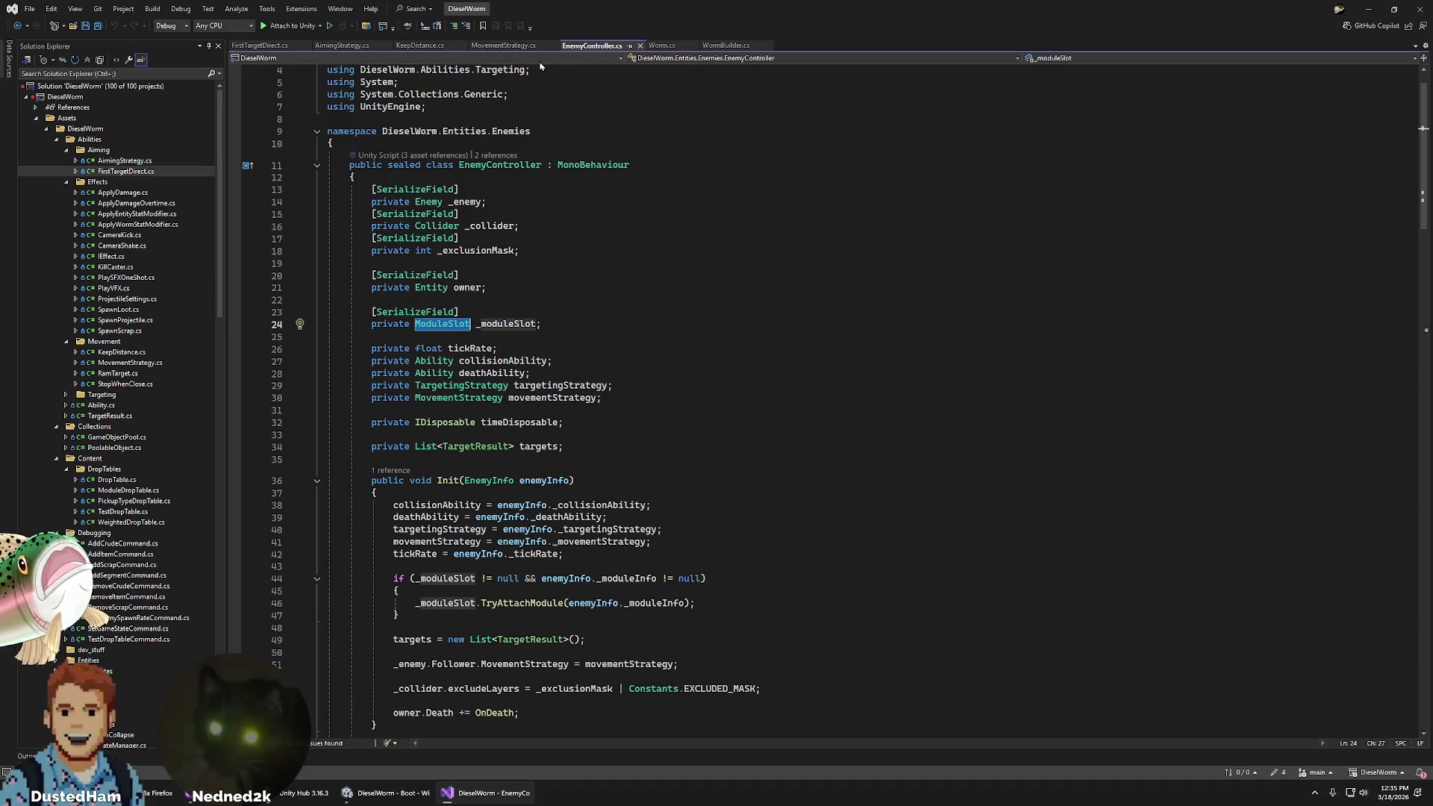
# - Trace _moduleSlot down to its null check in Init, then return to Unity
pyautogui.doubleClick(512, 327)
pyautogui.scroll(-3, 515, 575)
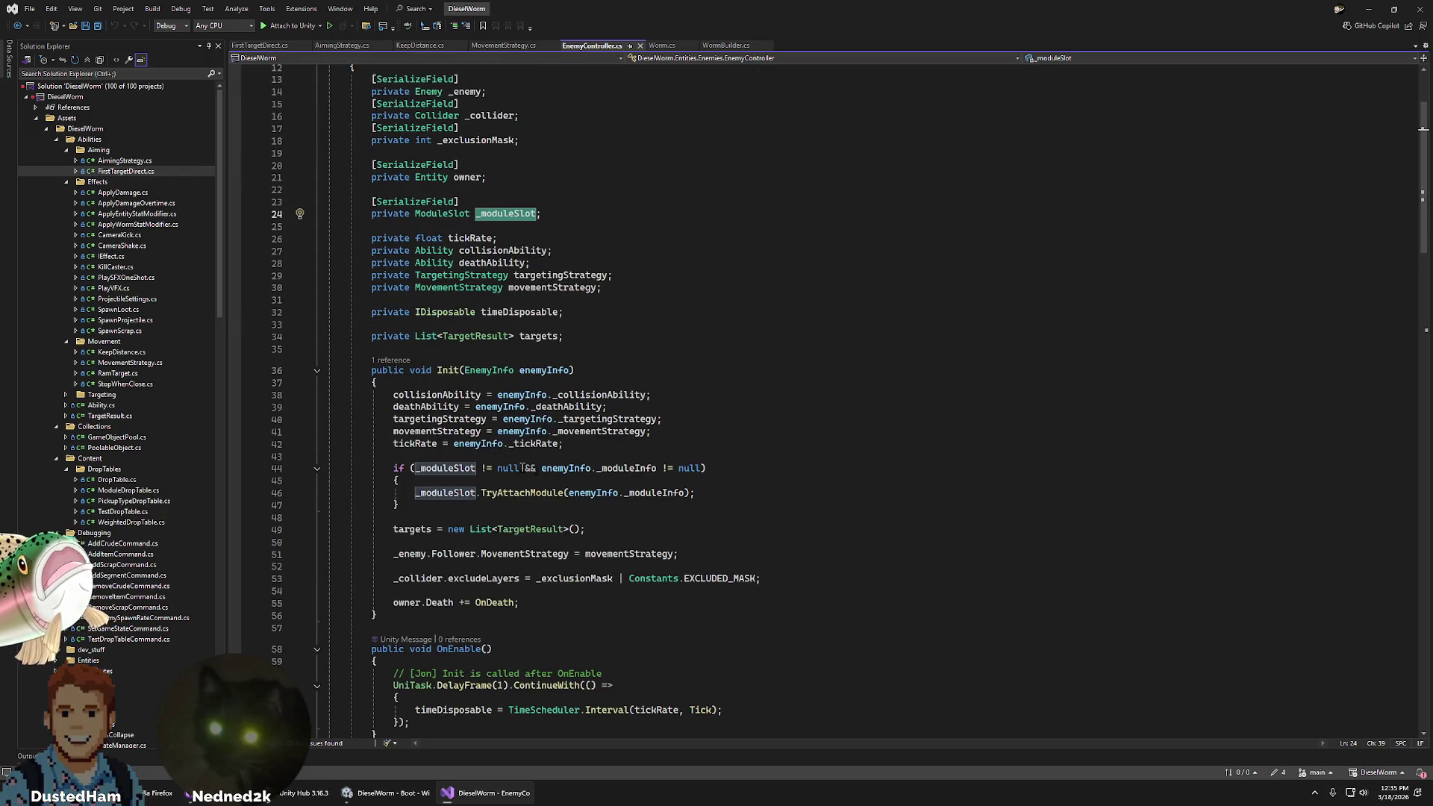
pyautogui.doubleClick(444, 467)
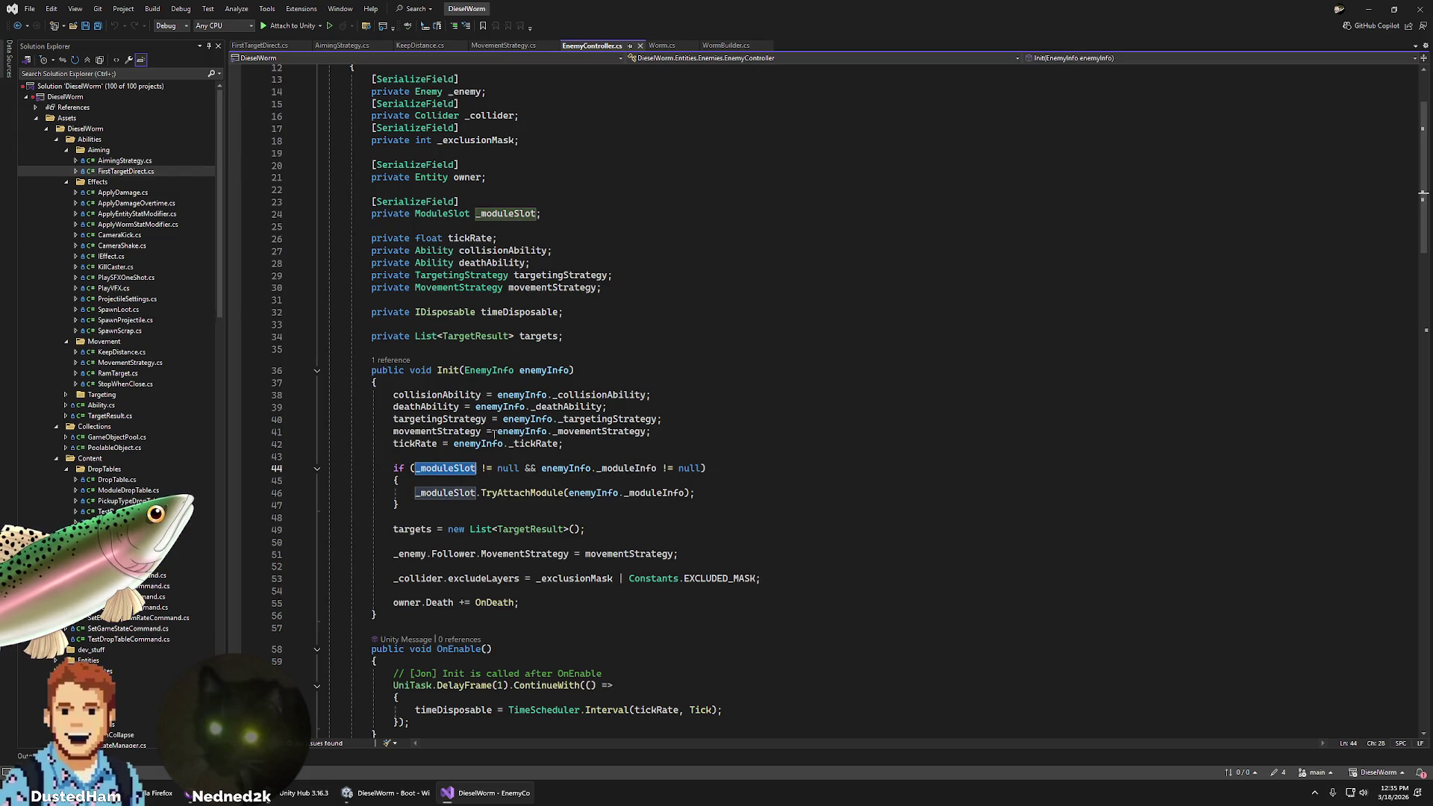
pyautogui.click(486, 443)
pyautogui.hotkey('alt', 'Tab')
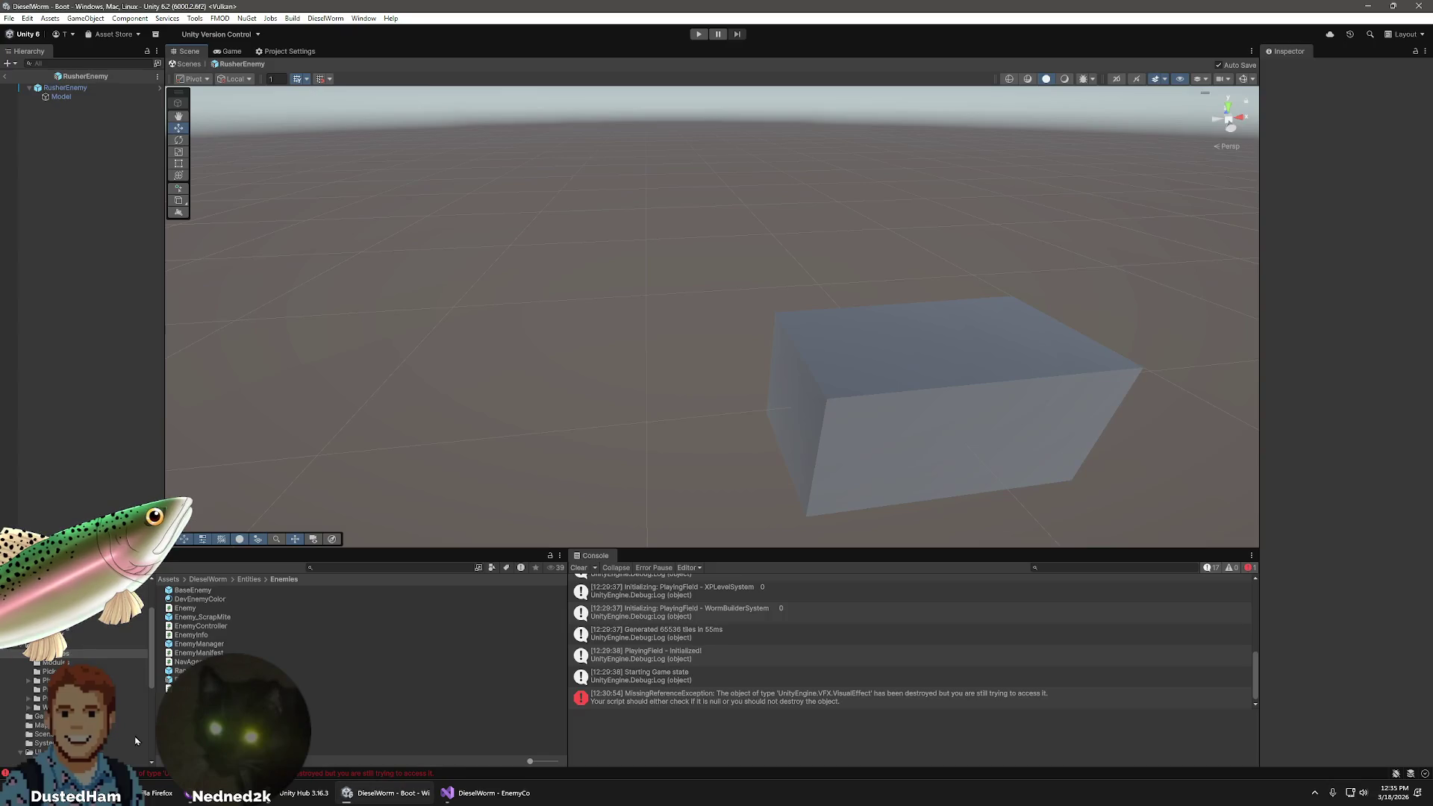
# - Inspect the EnemyController script, RangedEnemy prefab and RusherEnemy prefab components in the Project window
pyautogui.click(224, 626)
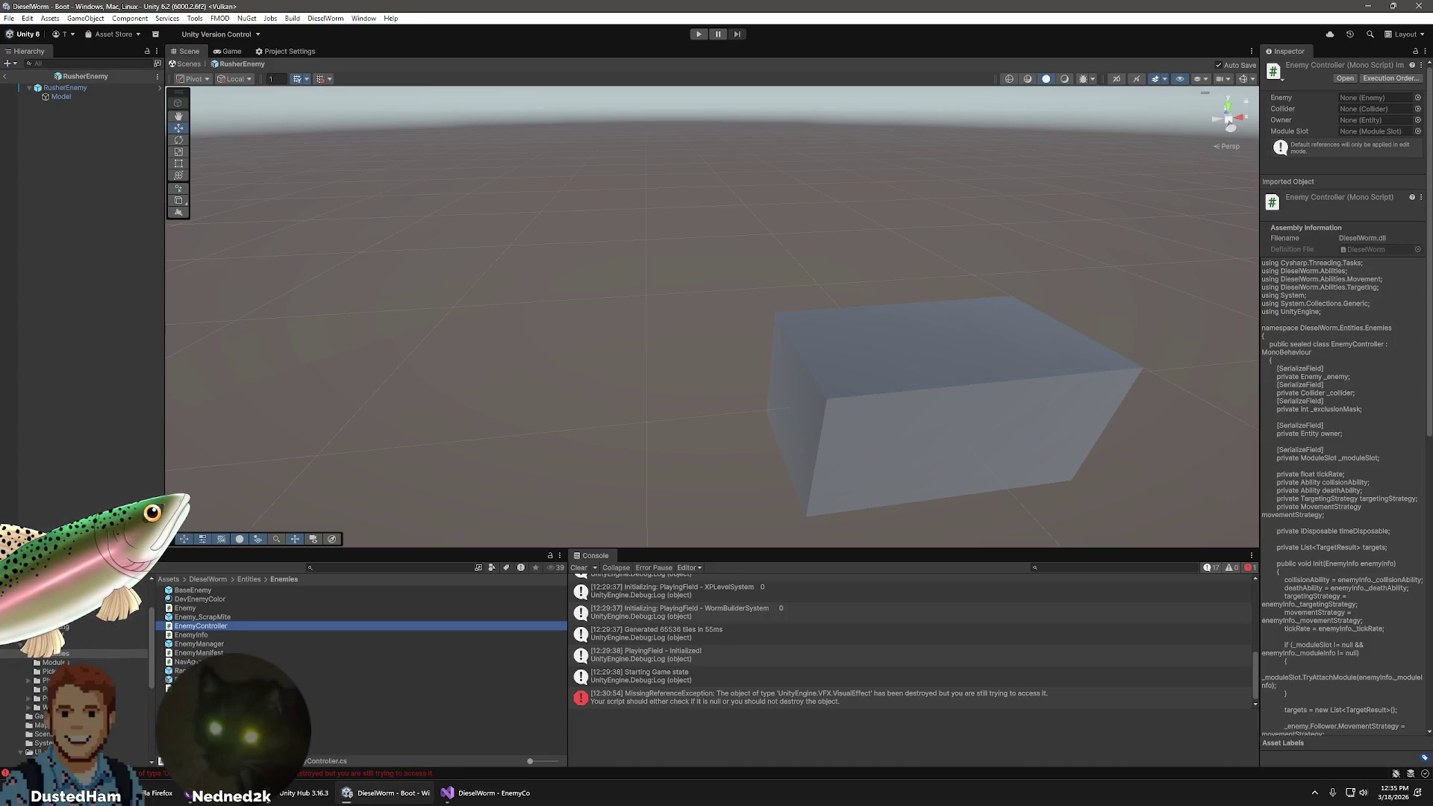
pyautogui.click(224, 670)
pyautogui.click(224, 679)
pyautogui.scroll(-5, 1363, 535)
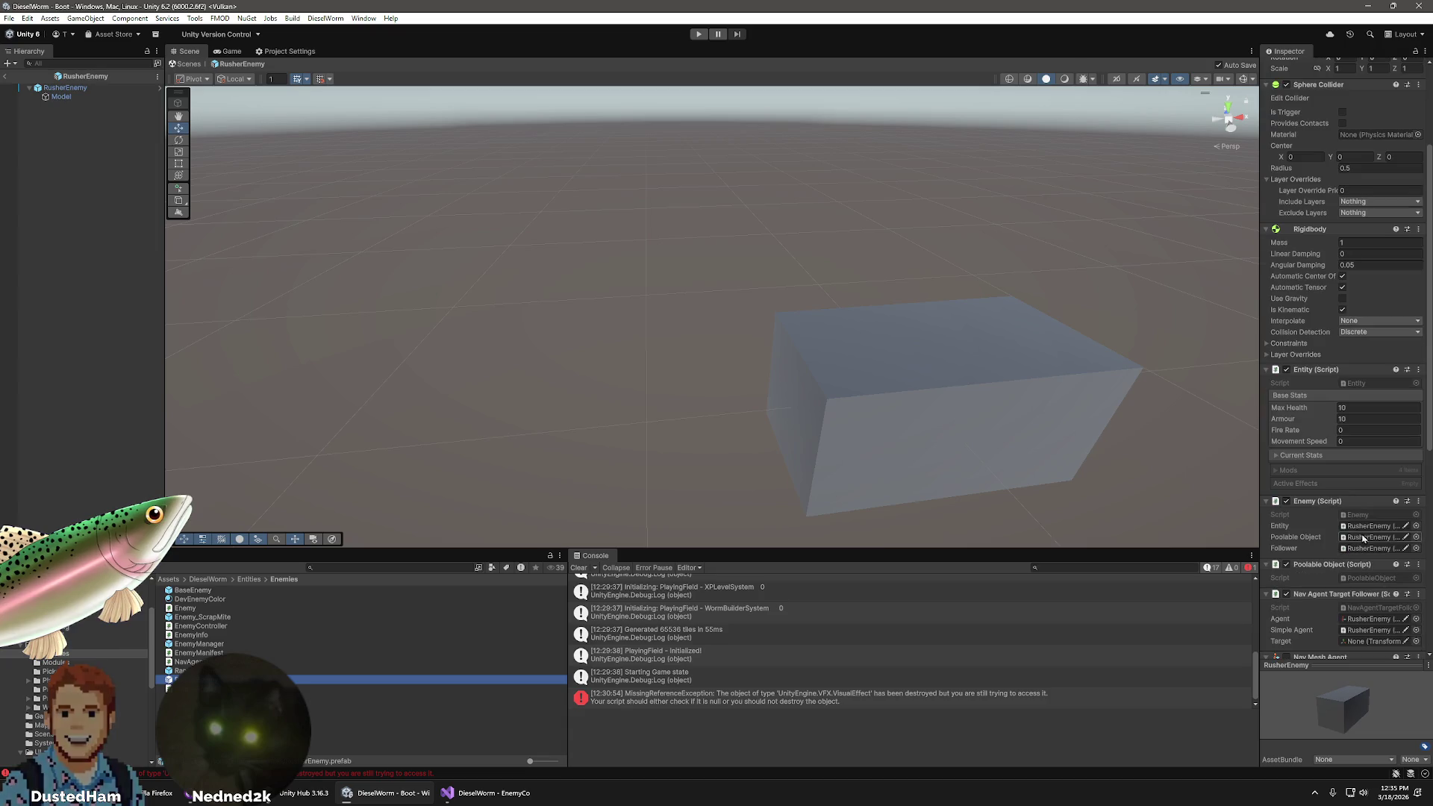
pyautogui.scroll(-3, 1323, 447)
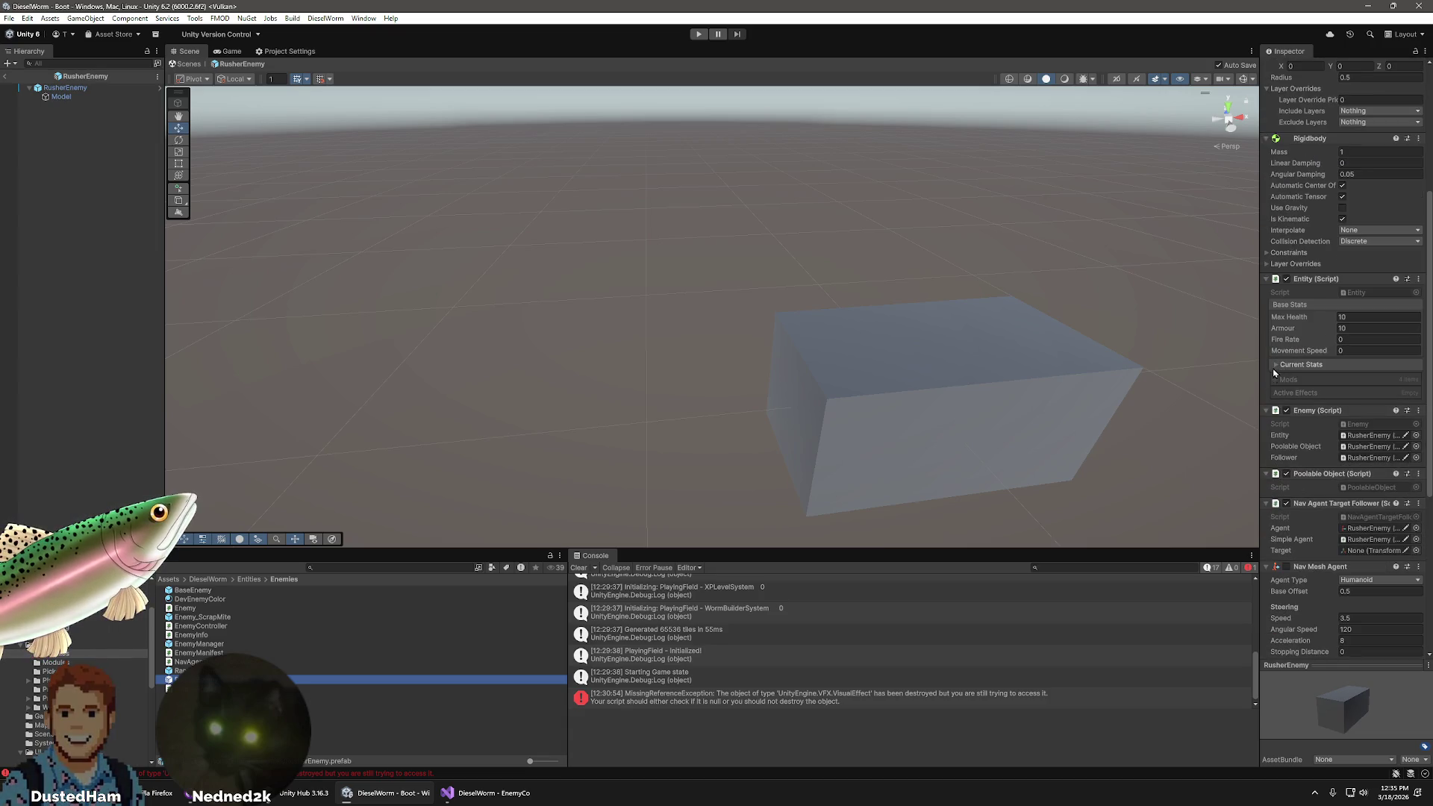
pyautogui.scroll(-4, 1296, 525)
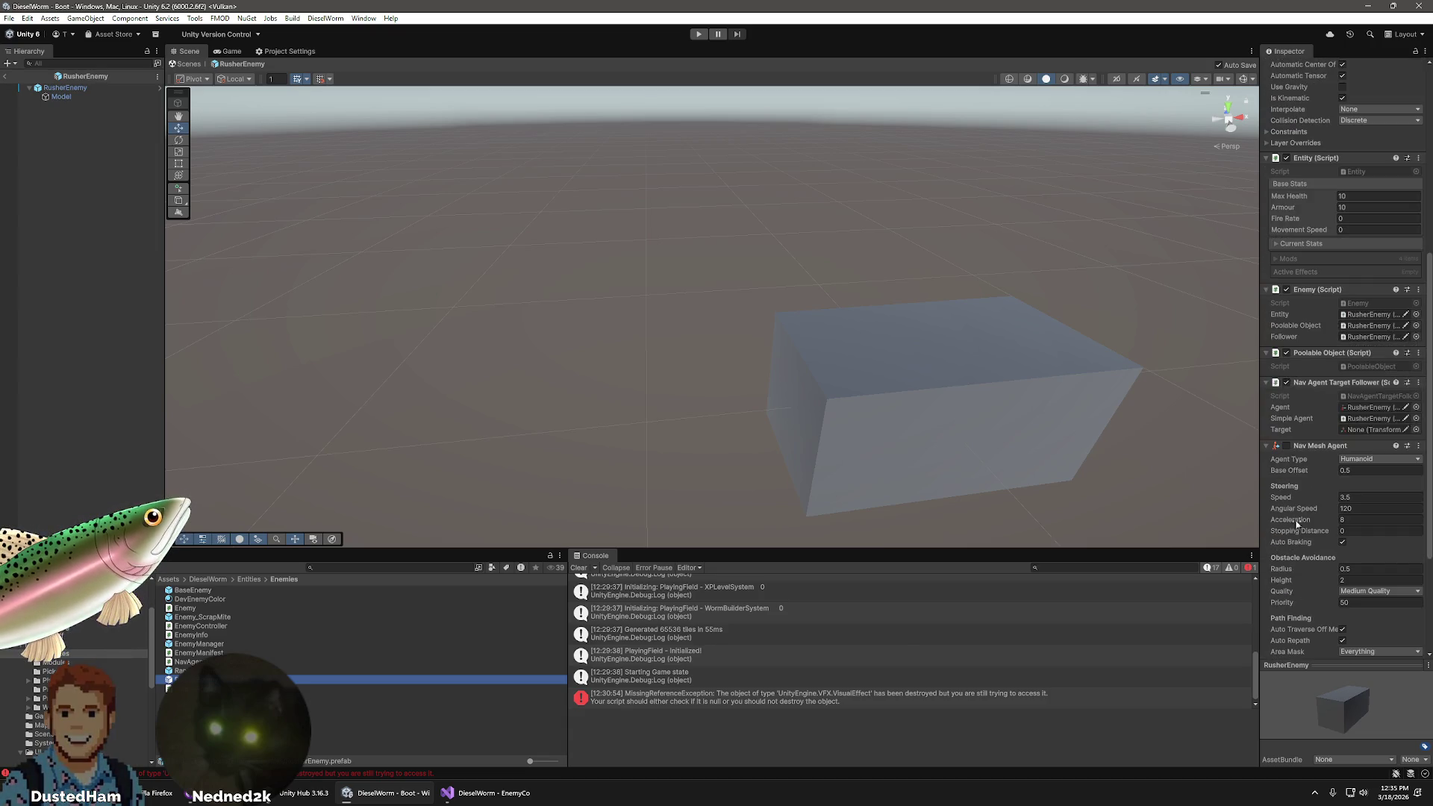
pyautogui.scroll(-6, 1297, 525)
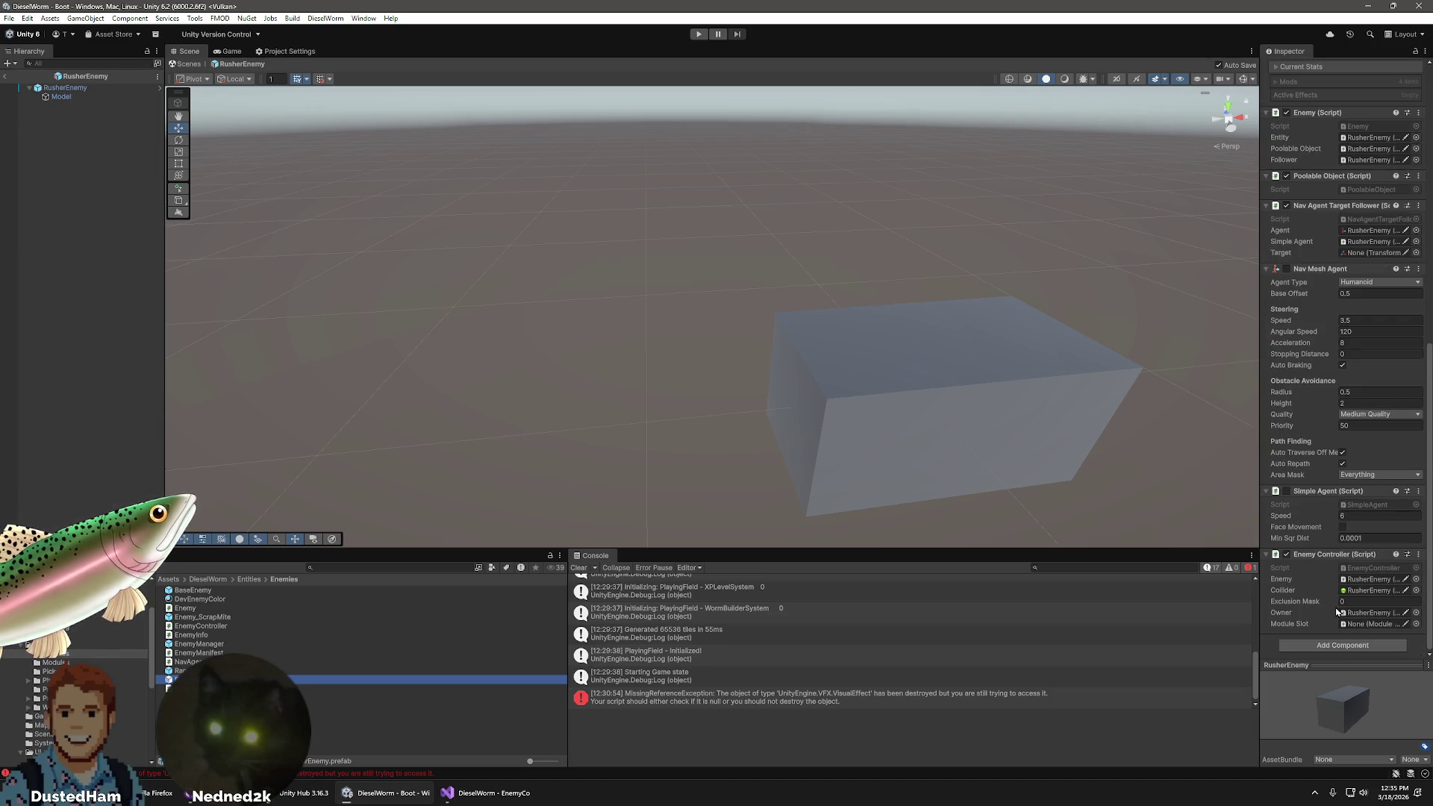
pyautogui.scroll(5, 1315, 409)
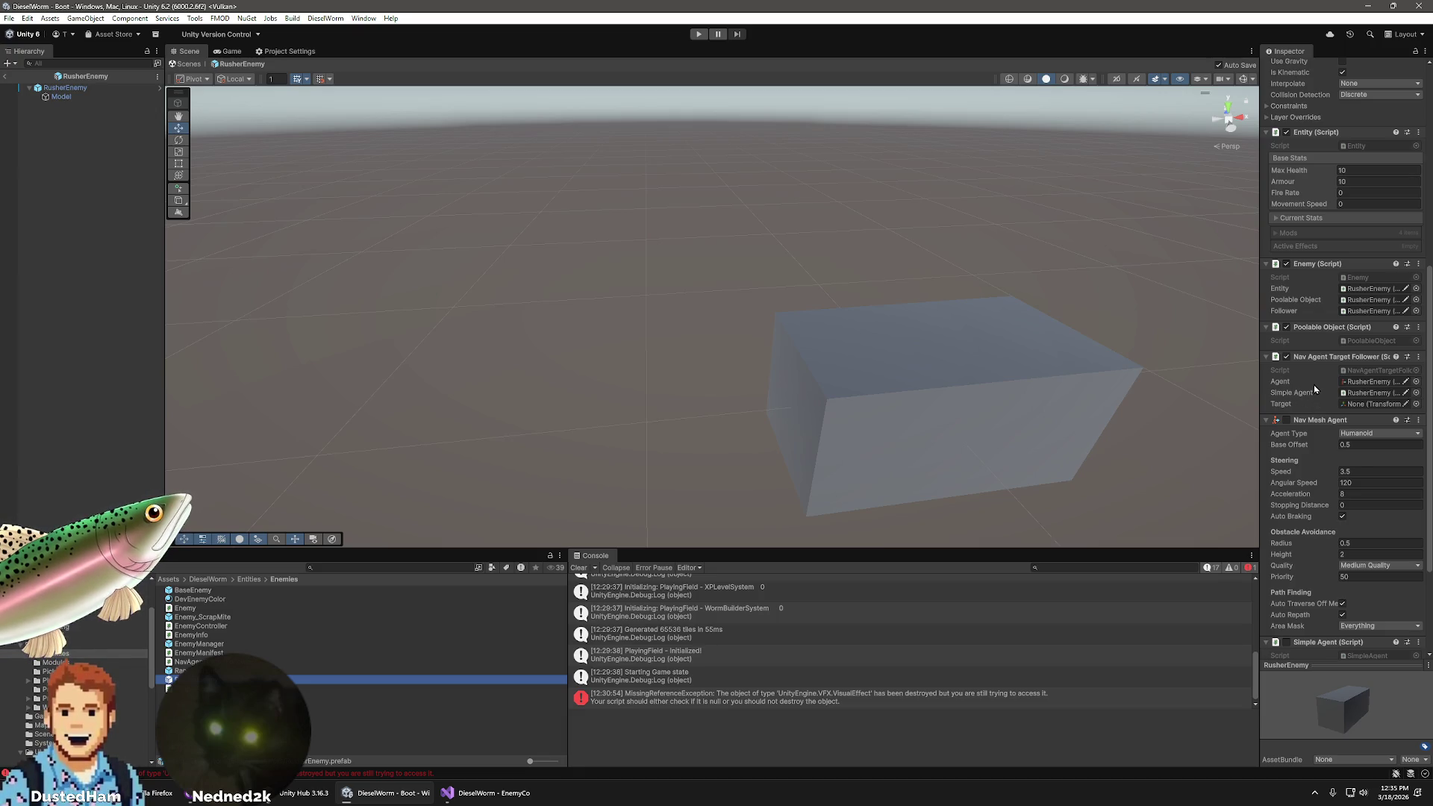
pyautogui.scroll(3, 1314, 383)
pyautogui.scroll(5, 1315, 388)
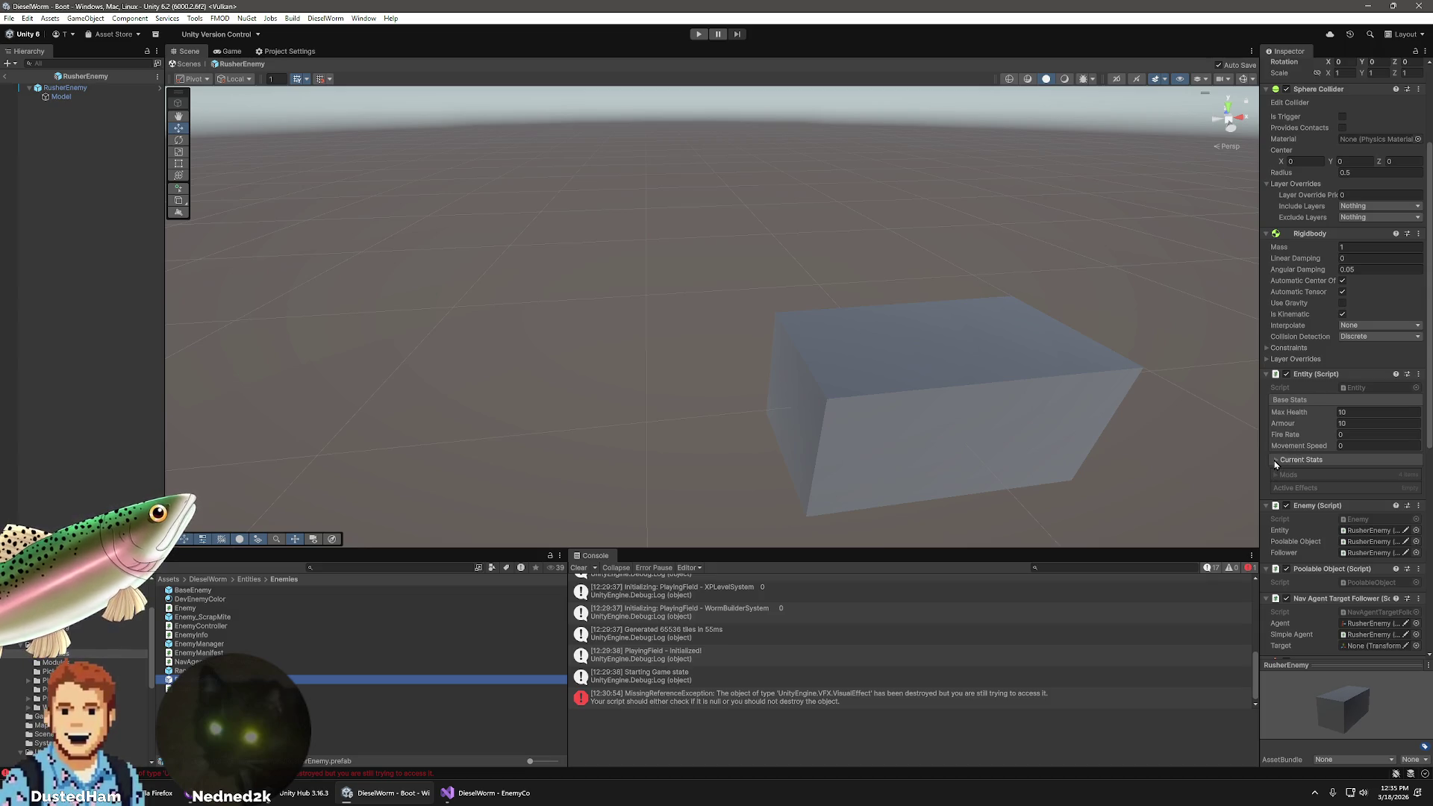
pyautogui.scroll(-6, 1276, 463)
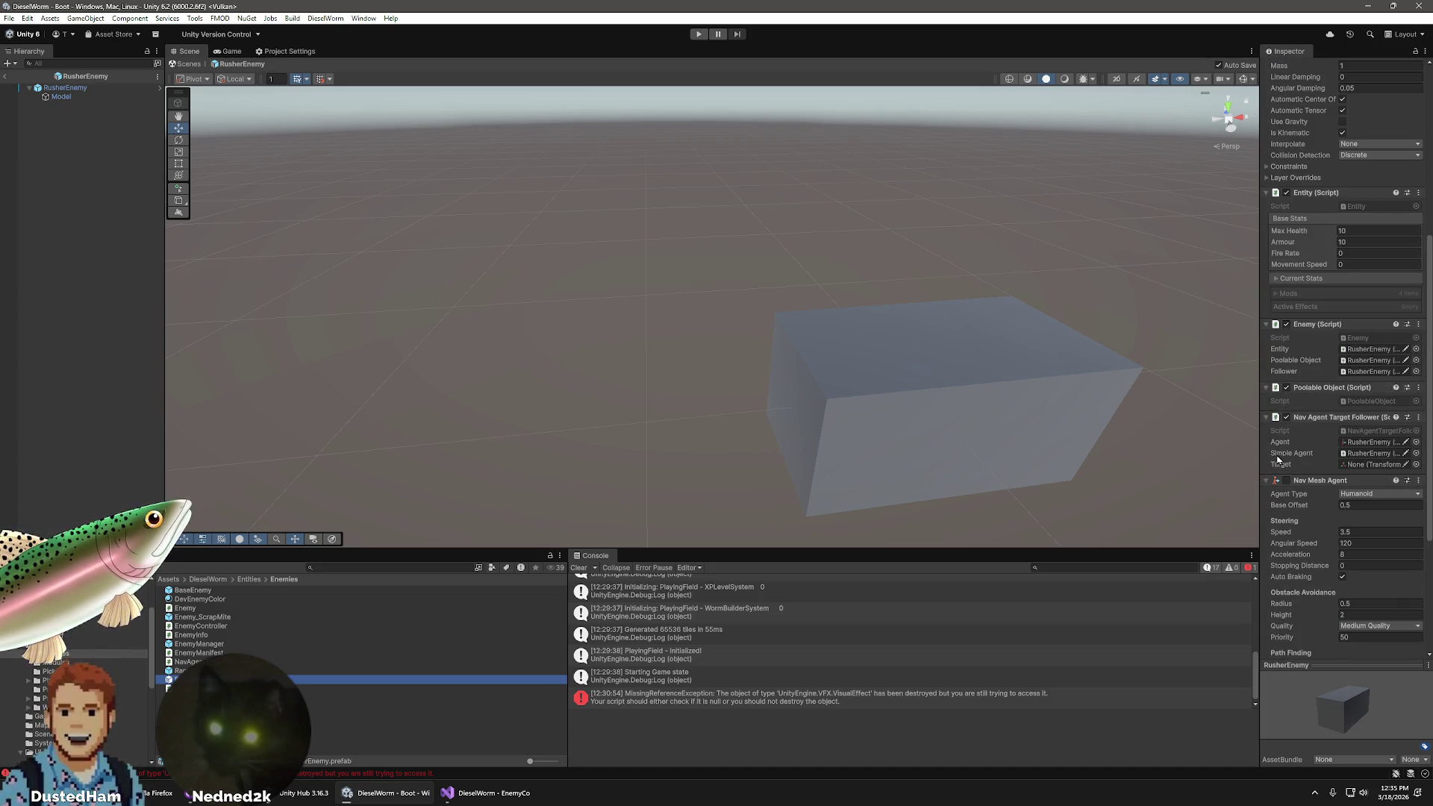
pyautogui.scroll(-6, 1299, 444)
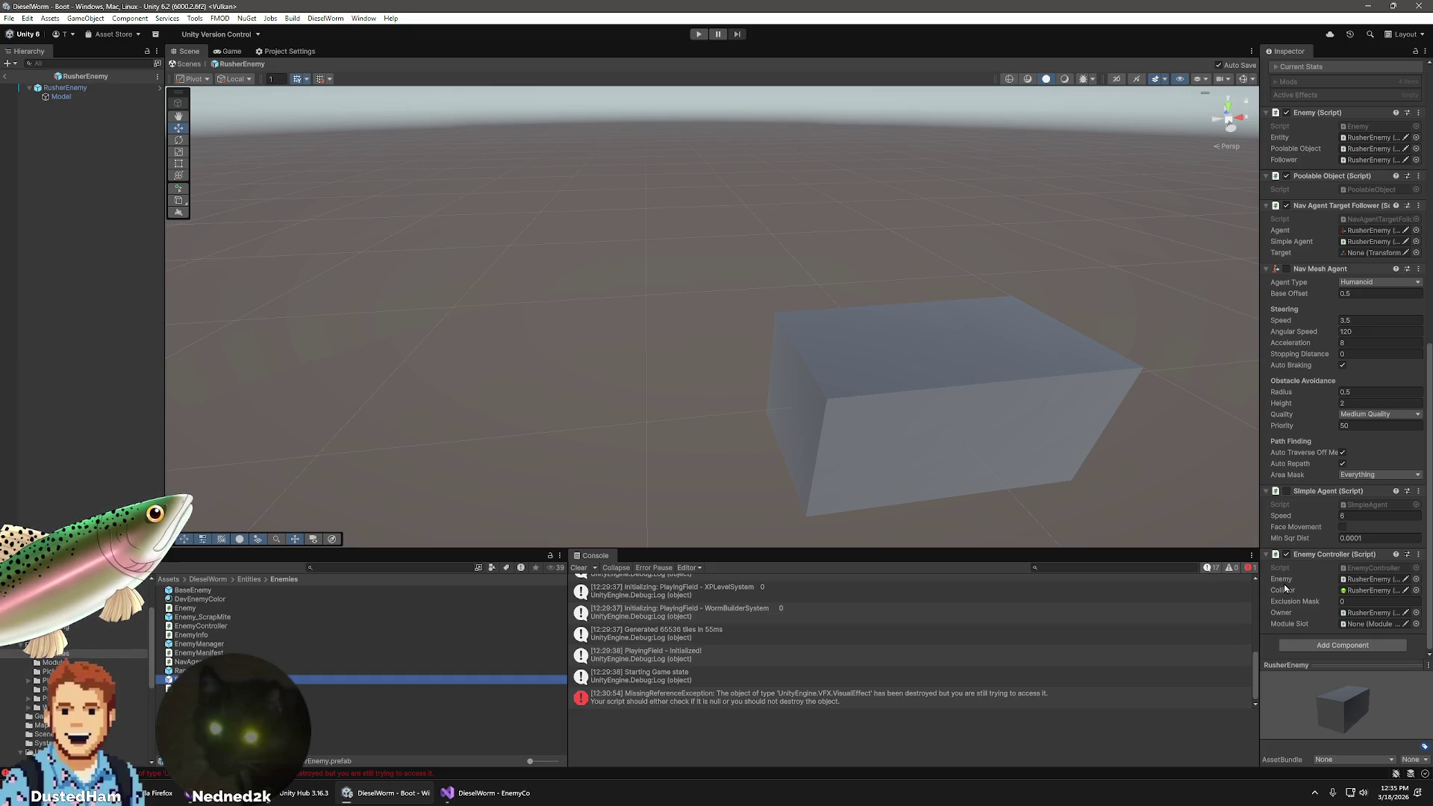
# - Check the EnemyManifest script and EnemyManager prefab, then open Entities > Enemies
pyautogui.click(203, 653)
pyautogui.click(214, 644)
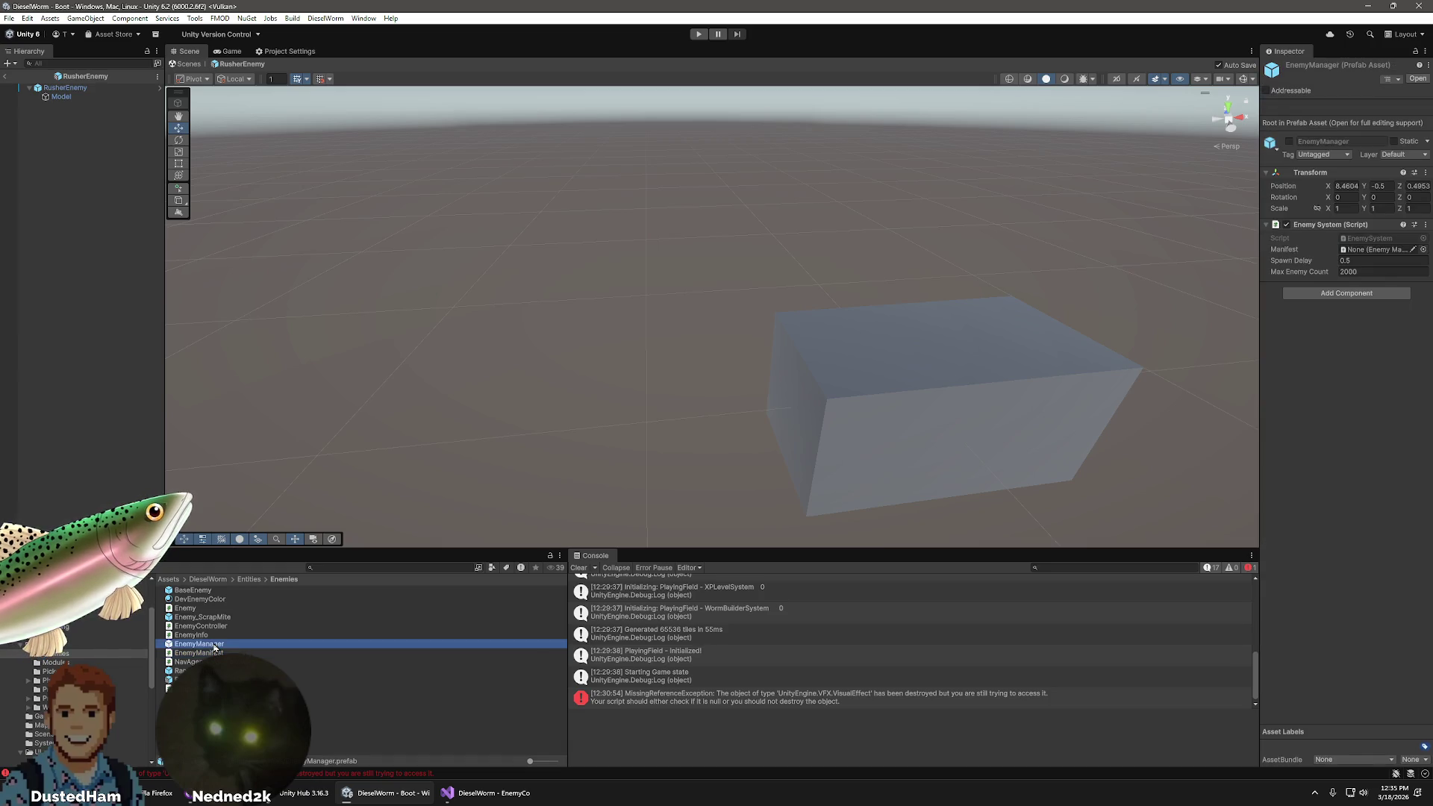
pyautogui.scroll(-5, 358, 657)
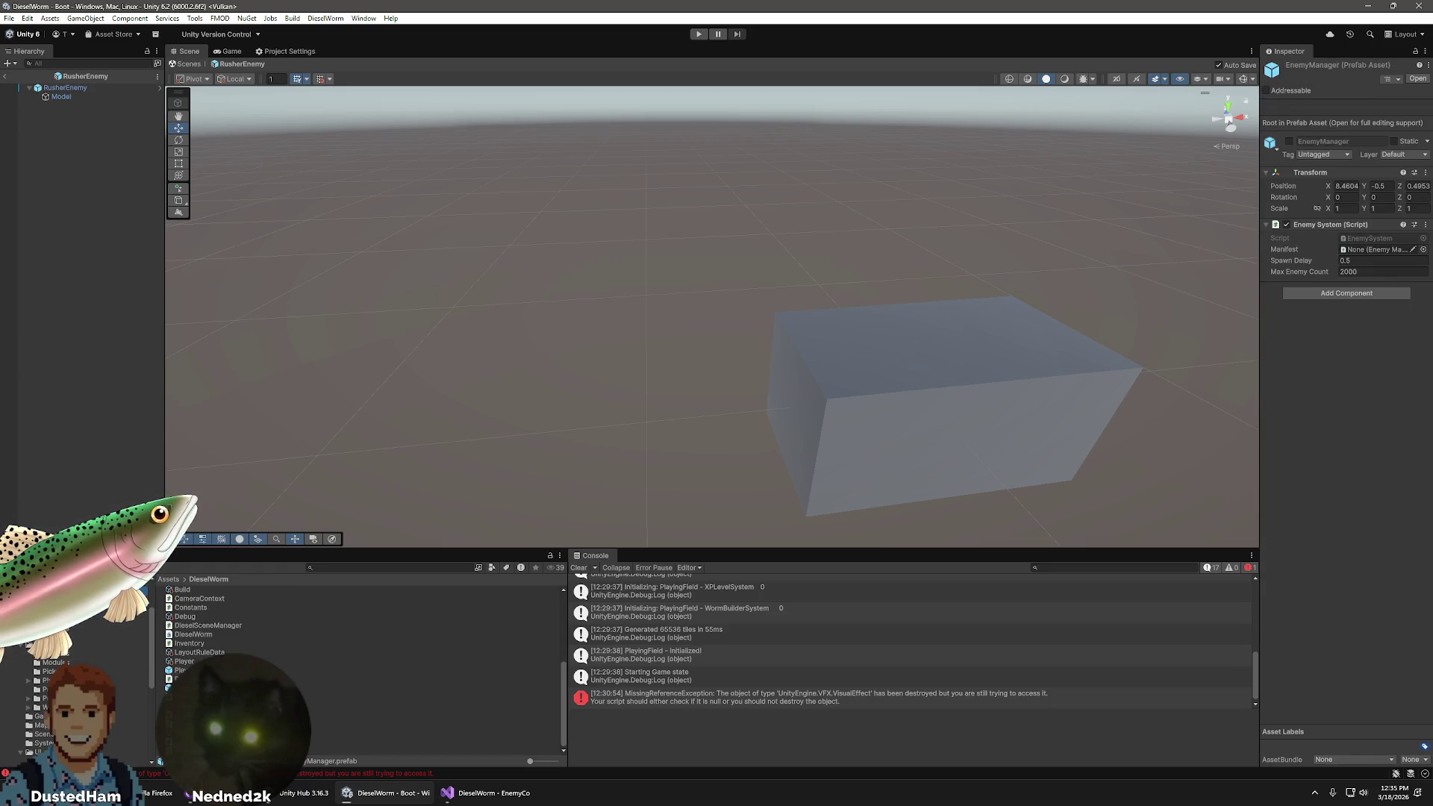
pyautogui.click(82, 644)
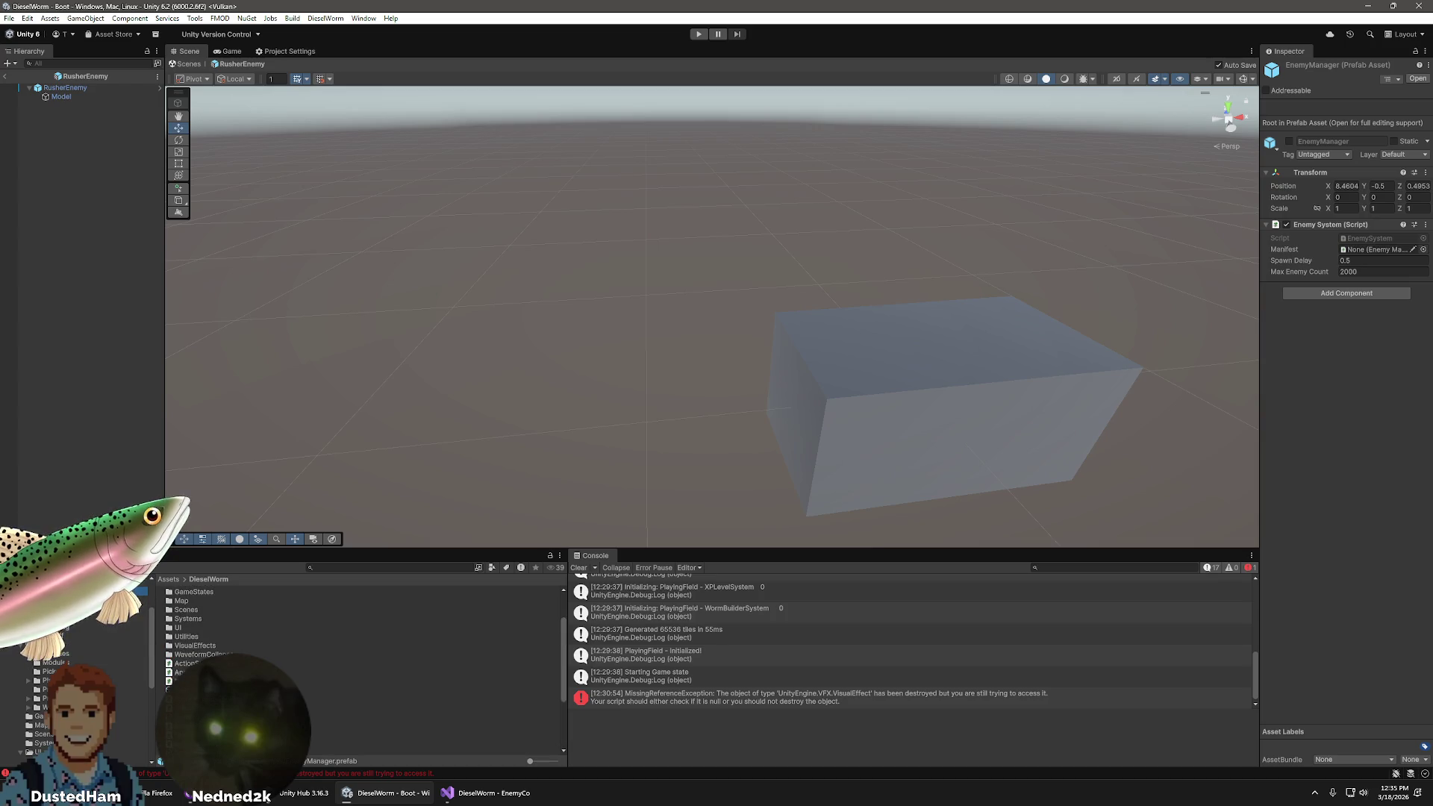
pyautogui.click(56, 654)
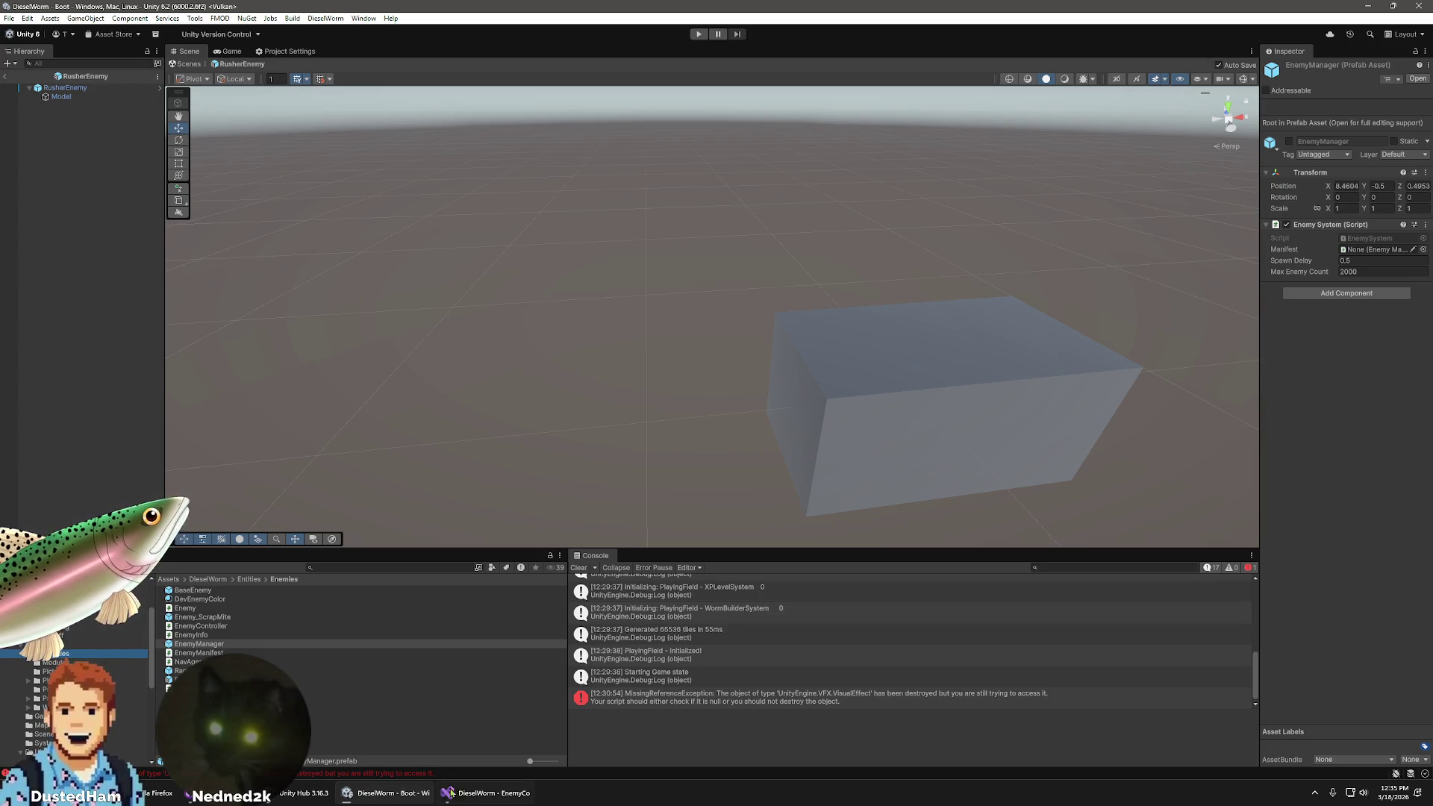
pyautogui.hotkey('alt', 'Tab')
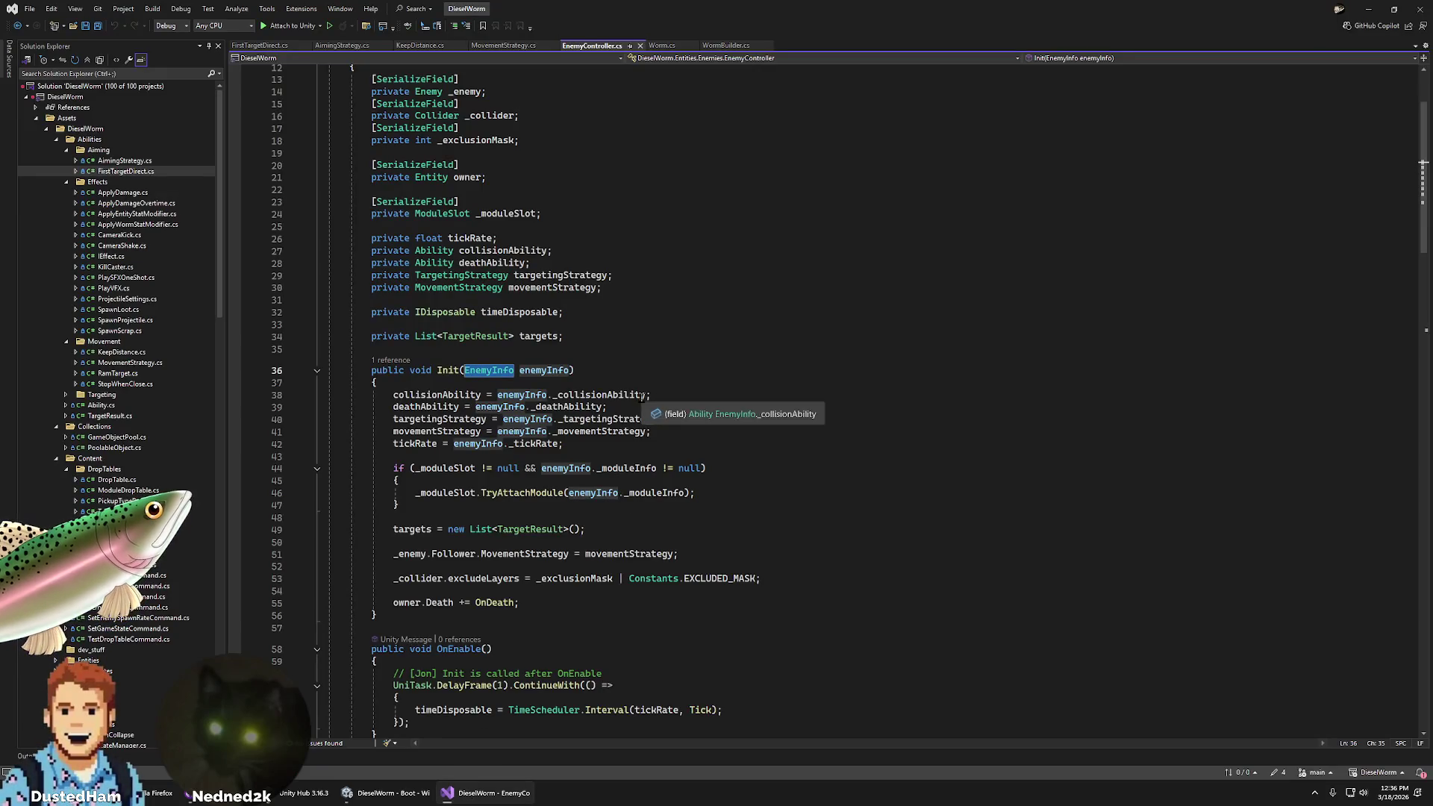
# - Follow Init's '1 reference' CodeLens to its call on line 61 of EnemySystem.cs
pyautogui.doubleClick(548, 366)
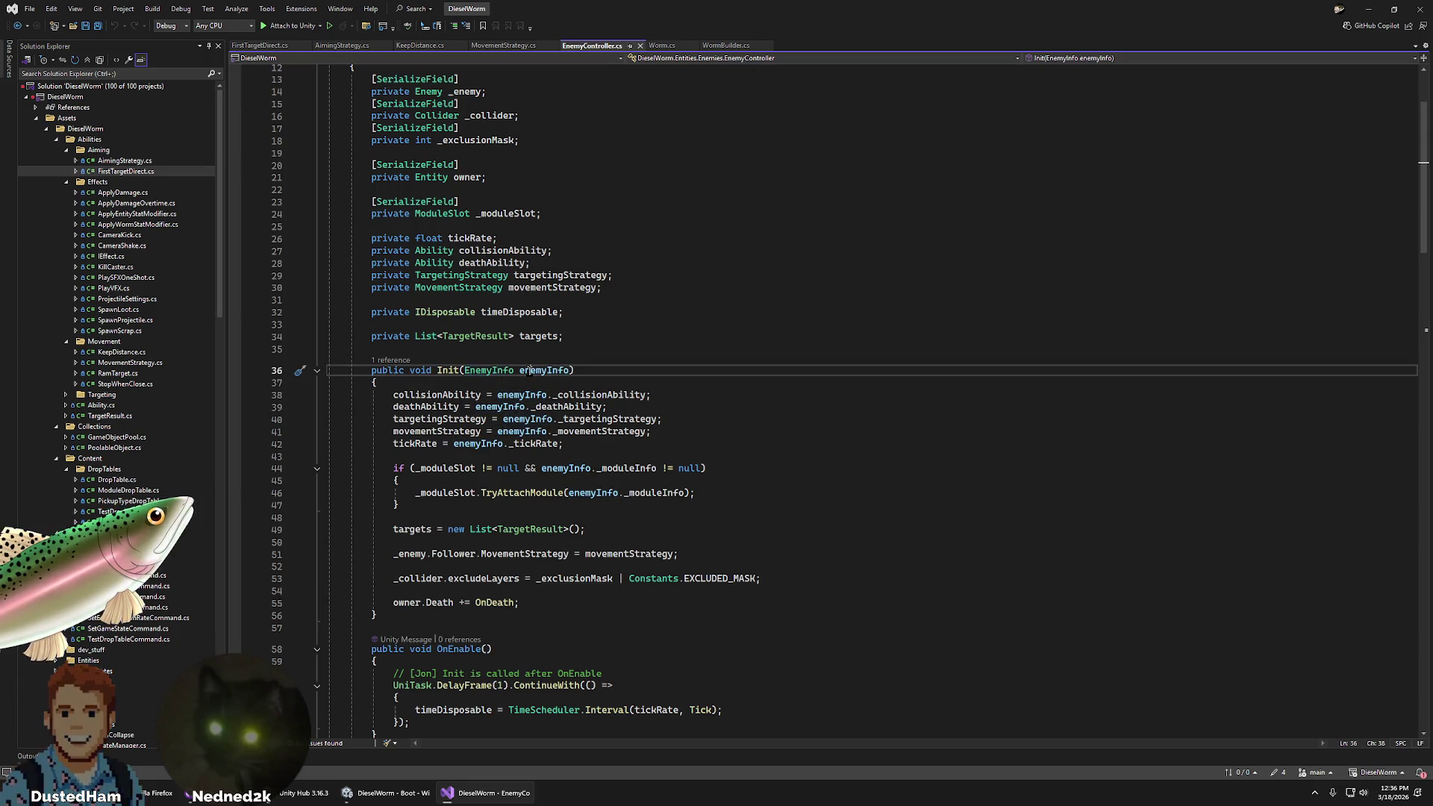
pyautogui.moveTo(415, 800)
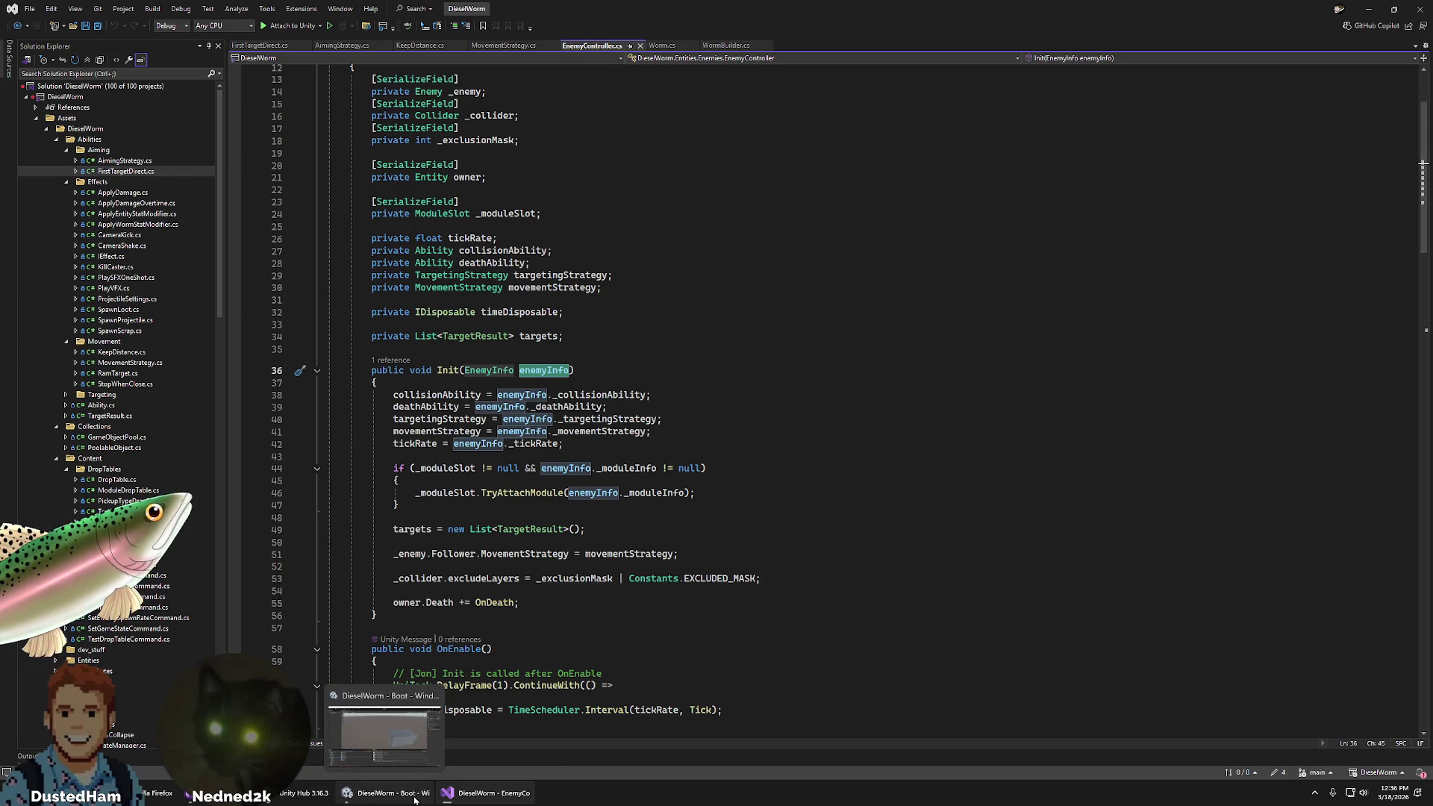
pyautogui.click(391, 360)
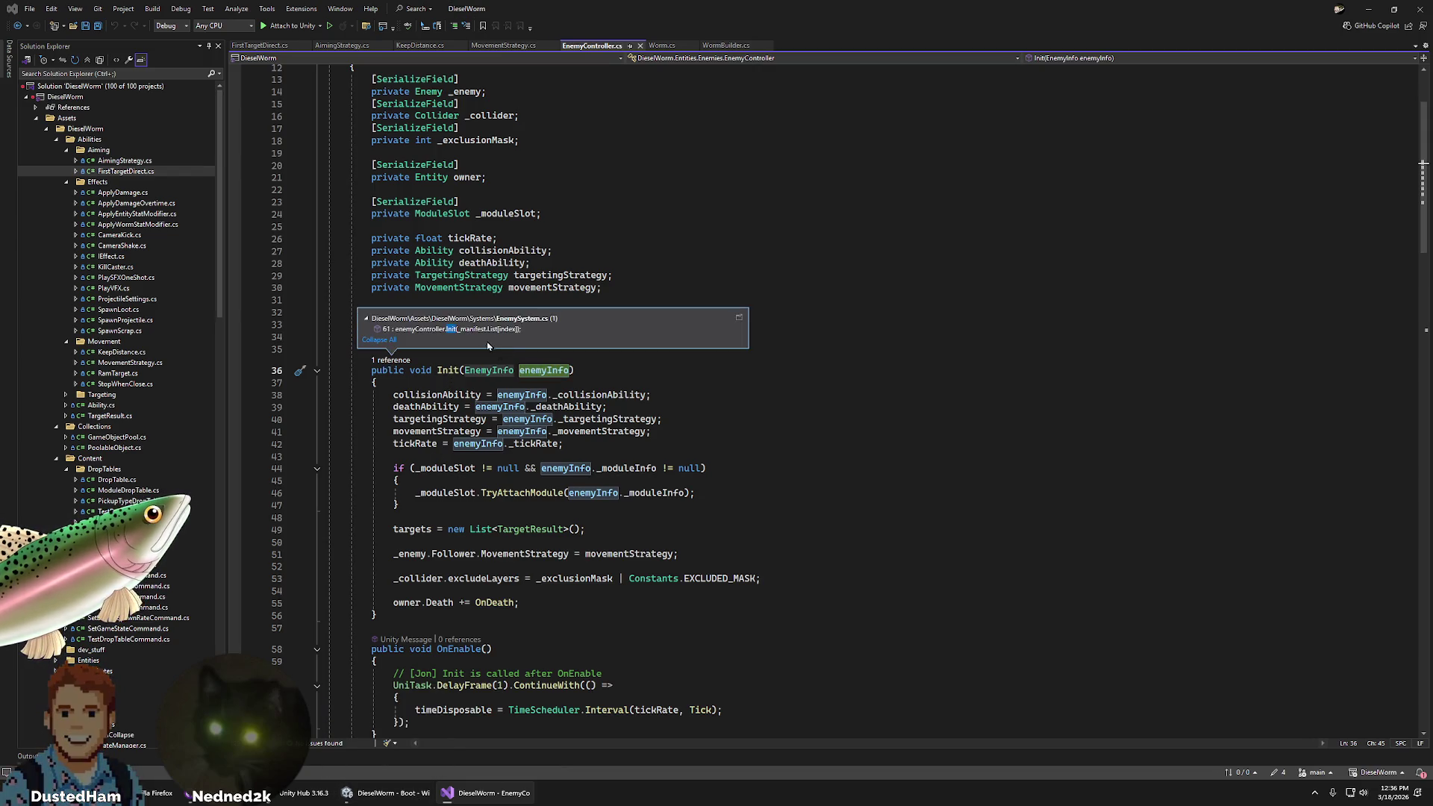
pyautogui.doubleClick(448, 328)
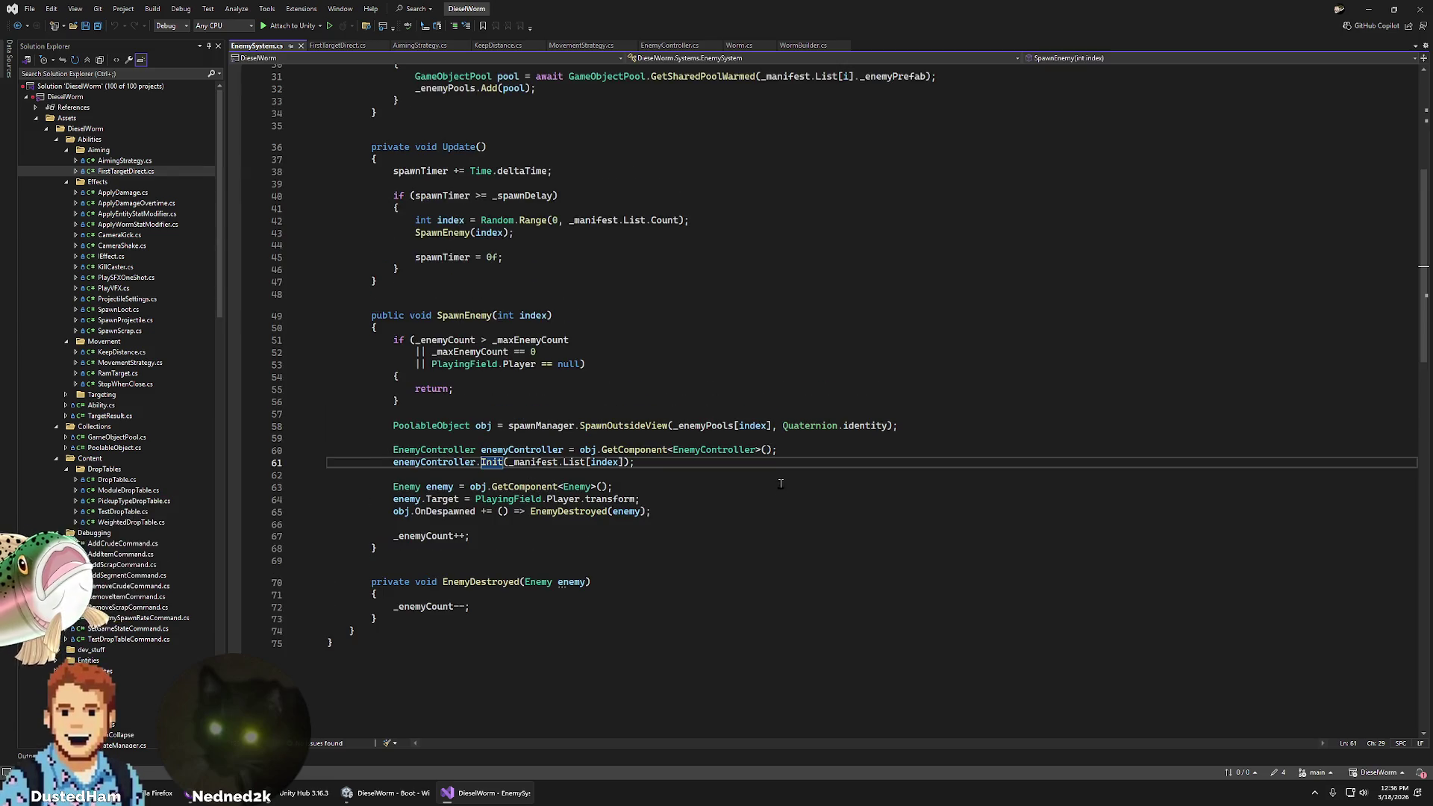
# - Examine the _manifest and List arguments in the Init call on line 61
pyautogui.doubleClick(533, 463)
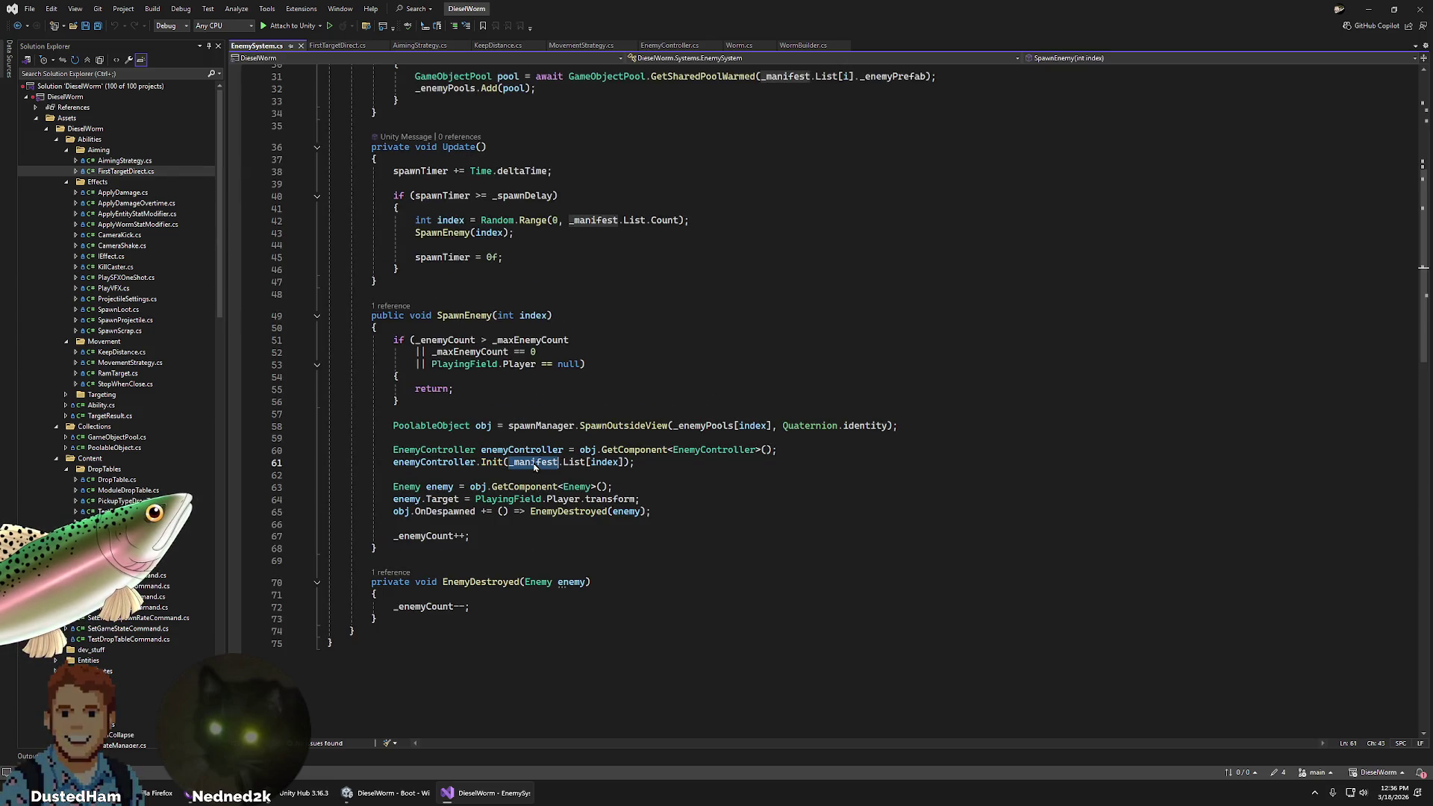
pyautogui.doubleClick(574, 462)
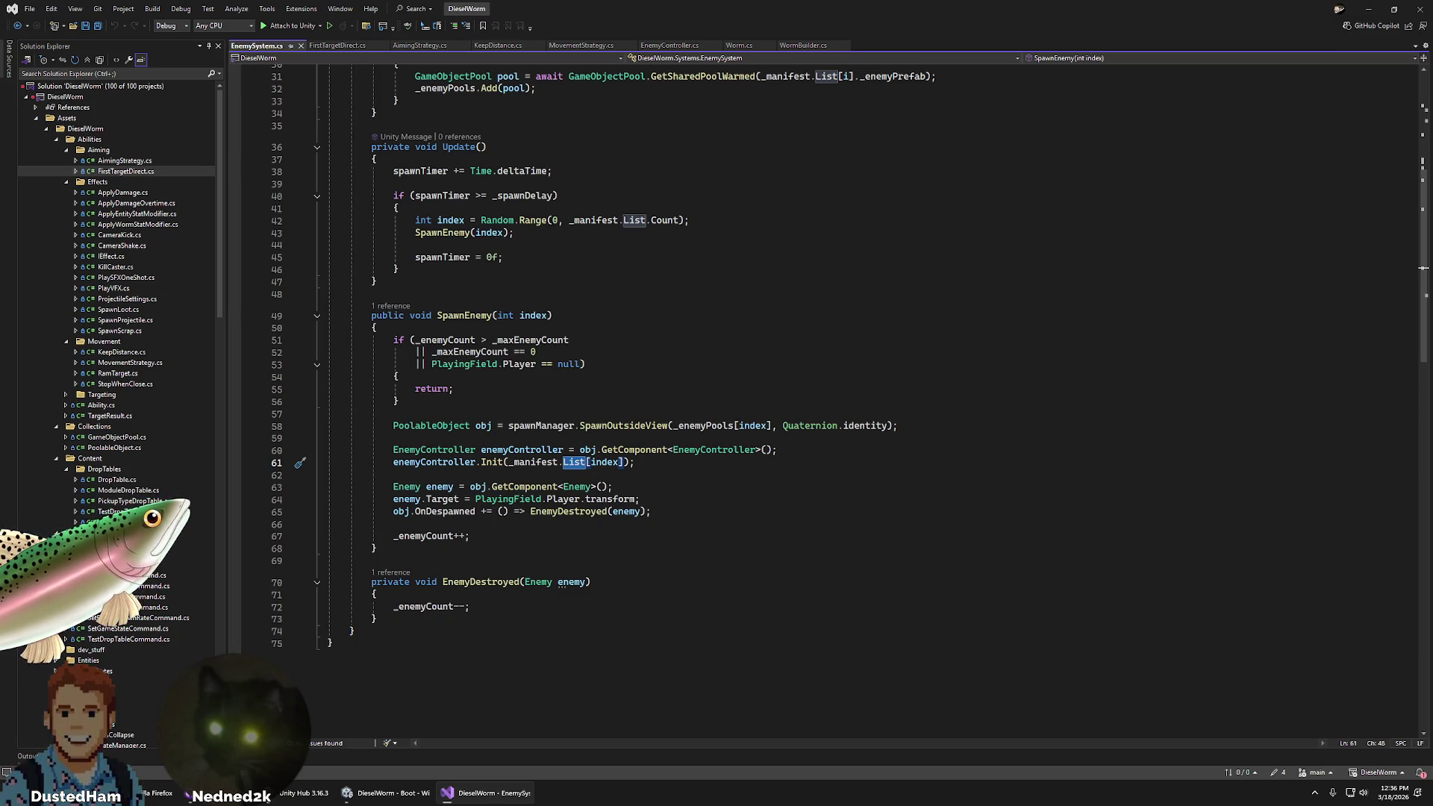
pyautogui.moveTo(376, 800)
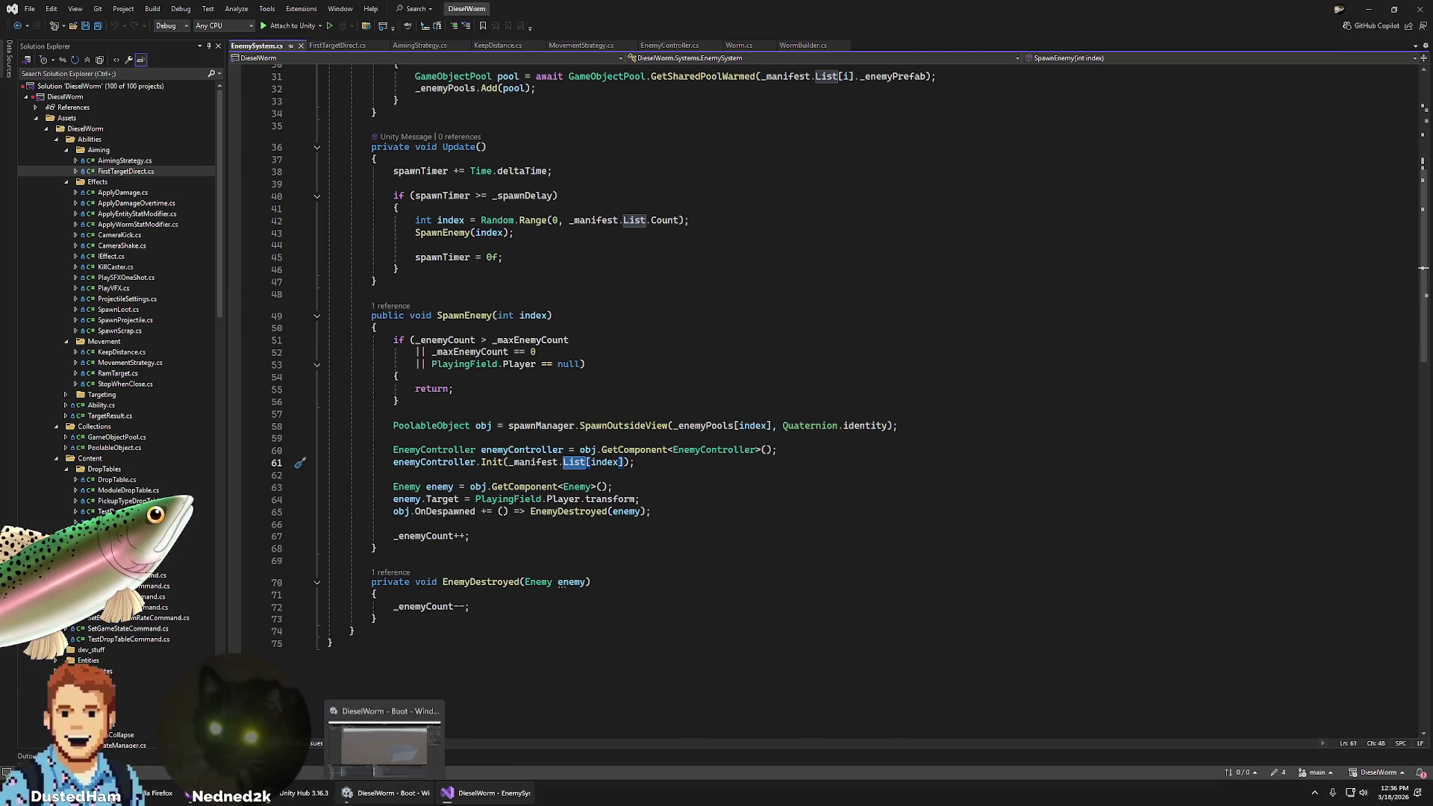
pyautogui.click(673, 462)
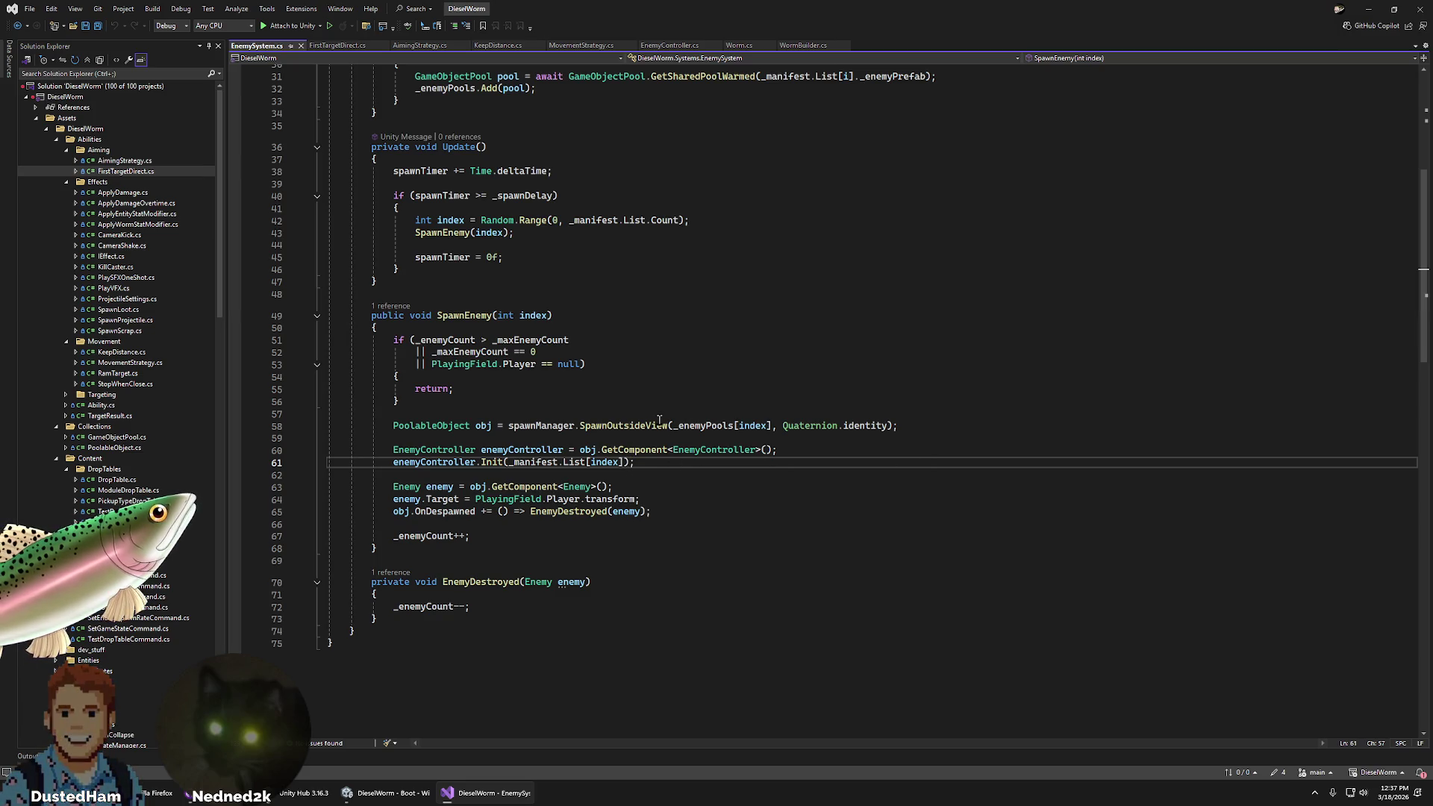
# - Review SpawnEnemy's spawn call on line 58 and return on line 55, then go back to Unity
pyautogui.click(795, 447)
pyautogui.click(974, 424)
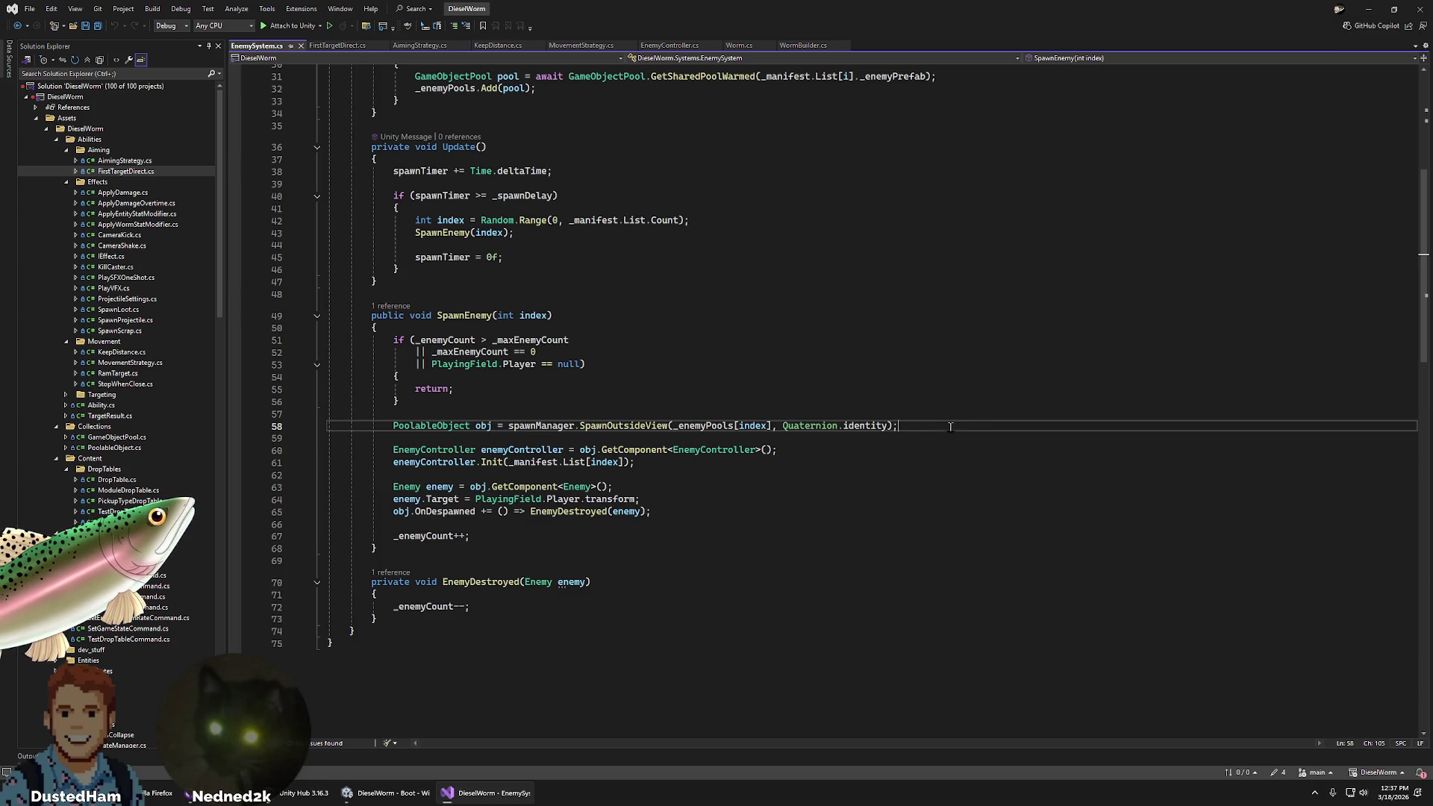
pyautogui.click(583, 391)
pyautogui.scroll(9, 552, 418)
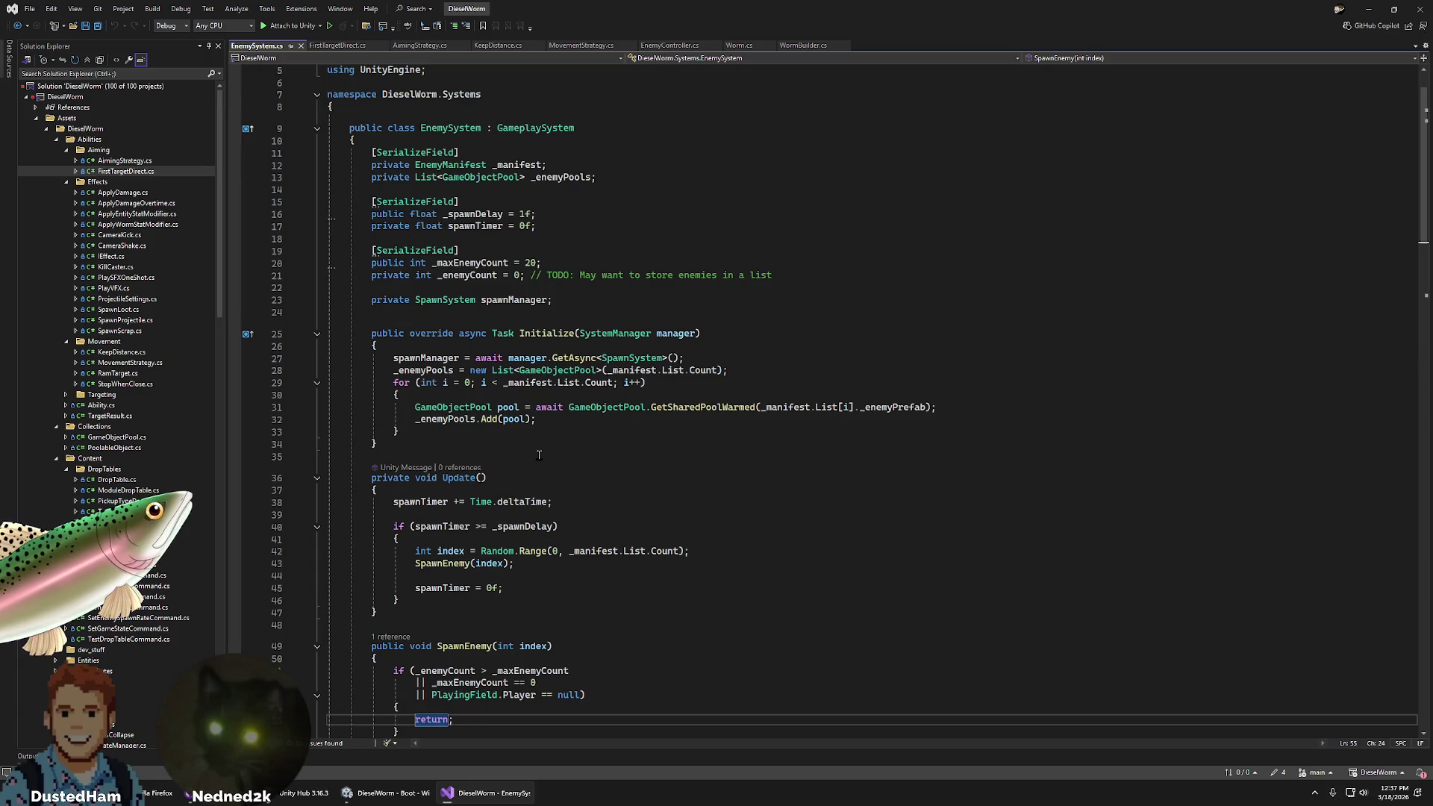
pyautogui.scroll(-9, 539, 455)
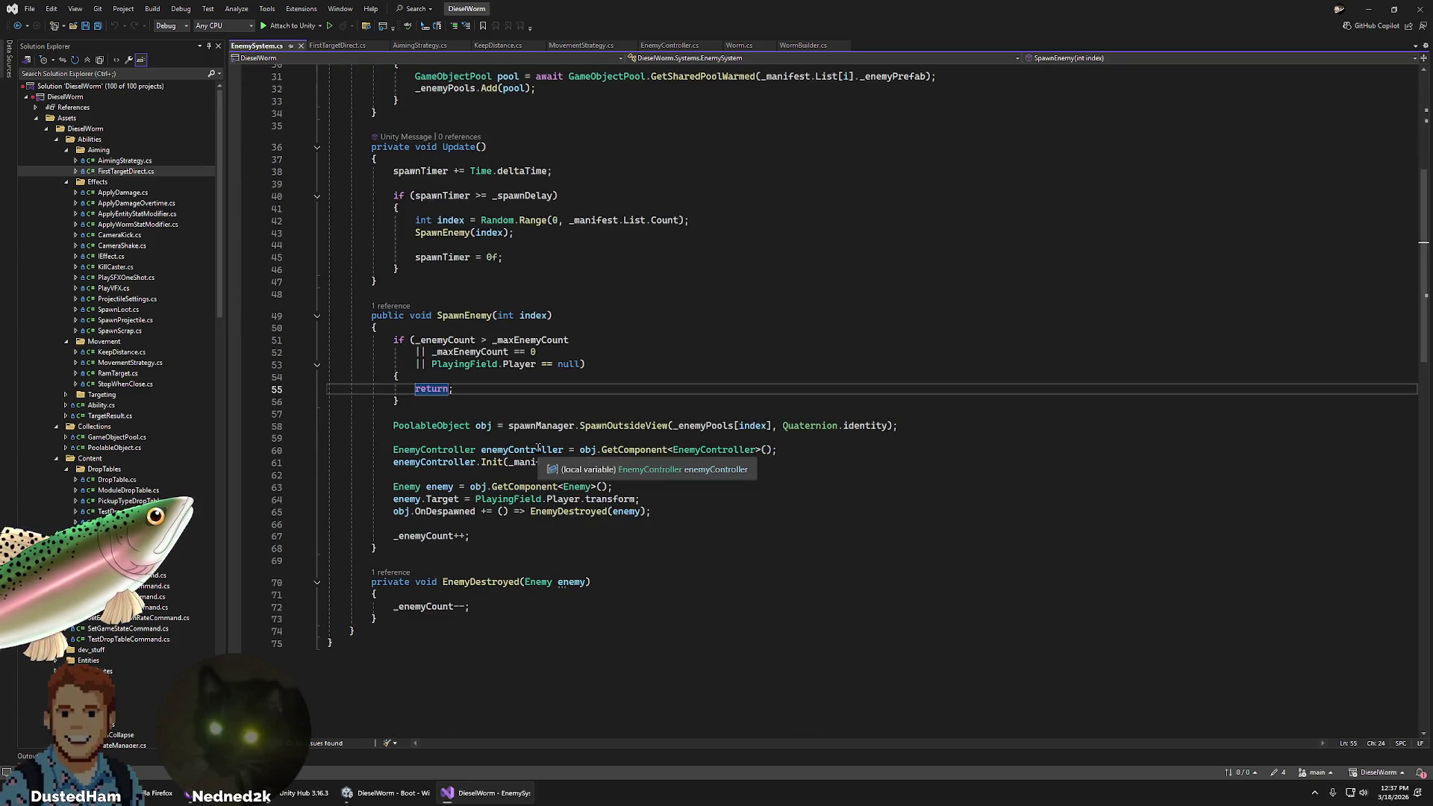
pyautogui.scroll(5, 537, 448)
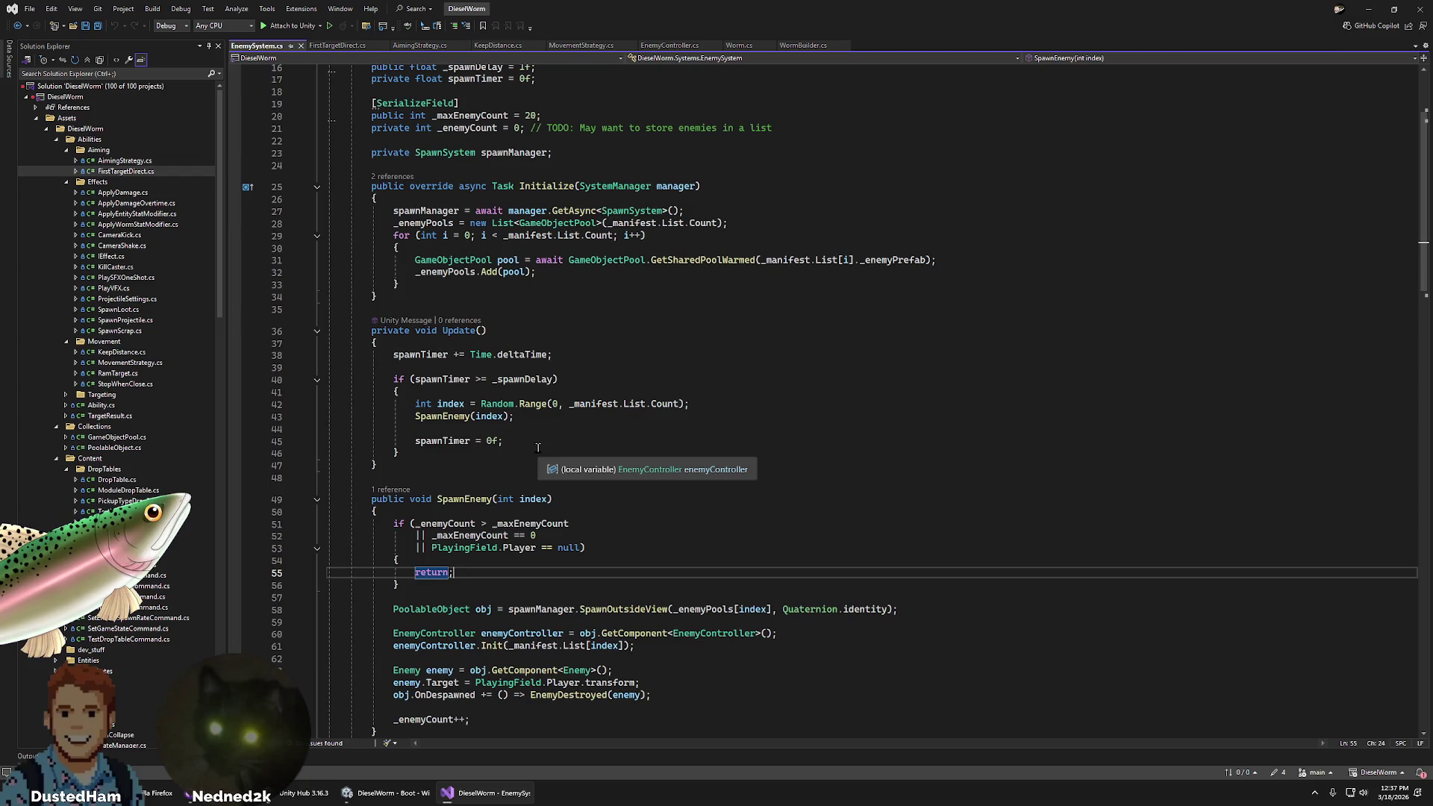
pyautogui.scroll(-4, 537, 448)
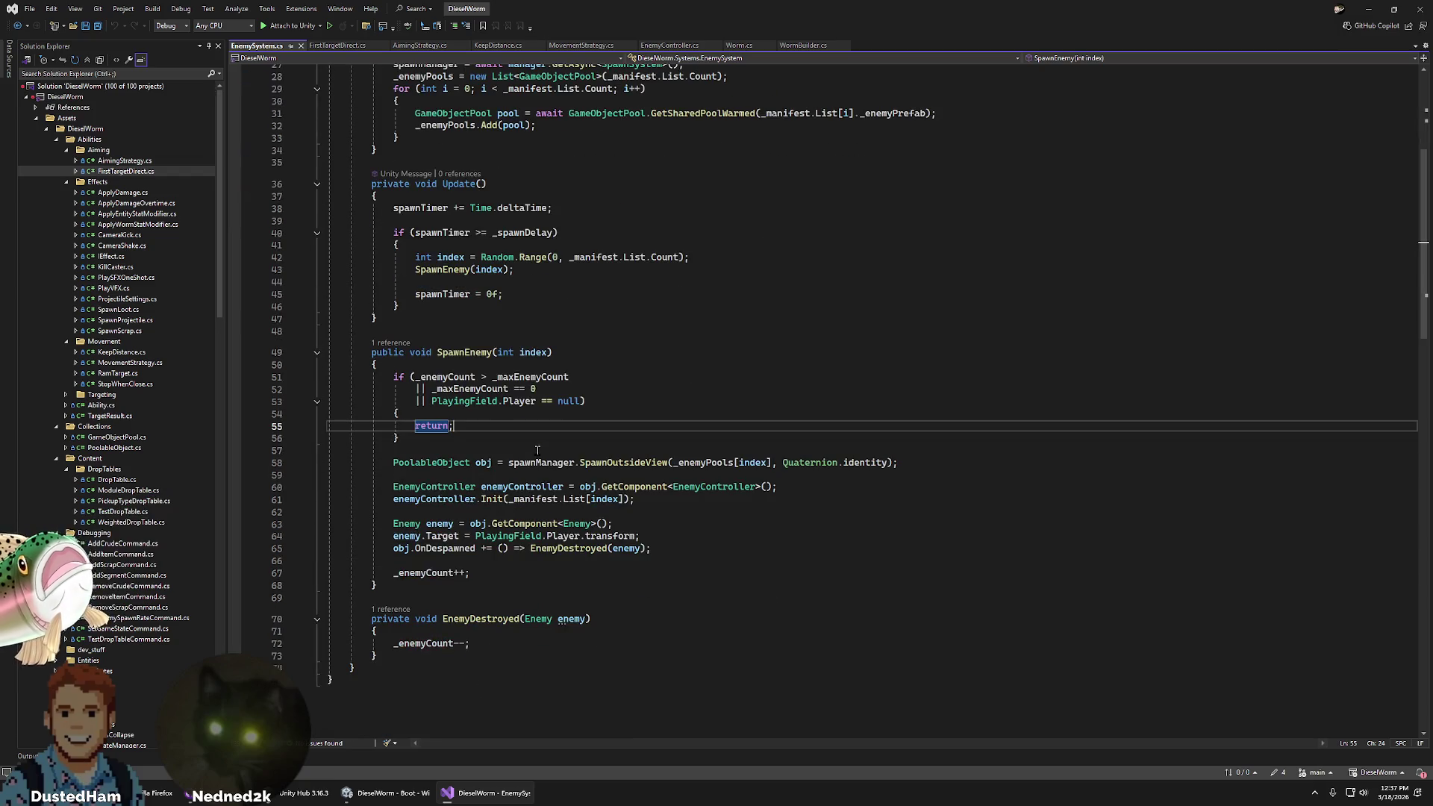
pyautogui.click(388, 793)
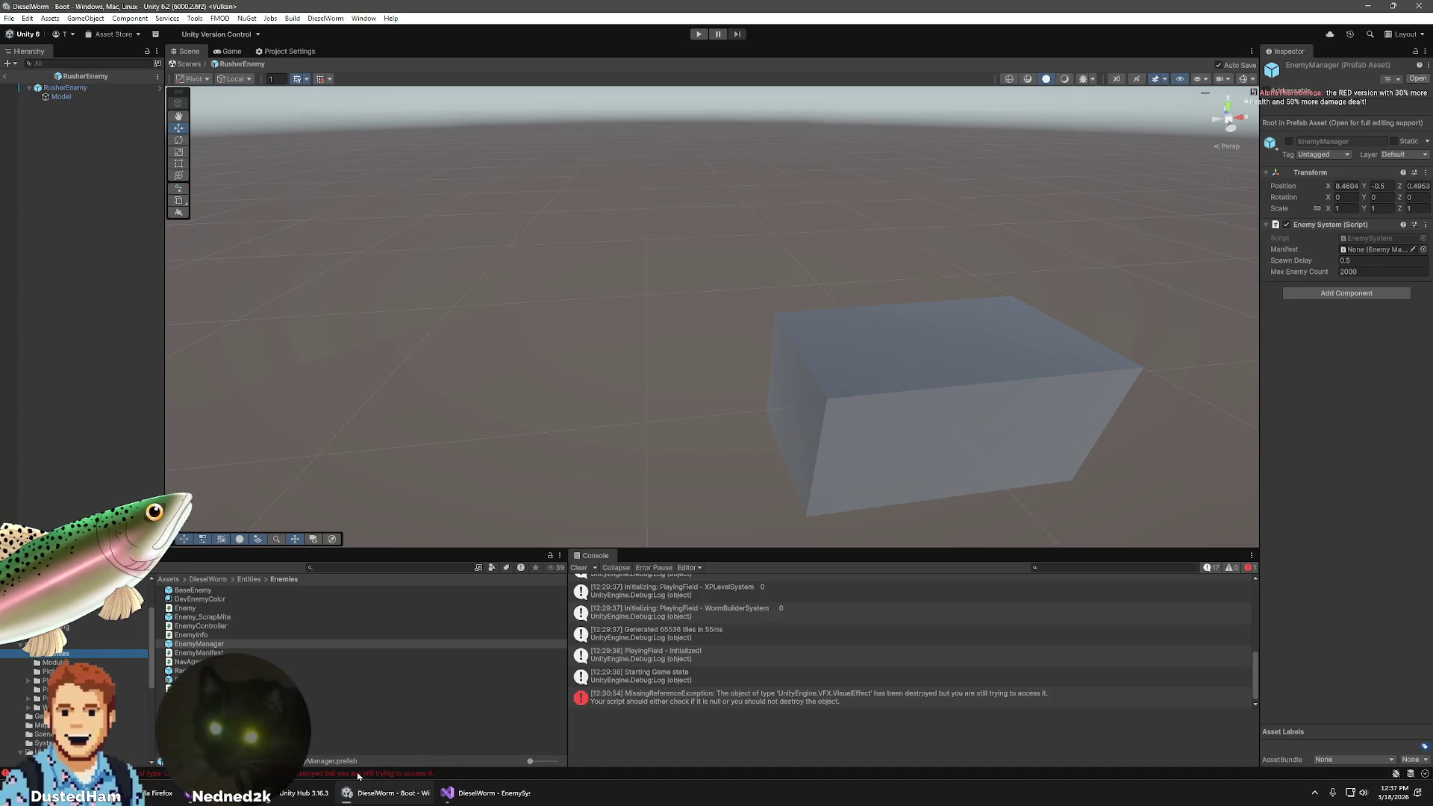
# - Inspect RusherEnemy's components, then browse Entities, Props, Projectiles, Enemies and Abilities folders into Content
pyautogui.click(358, 680)
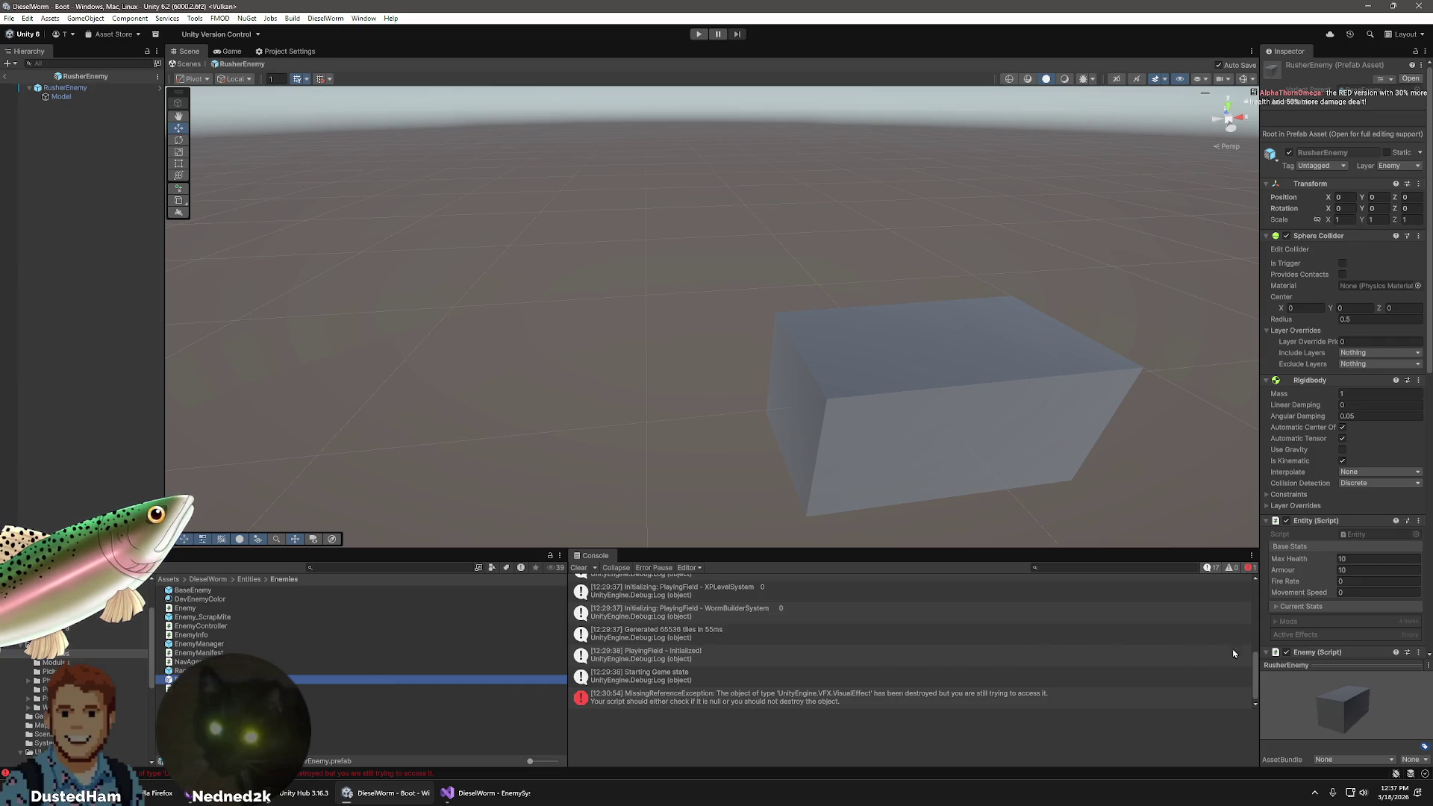
pyautogui.click(59, 645)
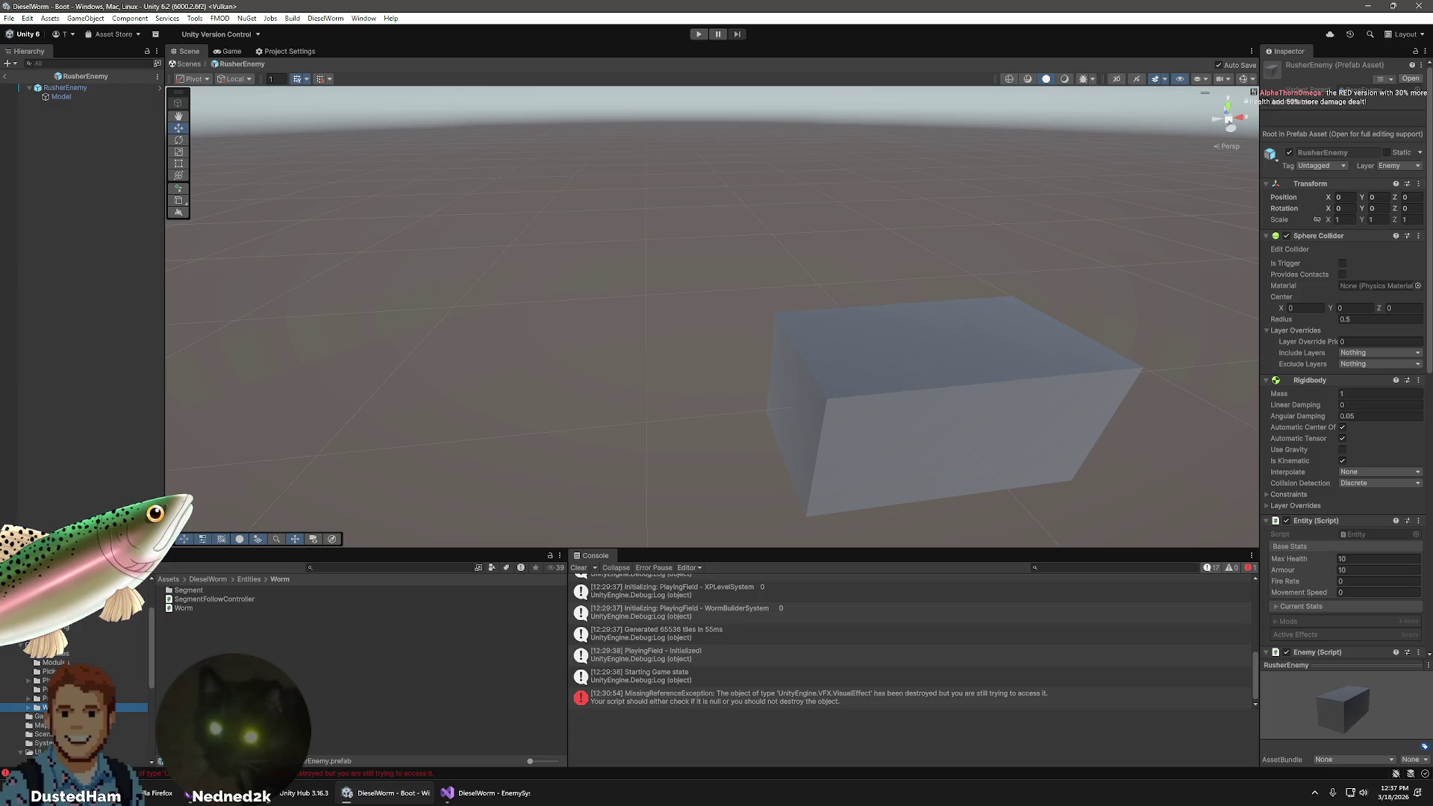
pyautogui.click(46, 697)
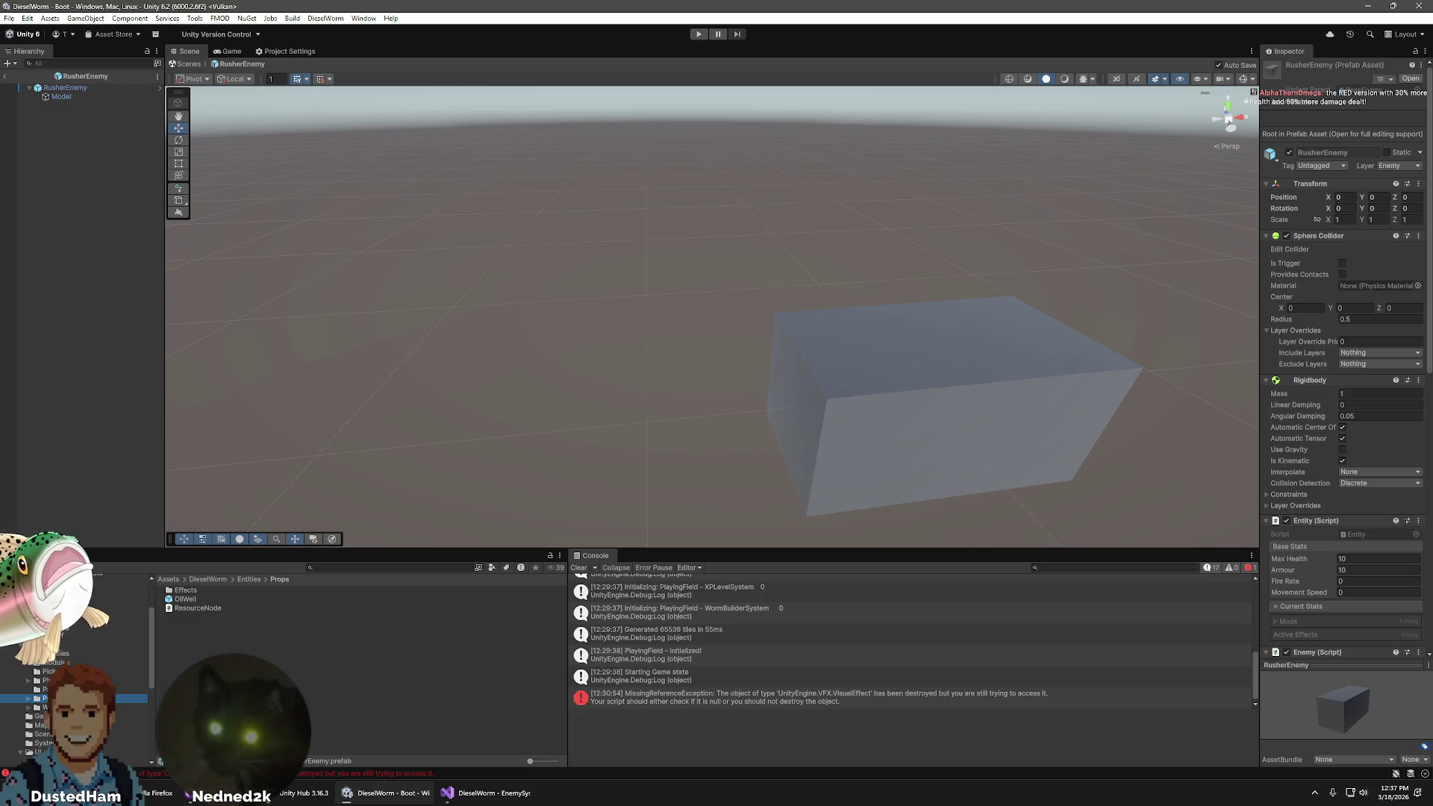
pyautogui.click(46, 689)
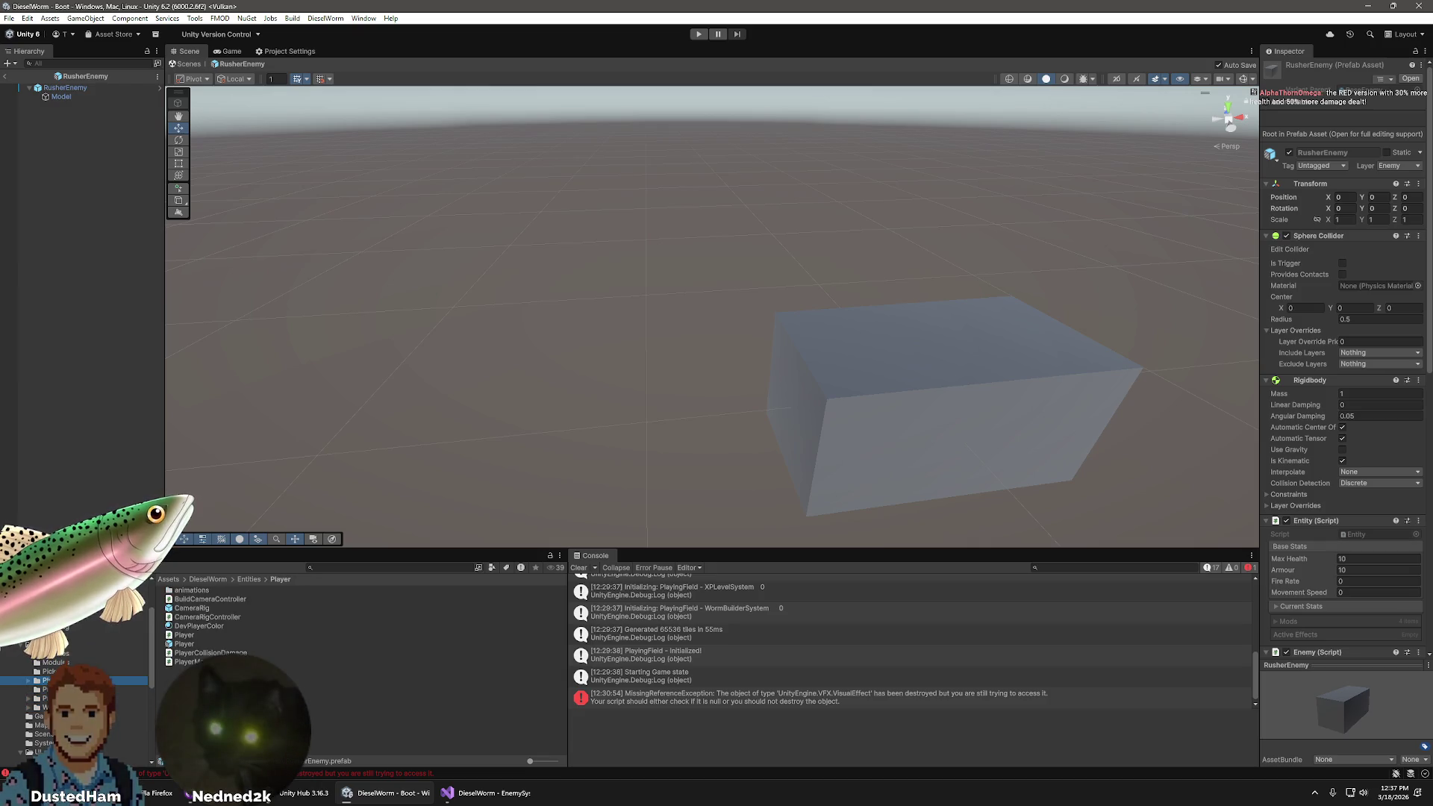
pyautogui.click(64, 654)
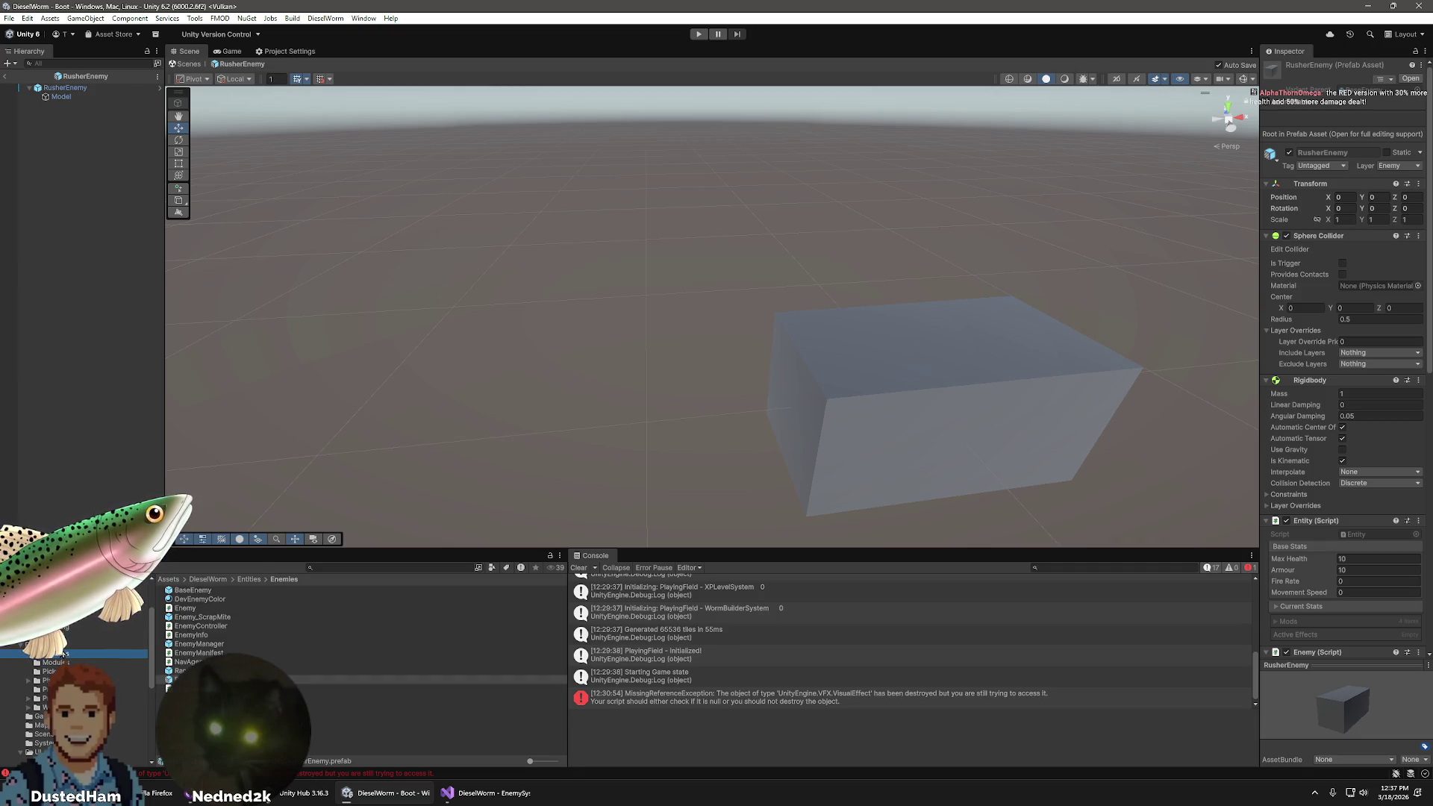
pyautogui.click(60, 647)
pyautogui.scroll(-5, 58, 652)
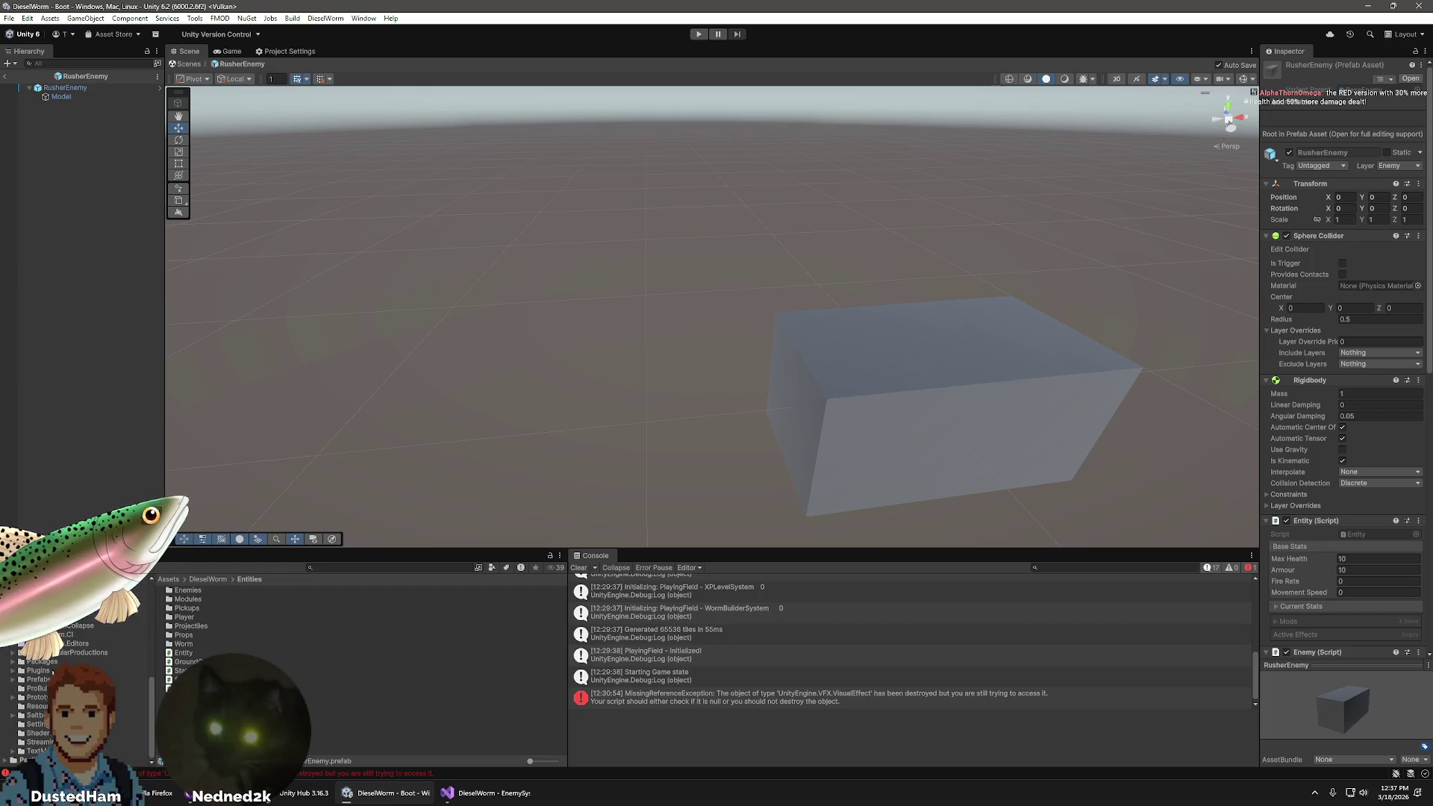
pyautogui.scroll(-3, 51, 671)
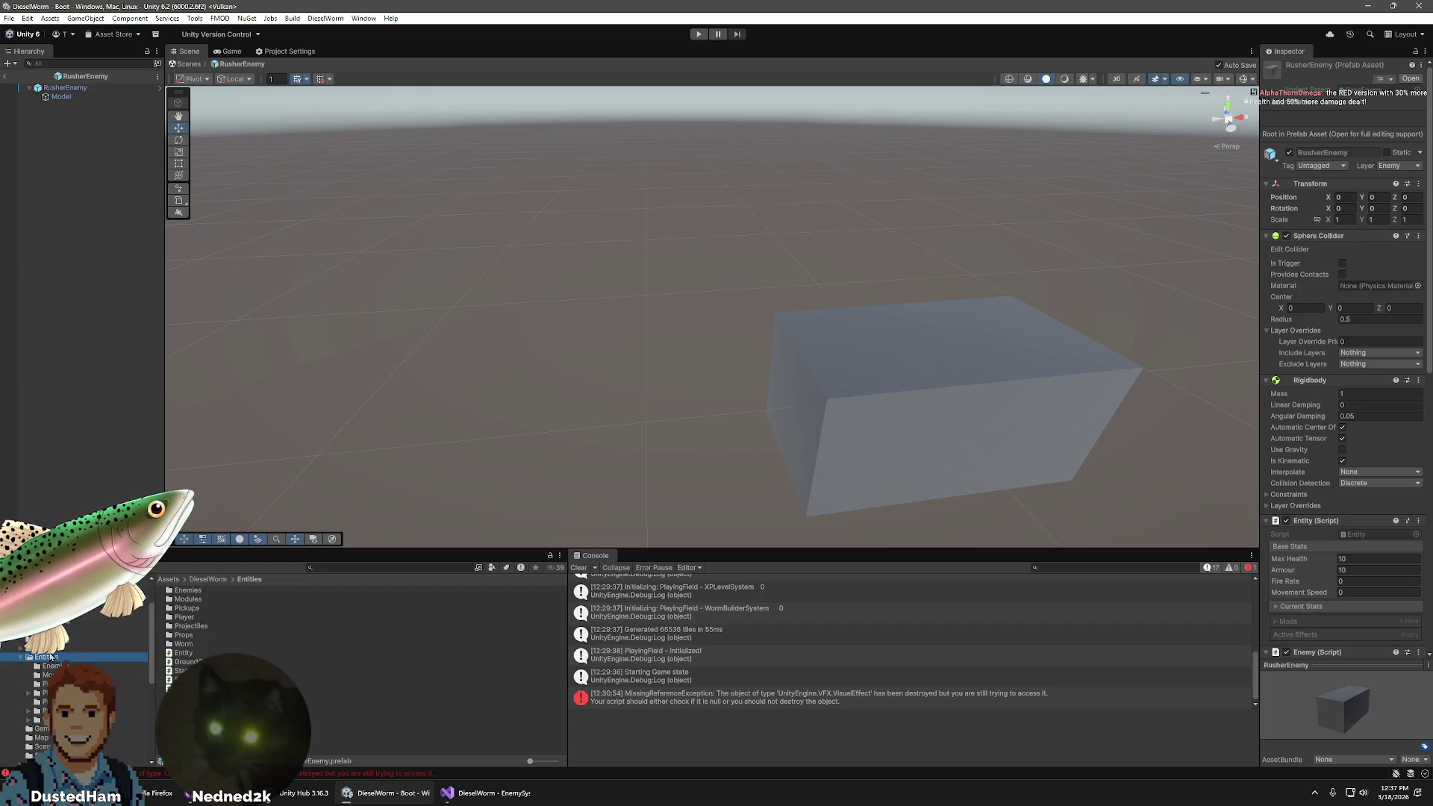
pyautogui.click(46, 637)
pyautogui.click(82, 630)
# - Select EnemyManifest and expand its Enemies list down to RangedEnemy's Behaviour settings
pyautogui.click(199, 653)
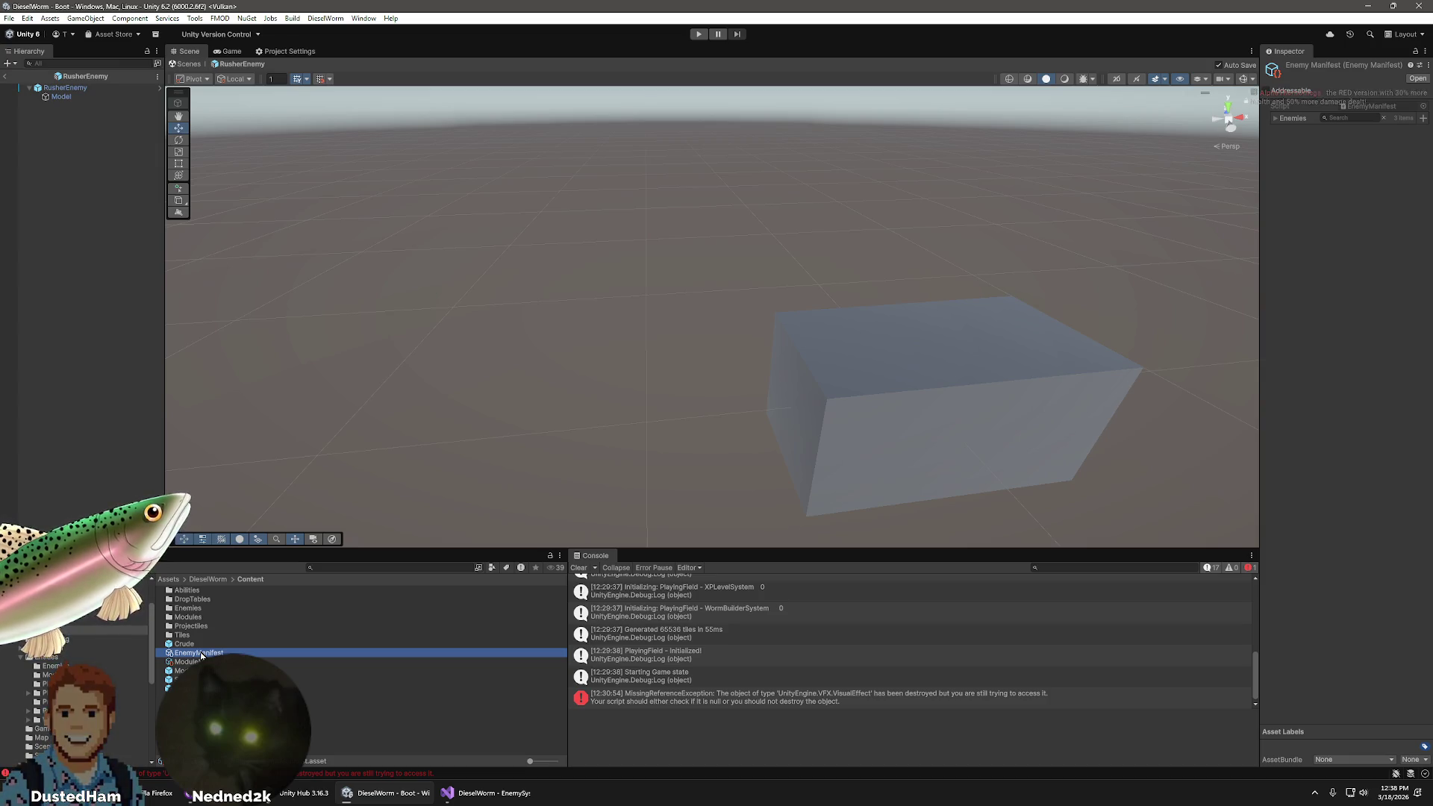
pyautogui.click(186, 643)
pyautogui.click(192, 654)
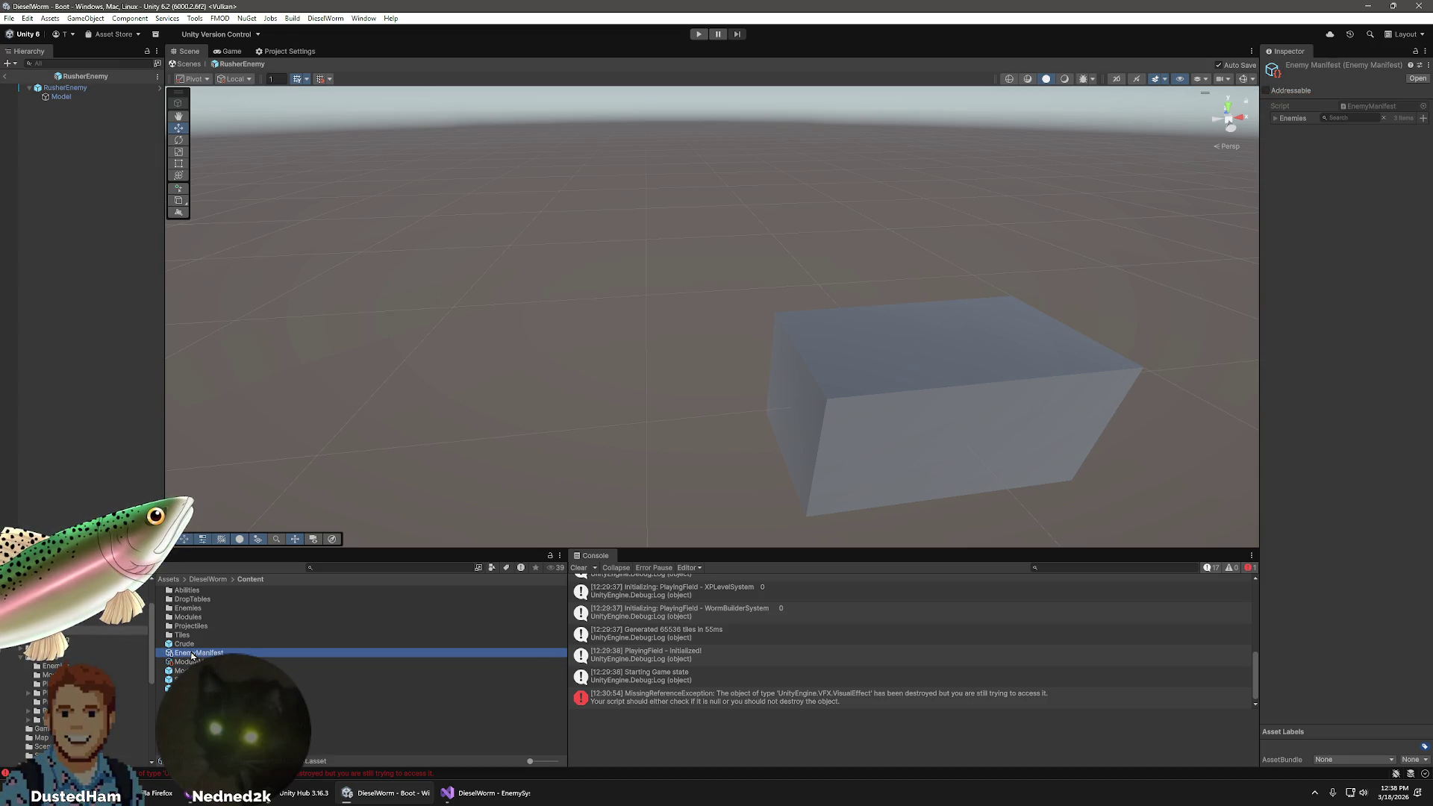
pyautogui.click(1276, 118)
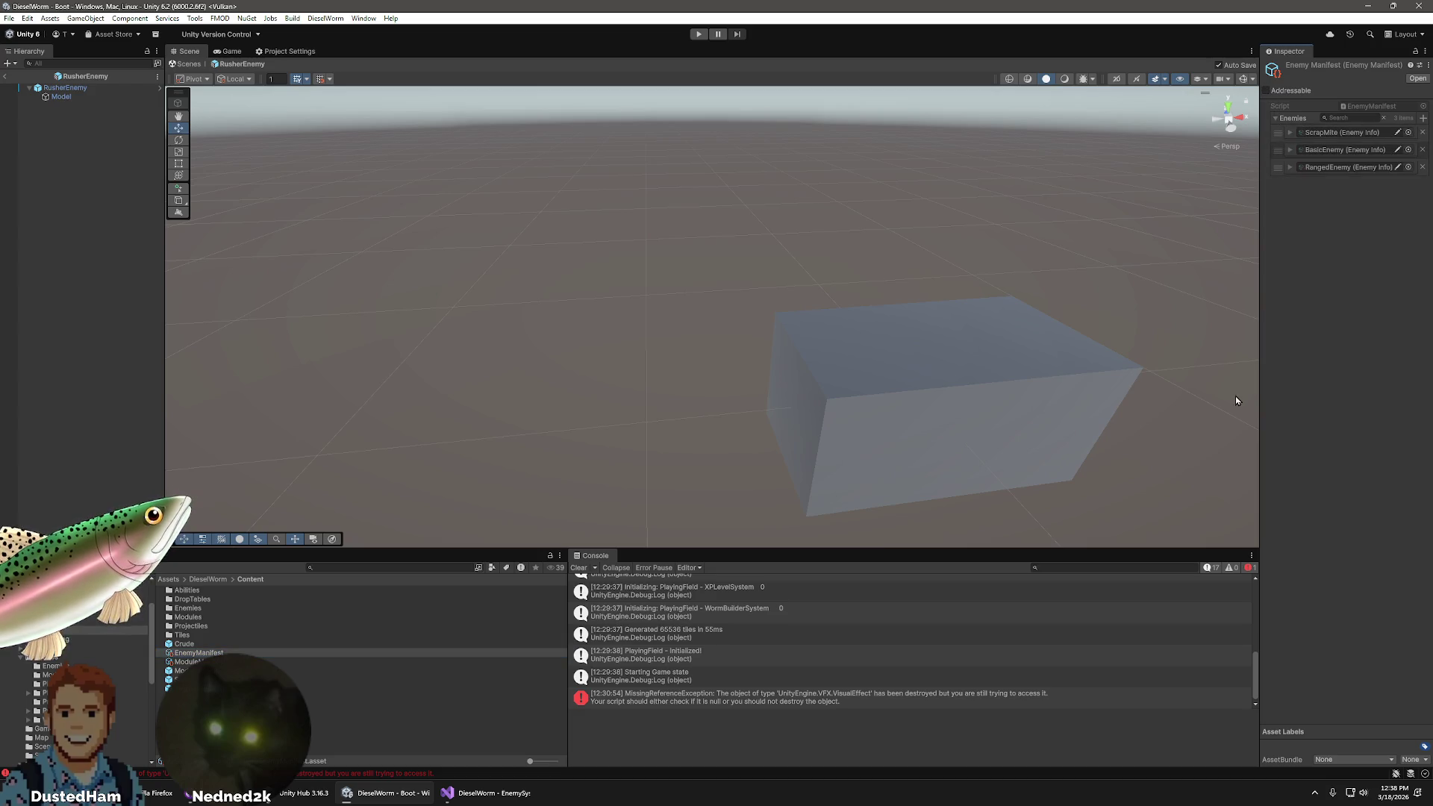
pyautogui.click(1290, 167)
pyautogui.click(1292, 203)
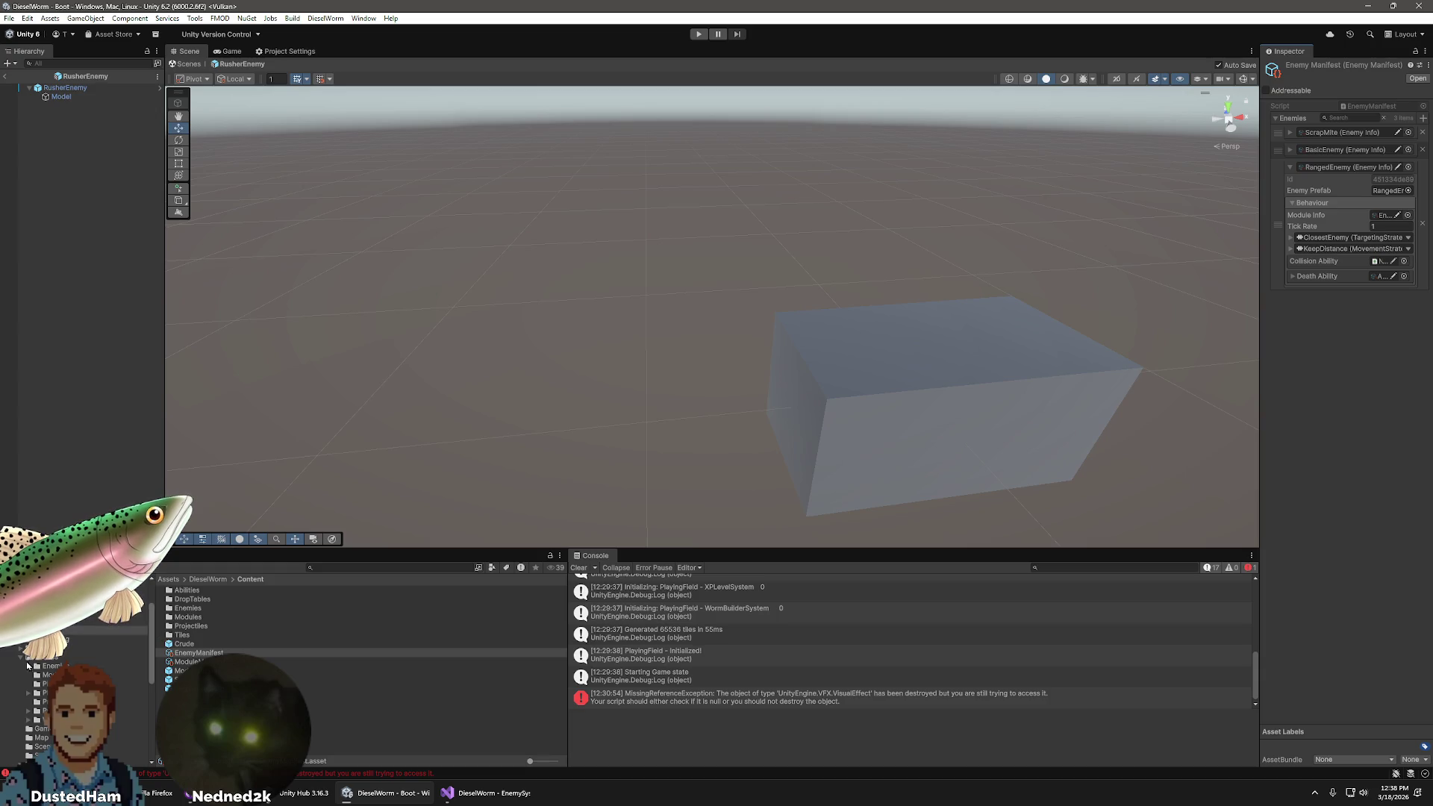
# - Add an empty fourth Enemies entry, leaving the picker unchosen, and collapse RangedEnemy
pyautogui.click(51, 666)
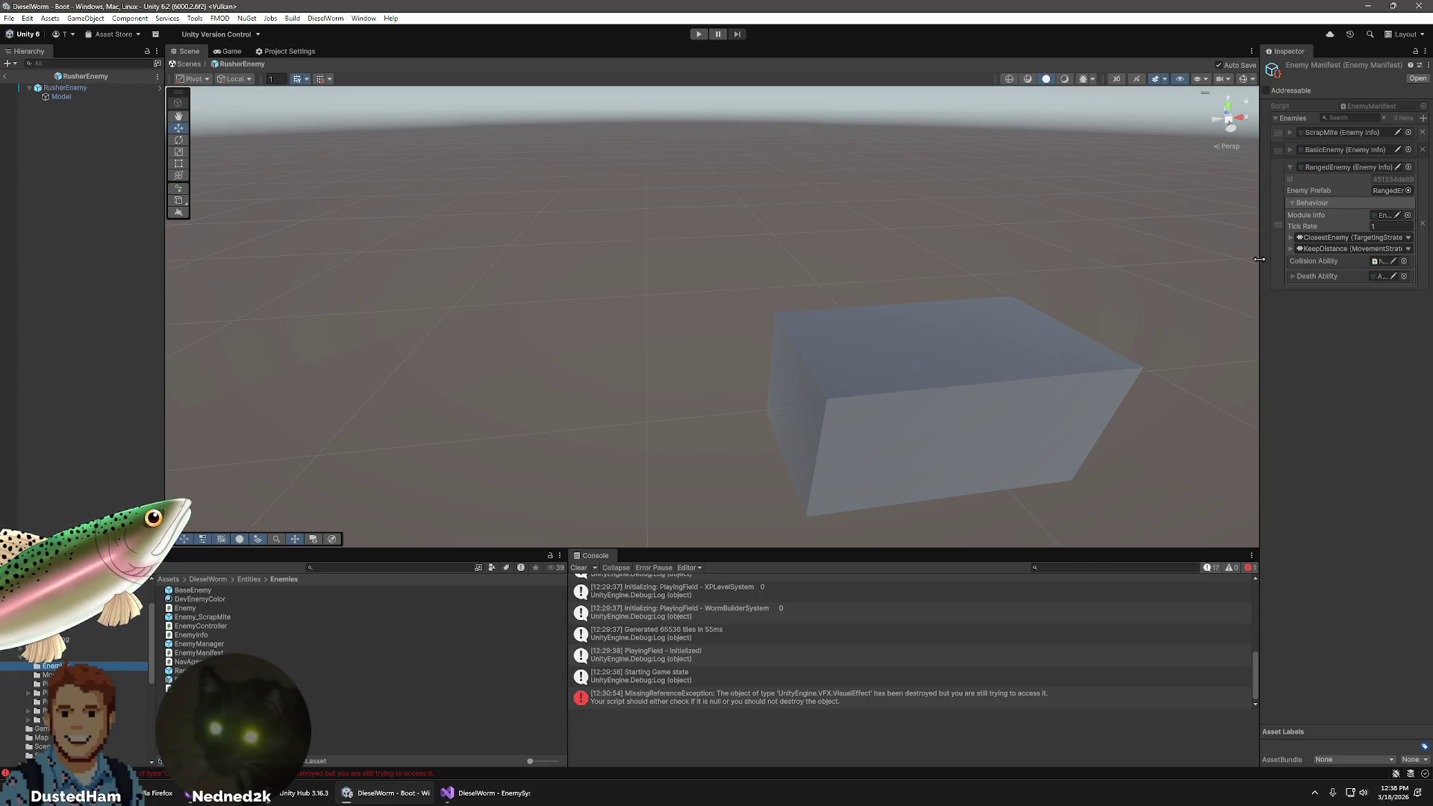
pyautogui.click(1422, 117)
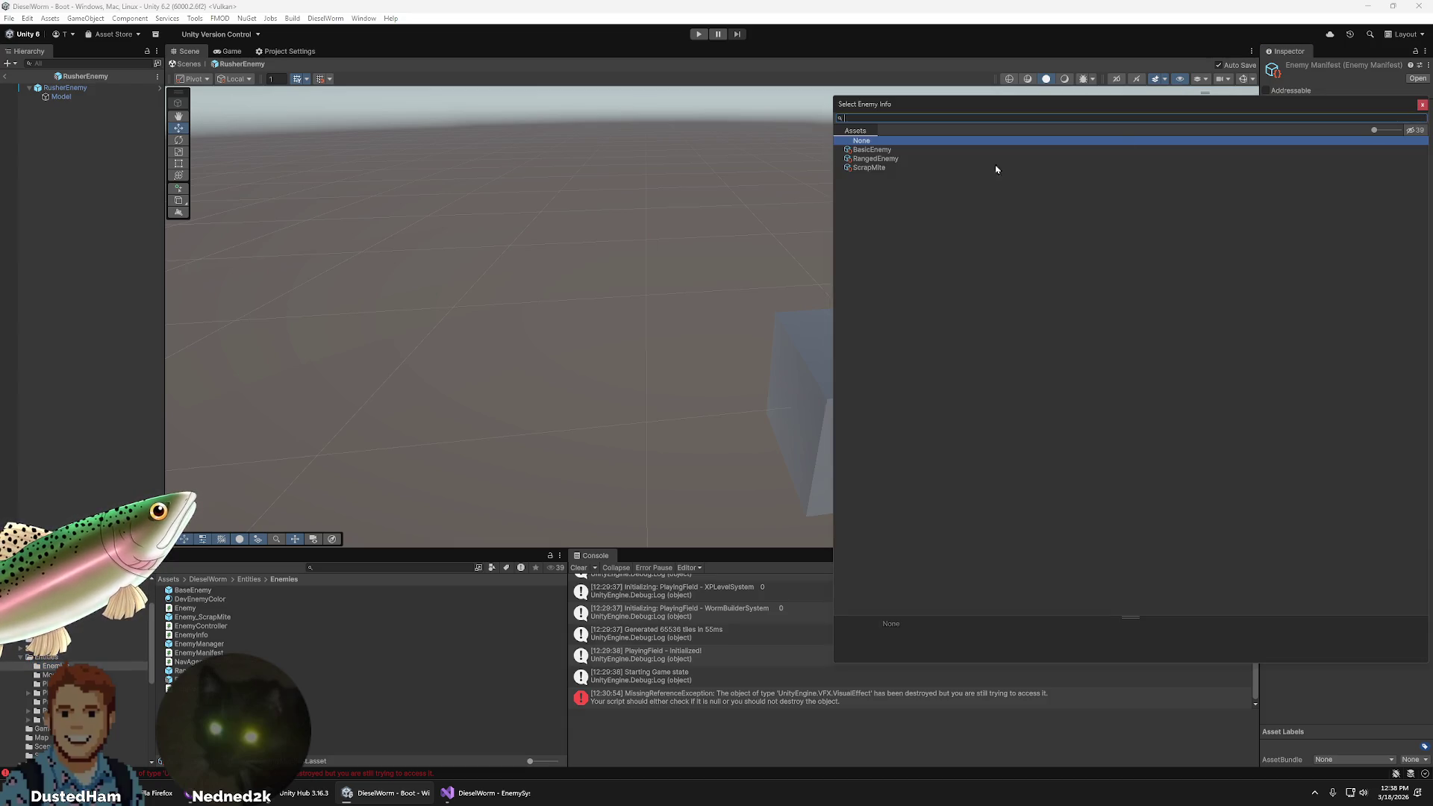
pyautogui.press('Escape')
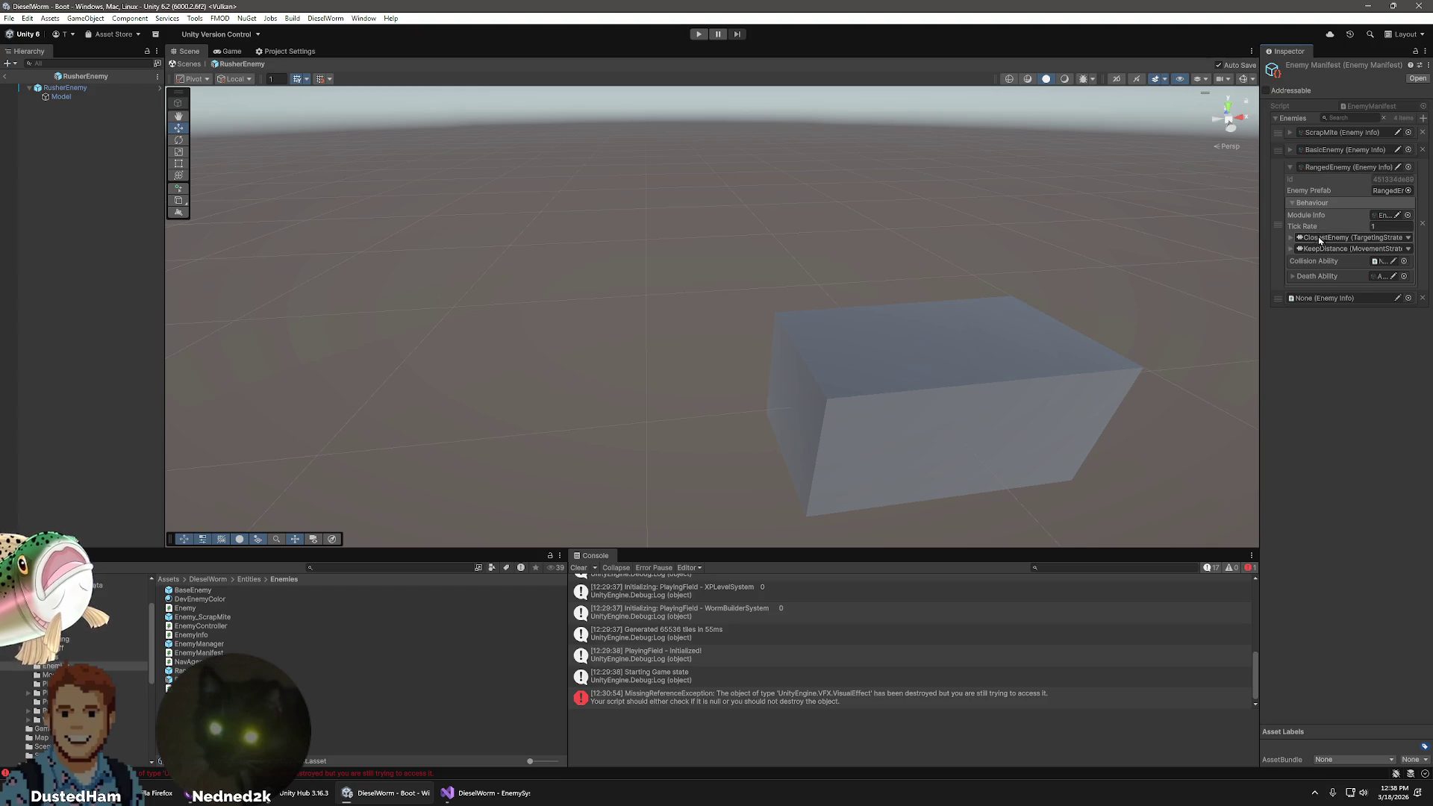
pyautogui.click(1291, 168)
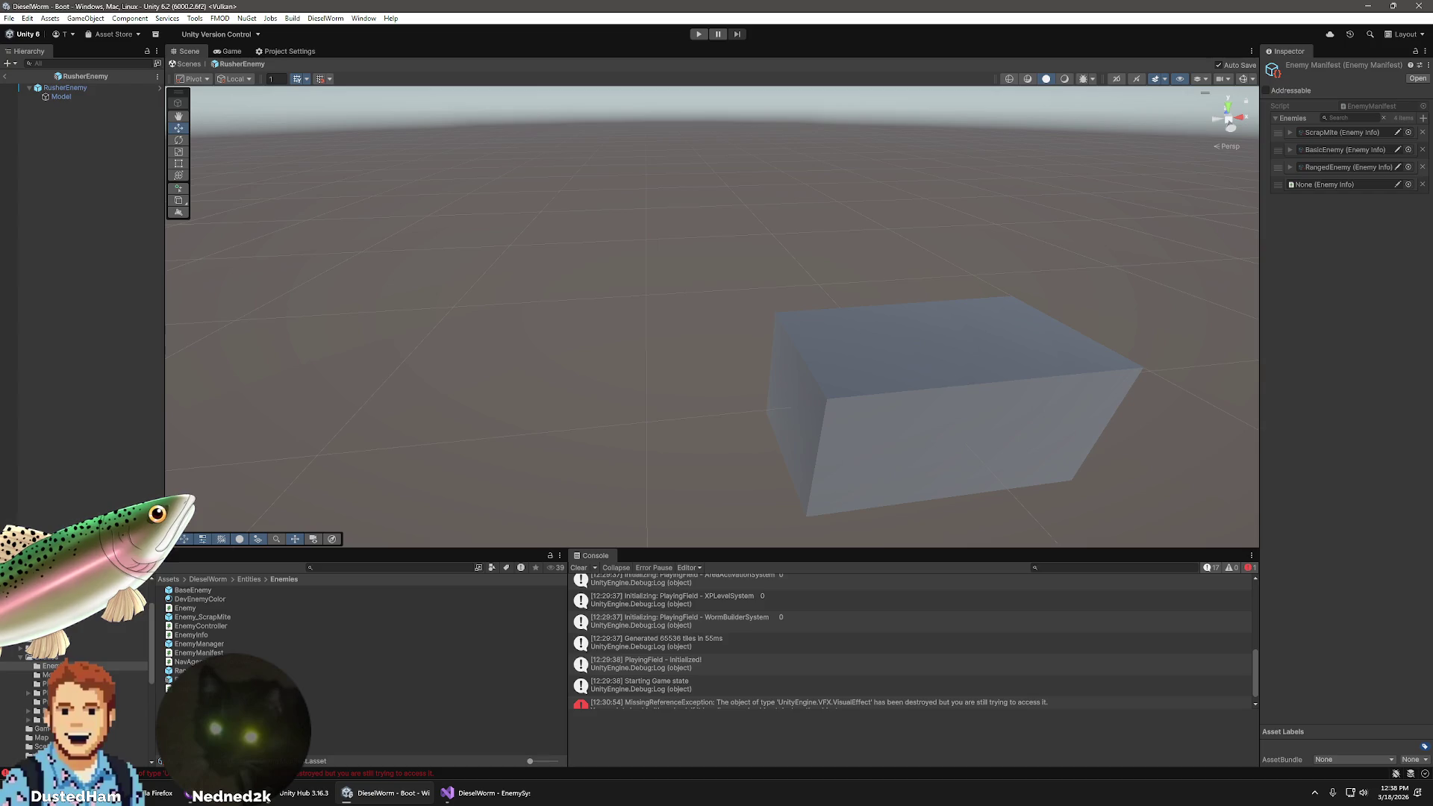
pyautogui.click(127, 630)
# - In Content > Enemies, create a DieselWorm > Content > Enemy asset named RusherEnemy
pyautogui.doubleClick(188, 607)
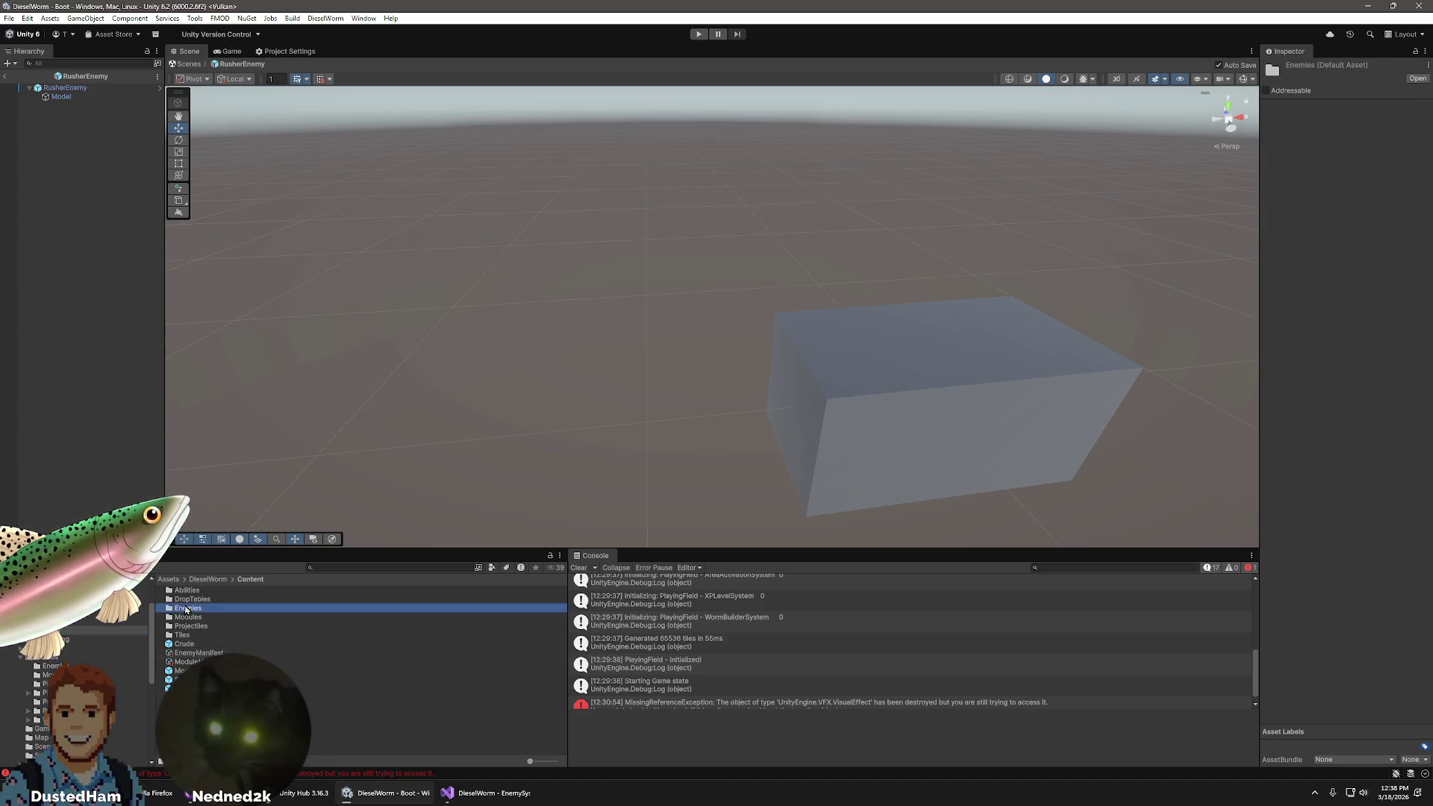
pyautogui.rightClick(215, 624)
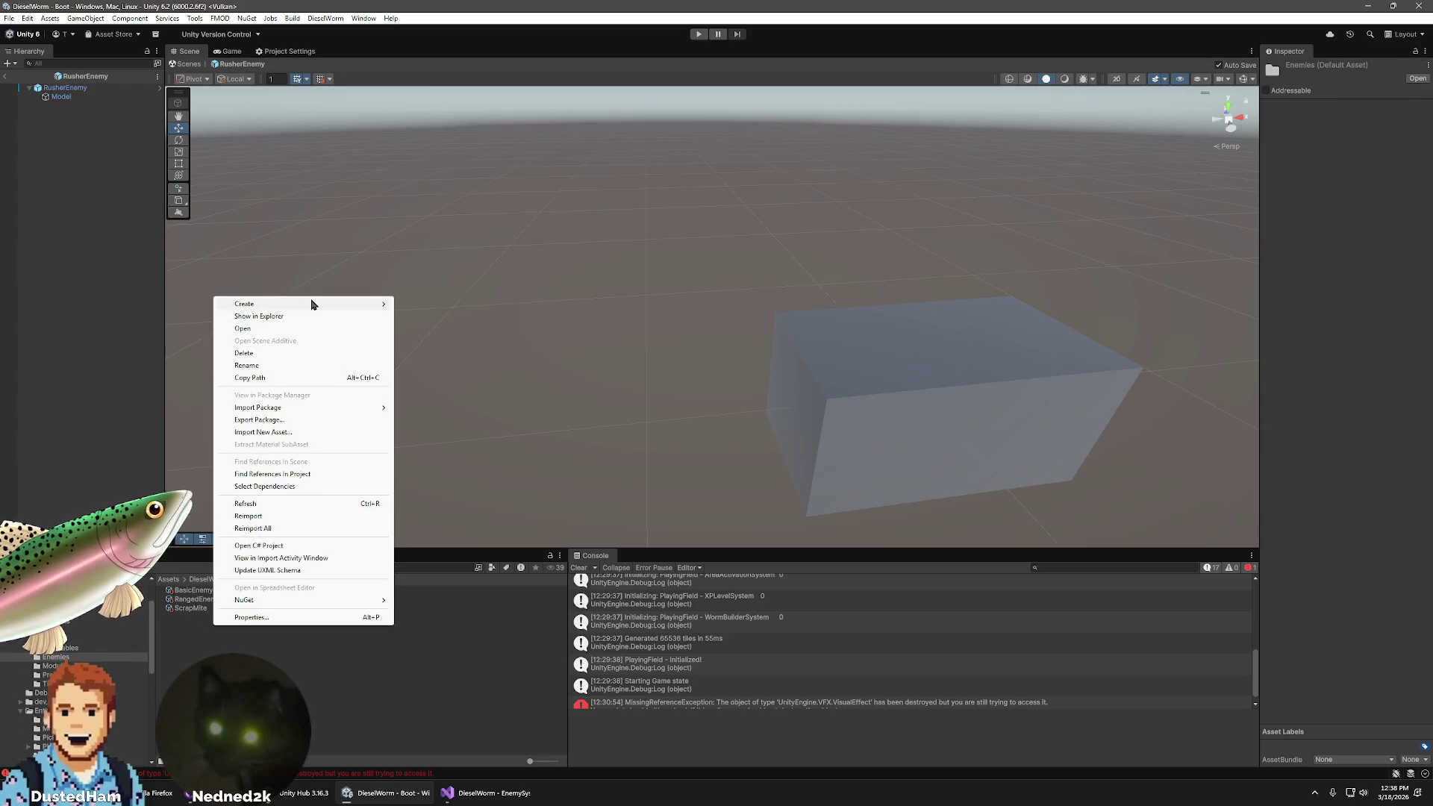
pyautogui.moveTo(312, 304)
pyautogui.moveTo(449, 676)
pyautogui.moveTo(553, 676)
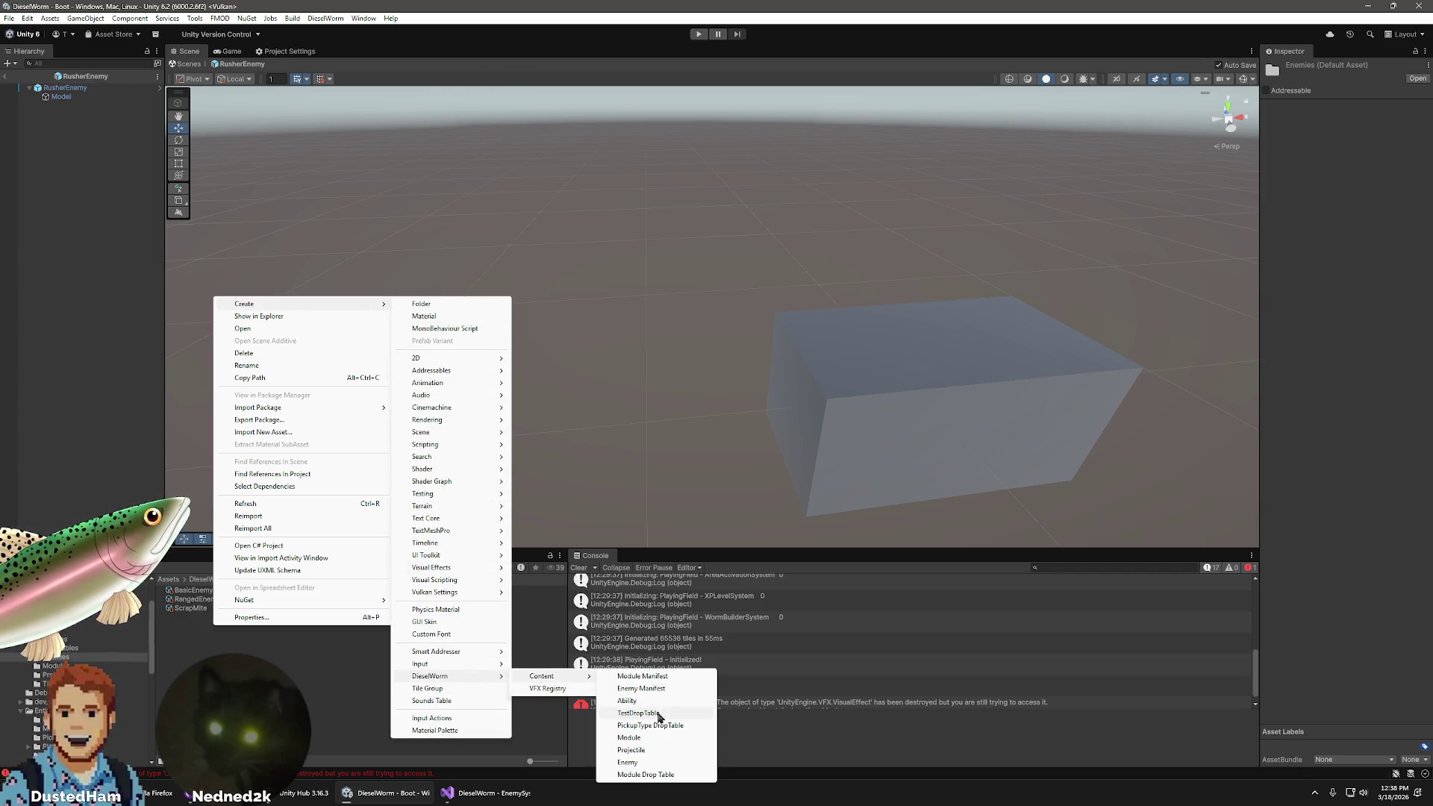
pyautogui.click(642, 762)
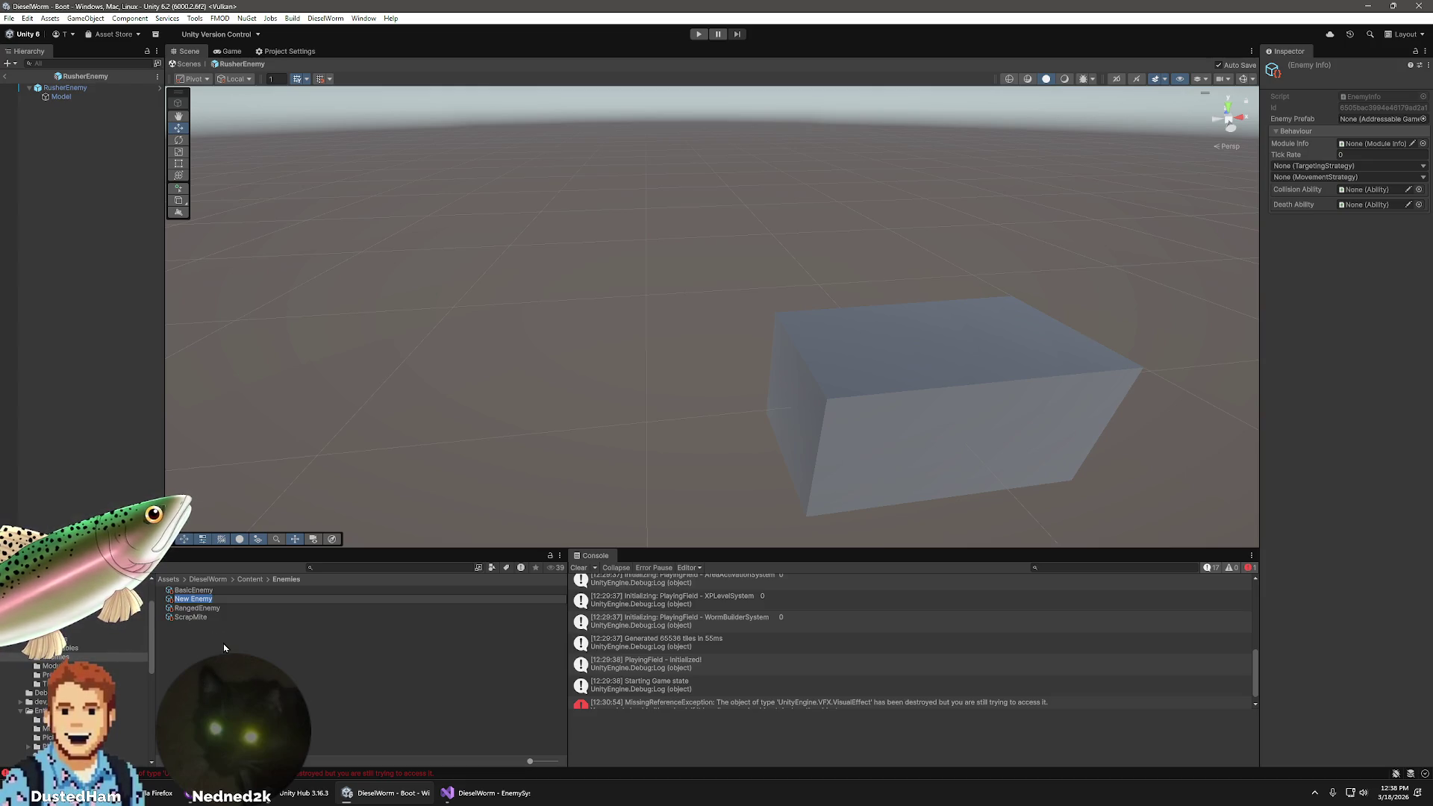
pyautogui.write('RusherEnemy')
pyautogui.press('Return')
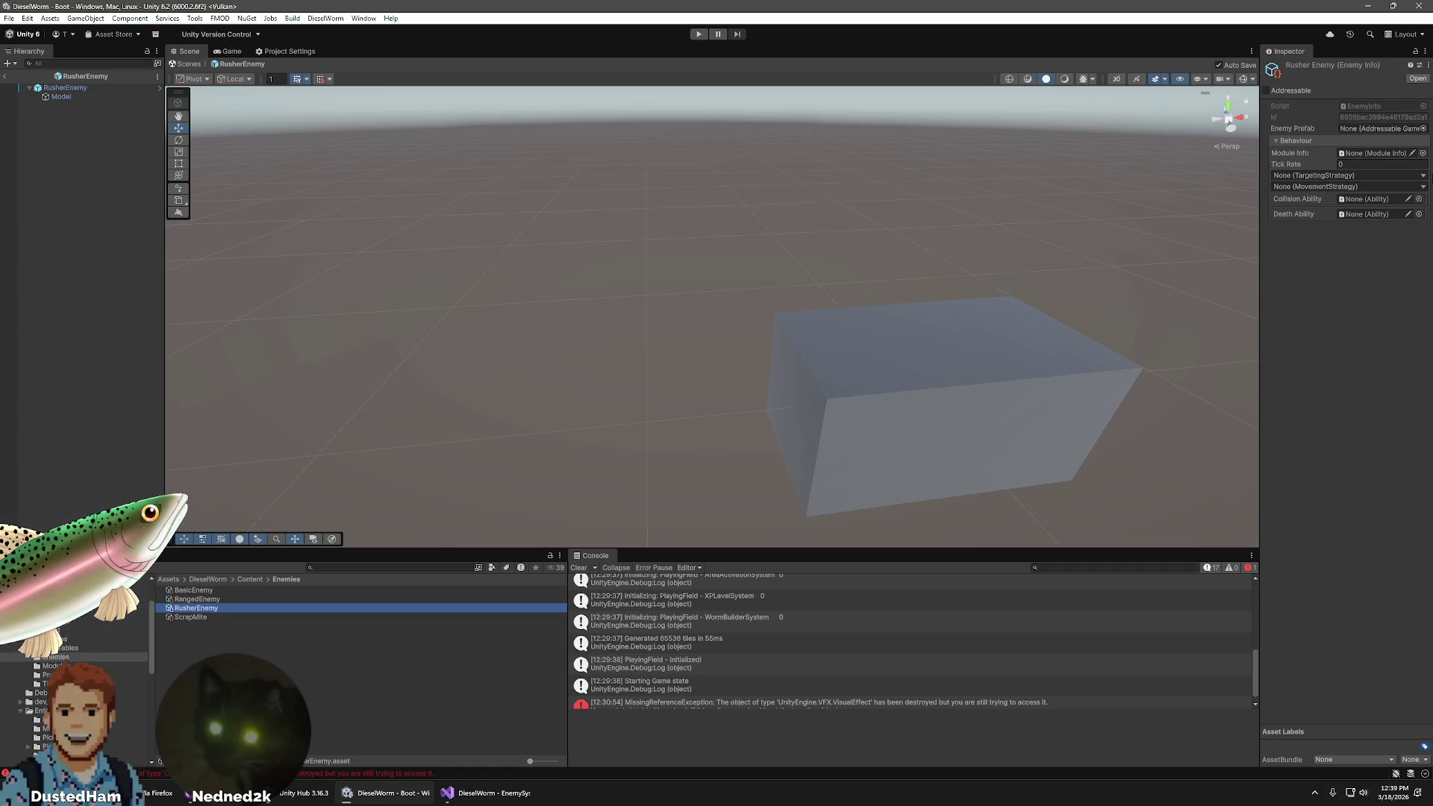
# - Set RusherEnemy's TargetingStrategy to ClosestEnemy and MovementStrategy to KeepDistance
pyautogui.click(1343, 175)
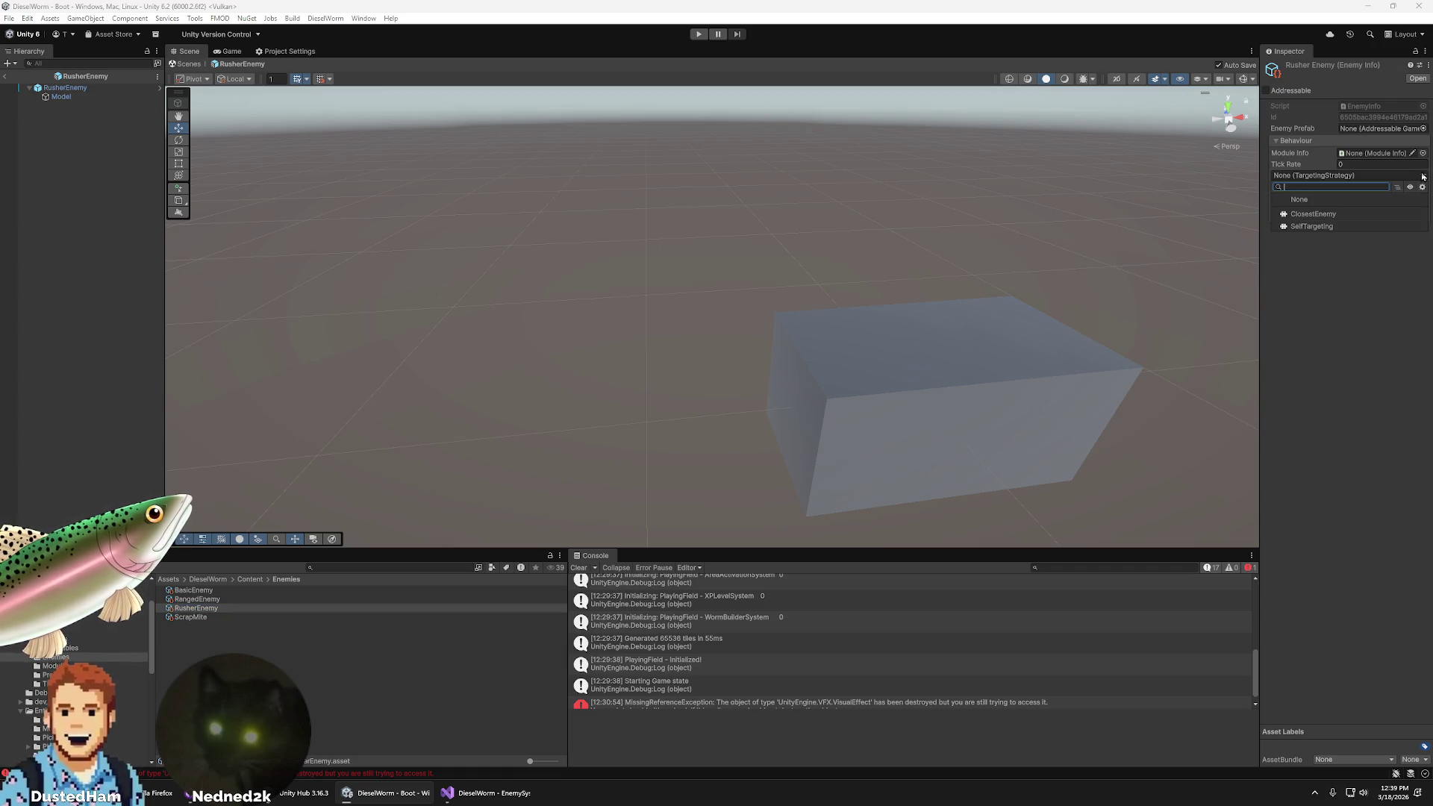
pyautogui.click(1315, 215)
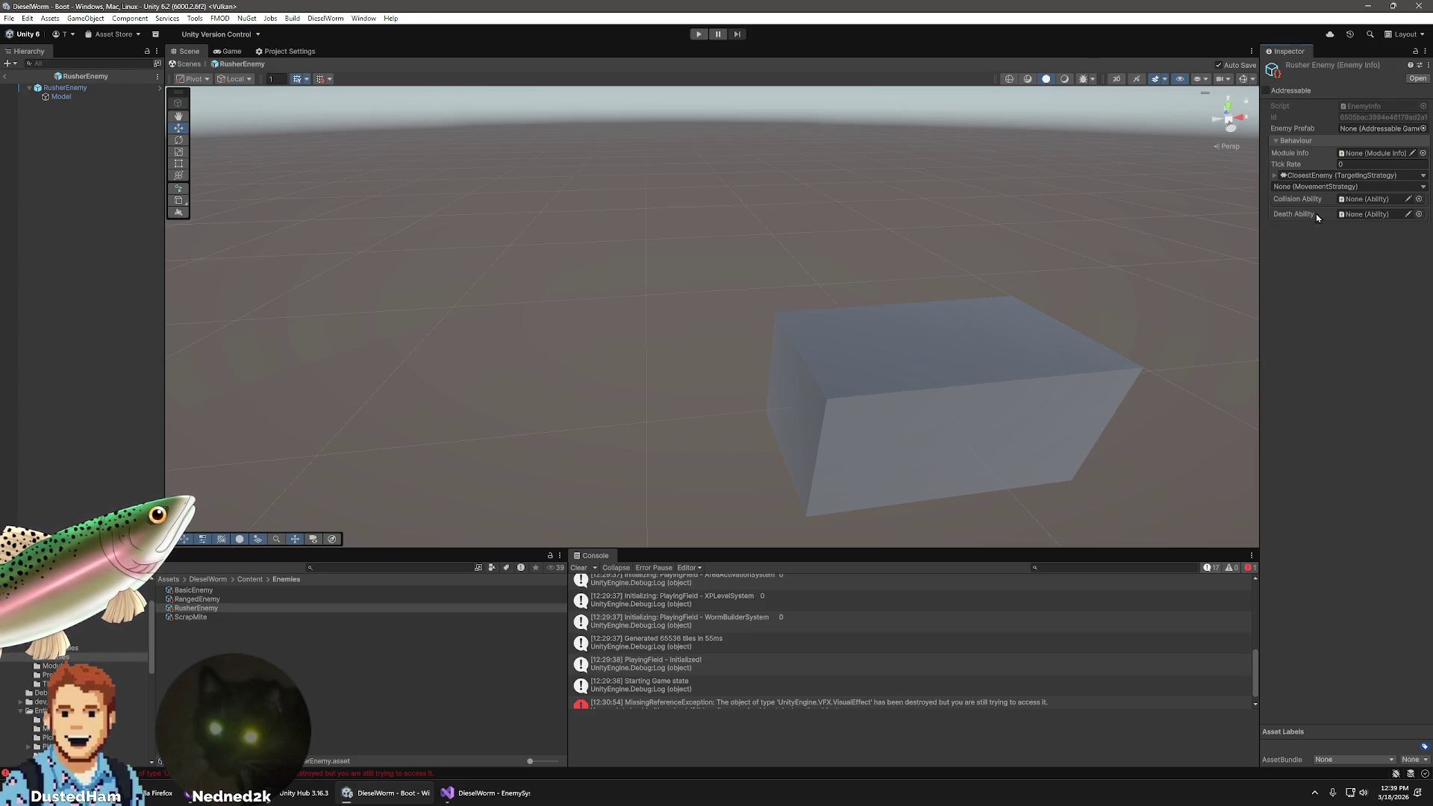
pyautogui.click(1396, 186)
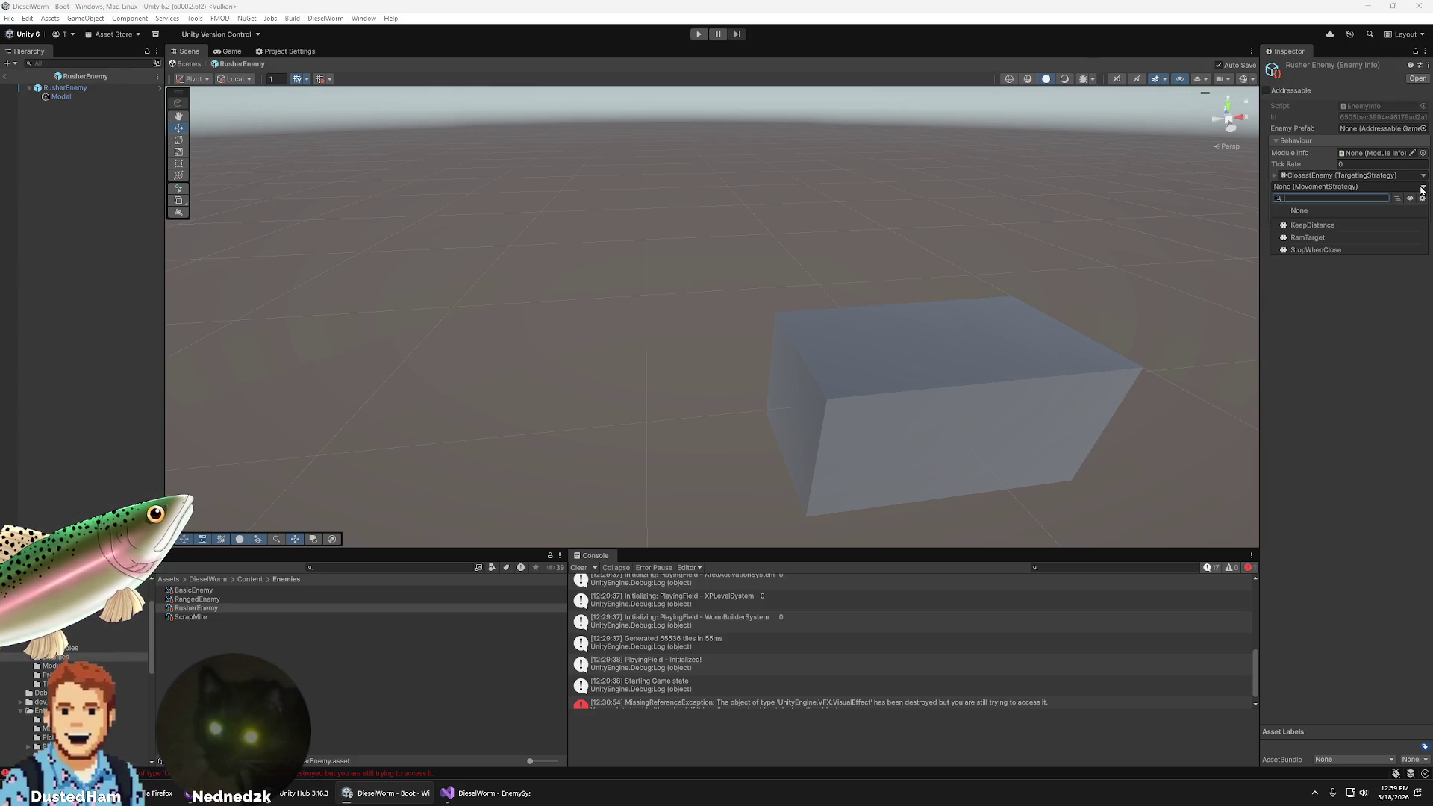
pyautogui.click(1343, 229)
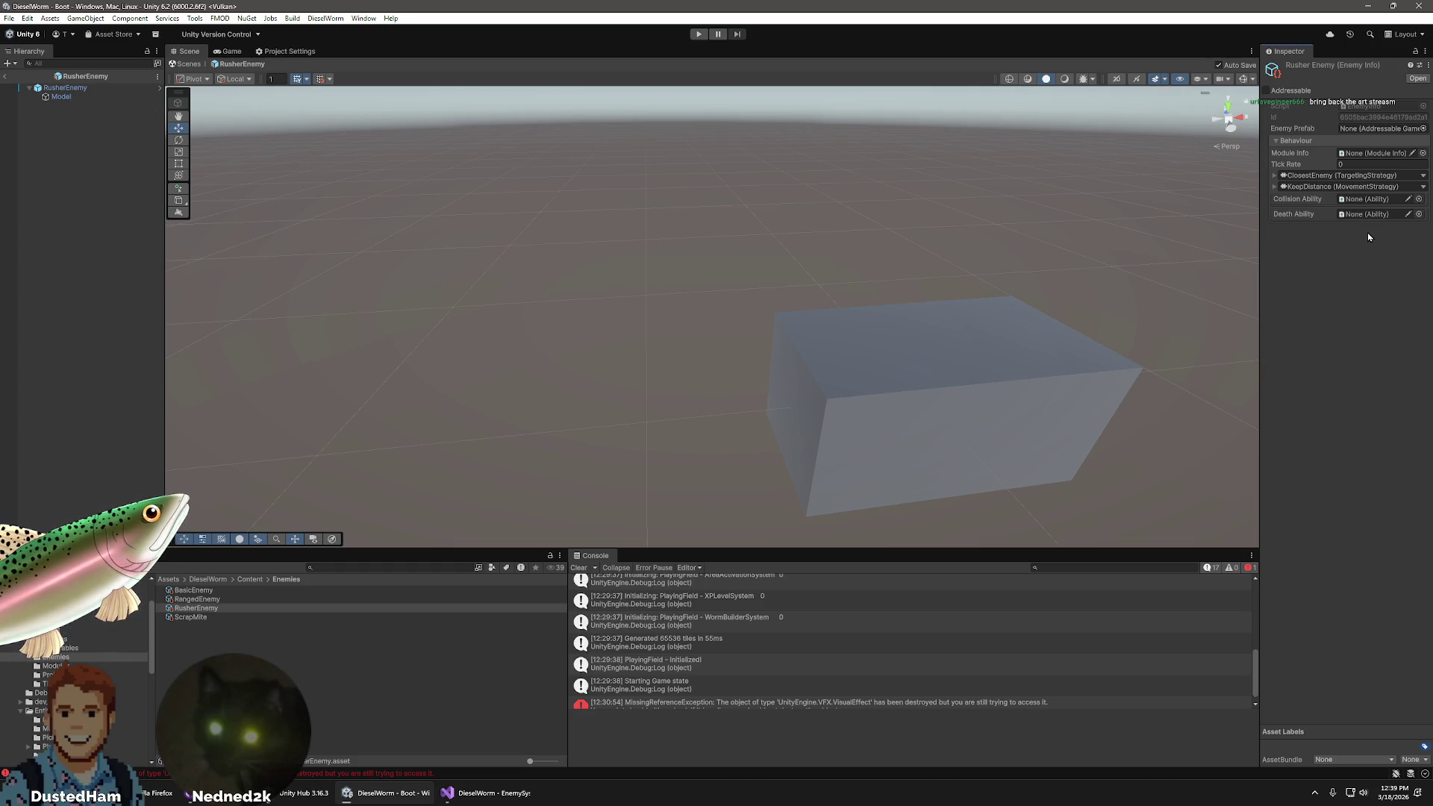
pyautogui.click(52, 666)
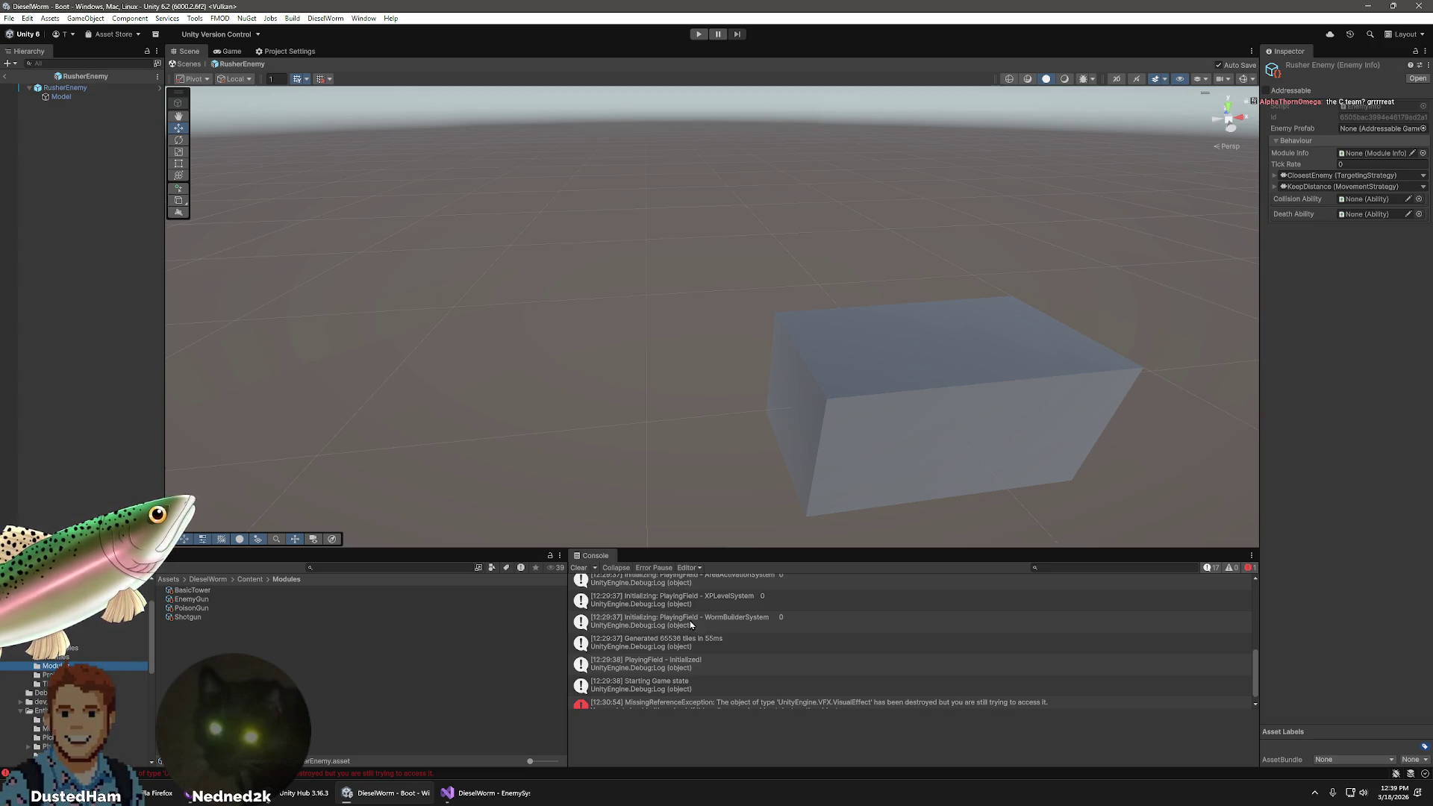
# - Scroll the Modules folder listing BasicTower, EnemyGun, PoisonGun and Shotgun
pyautogui.scroll(-1, 690, 624)
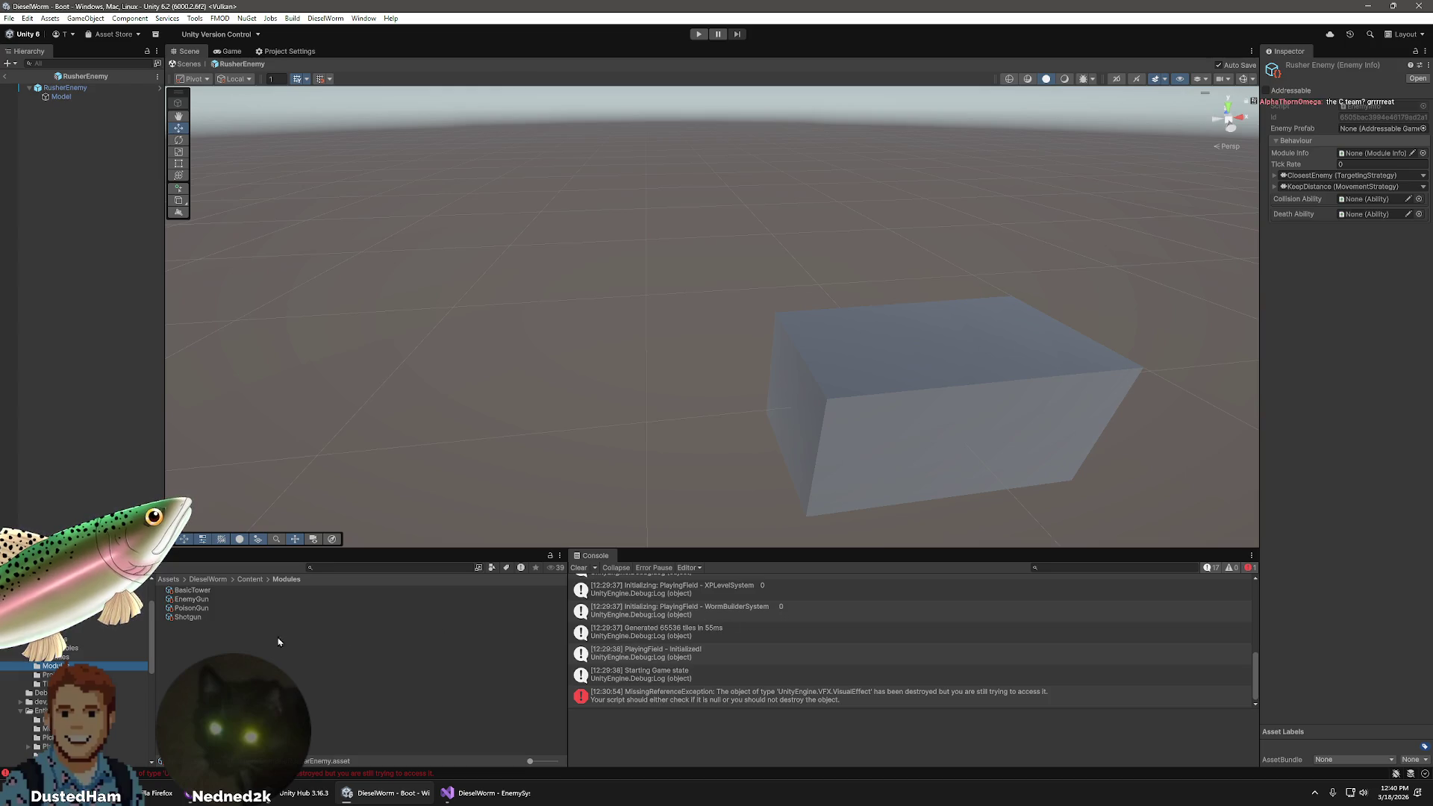
# - Review the EnemyGun module's settings groups for reference
pyautogui.click(210, 601)
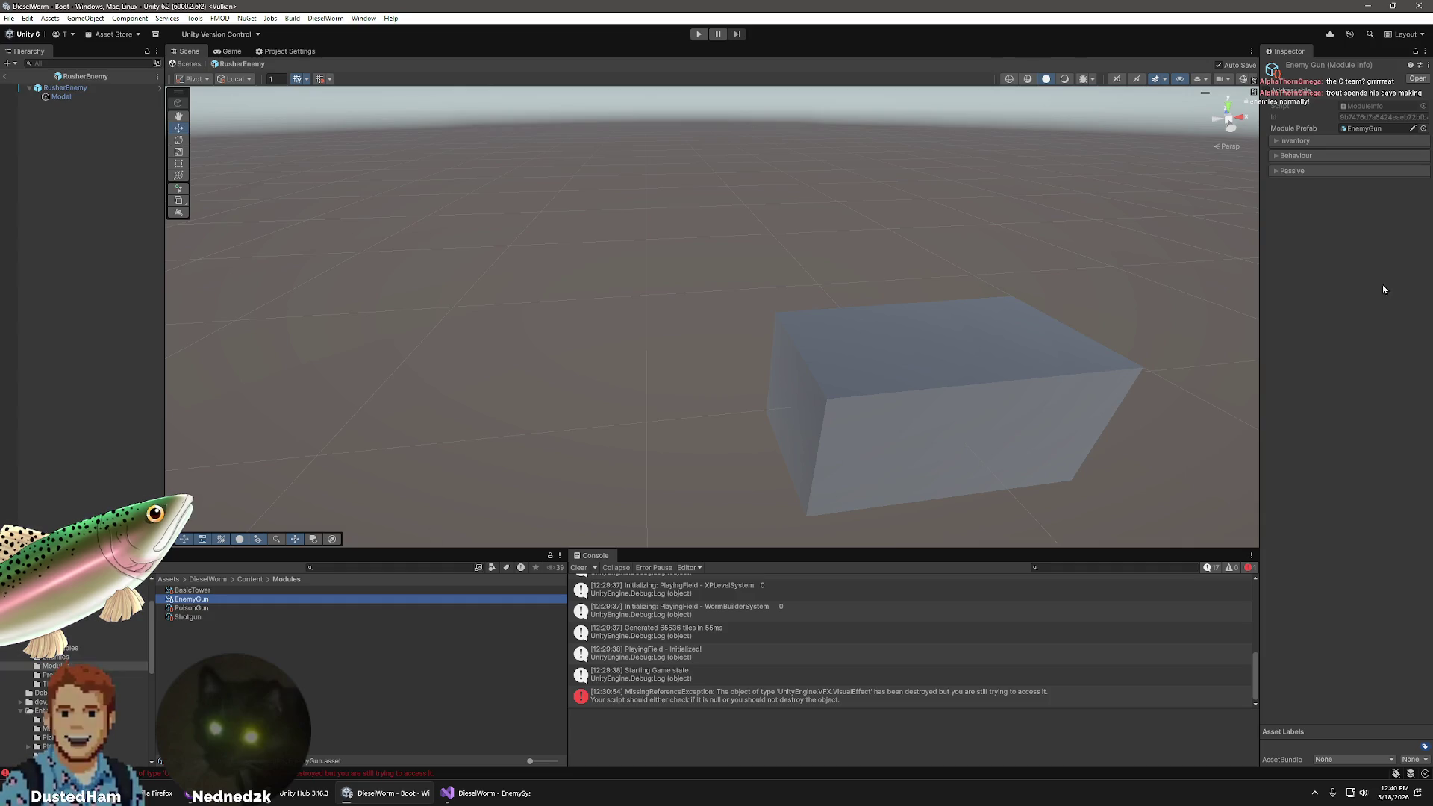
pyautogui.click(1276, 171)
pyautogui.click(1276, 155)
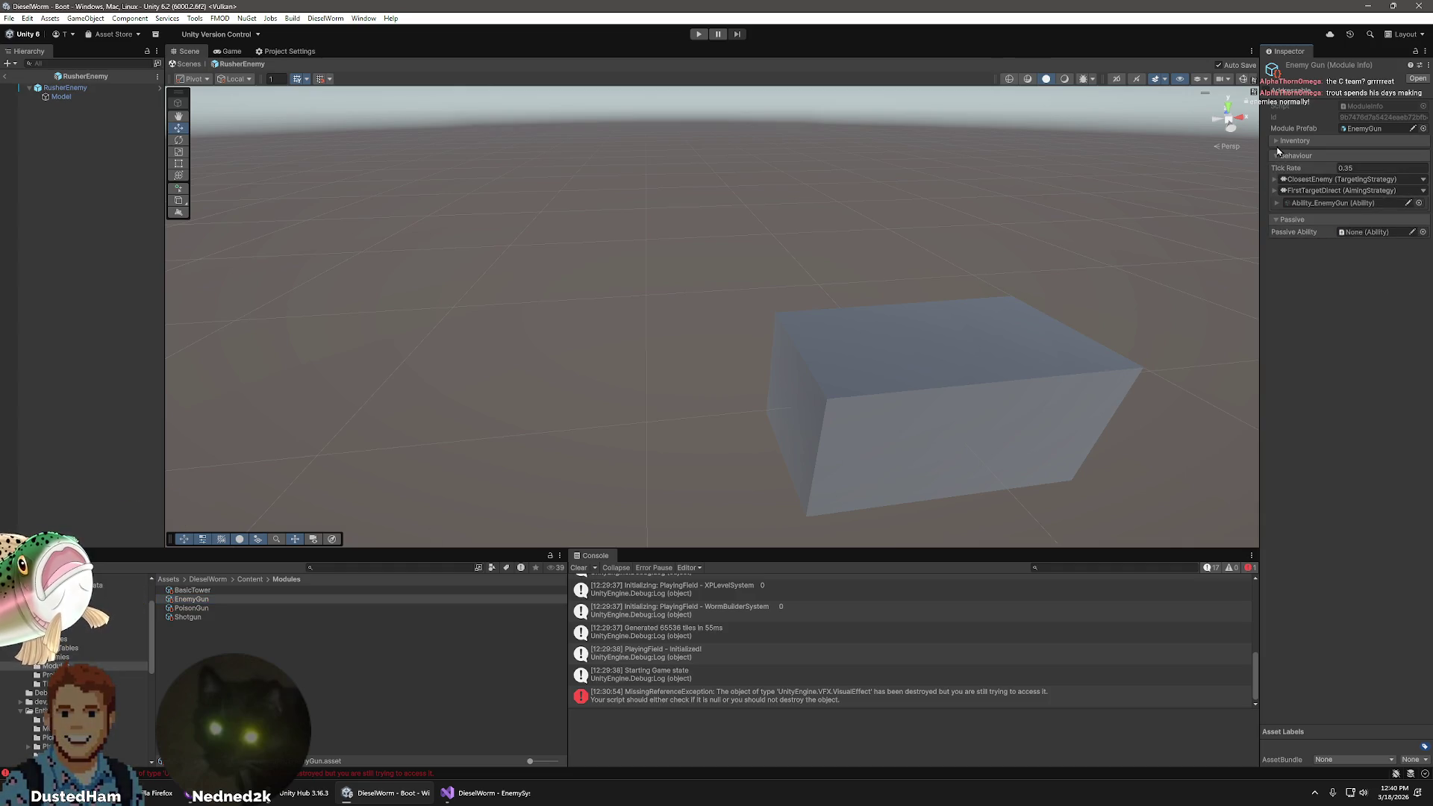
pyautogui.click(1276, 140)
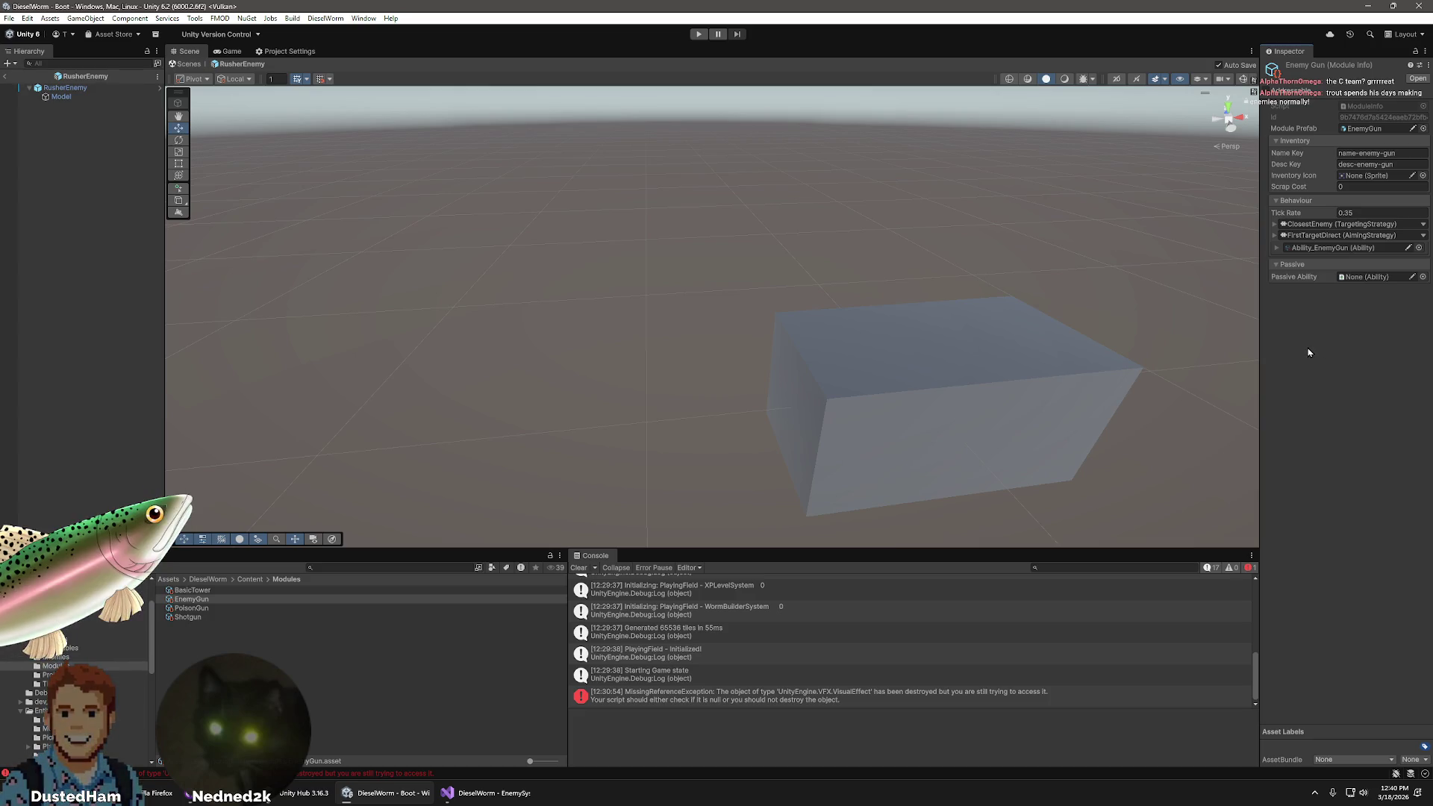
# - Create a DieselWorm Content Module asset in Modules named RusherGun
pyautogui.rightClick(251, 662)
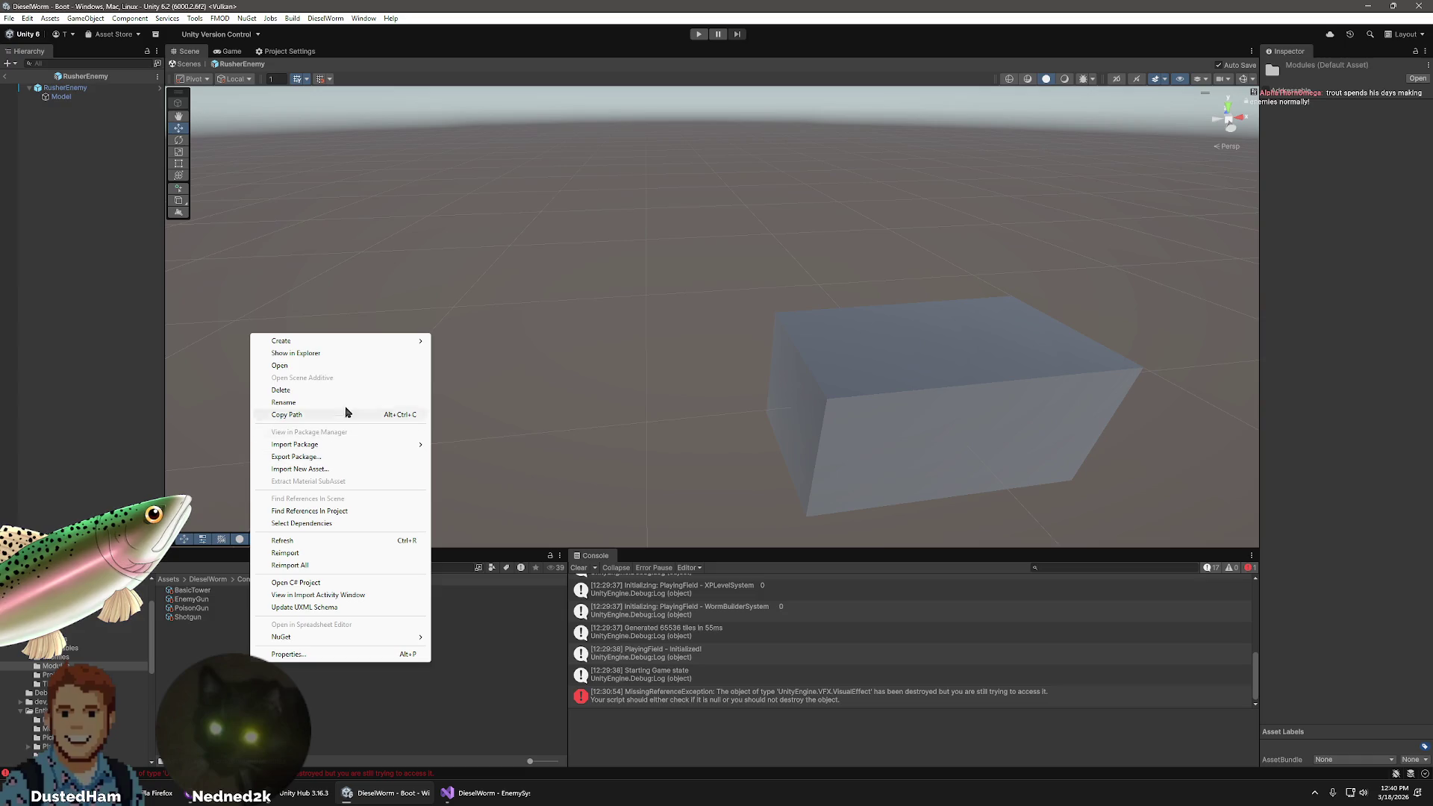
pyautogui.moveTo(358, 341)
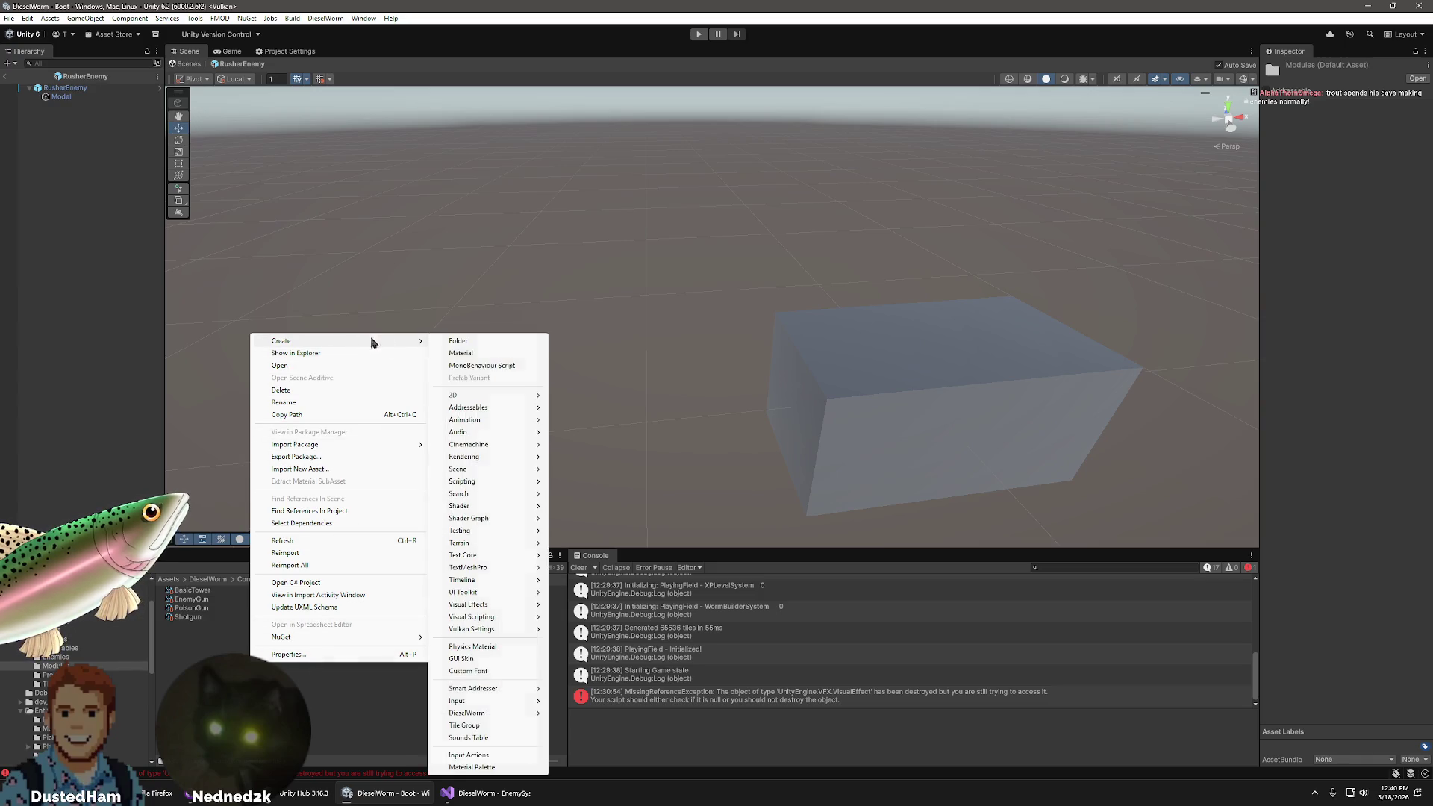
pyautogui.moveTo(496, 714)
pyautogui.moveTo(585, 713)
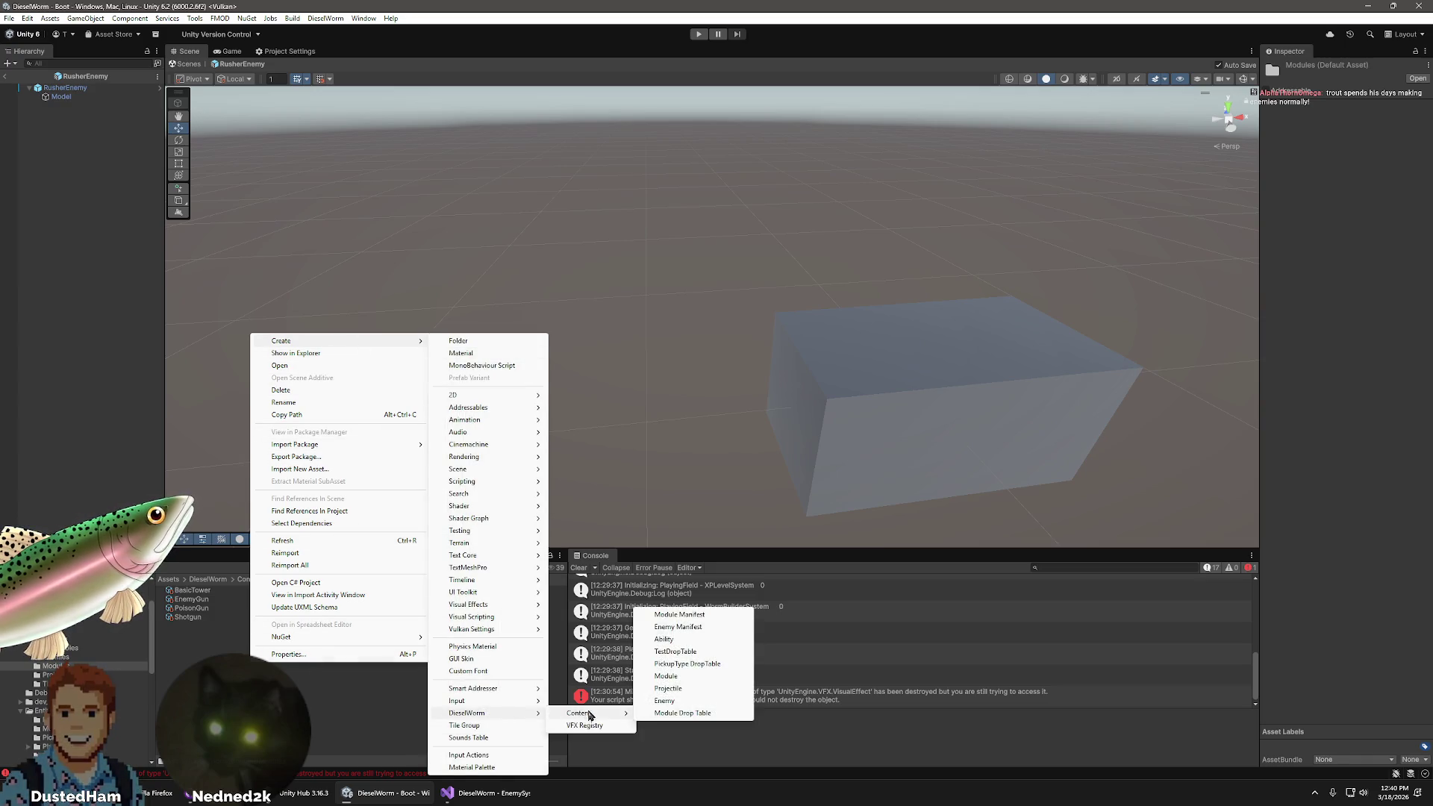
pyautogui.click(676, 676)
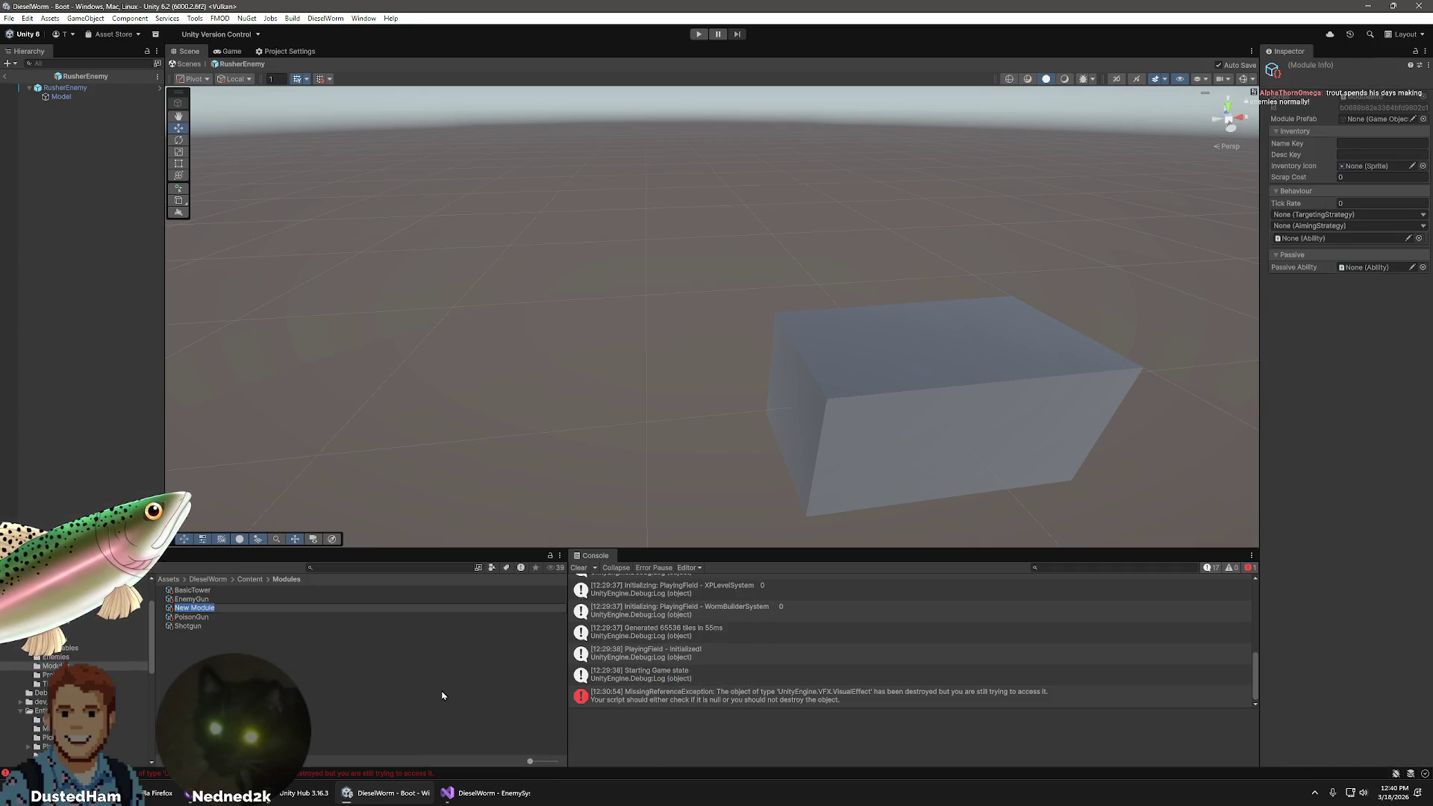
pyautogui.write('RusherE')
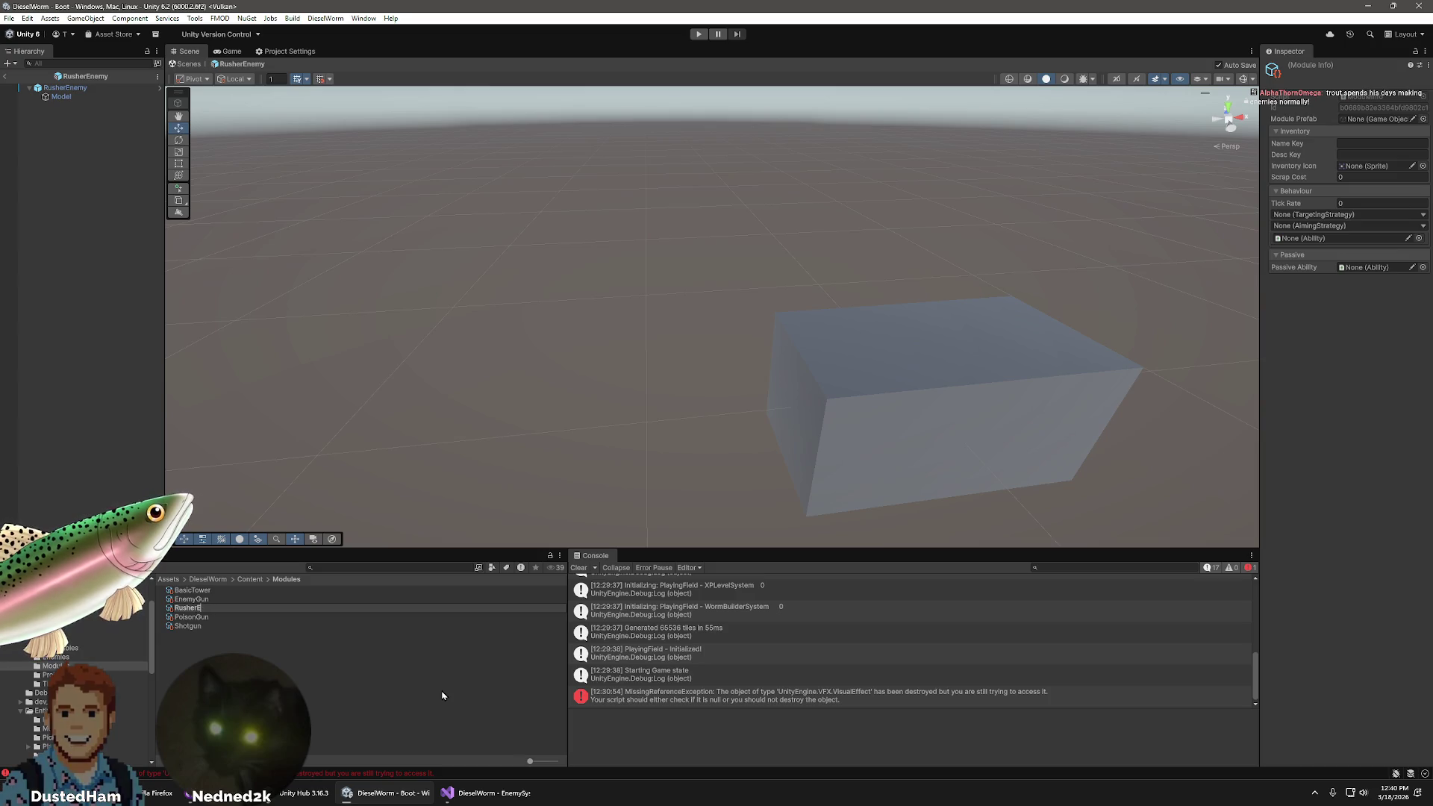
pyautogui.press('BackSpace')
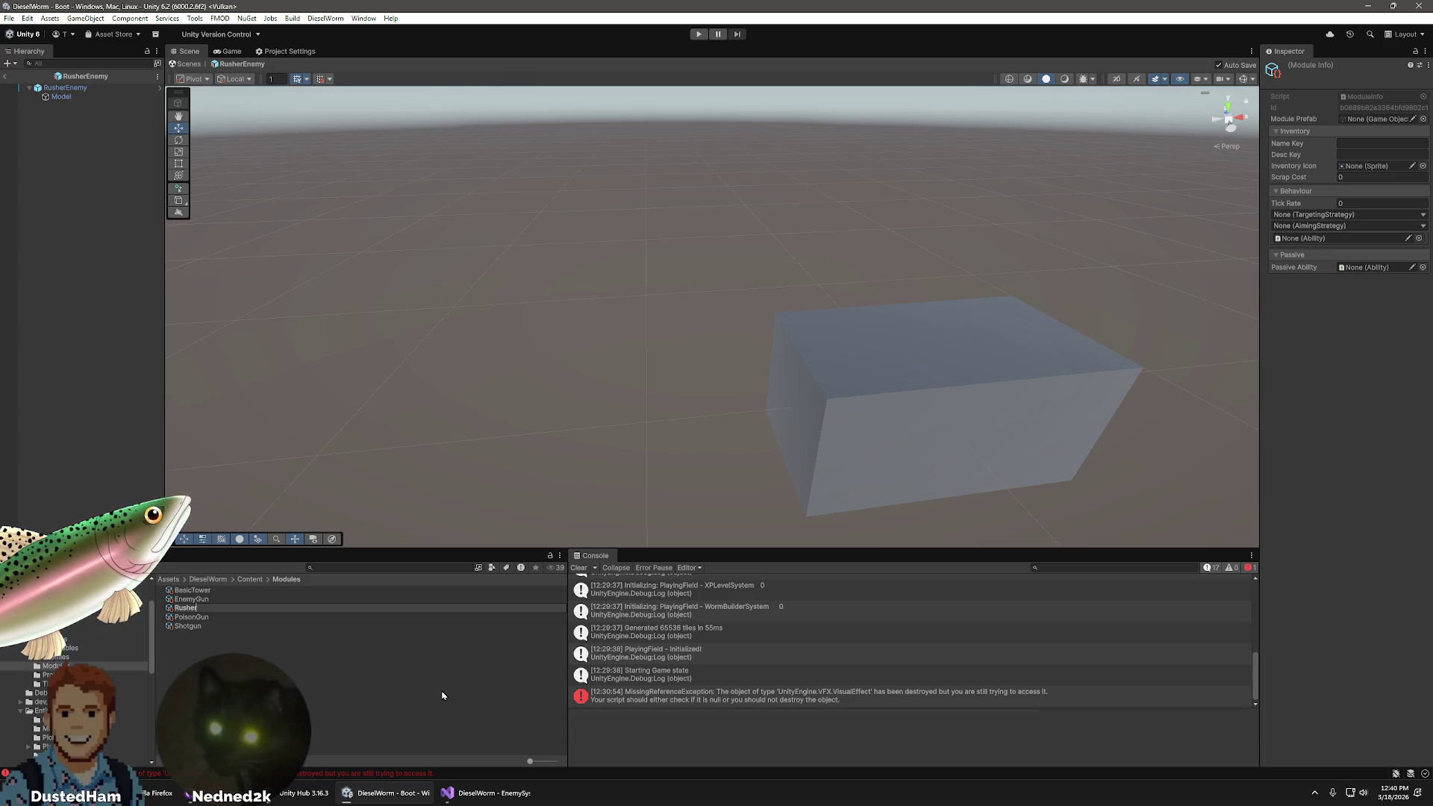
pyautogui.write('Gun')
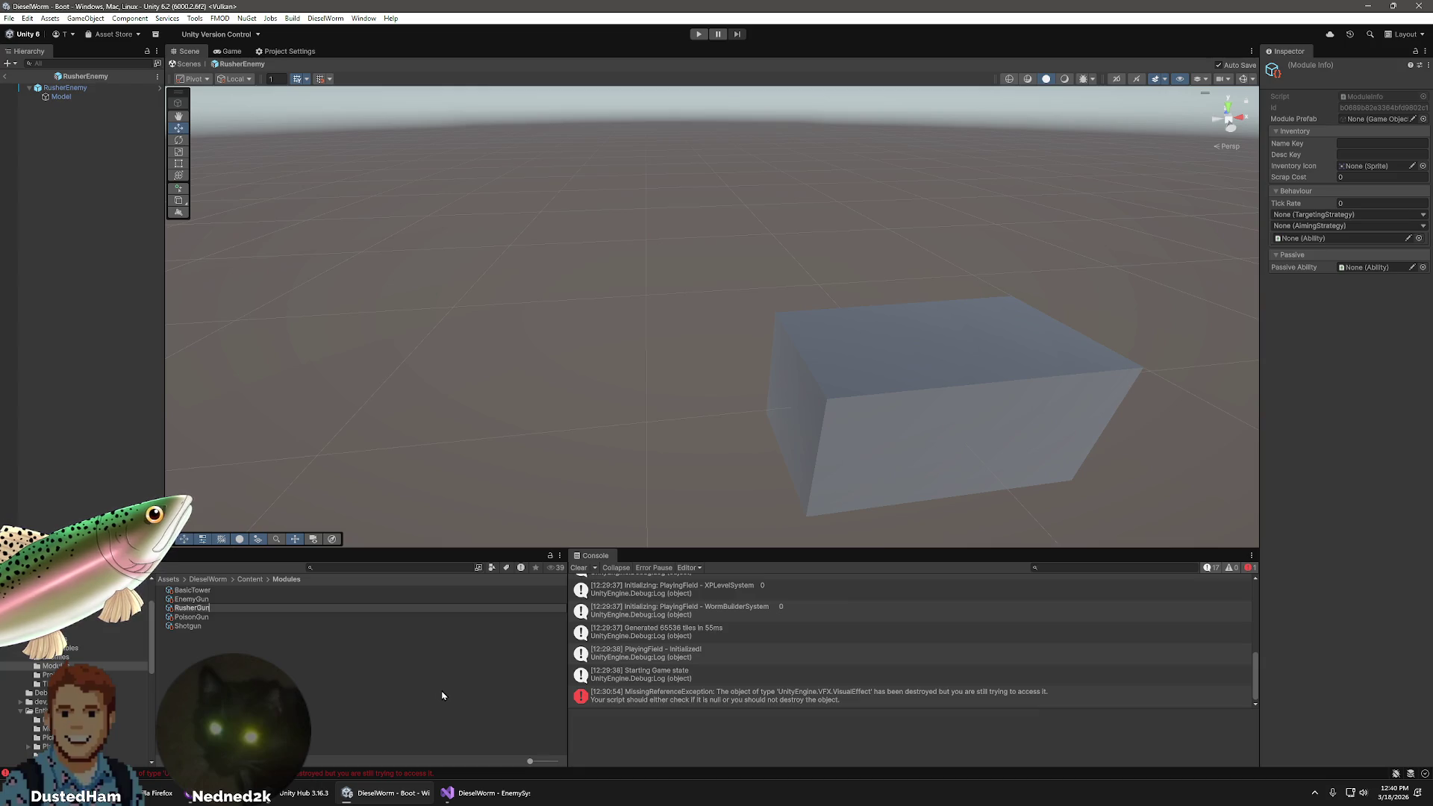
pyautogui.write('Module')
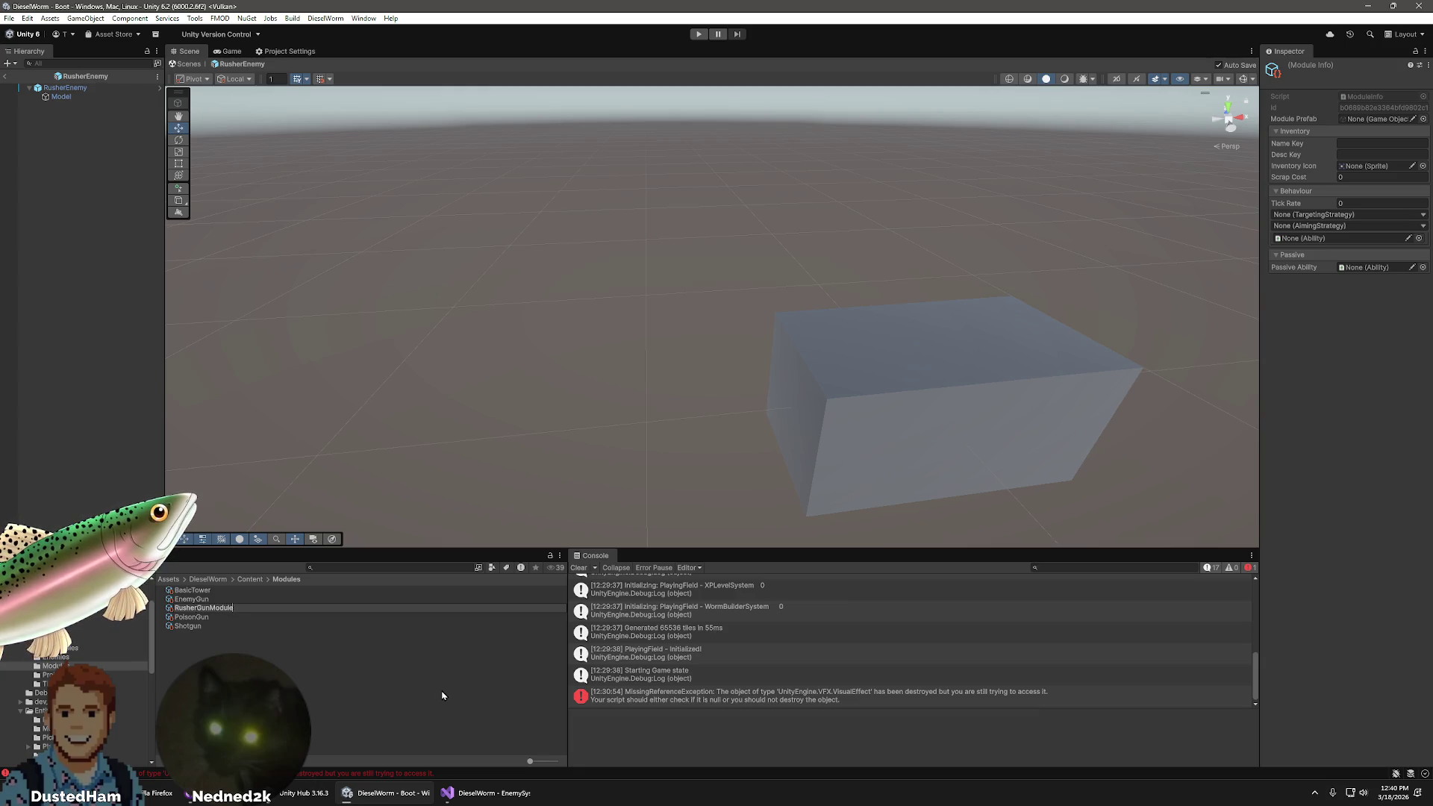
pyautogui.press('BackSpace')
pyautogui.press('BackSpace')
pyautogui.press('Return')
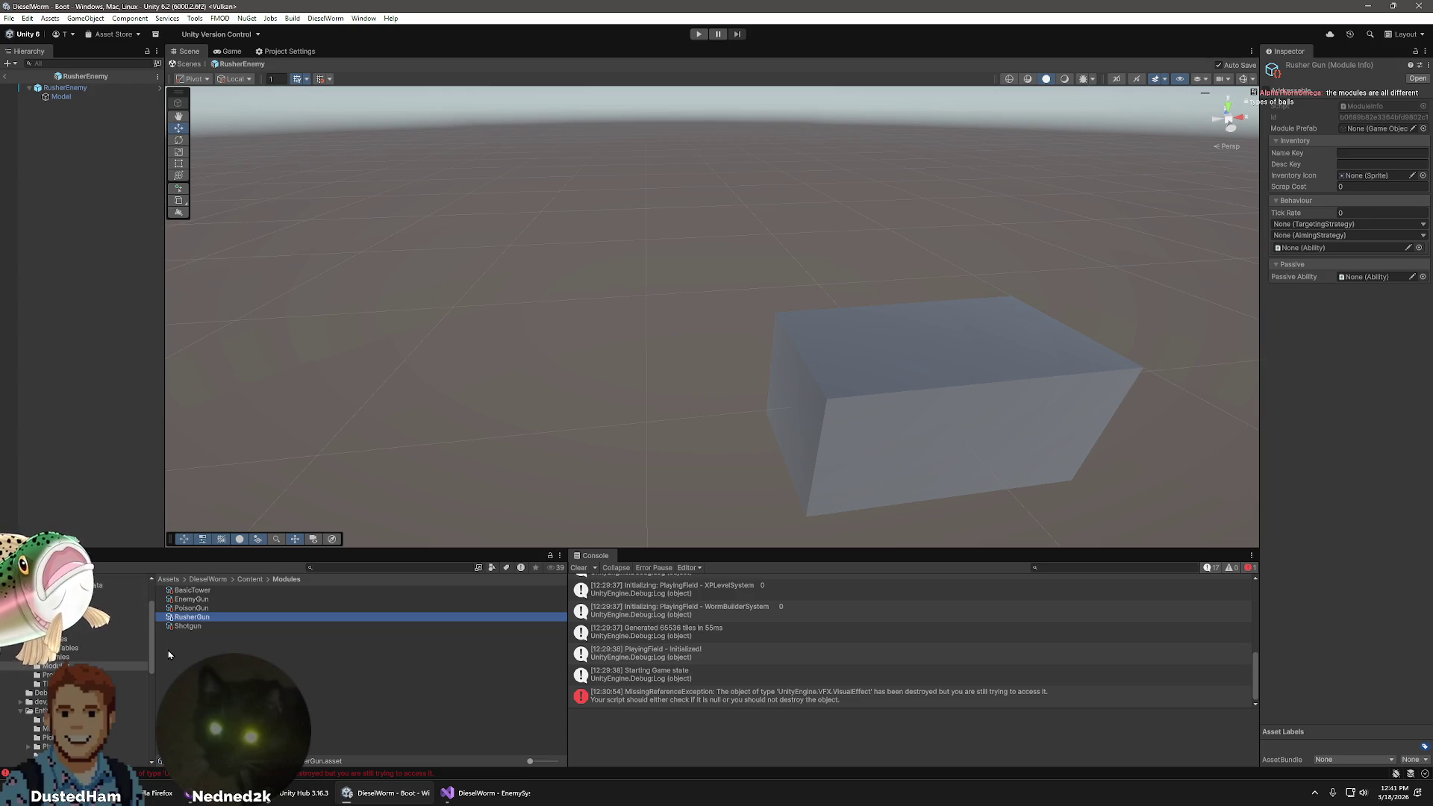
# - Give RusherGun ClosestEnemy targeting and FirstTargetDirect aiming, after glancing at PoisonGun for reference
pyautogui.click(183, 609)
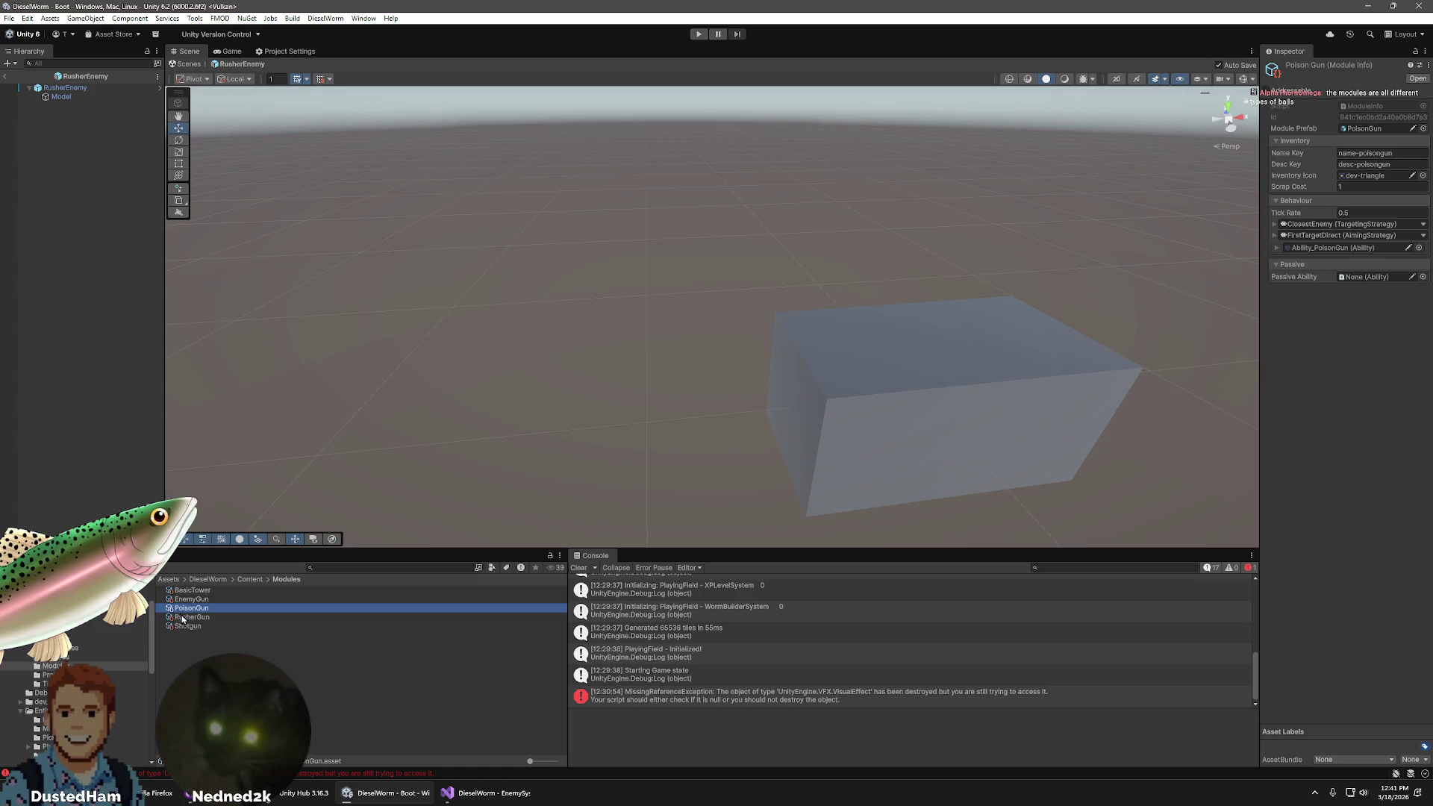
pyautogui.click(181, 617)
pyautogui.click(1399, 222)
pyautogui.click(1423, 224)
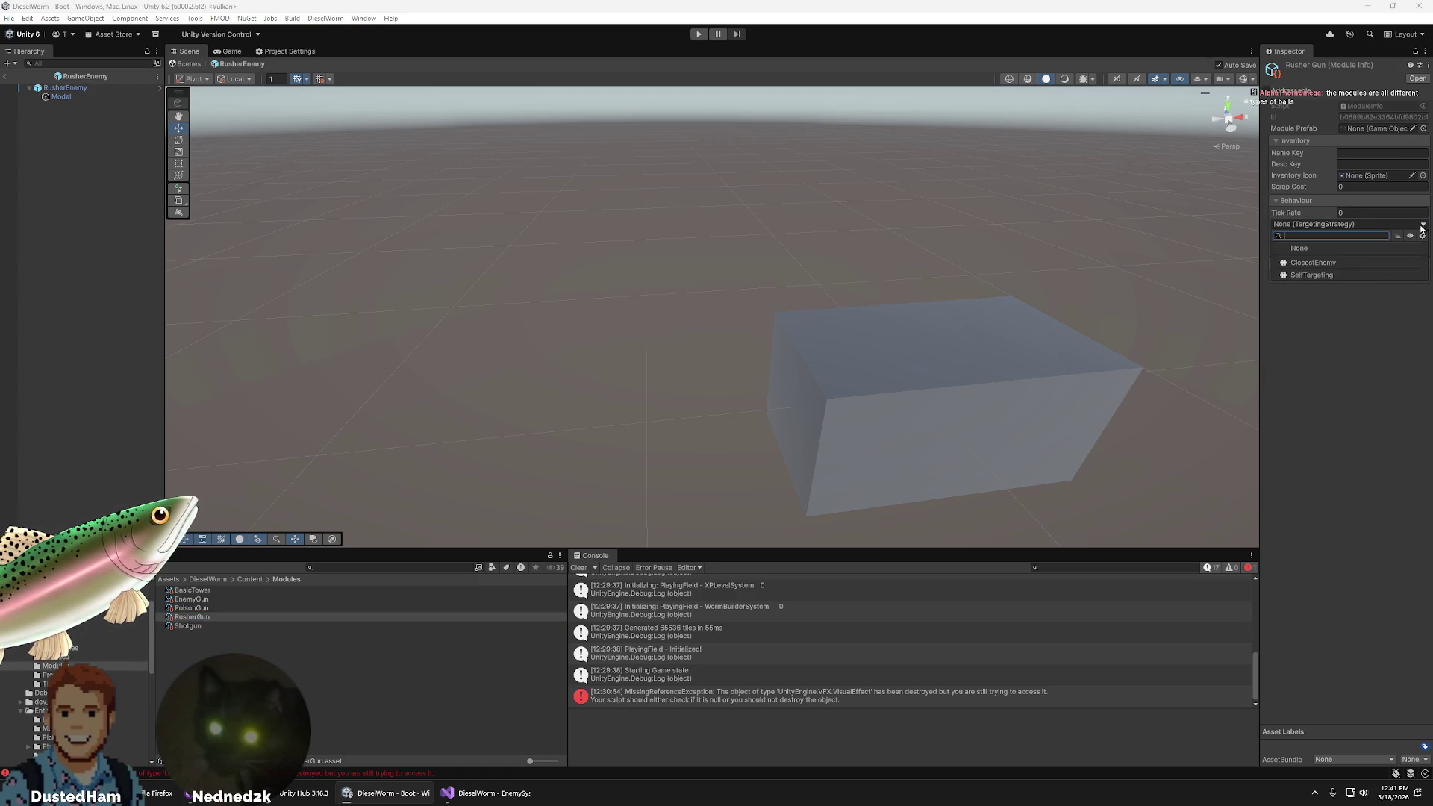
pyautogui.click(1313, 263)
pyautogui.click(1421, 235)
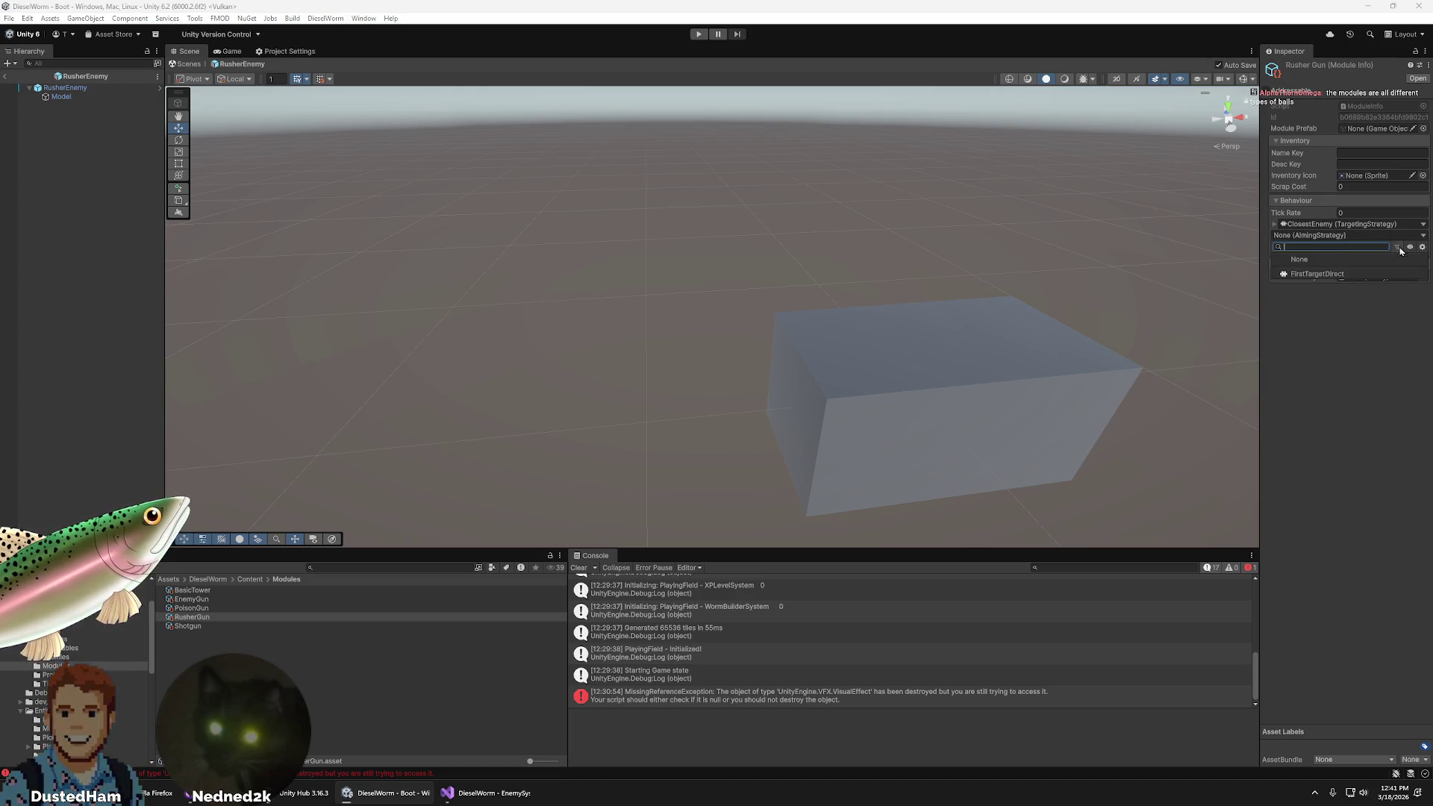
pyautogui.click(1317, 274)
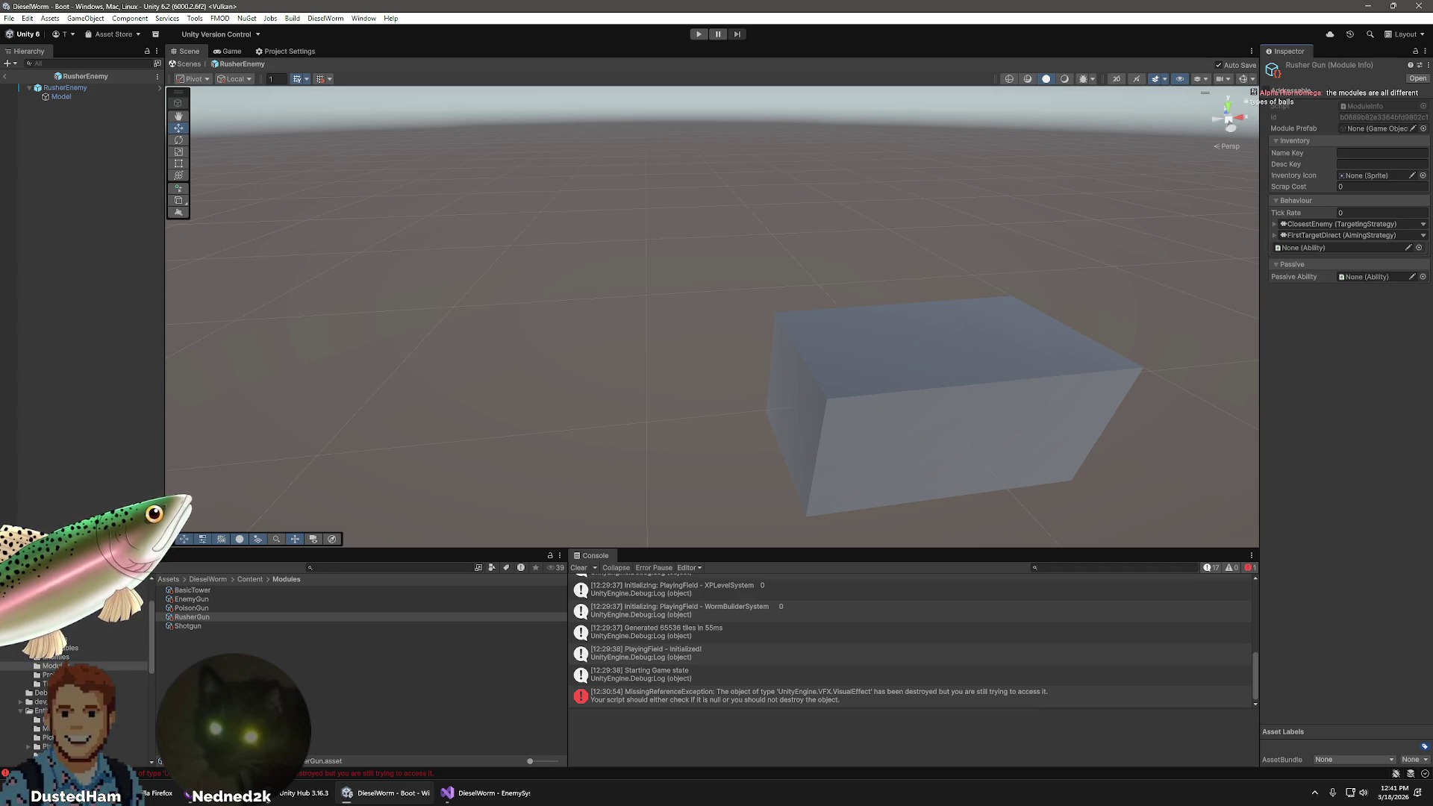
pyautogui.click(71, 639)
# - Create a DieselWorm Content Ability asset in Abilities named Ability_RusherGun
pyautogui.rightClick(223, 720)
pyautogui.moveTo(314, 404)
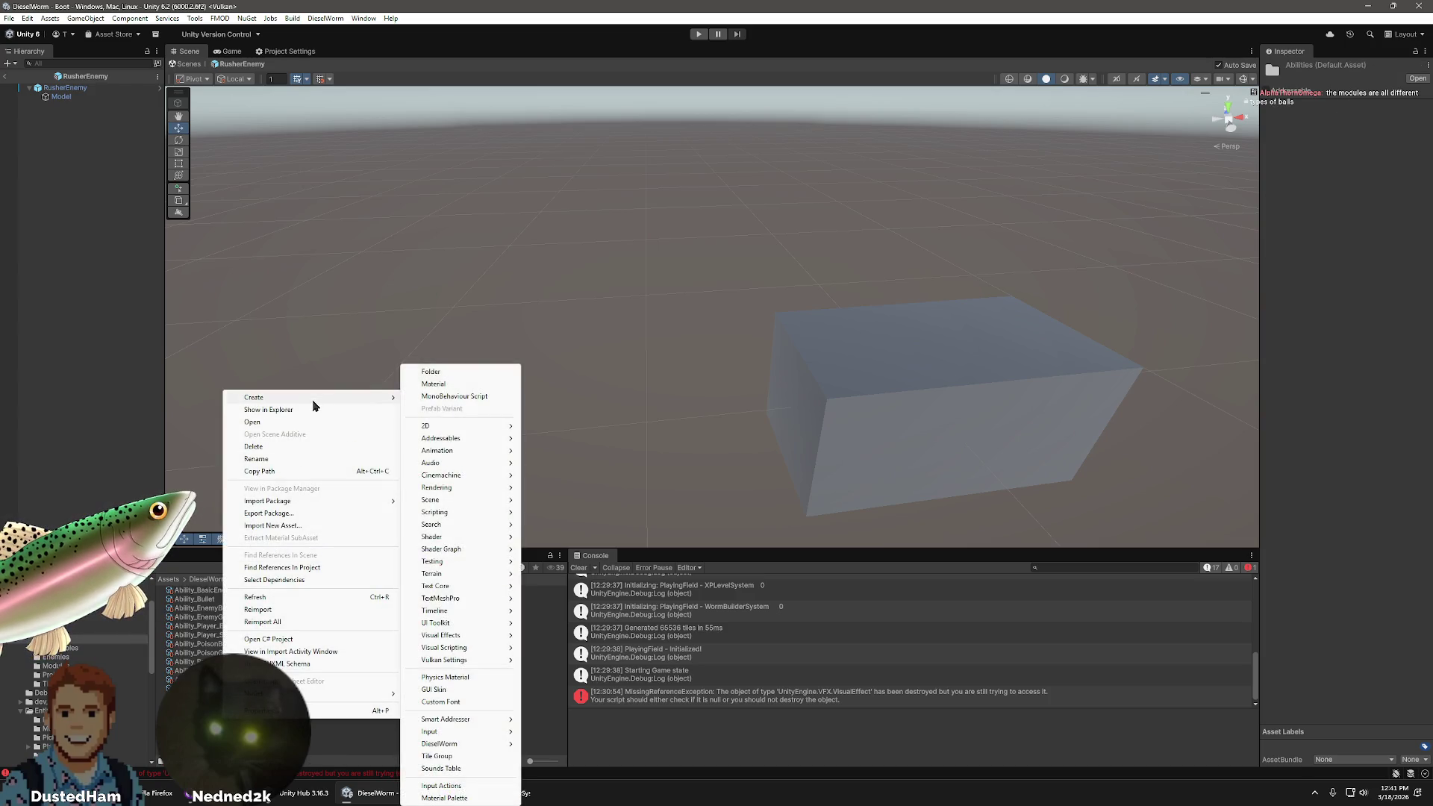
pyautogui.moveTo(465, 734)
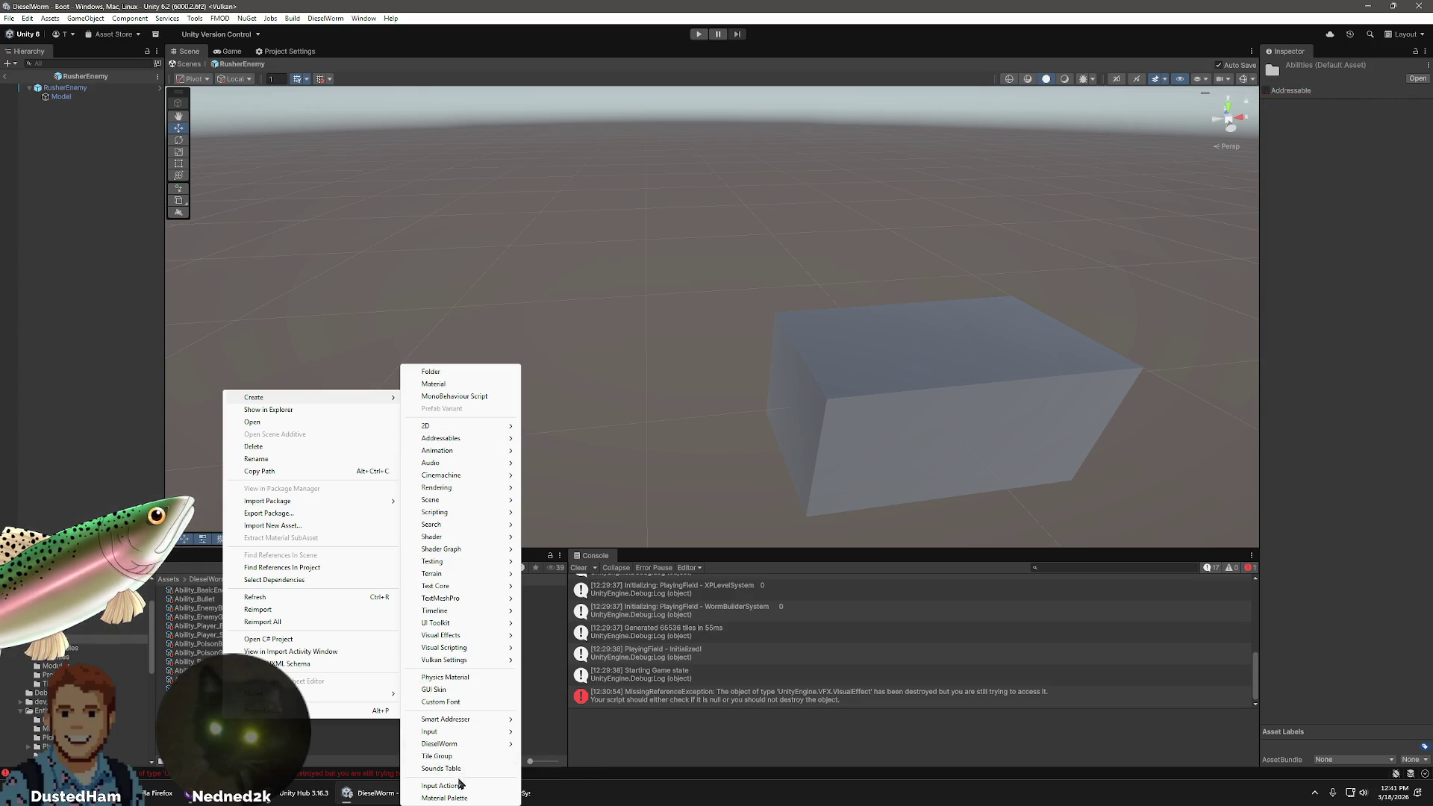
pyautogui.moveTo(601, 745)
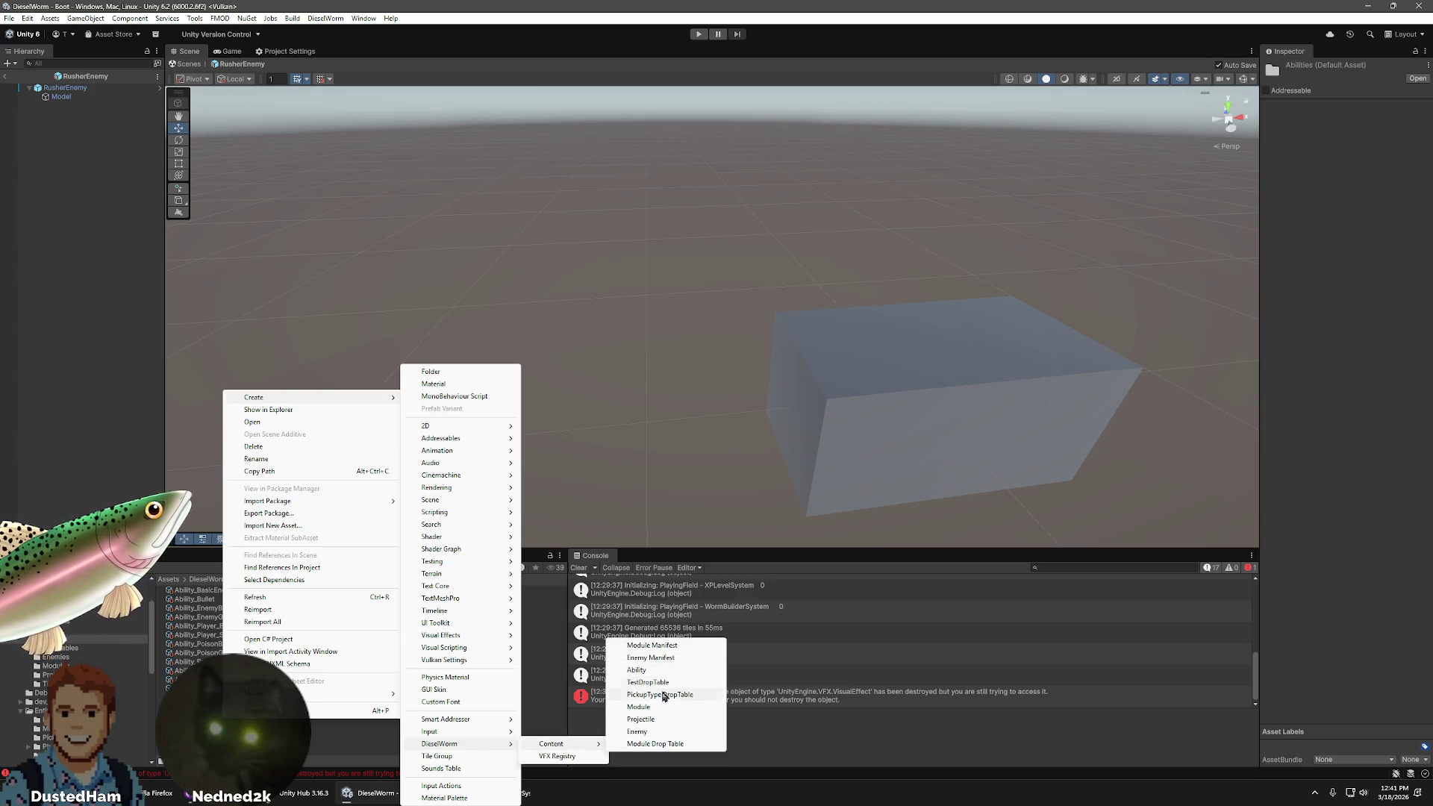
pyautogui.click(651, 670)
pyautogui.write('Ability_RusherGun')
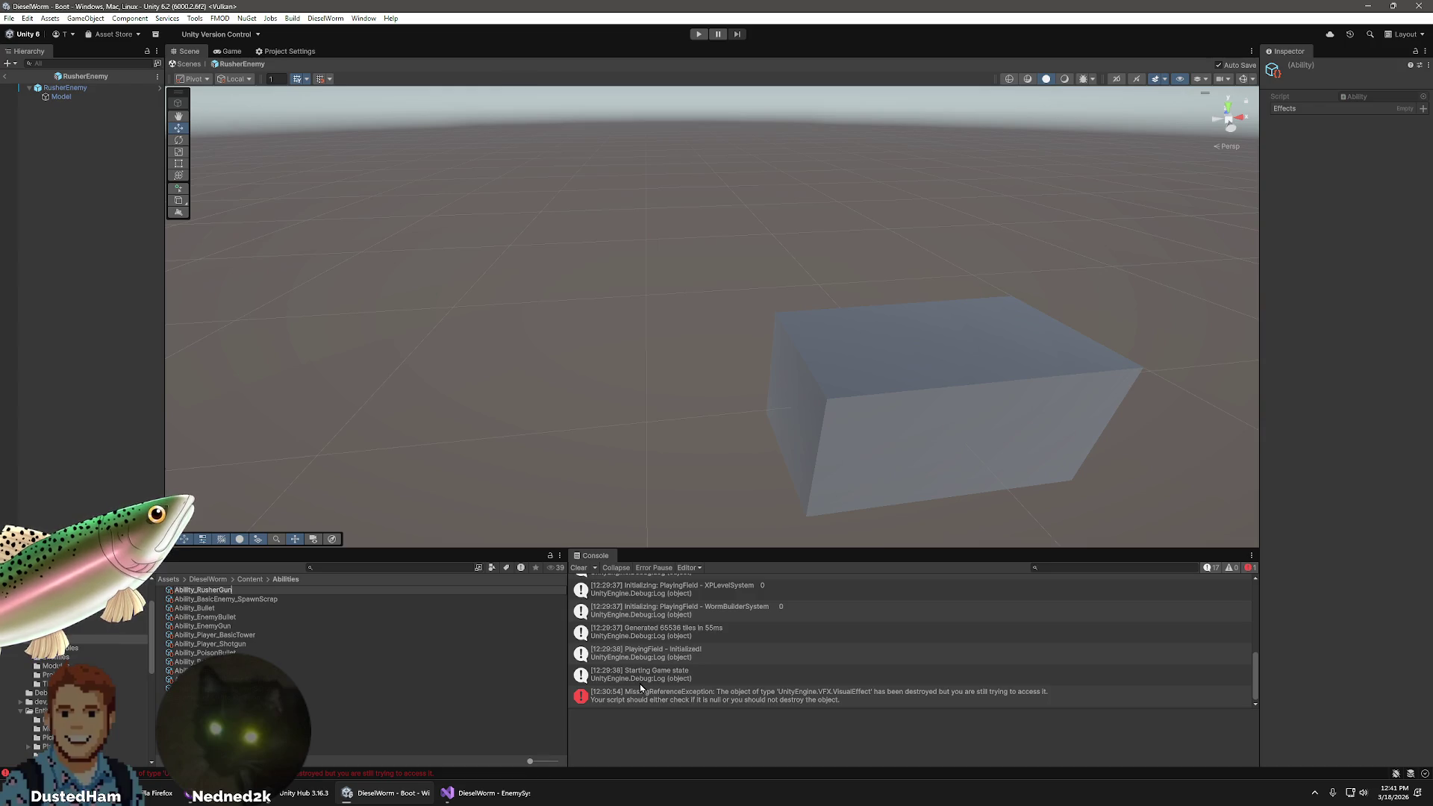
pyautogui.press('Return')
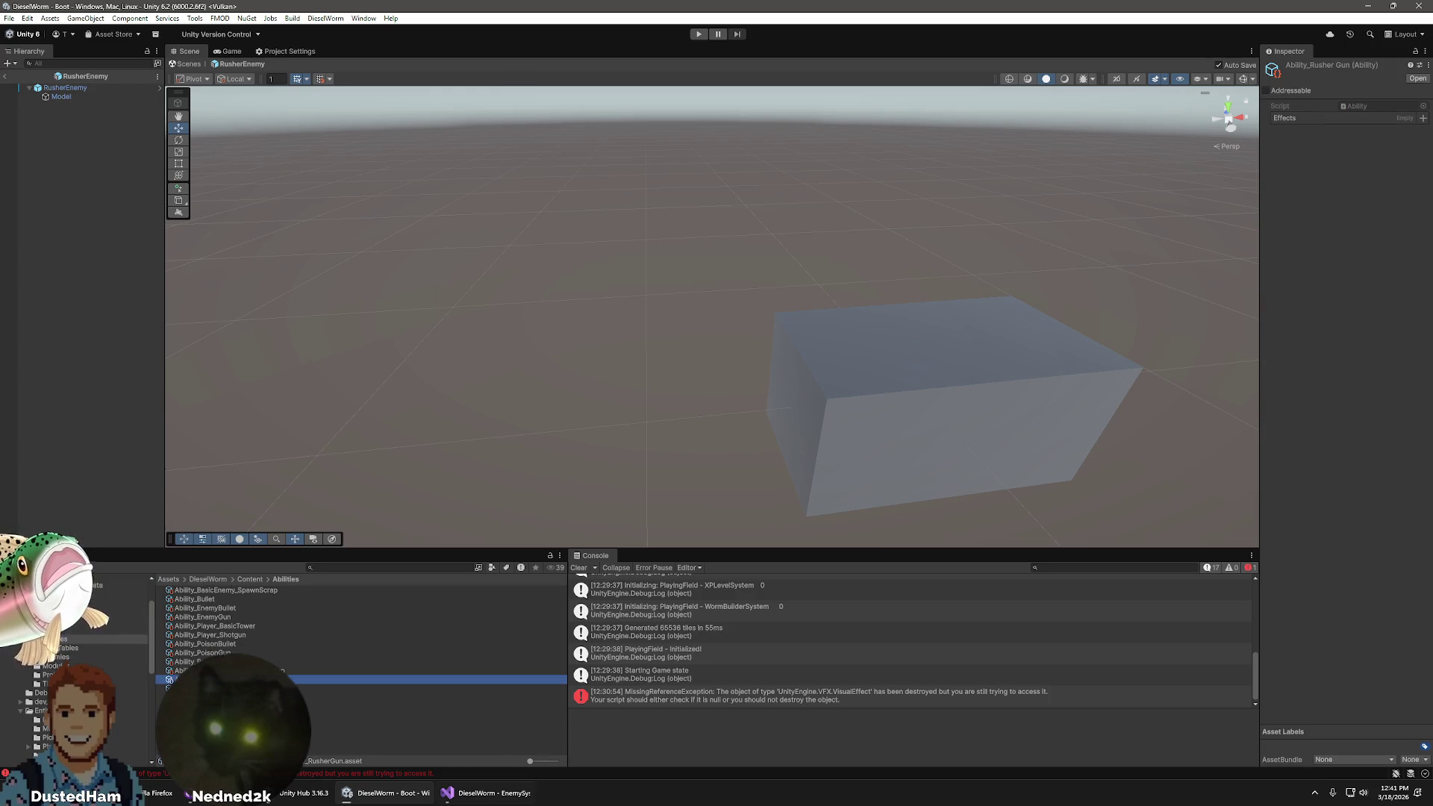
# - Add a SpawnProjectile effect to Ability_RusherGun and expand its settings
pyautogui.click(1422, 118)
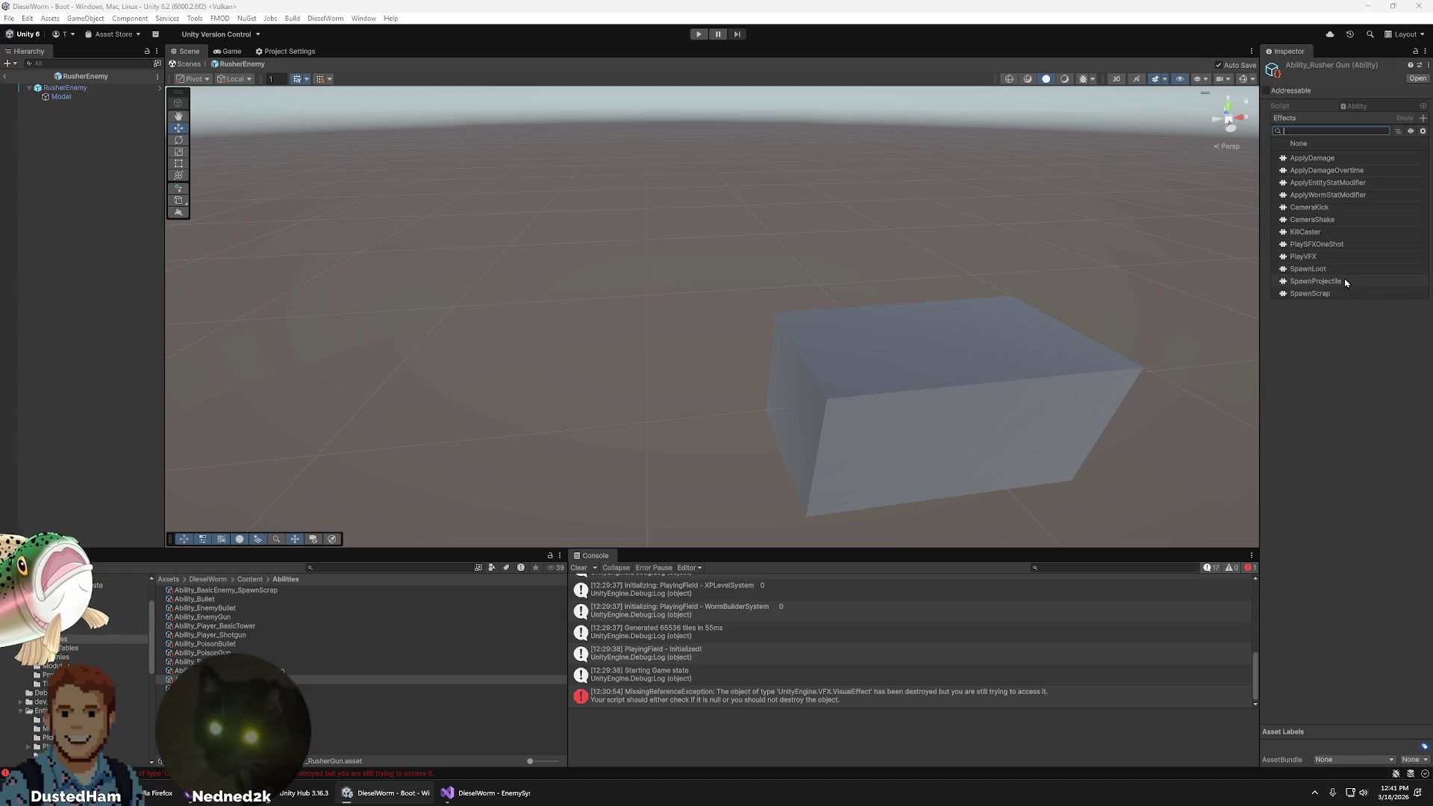
pyautogui.click(1315, 280)
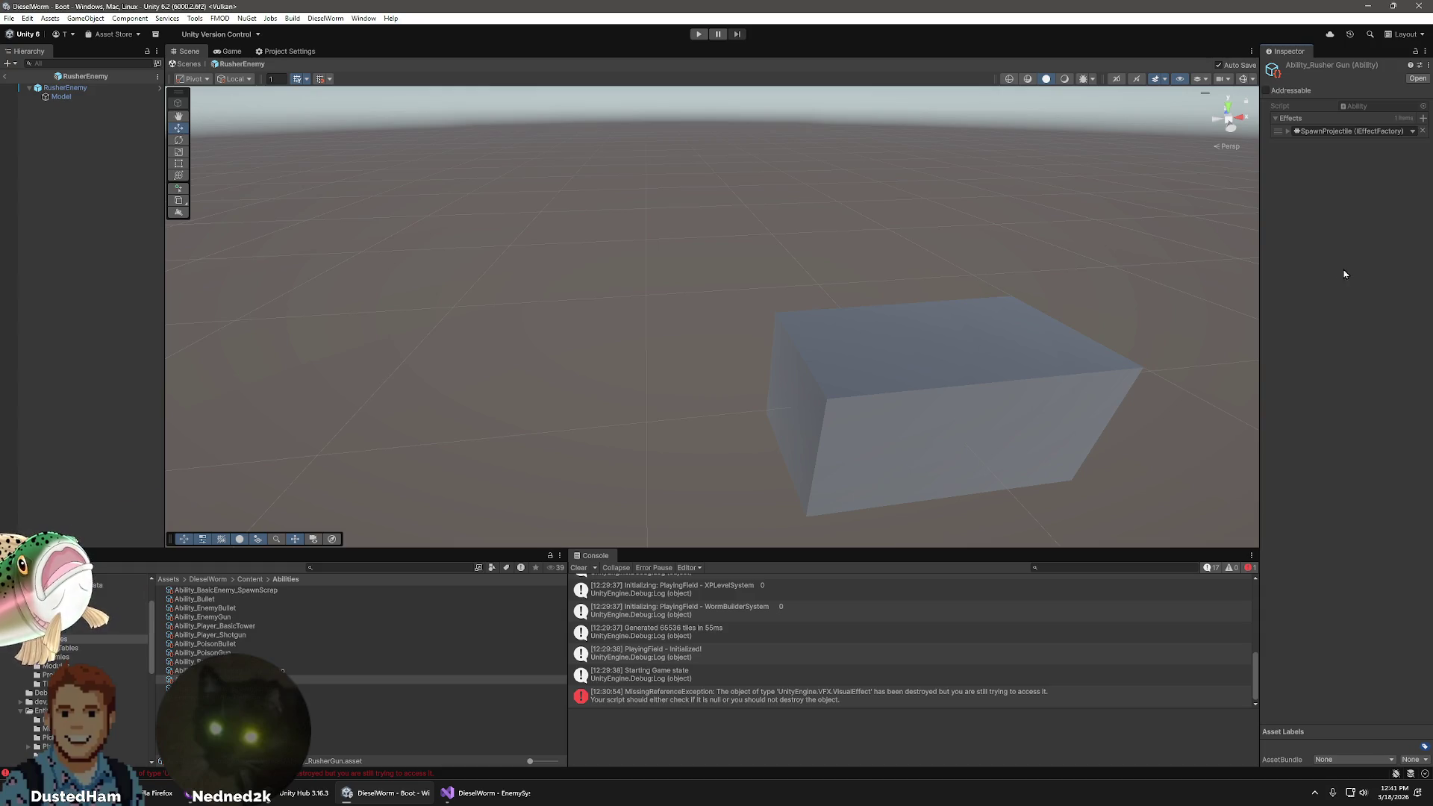
pyautogui.click(1287, 131)
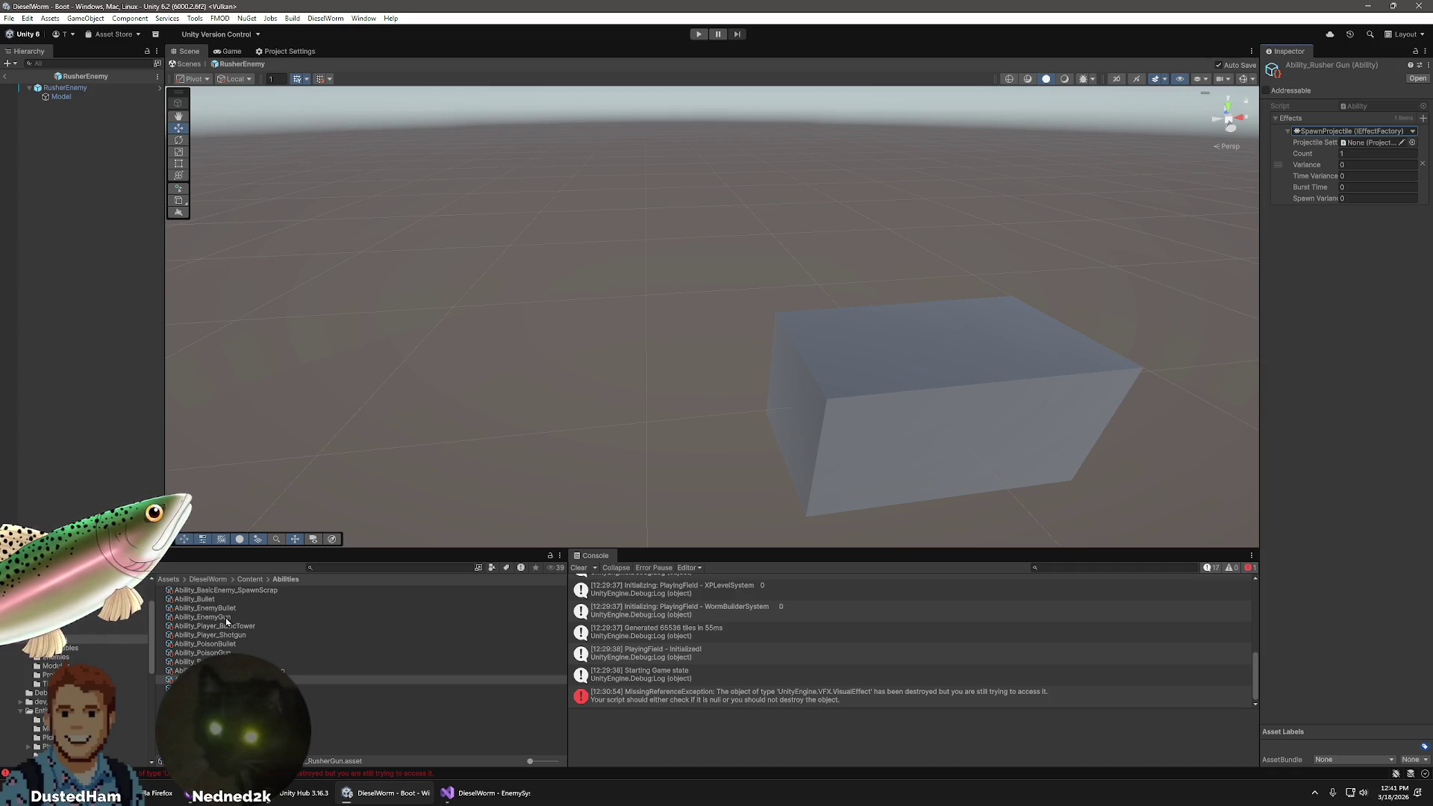
pyautogui.rightClick(219, 721)
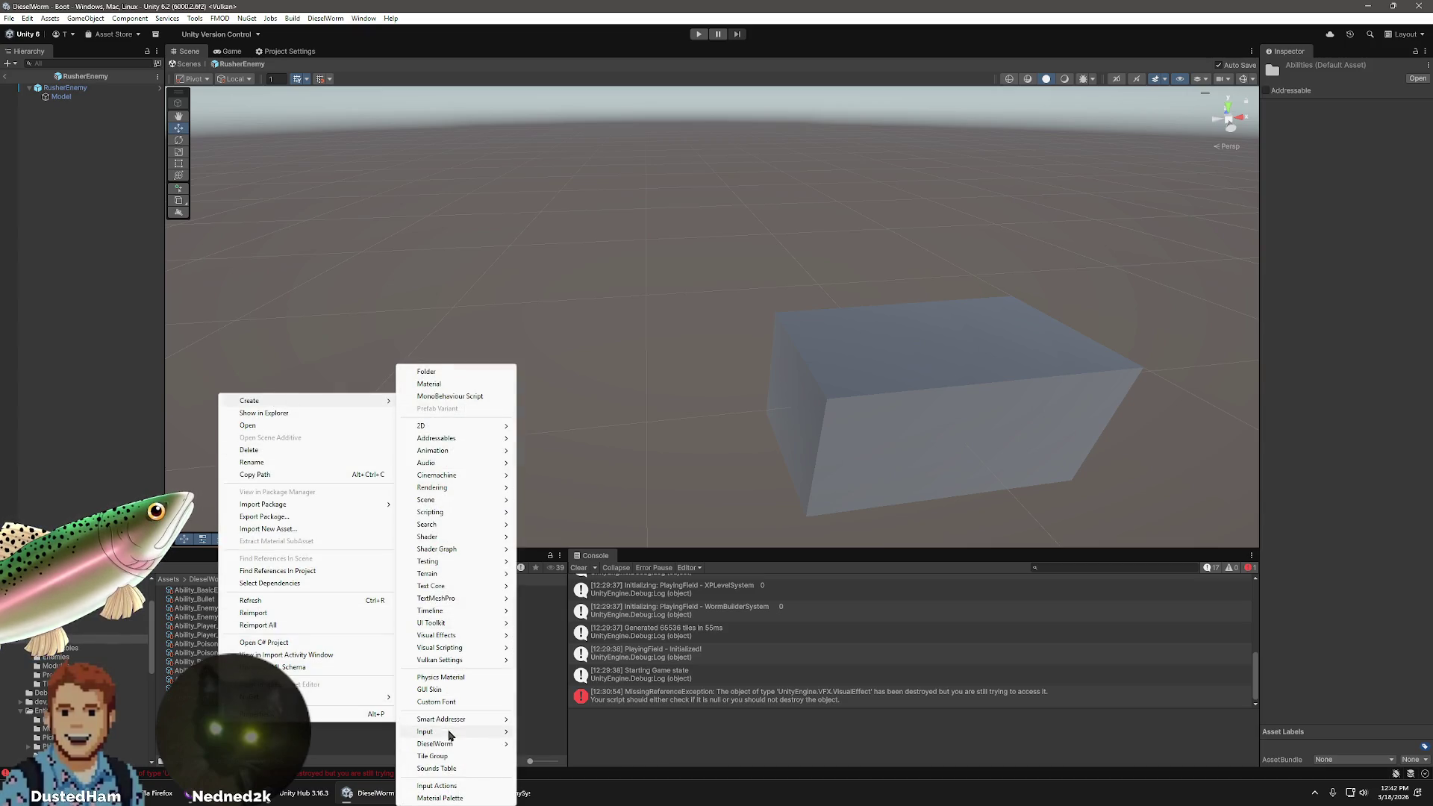
# - Create a Projectile asset in Abilities by mistake, then delete it
pyautogui.moveTo(467, 744)
pyautogui.moveTo(551, 745)
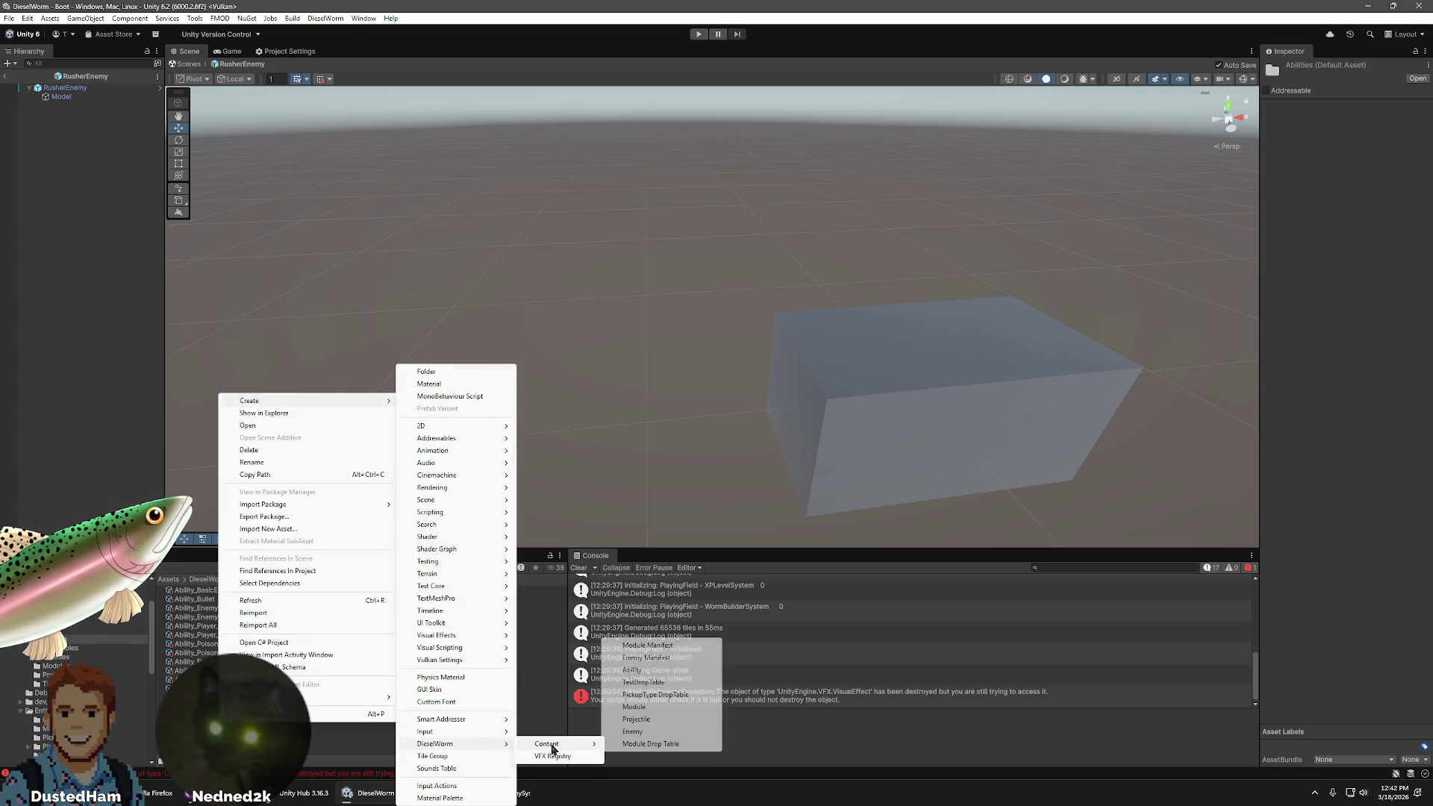
pyautogui.click(649, 719)
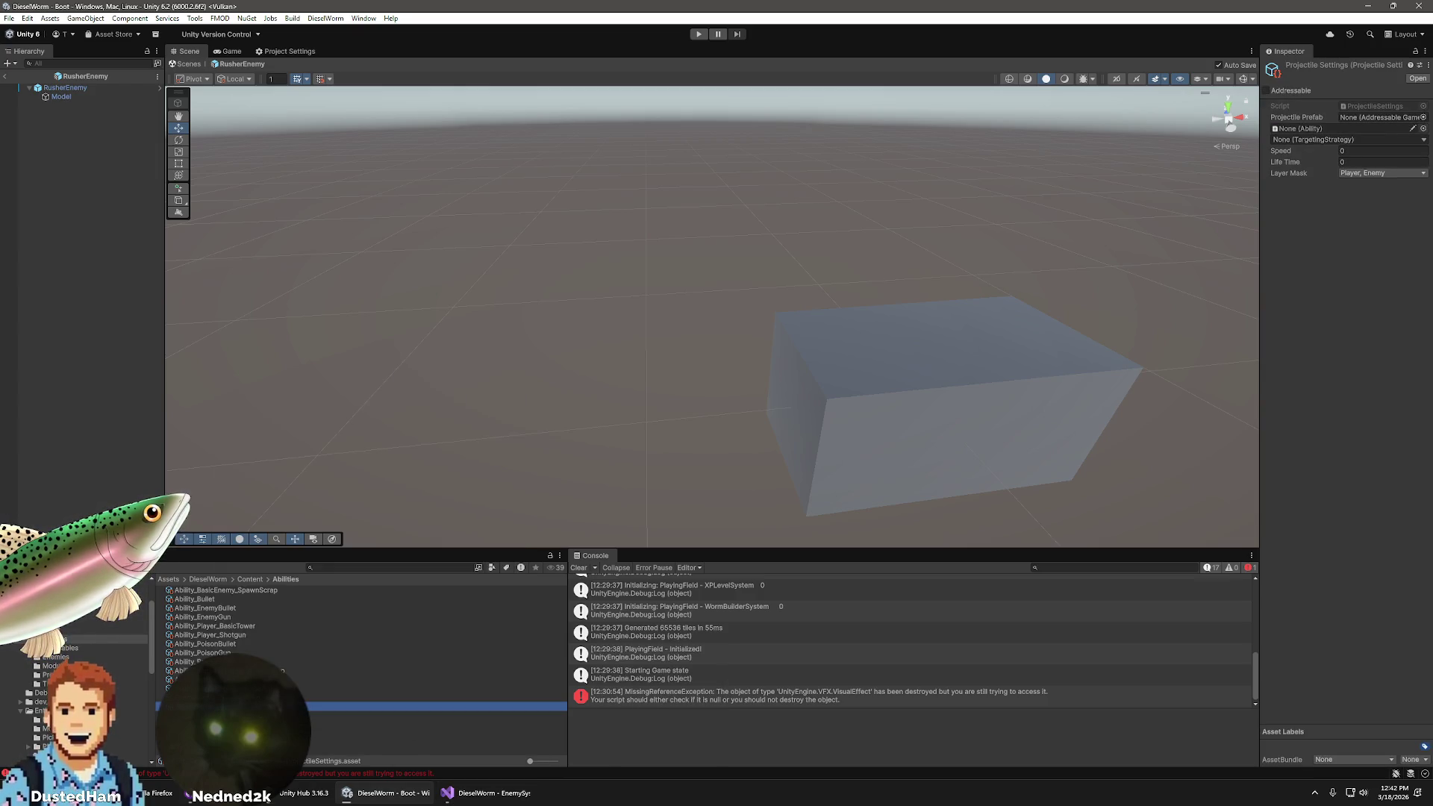
pyautogui.press('Delete')
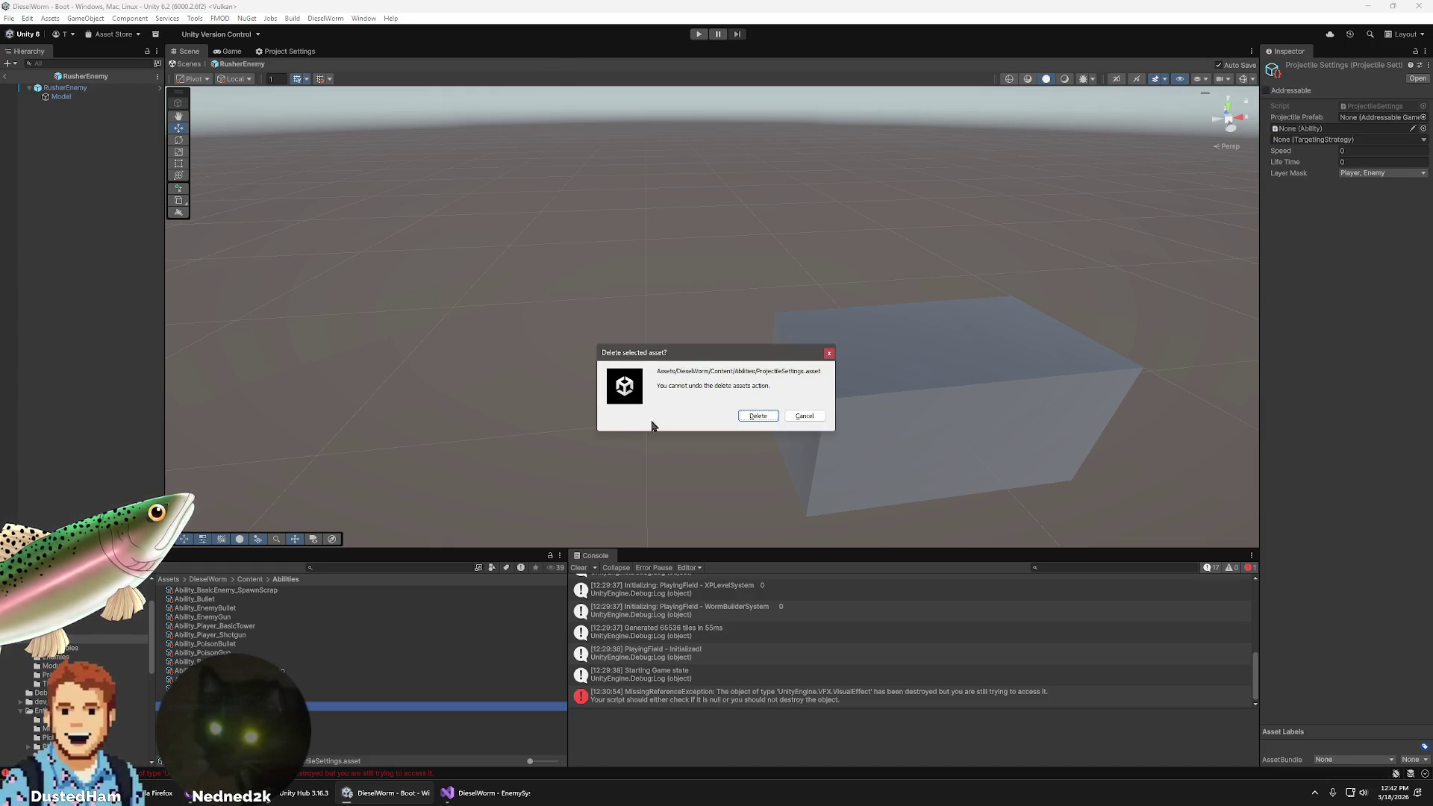
pyautogui.click(756, 415)
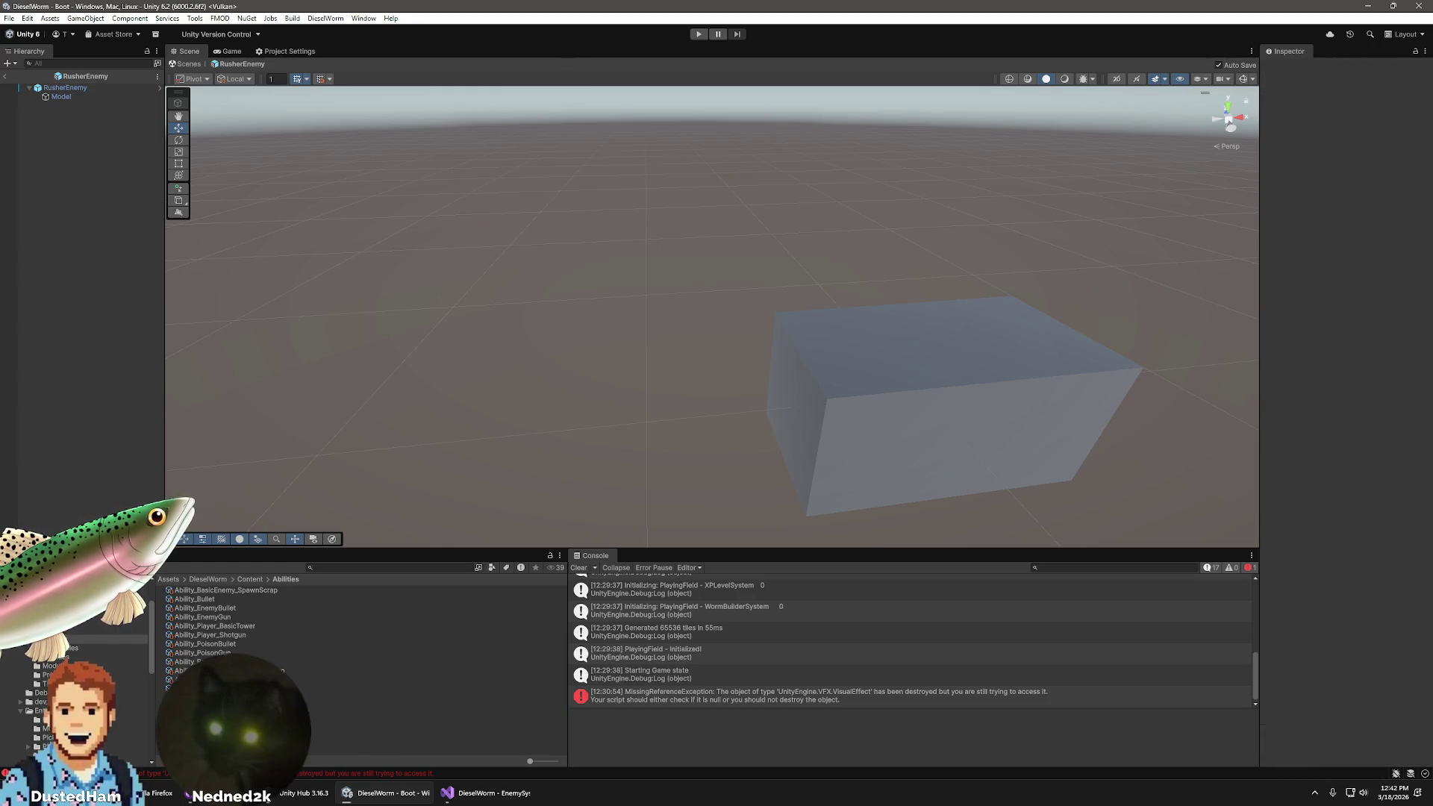
# - Create a Projectile asset in the Projectiles folder named Projectile_RusherBullet
pyautogui.click(52, 666)
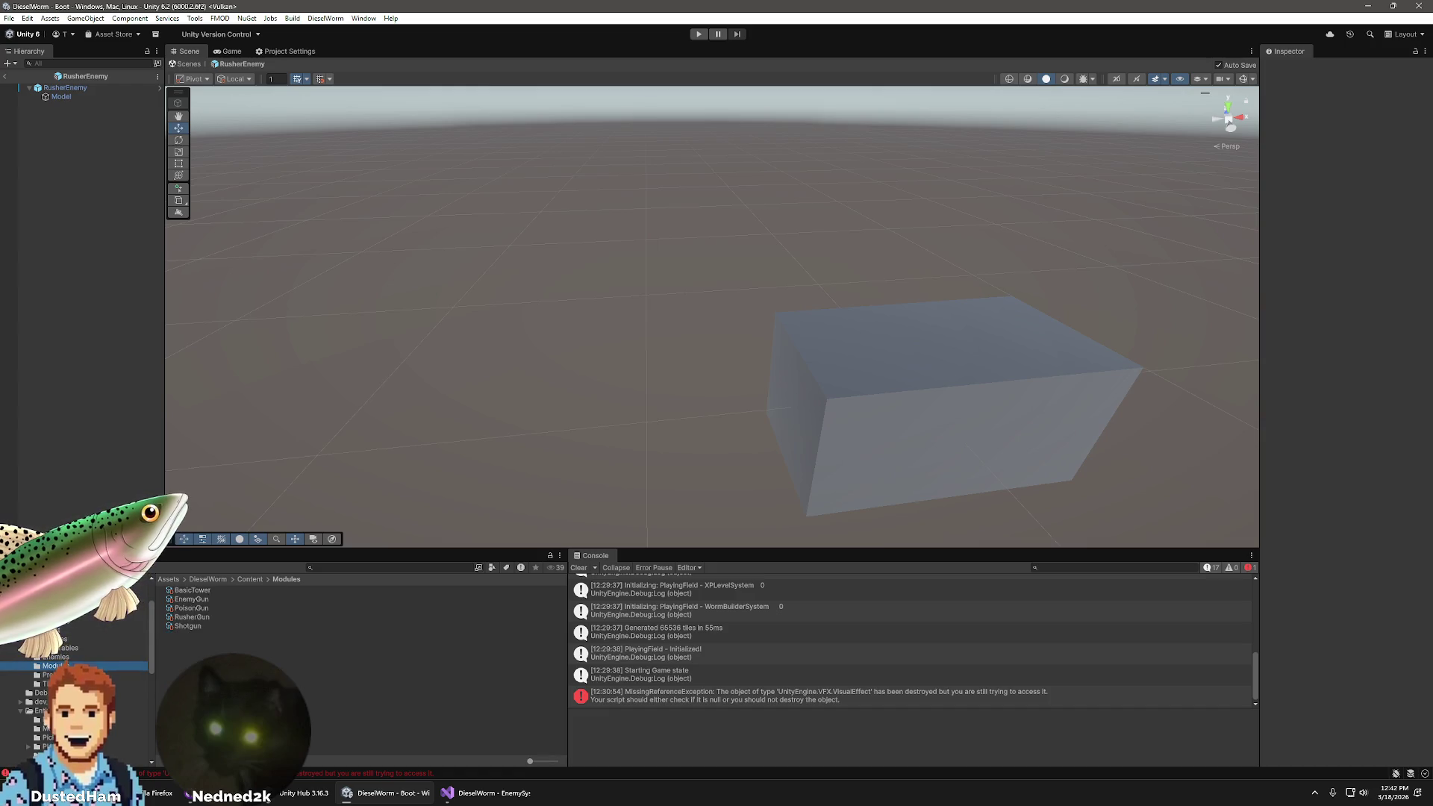
pyautogui.rightClick(280, 720)
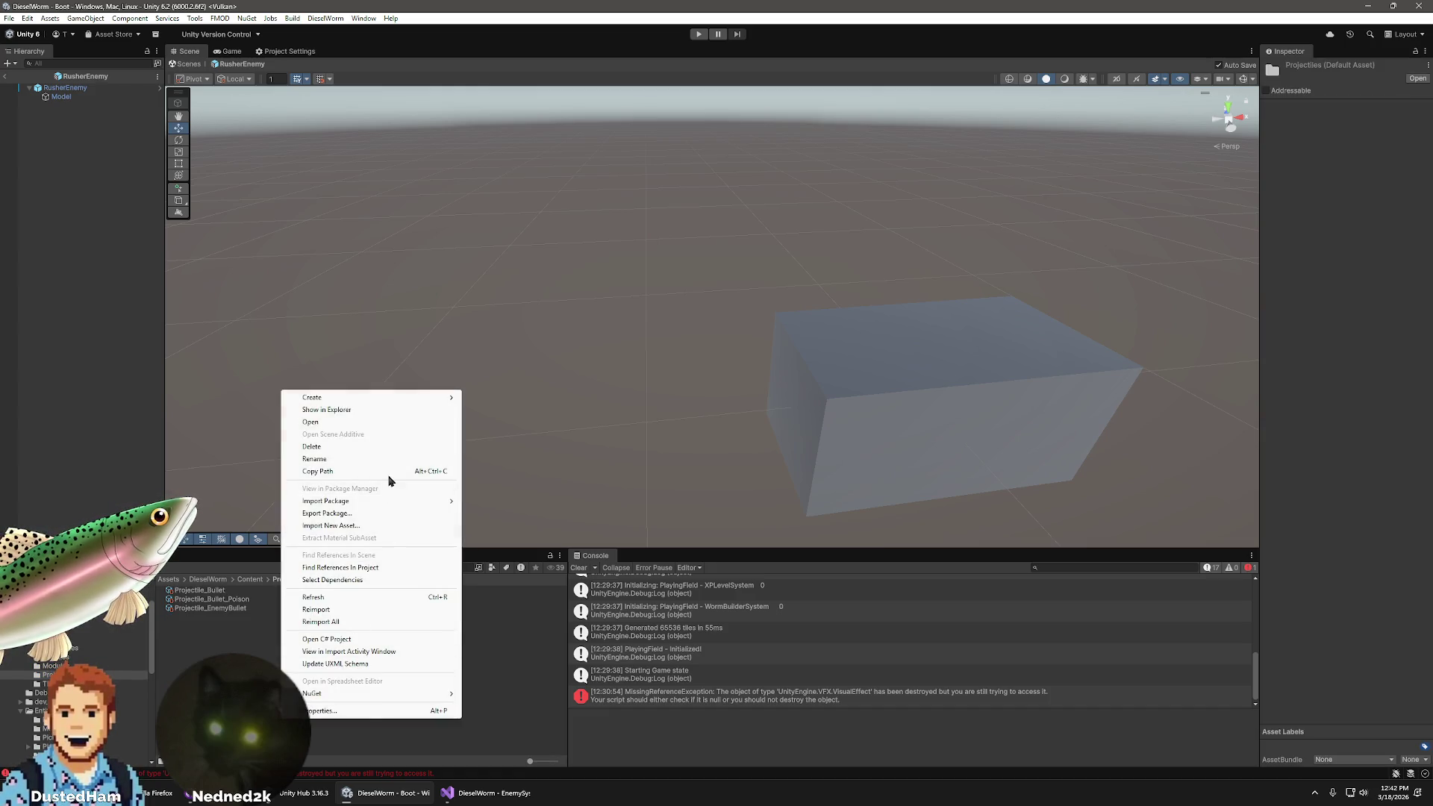
pyautogui.moveTo(358, 398)
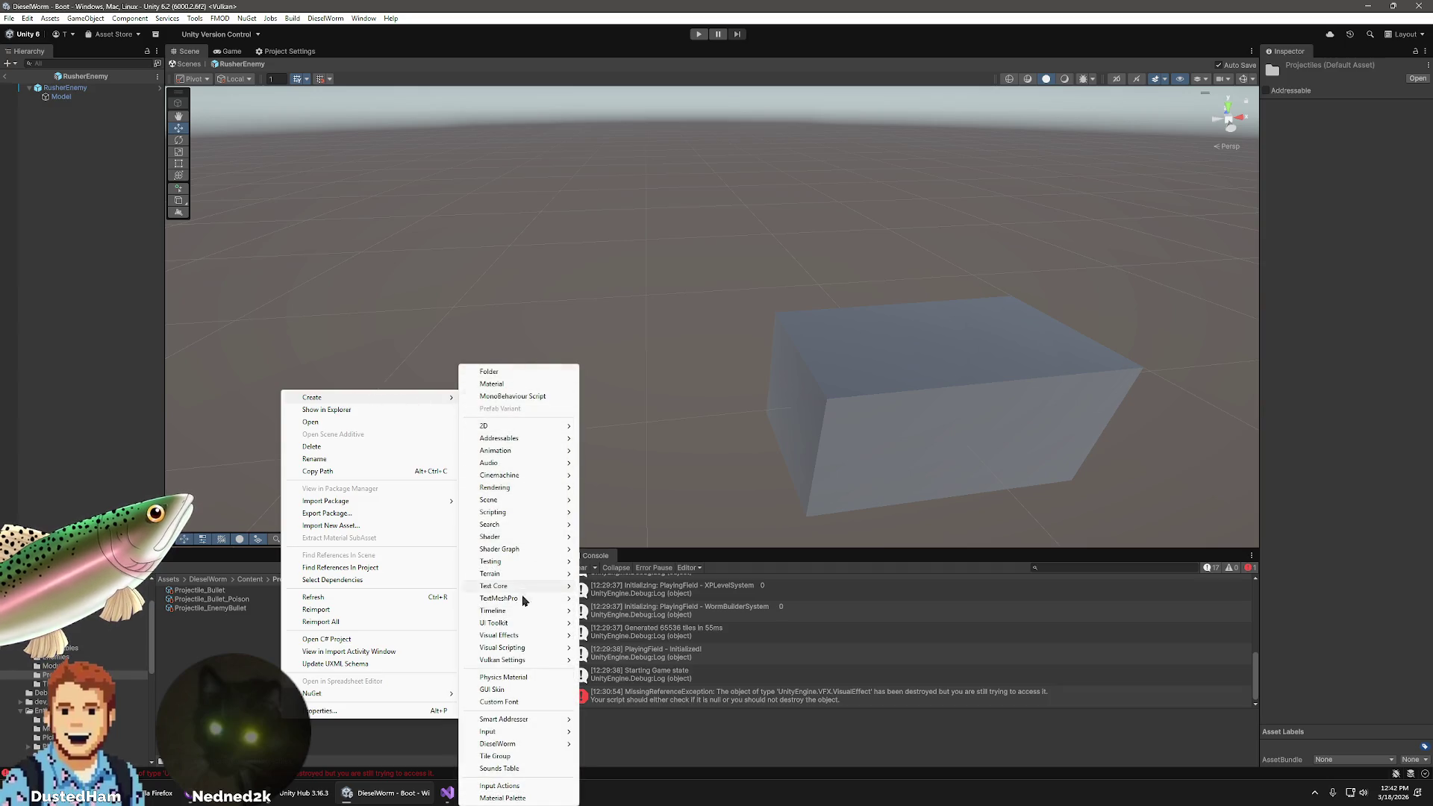
pyautogui.moveTo(519, 735)
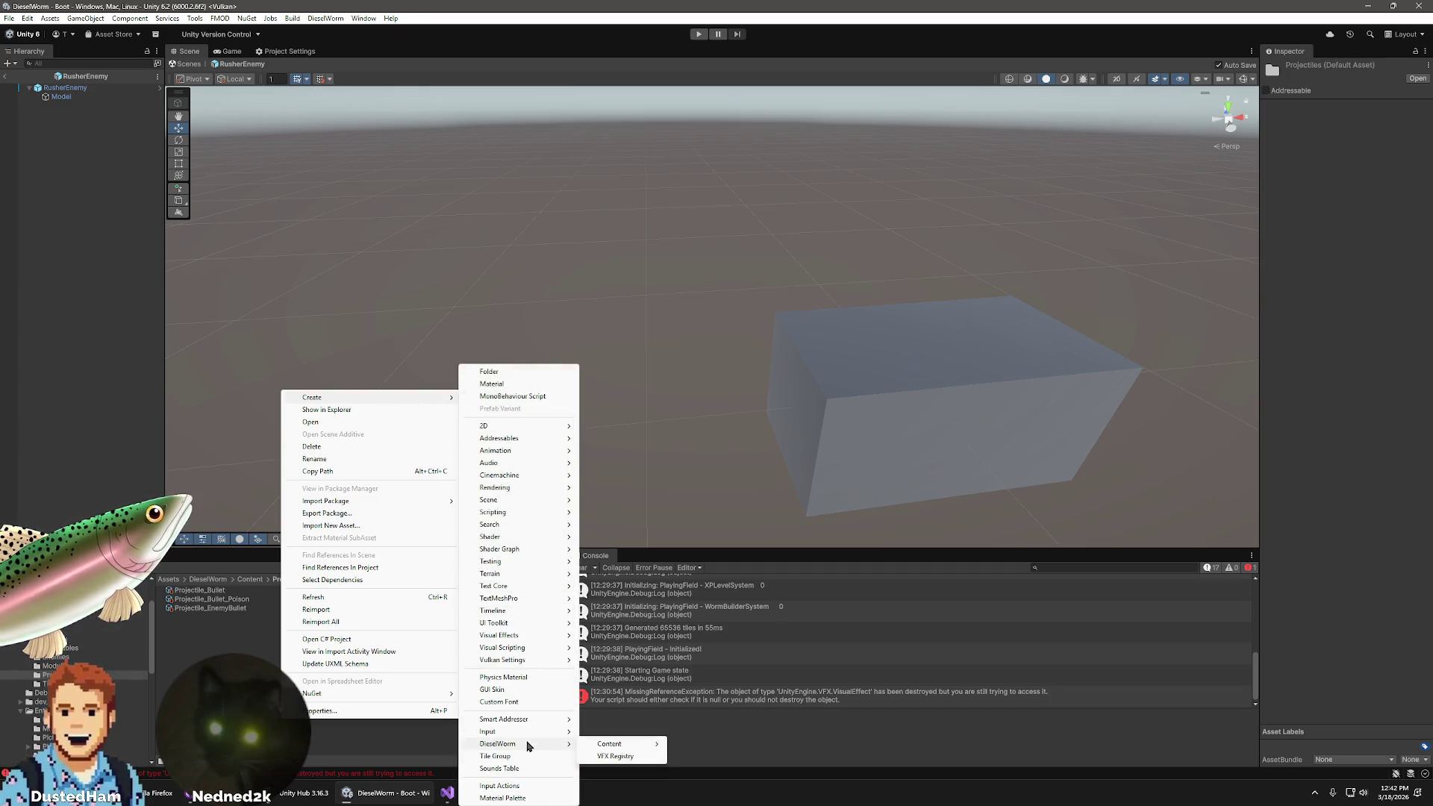
pyautogui.moveTo(615, 746)
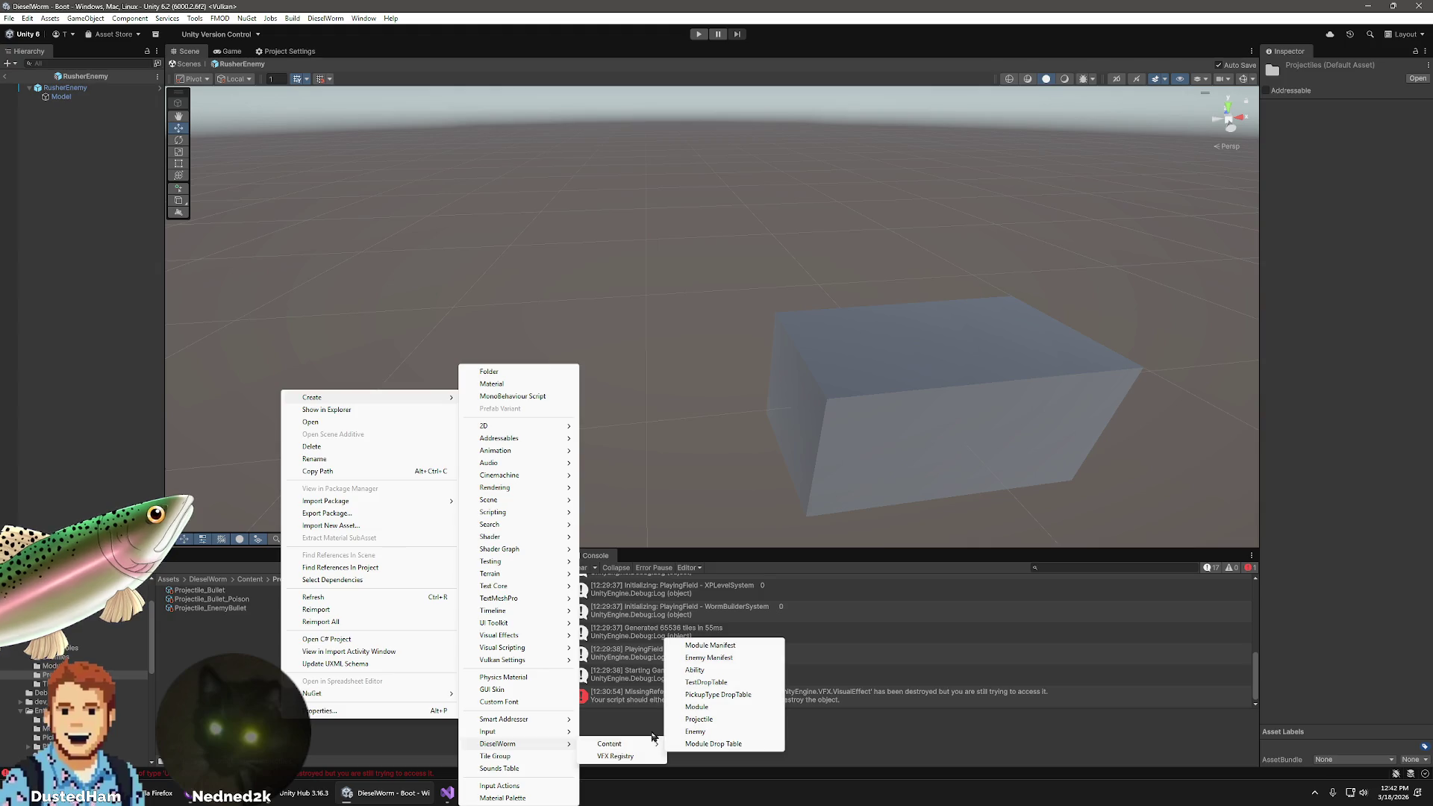
pyautogui.click(706, 720)
pyautogui.write('Projectile_RusherBullet')
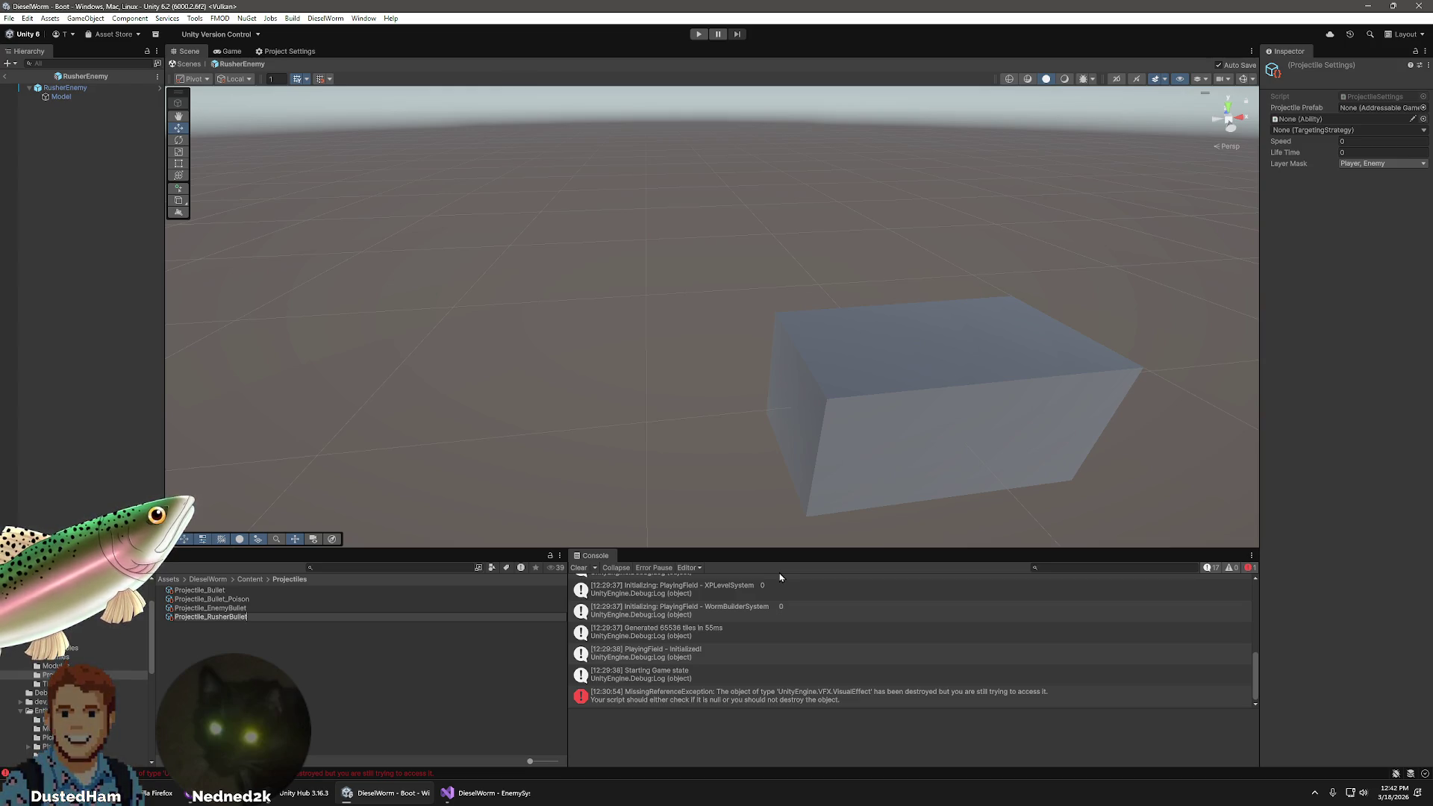
pyautogui.press('Return')
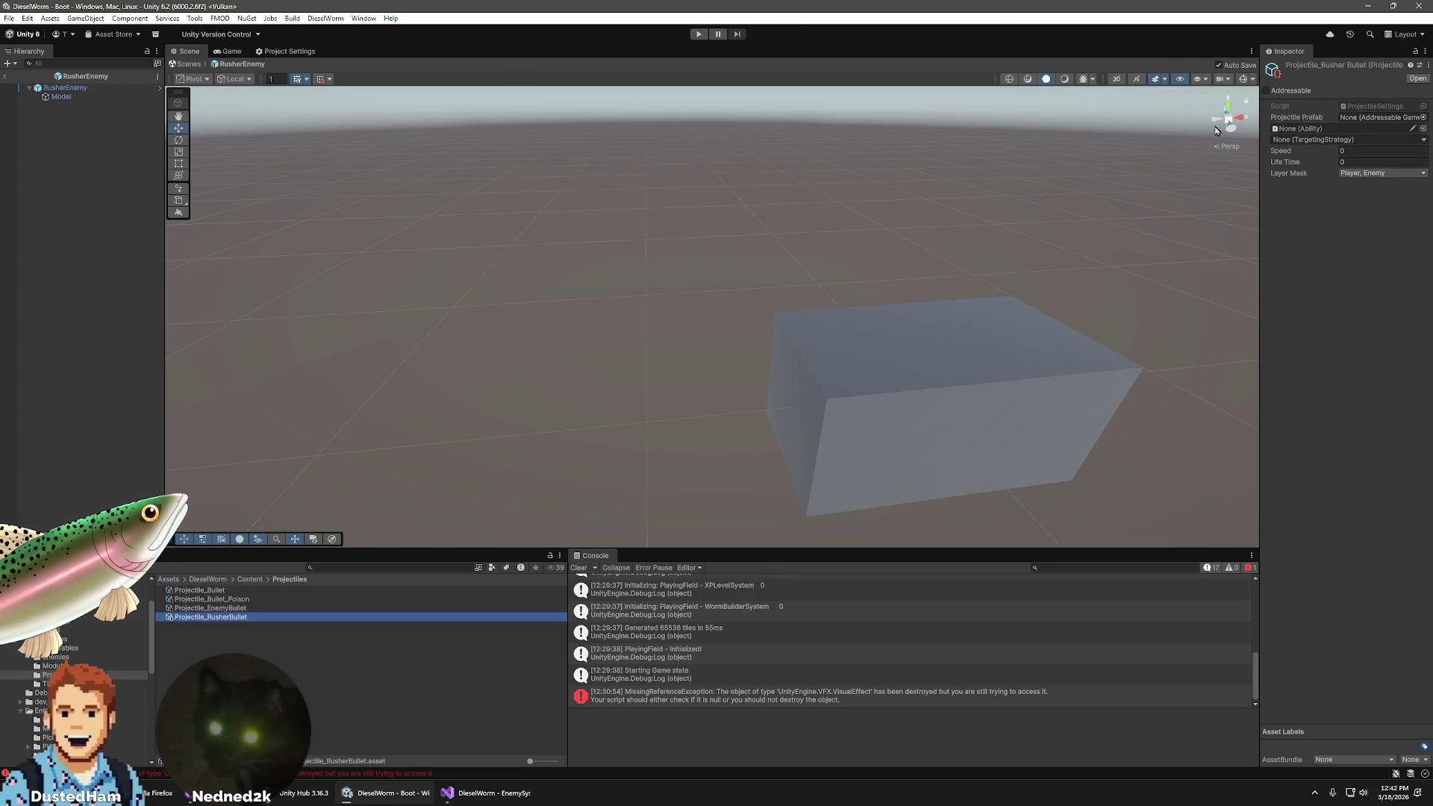
# - Browse the projectile's Ability choices, leaving the ability unassigned, and return to Abilities
pyautogui.click(1423, 128)
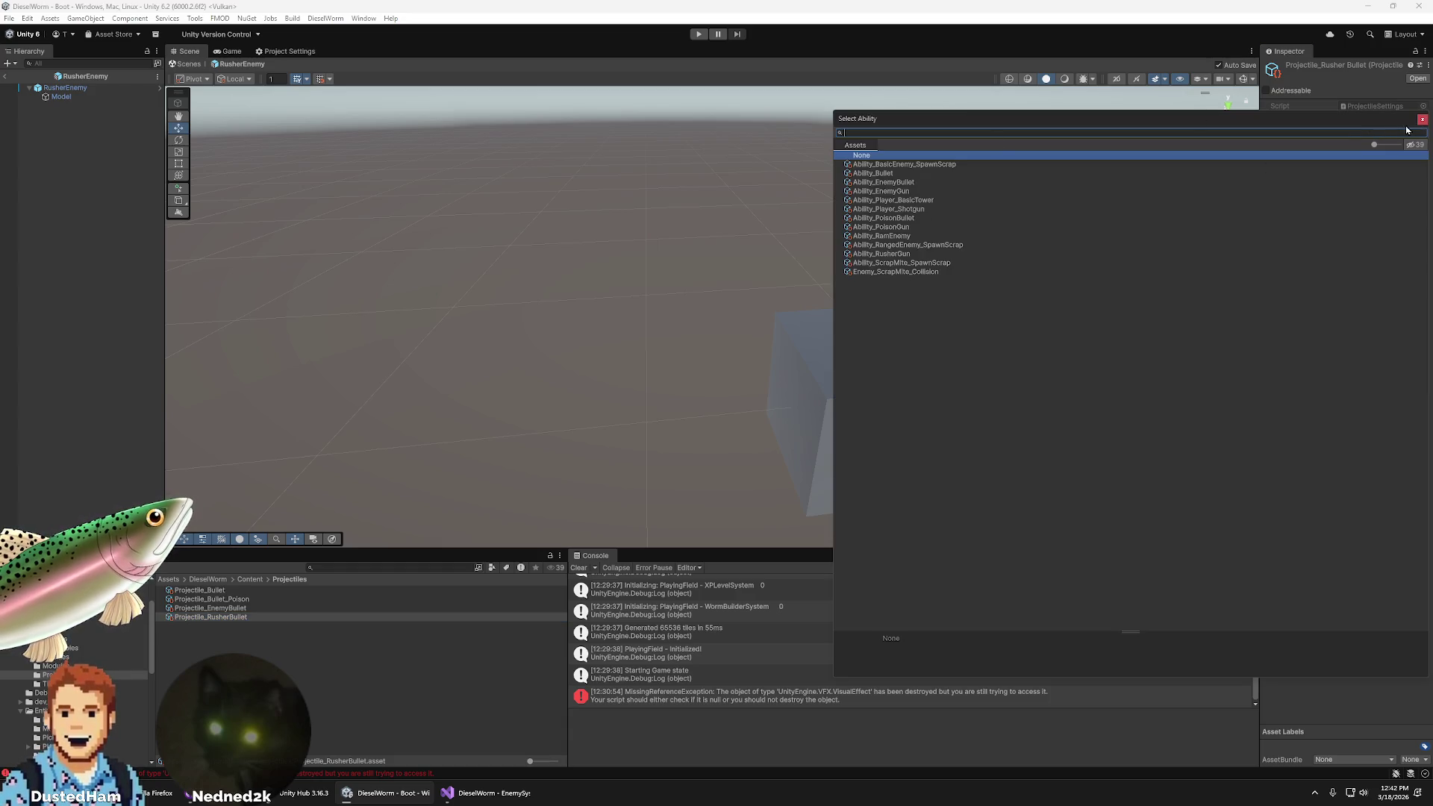
pyautogui.click(1422, 120)
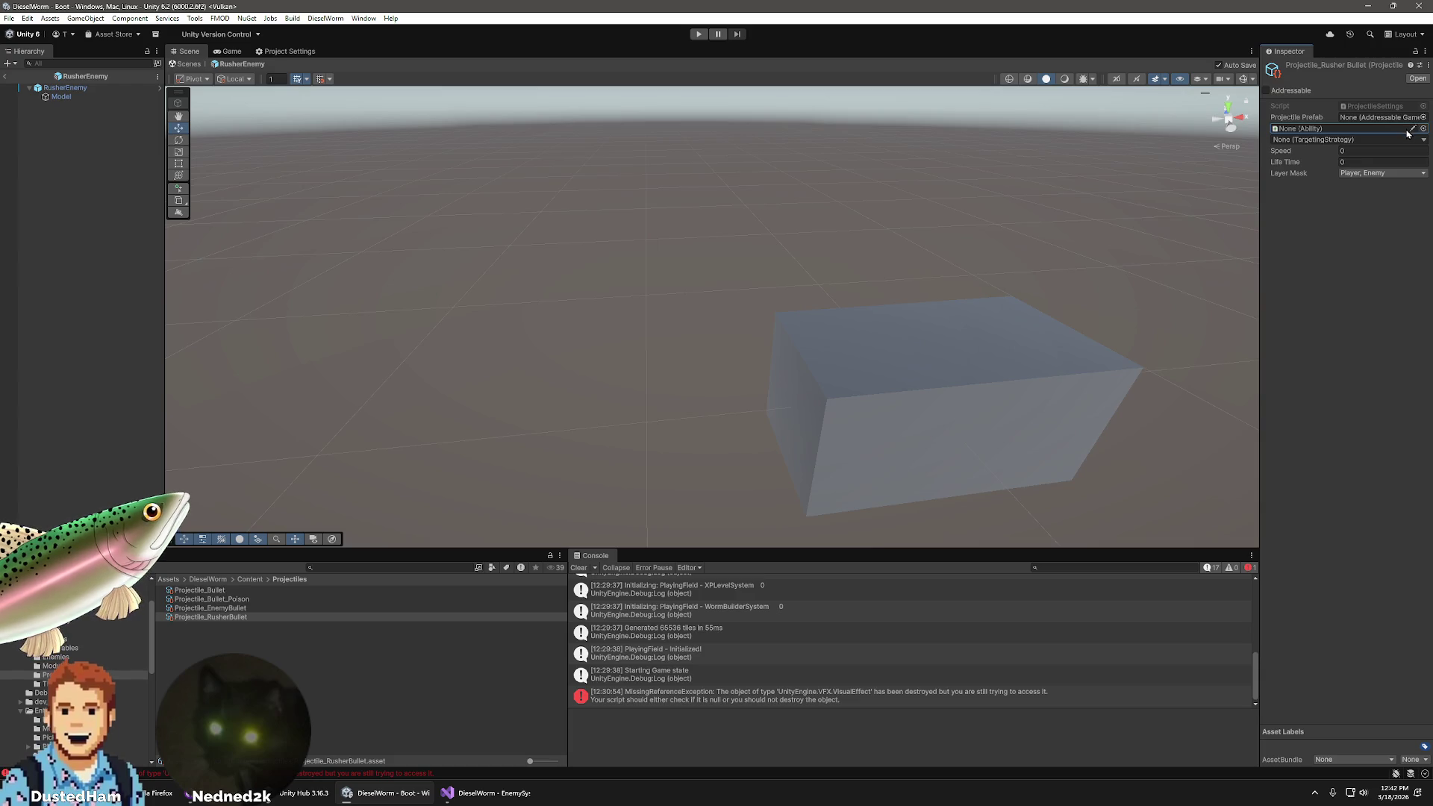
pyautogui.click(1421, 129)
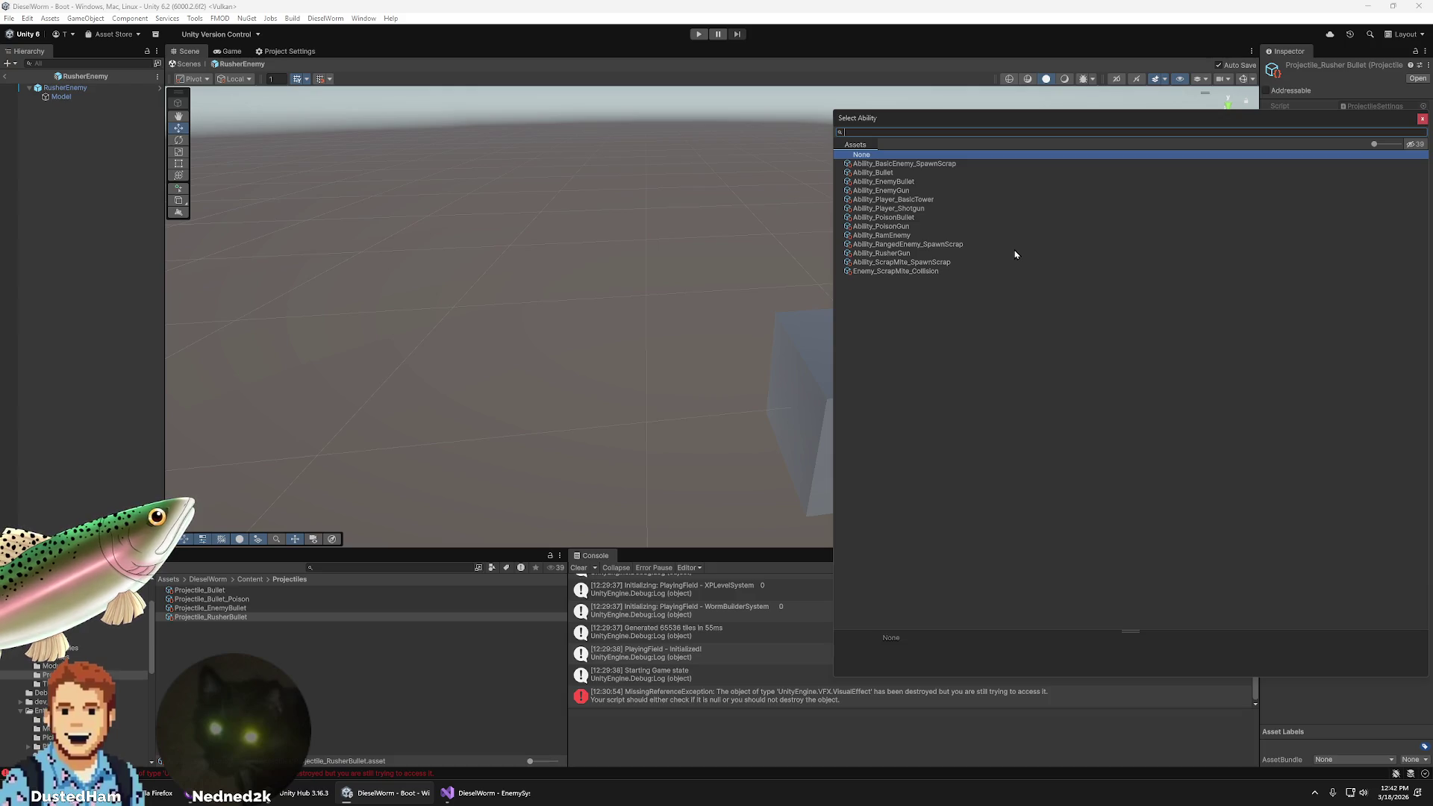
pyautogui.click(1421, 119)
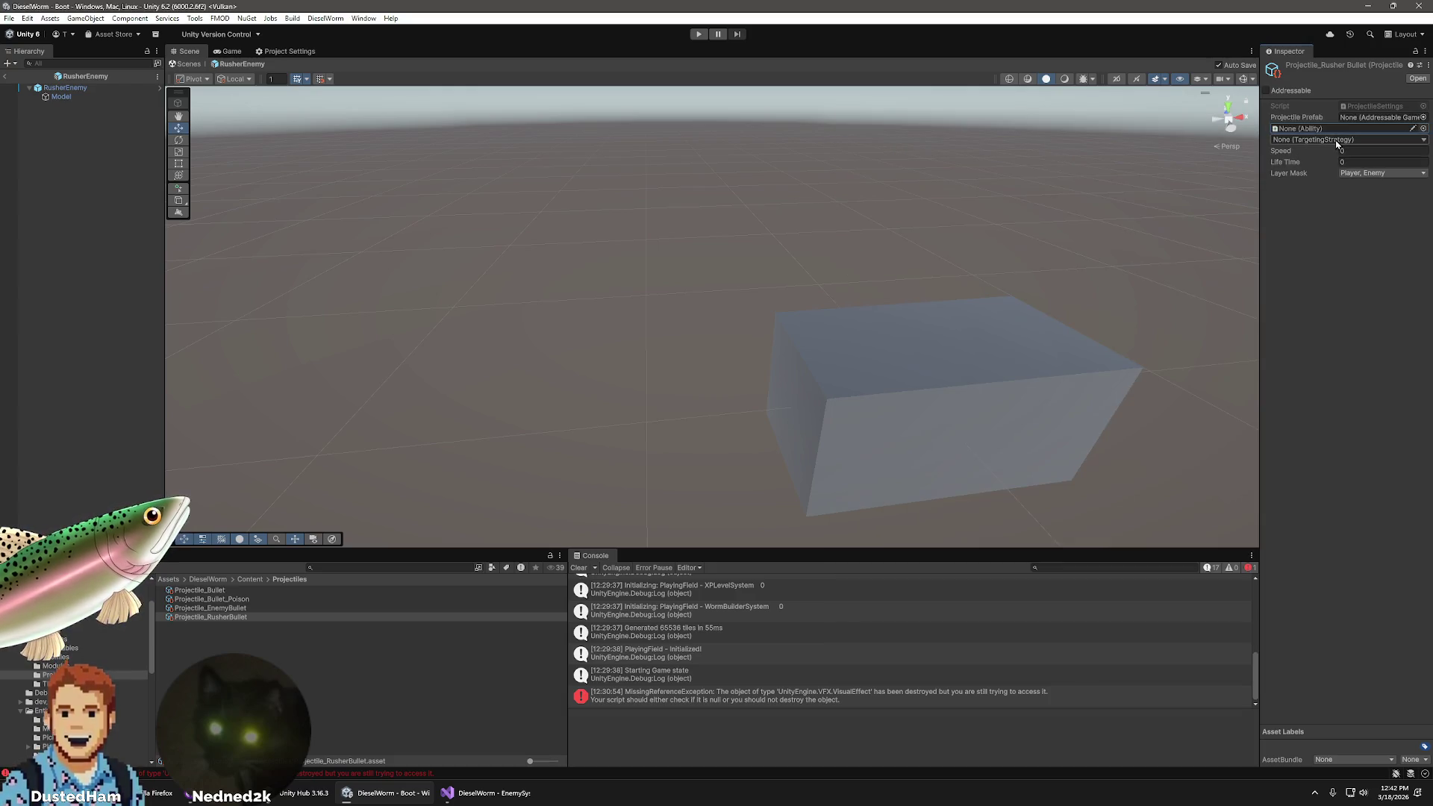
pyautogui.click(75, 648)
pyautogui.rightClick(179, 657)
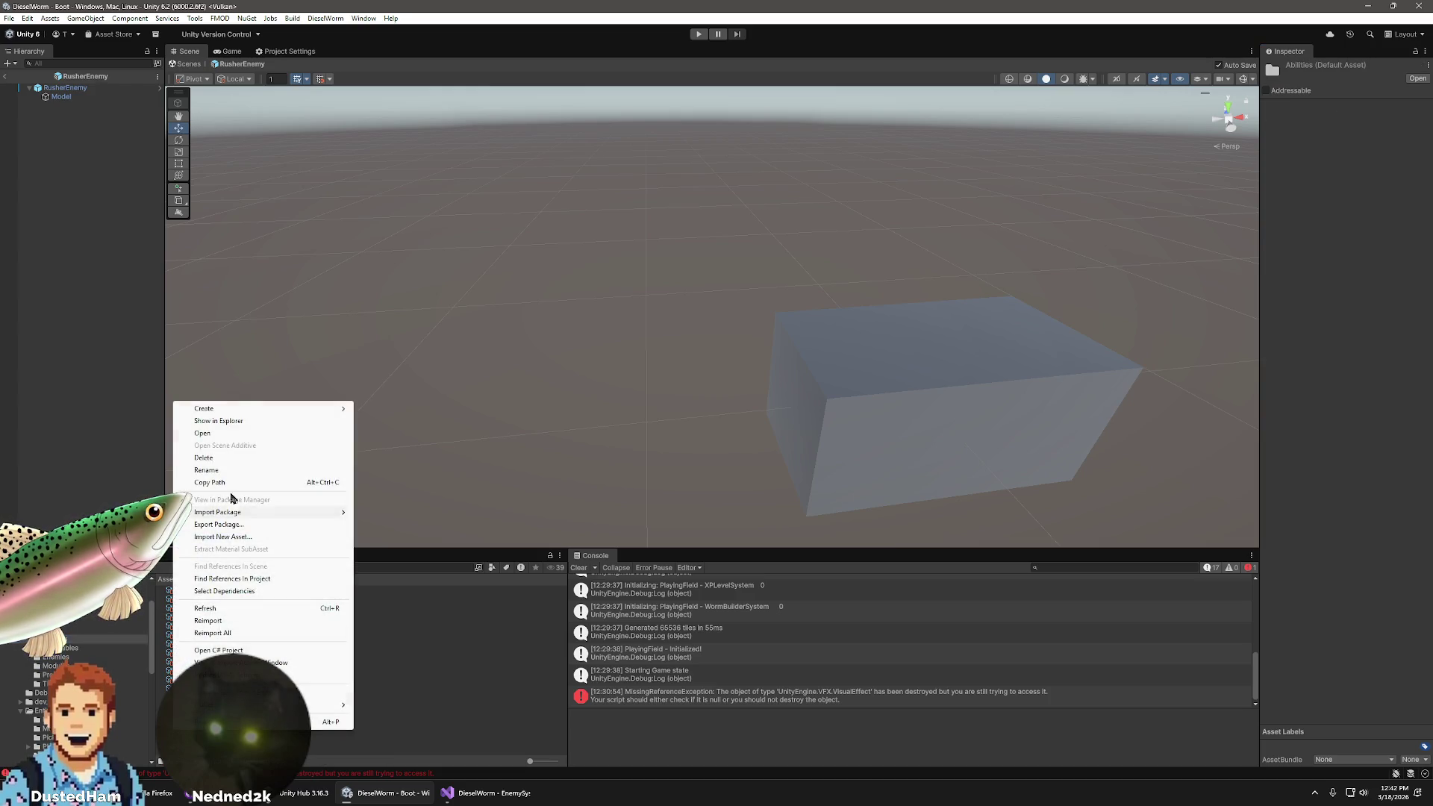
# - Create an Ability asset in Abilities named Ability_RusherBullet
pyautogui.moveTo(222, 412)
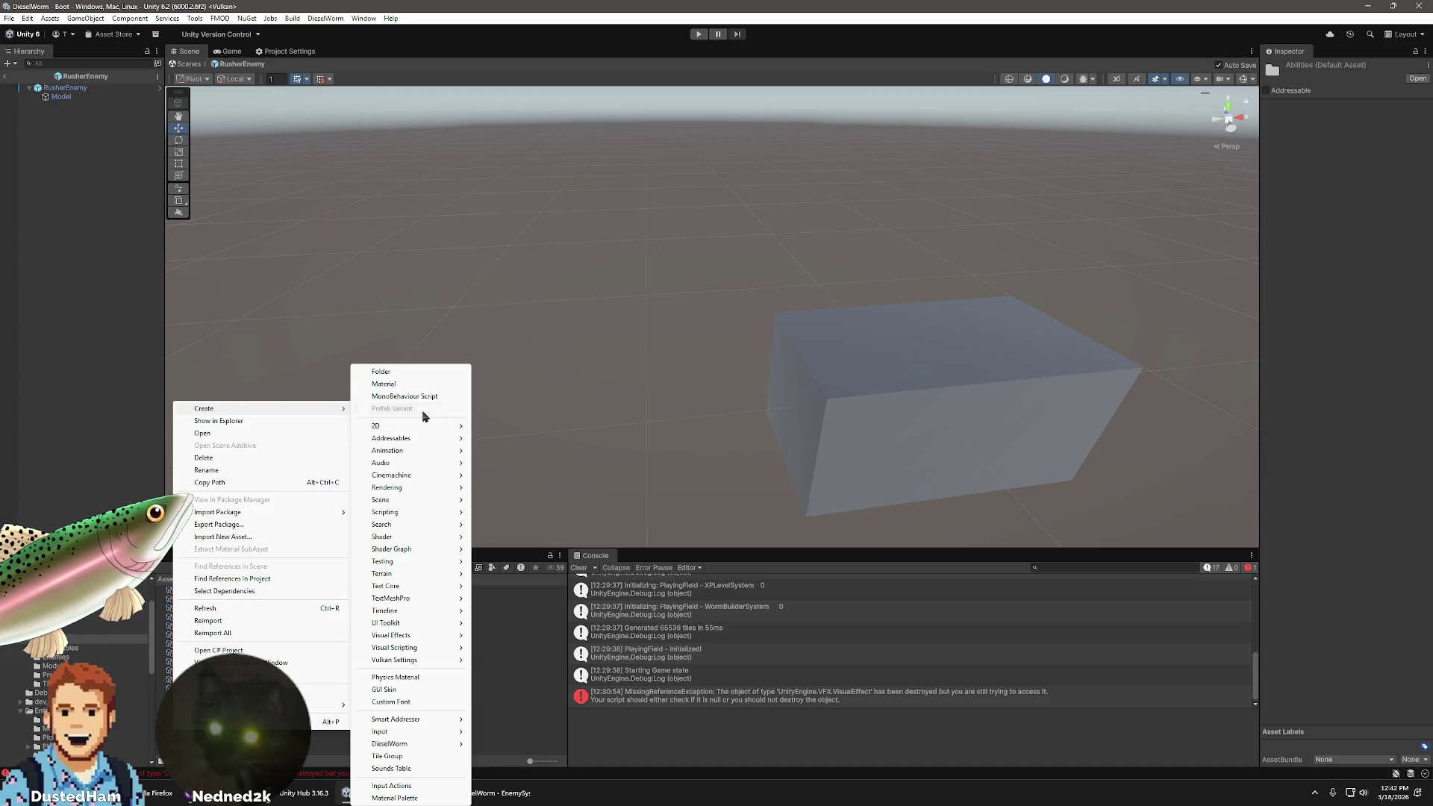
pyautogui.moveTo(424, 745)
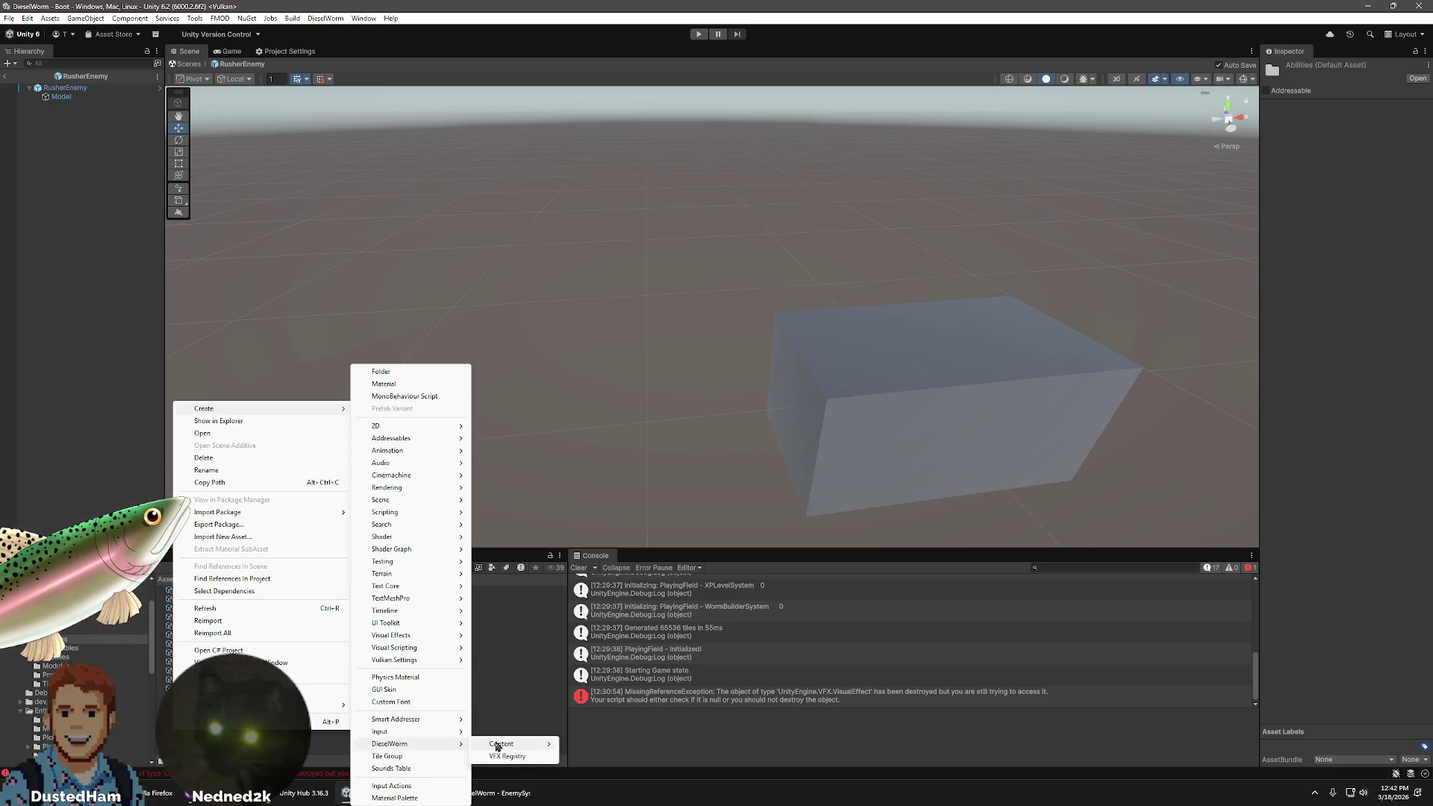
pyautogui.moveTo(500, 745)
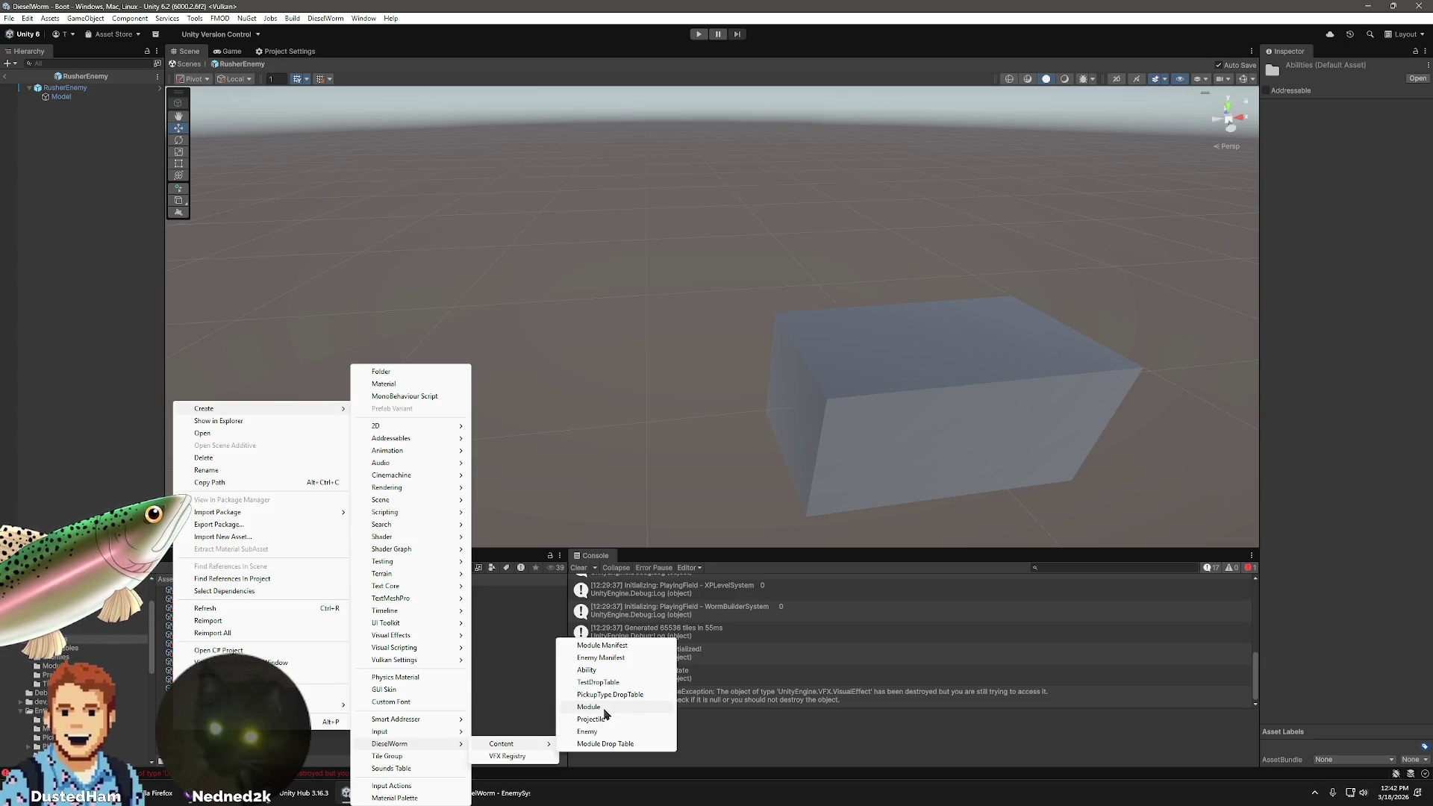
pyautogui.click(597, 671)
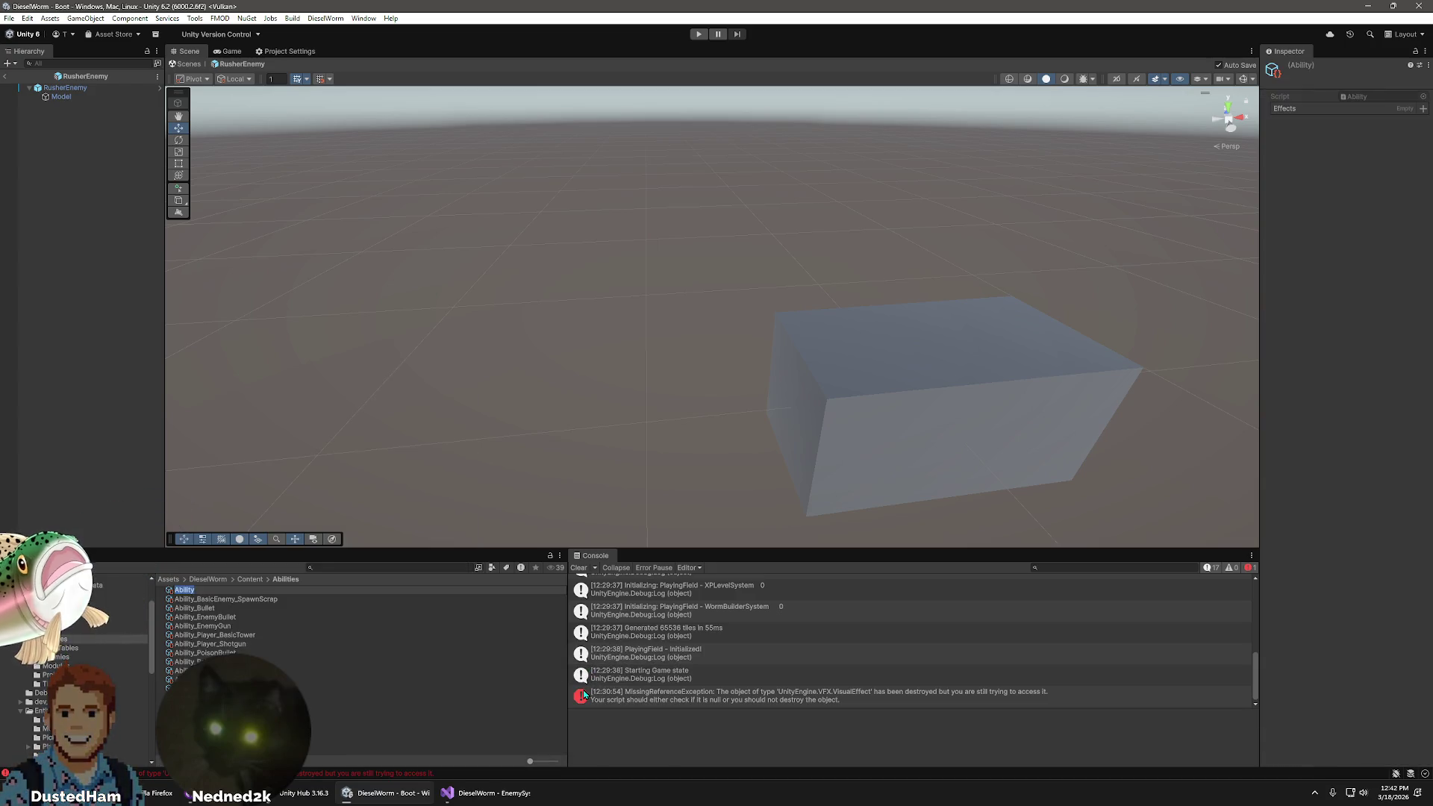
pyautogui.write('Rusher Bu')
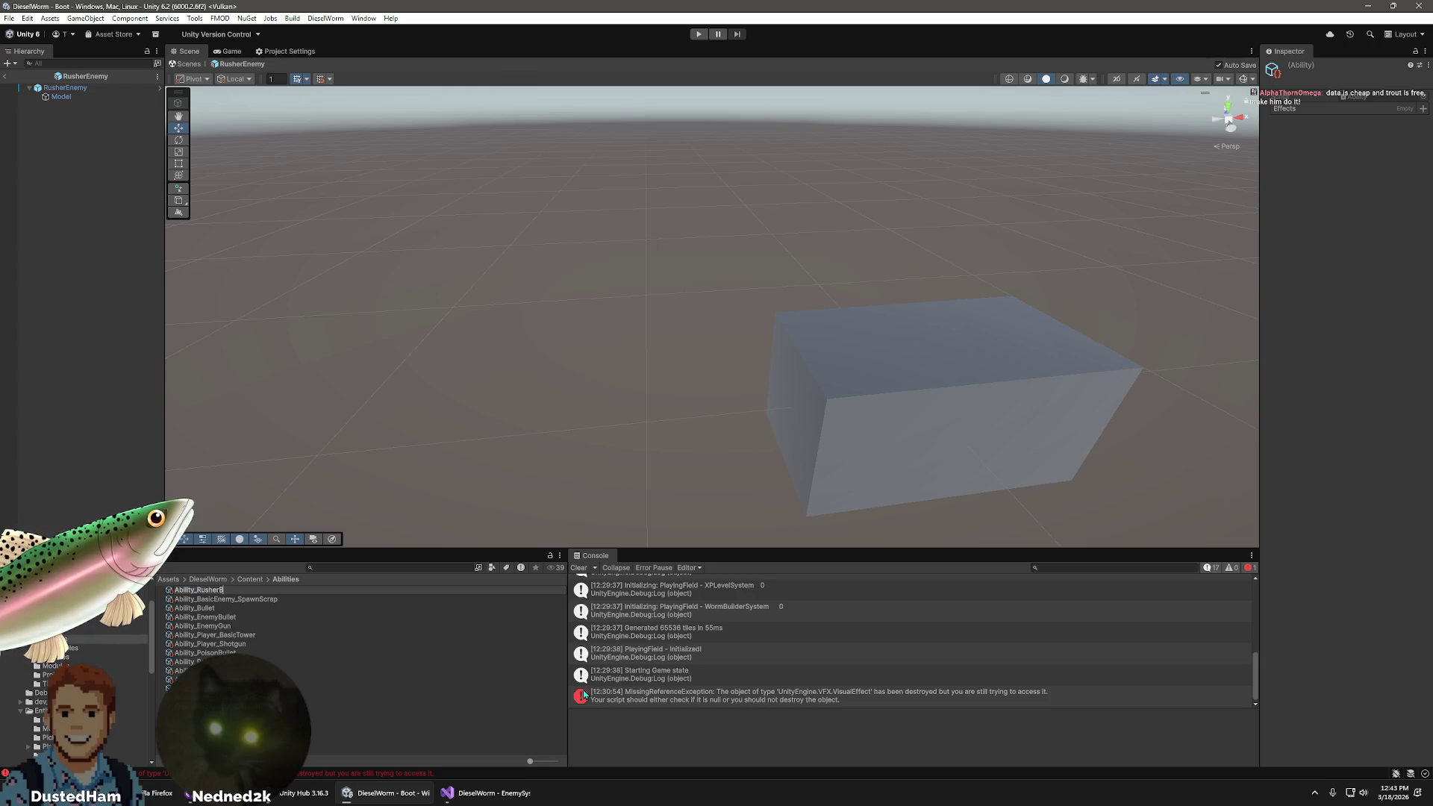
pyautogui.write('llet')
pyautogui.press('Return')
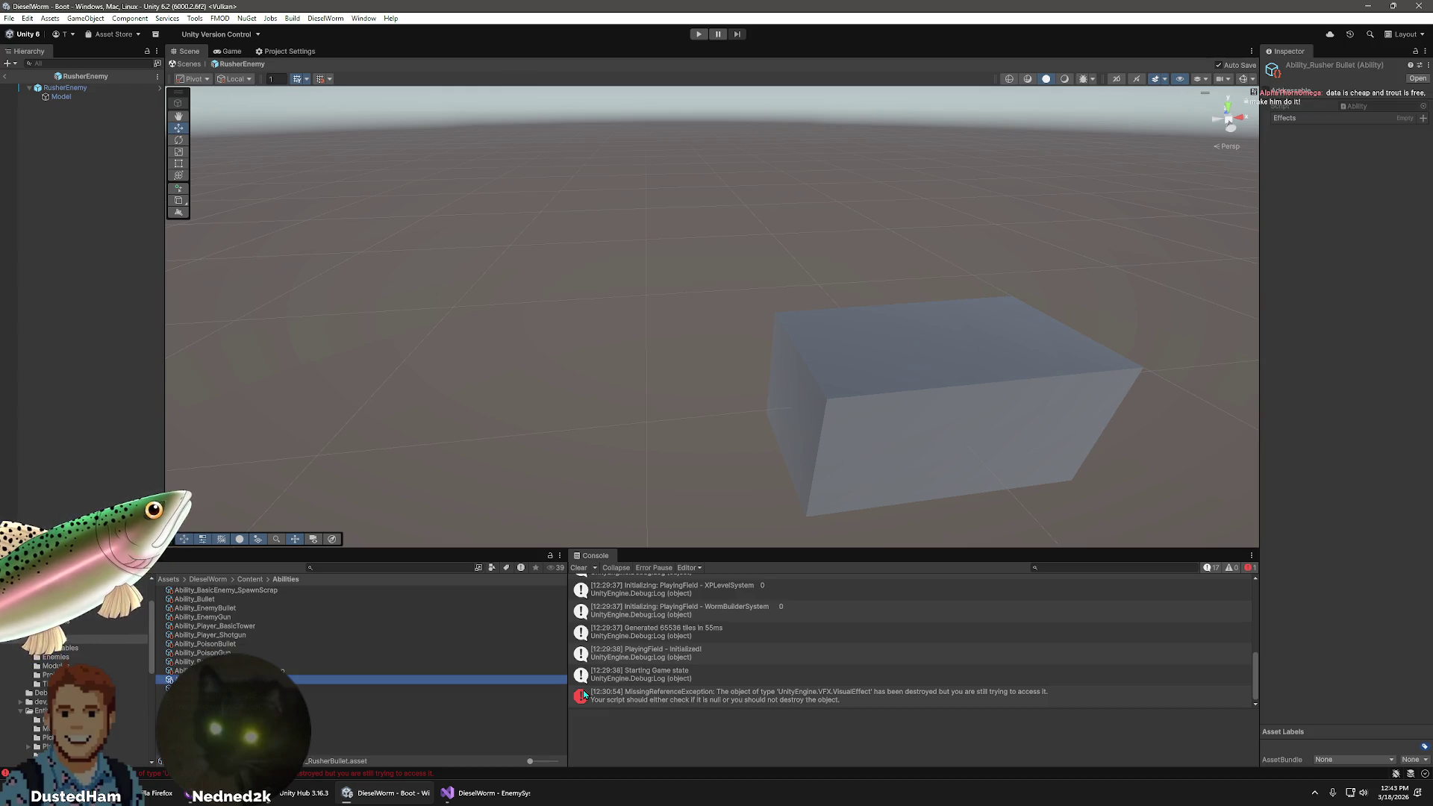
# - Check Projectile_RusherBullet in Projectiles, then reselect Ability_RusherBullet for editing
pyautogui.click(49, 675)
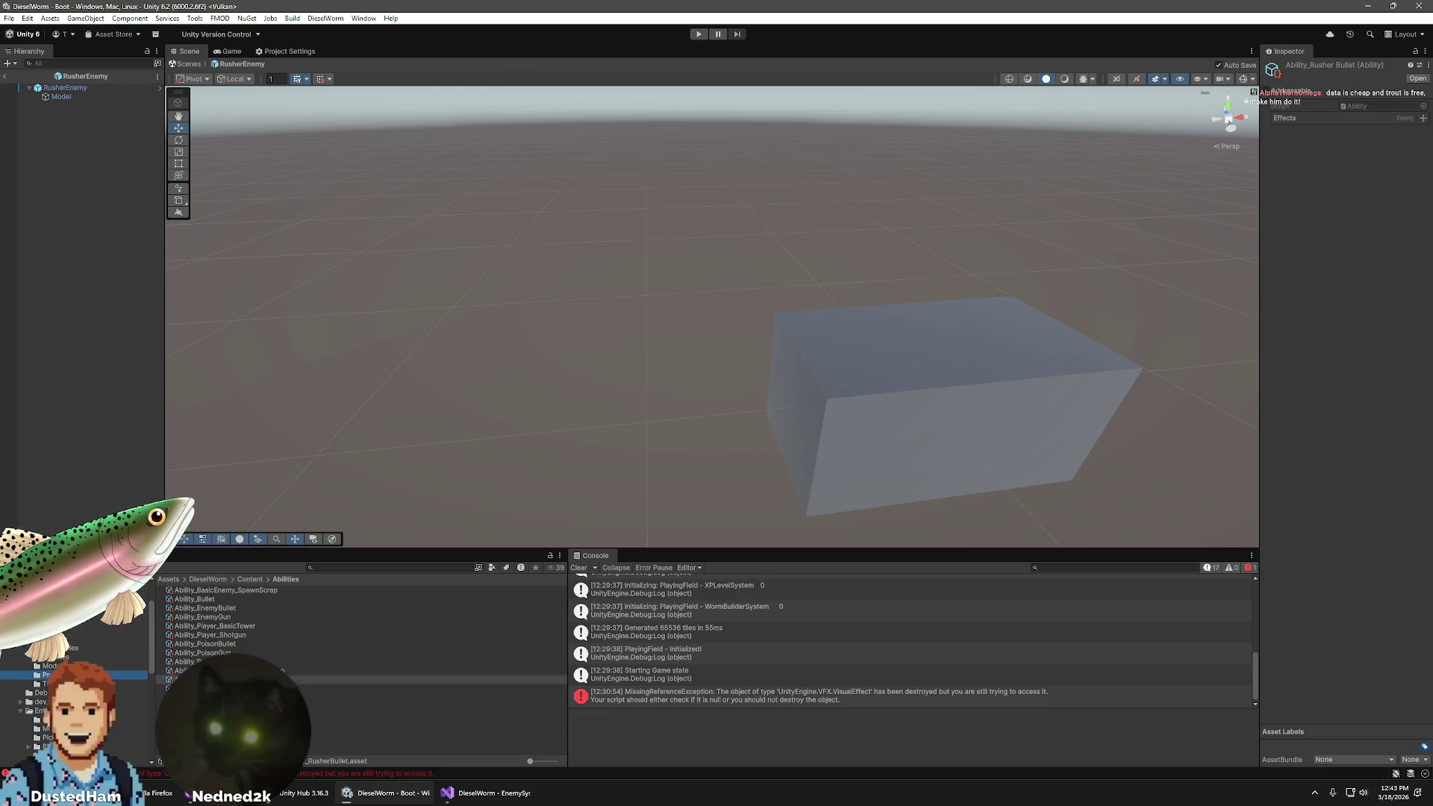
pyautogui.click(224, 617)
pyautogui.rightClick(238, 618)
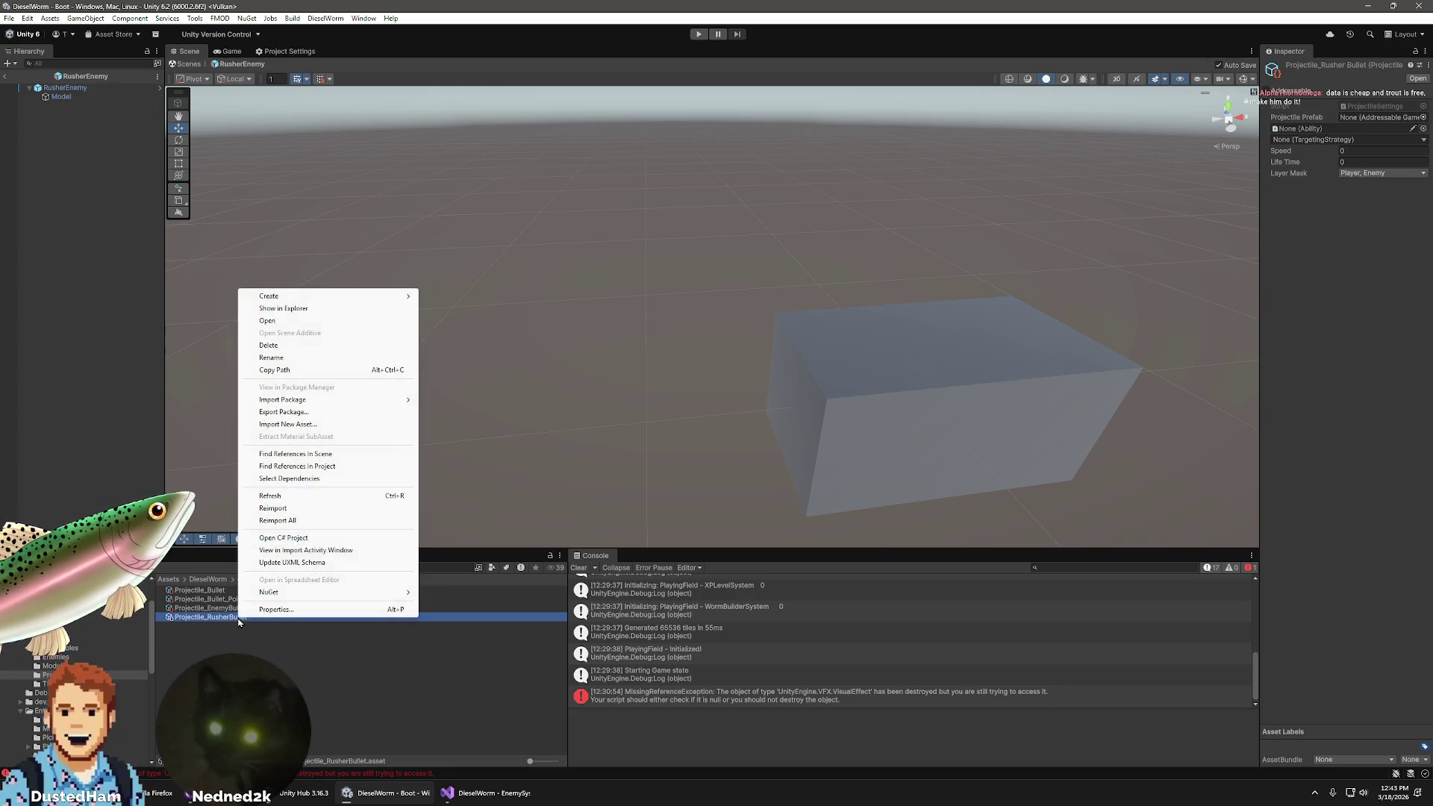
pyautogui.press('Escape')
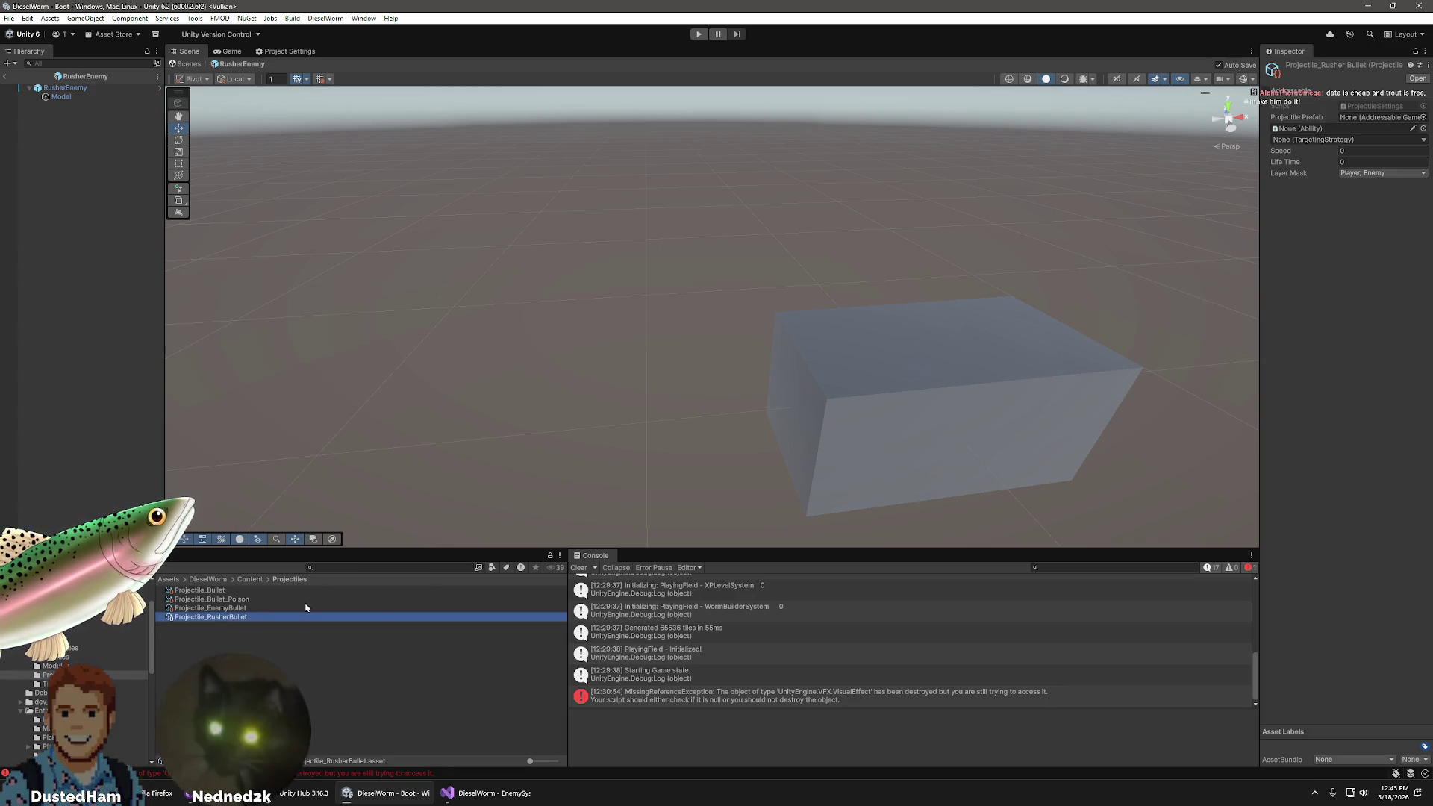
pyautogui.click(56, 639)
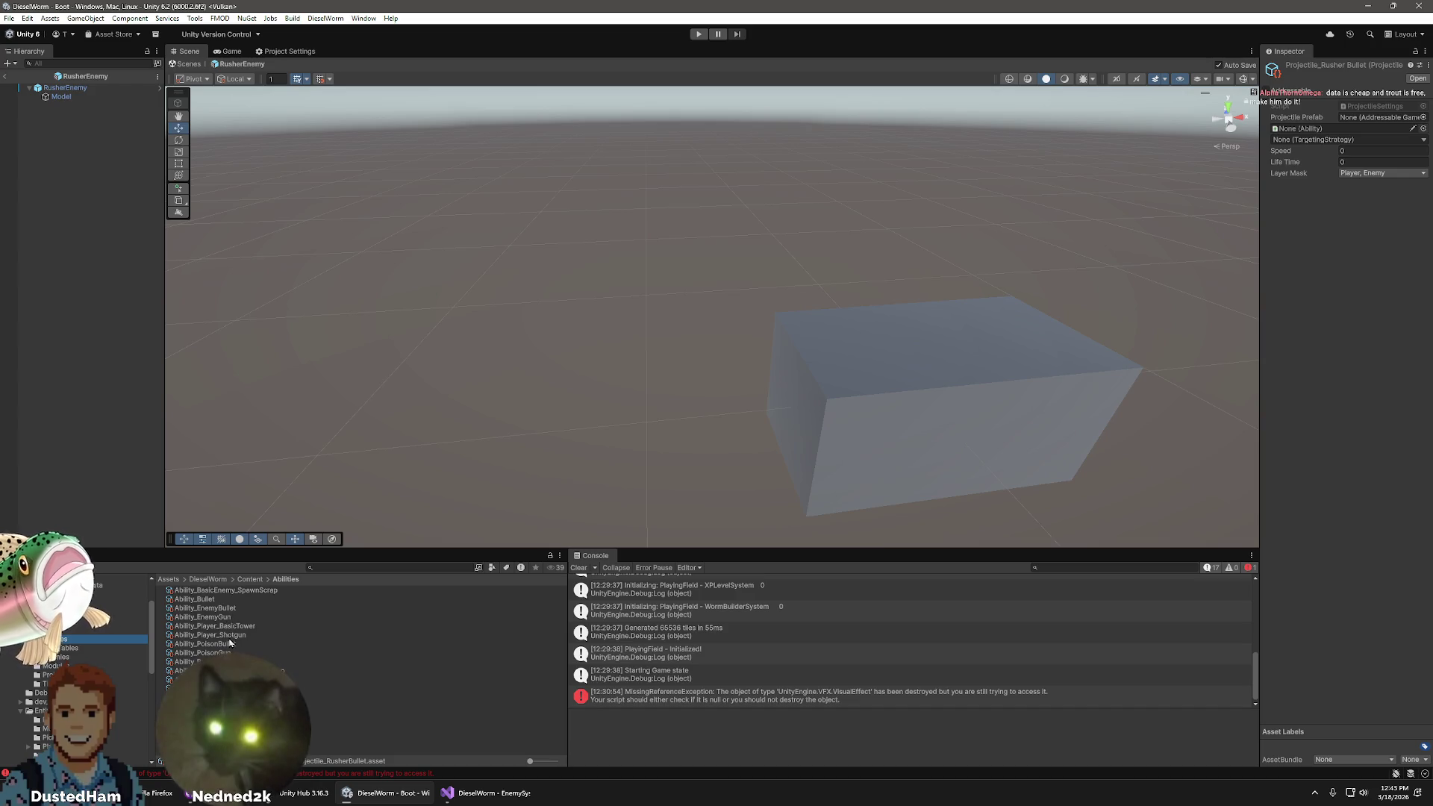
pyautogui.click(224, 679)
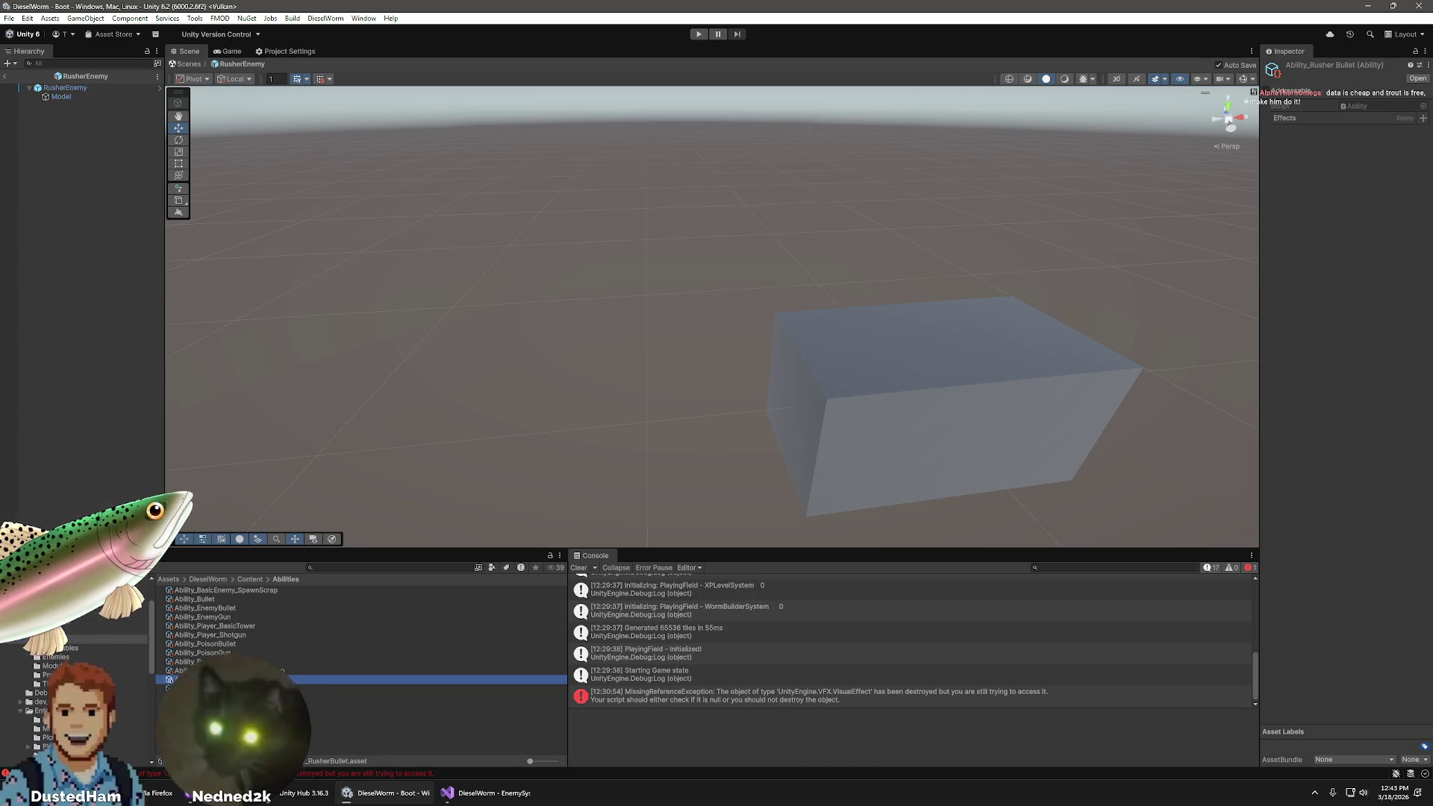
# - Add an ApplyDamage effect to Ability_RusherBullet and enter its Damage value
pyautogui.click(1421, 120)
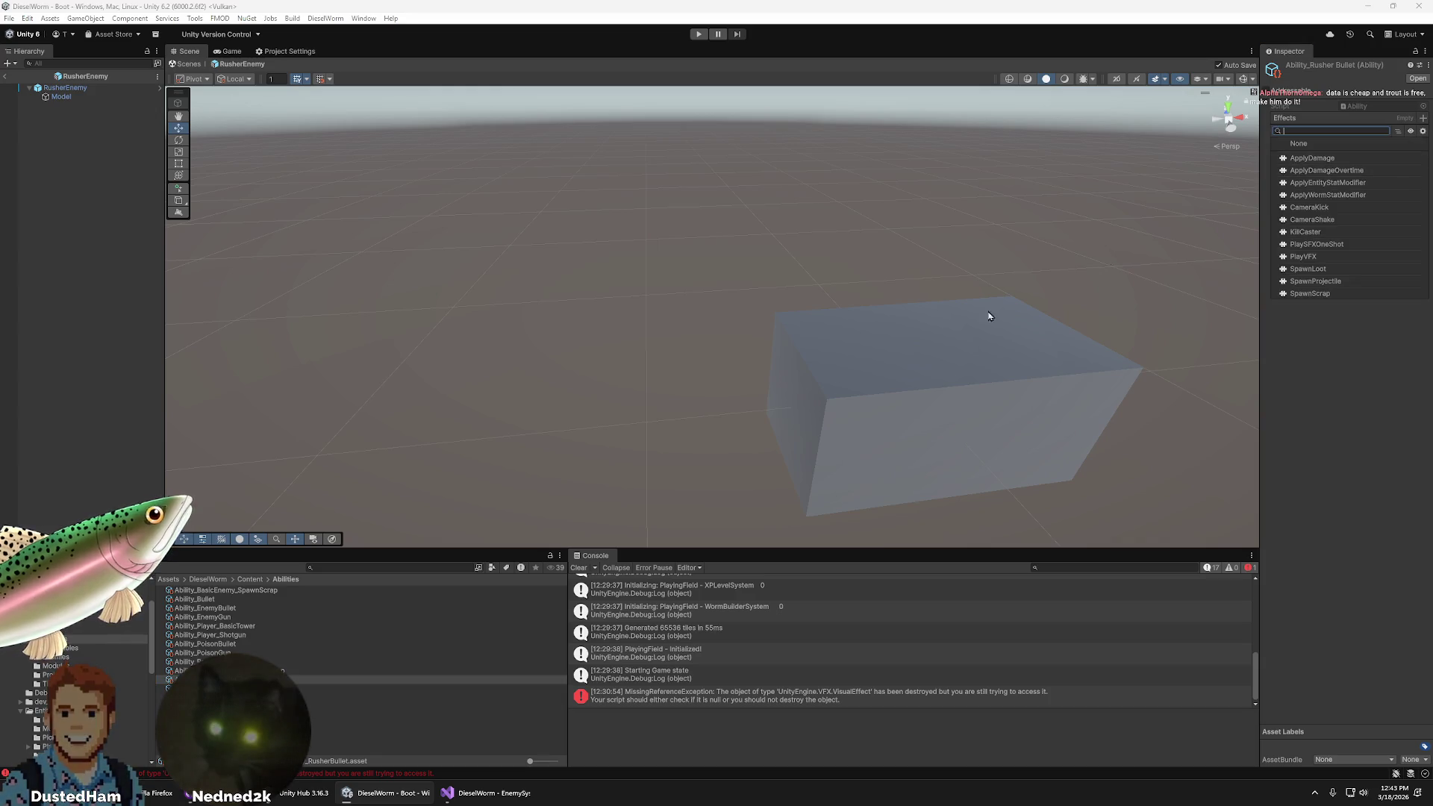
pyautogui.click(1353, 158)
pyautogui.click(1354, 142)
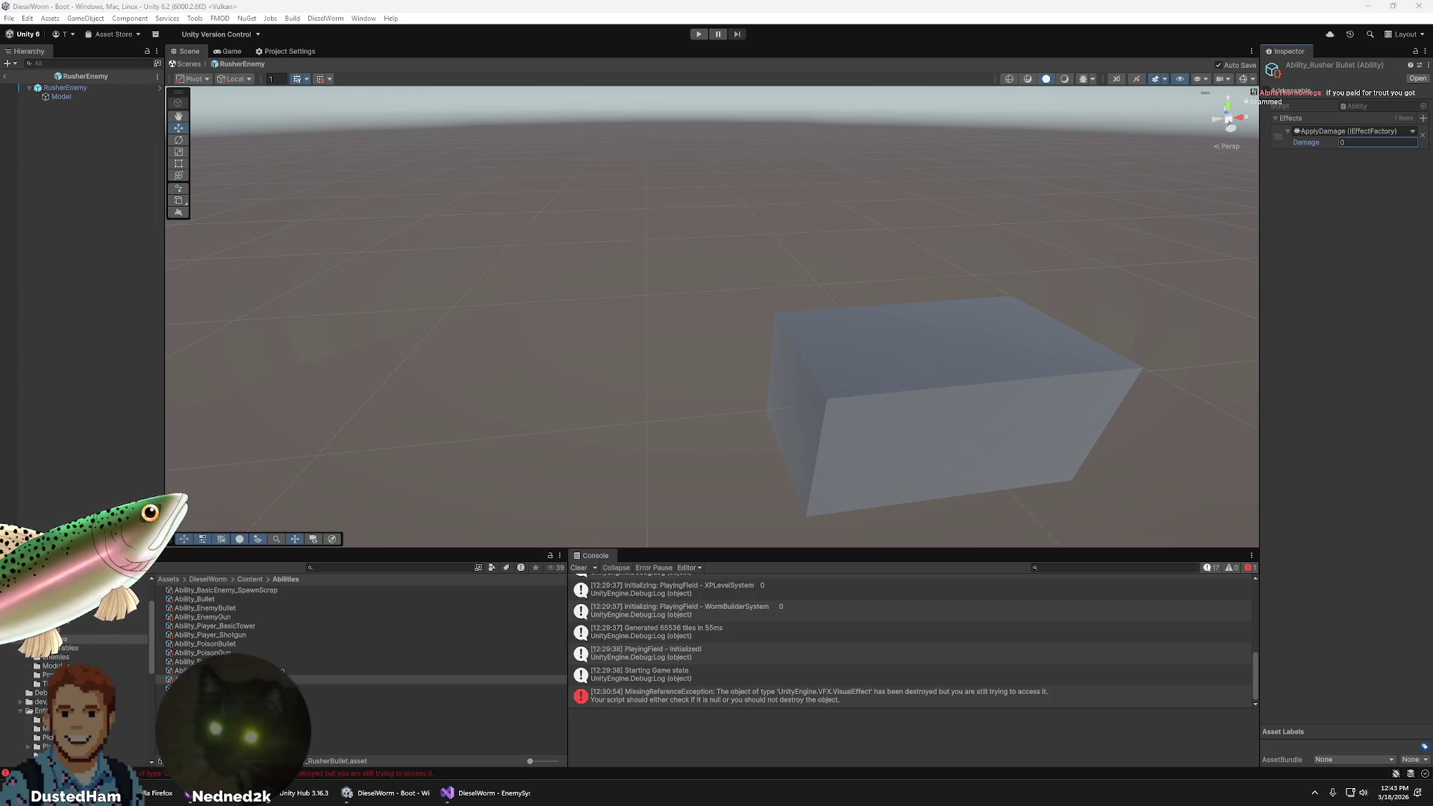
pyautogui.click(1307, 154)
pyautogui.write('5')
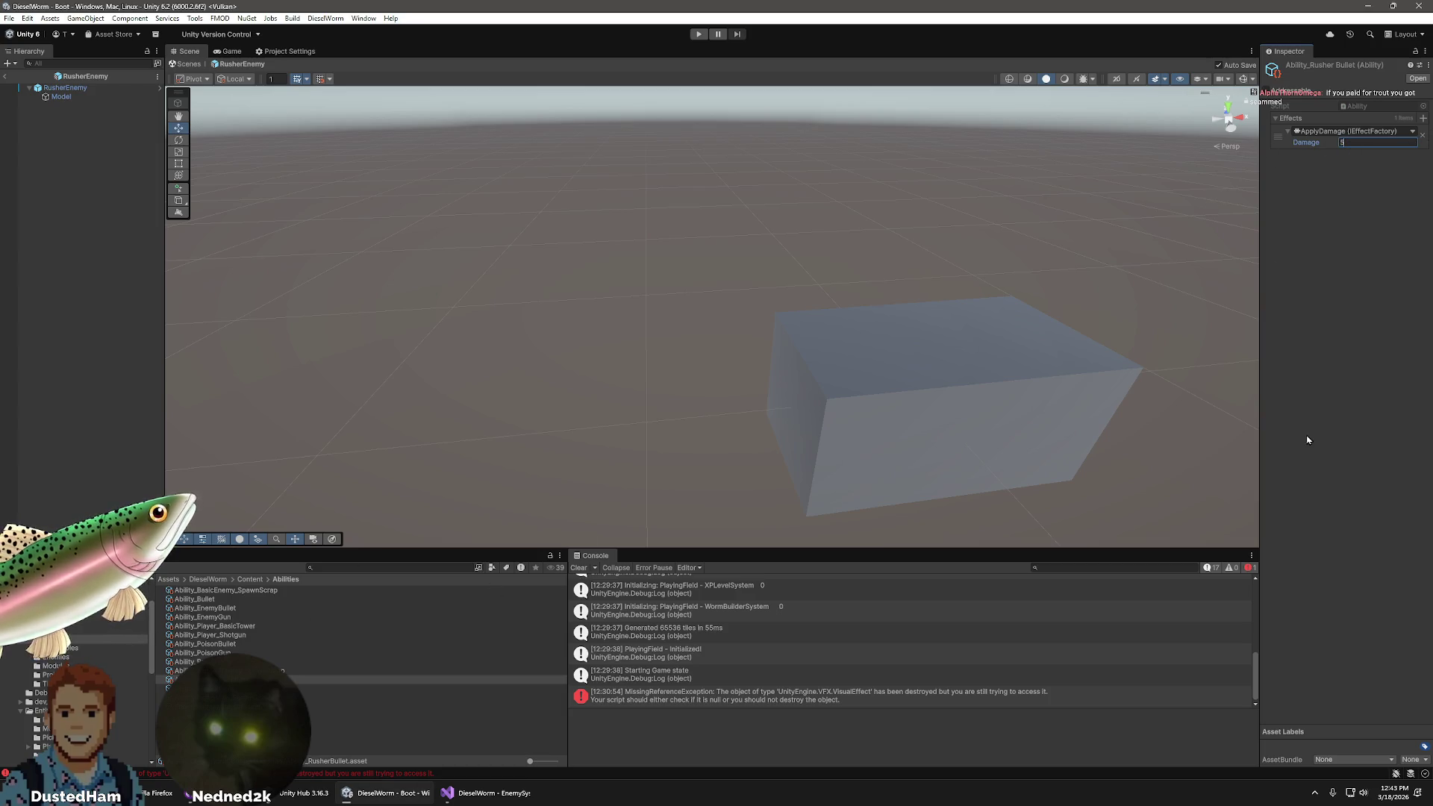
pyautogui.press('Return')
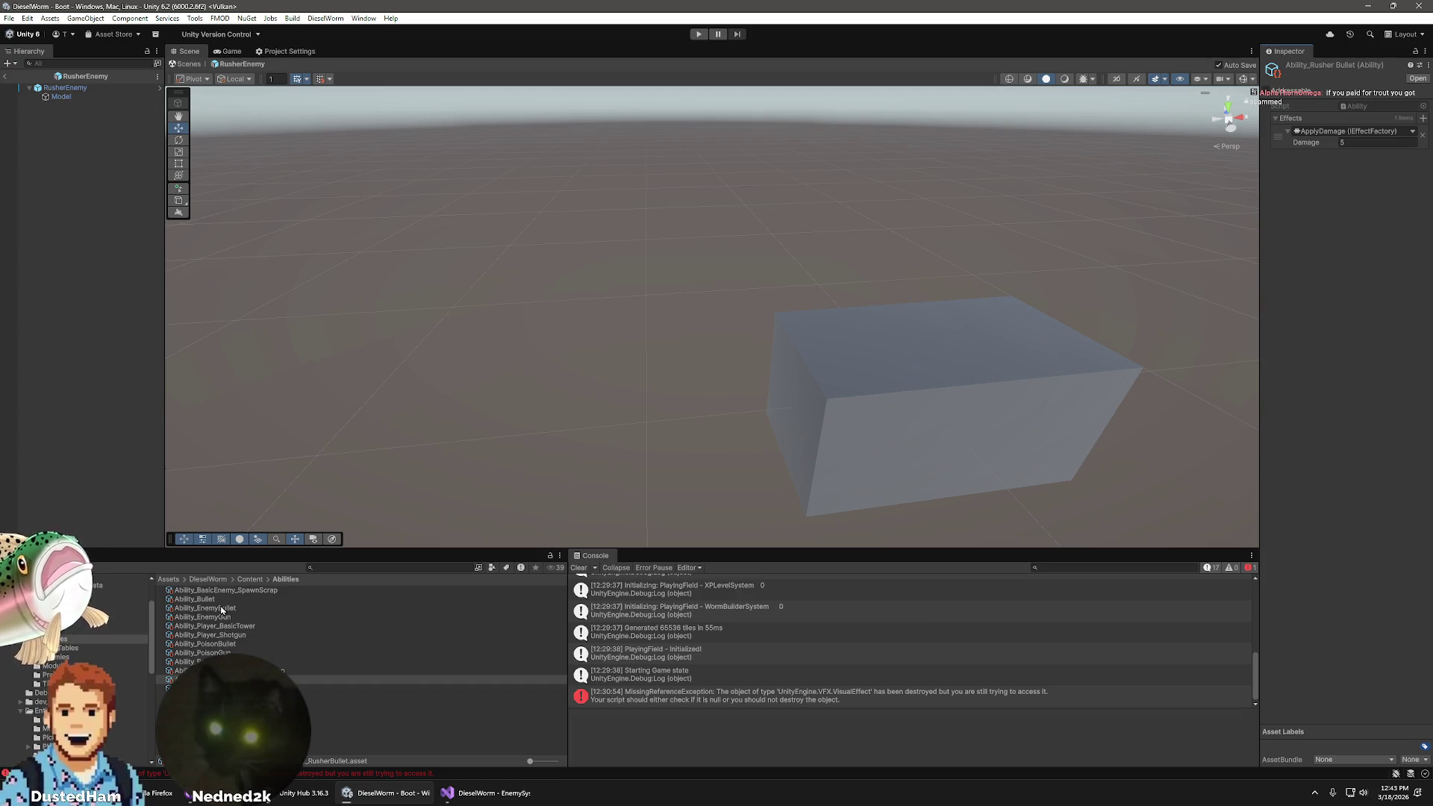
# - Compare the Damage setting against Ability_EnemyBullet and Ability_Bullet, then return to Ability_RusherBullet
pyautogui.click(222, 609)
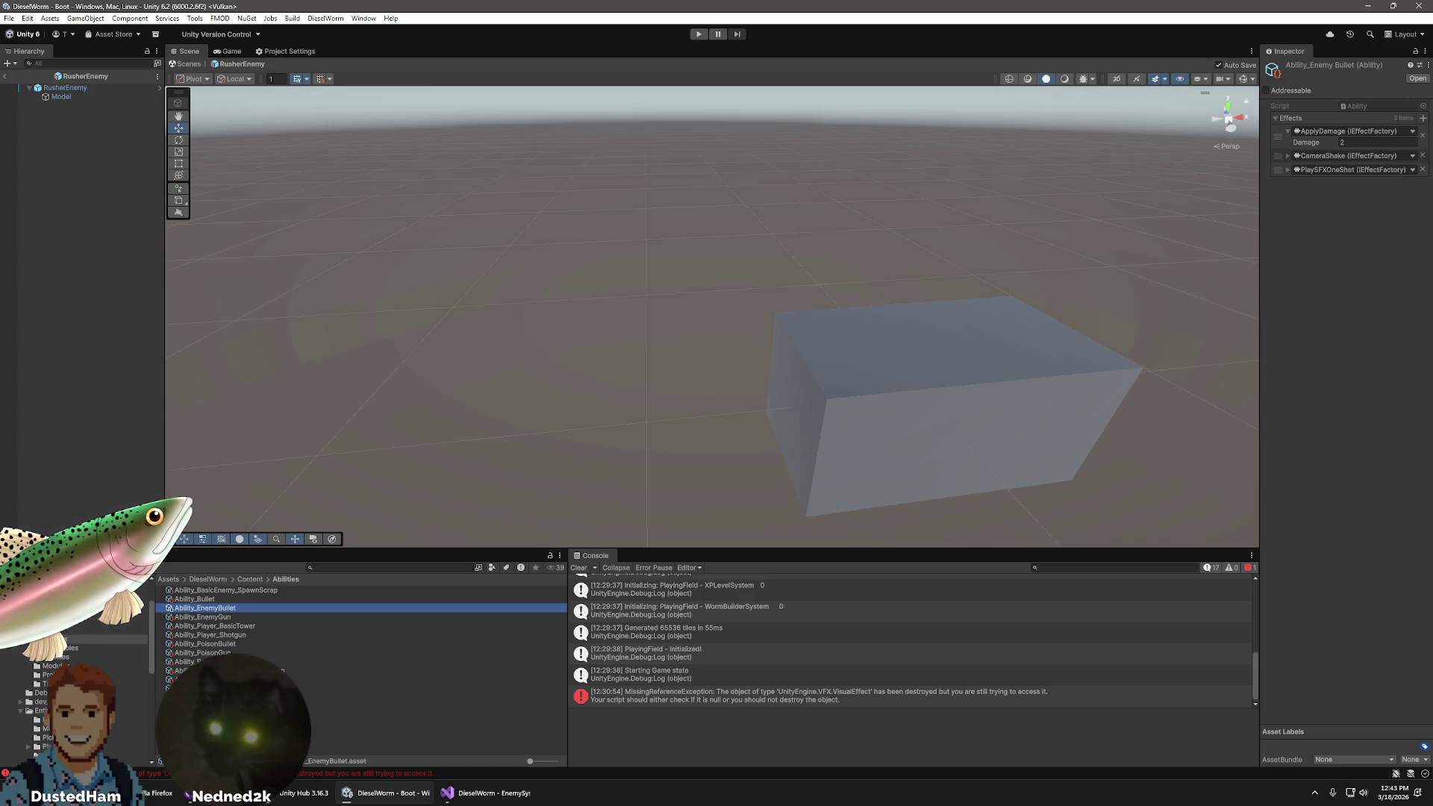
pyautogui.click(224, 679)
pyautogui.click(1377, 141)
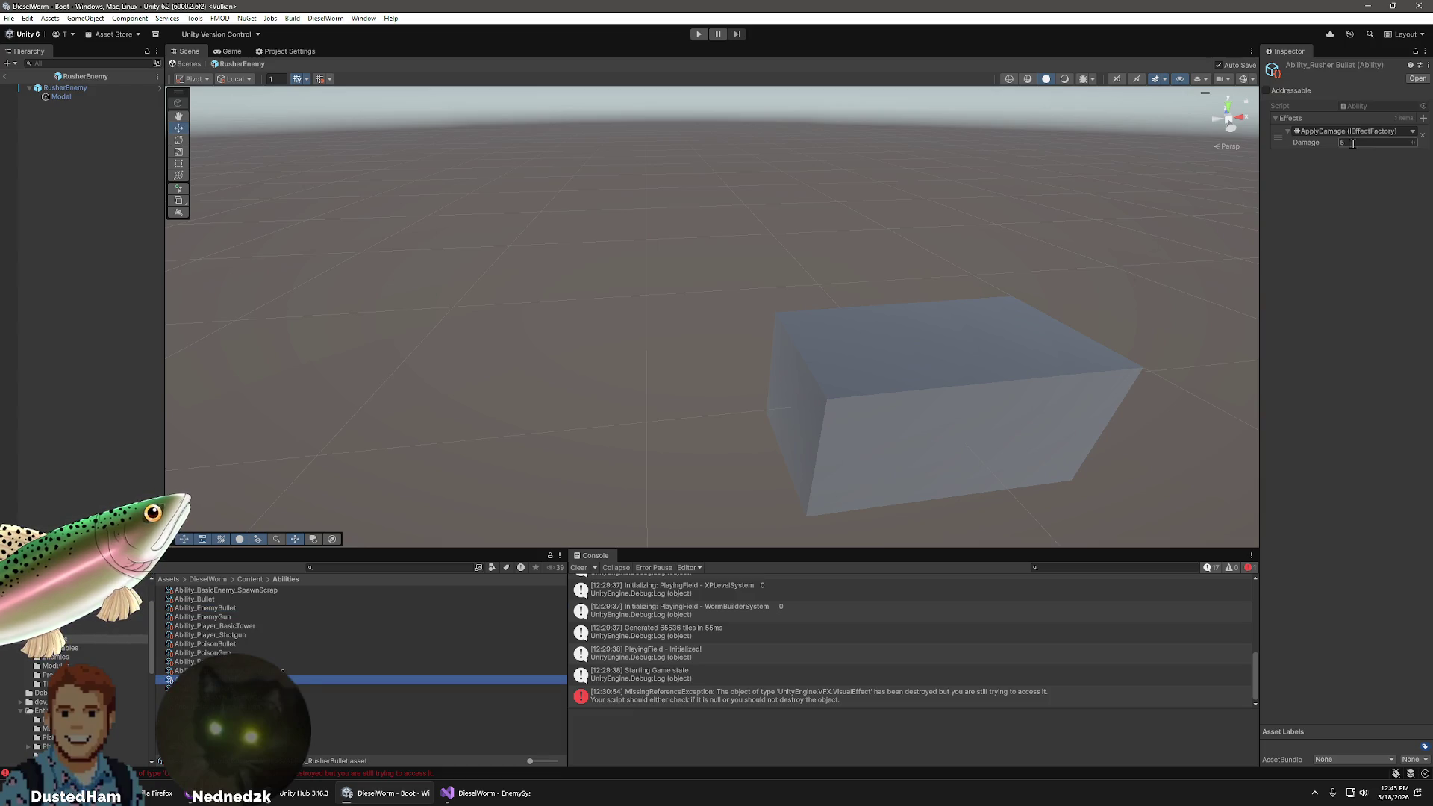
pyautogui.click(1411, 131)
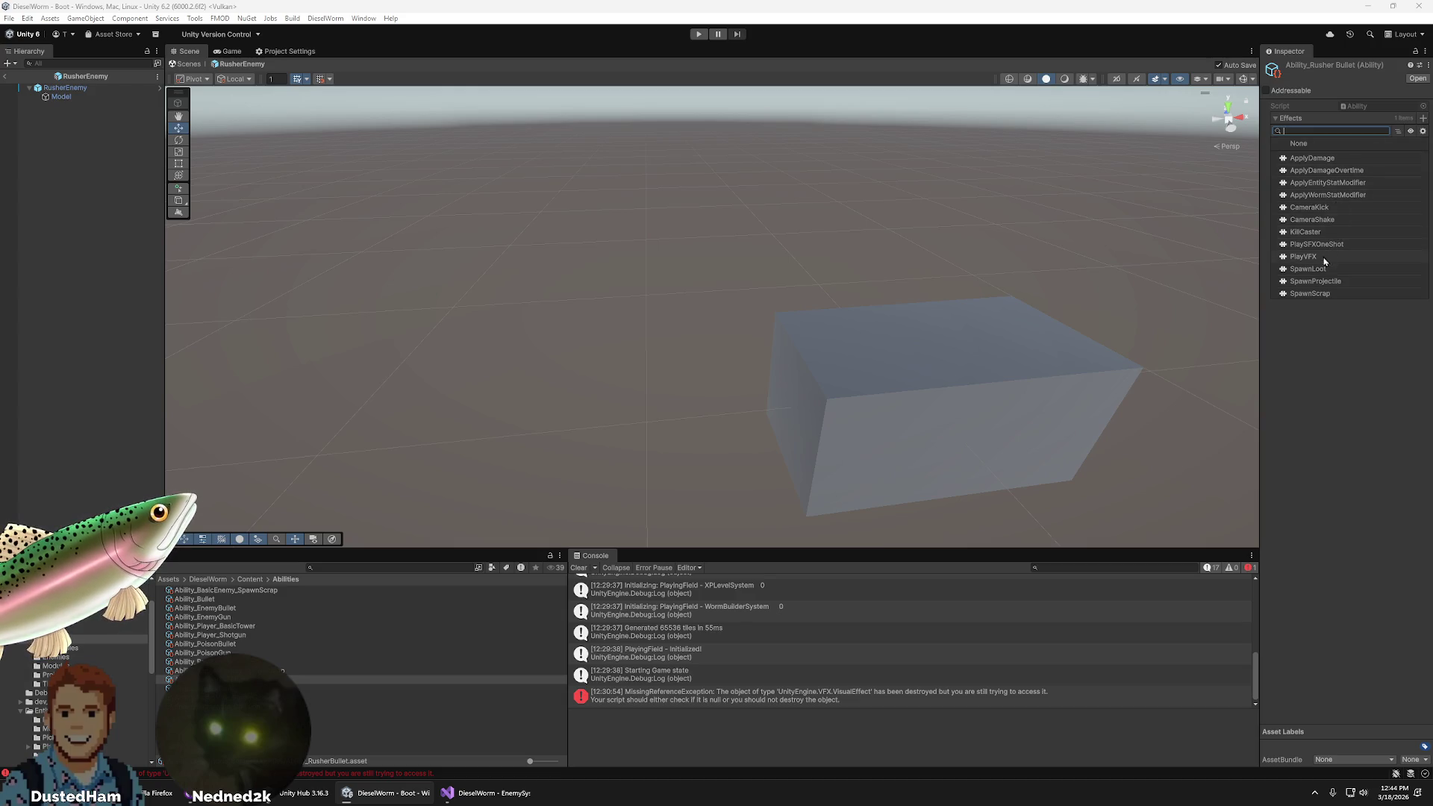
pyautogui.click(1327, 400)
pyautogui.click(195, 598)
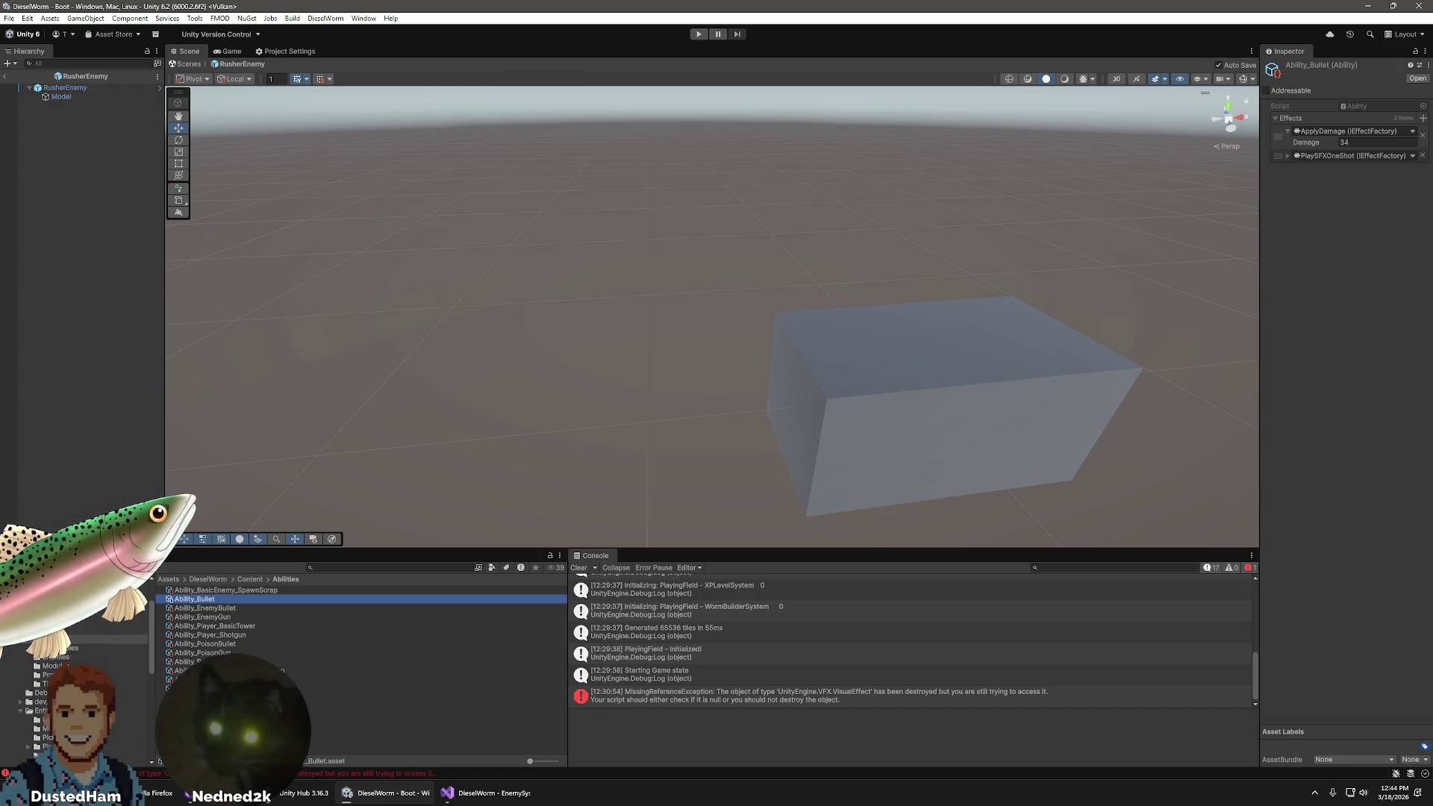
pyautogui.click(228, 609)
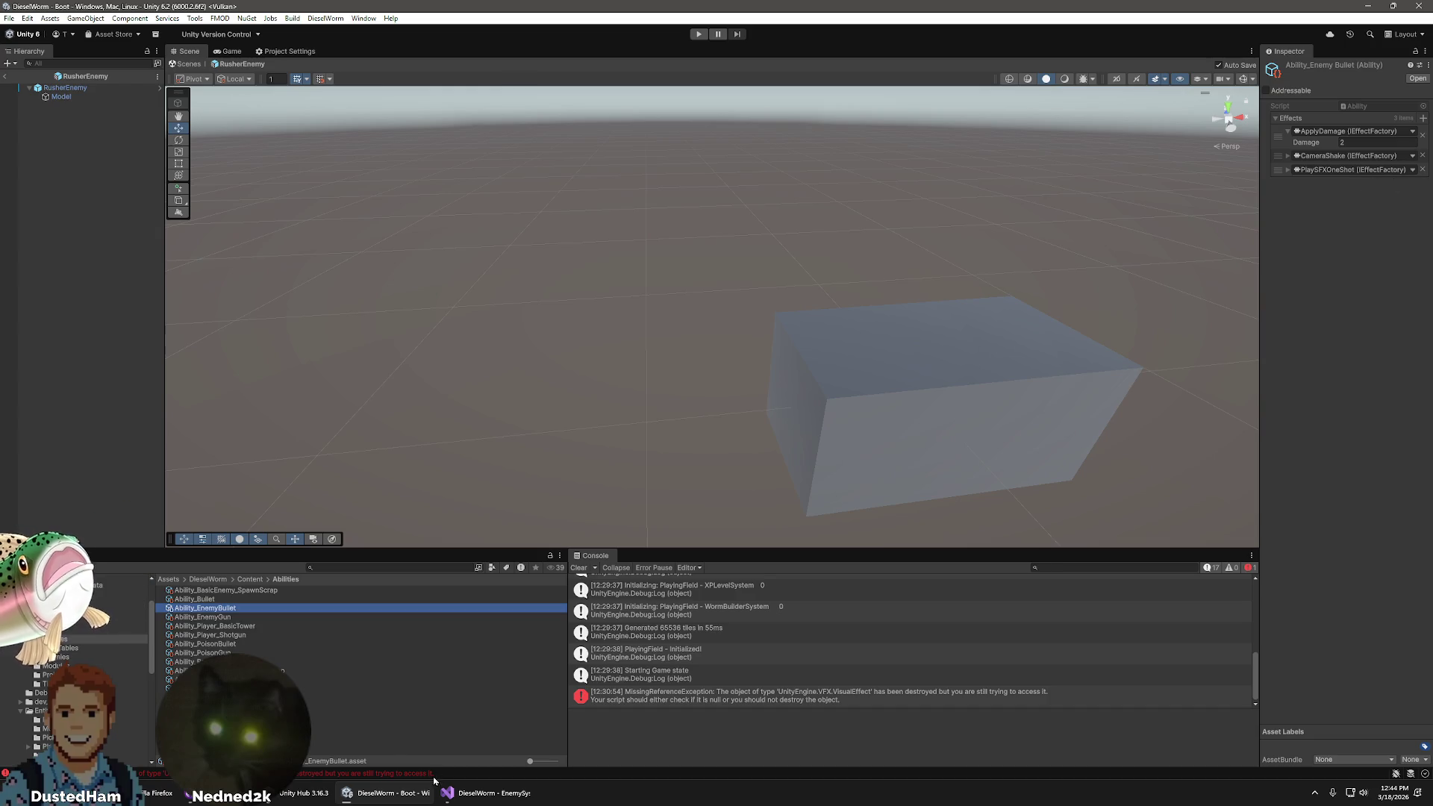
pyautogui.press('Down')
pyautogui.press('Down')
pyautogui.press('Down')
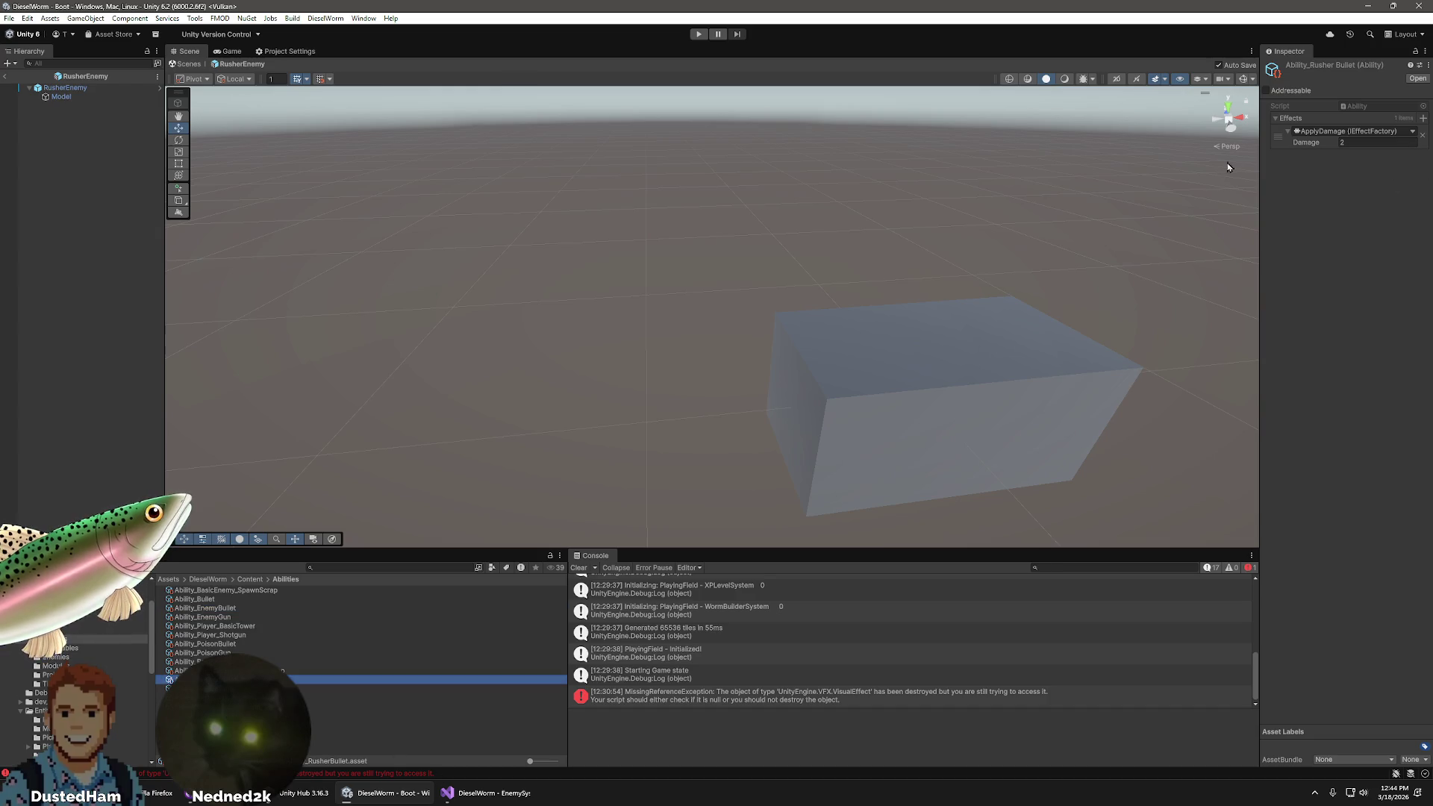
pyautogui.click(1423, 118)
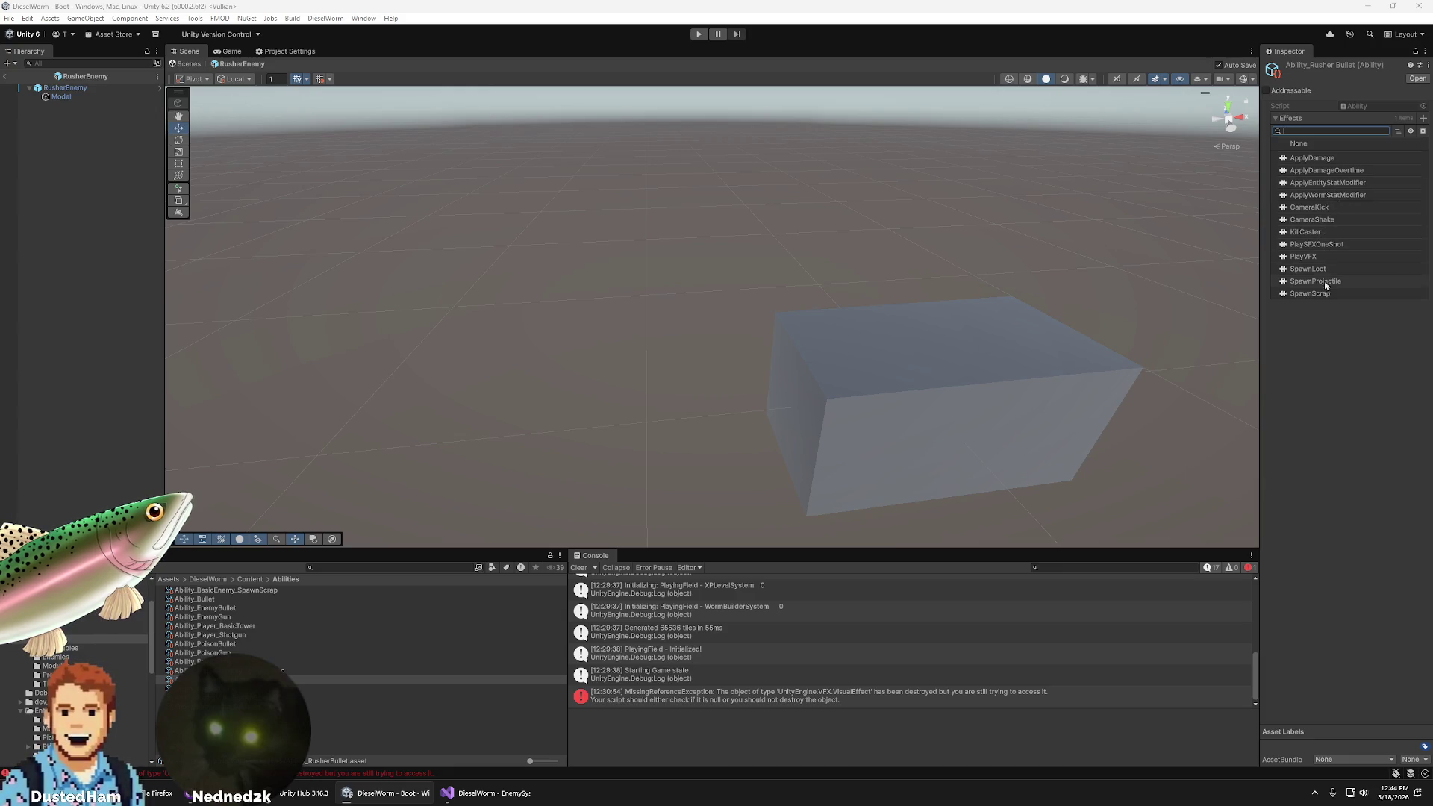
# - Add a PlaySFXOneShot effect to Ability_RusherBullet and expand its settings
pyautogui.click(1317, 244)
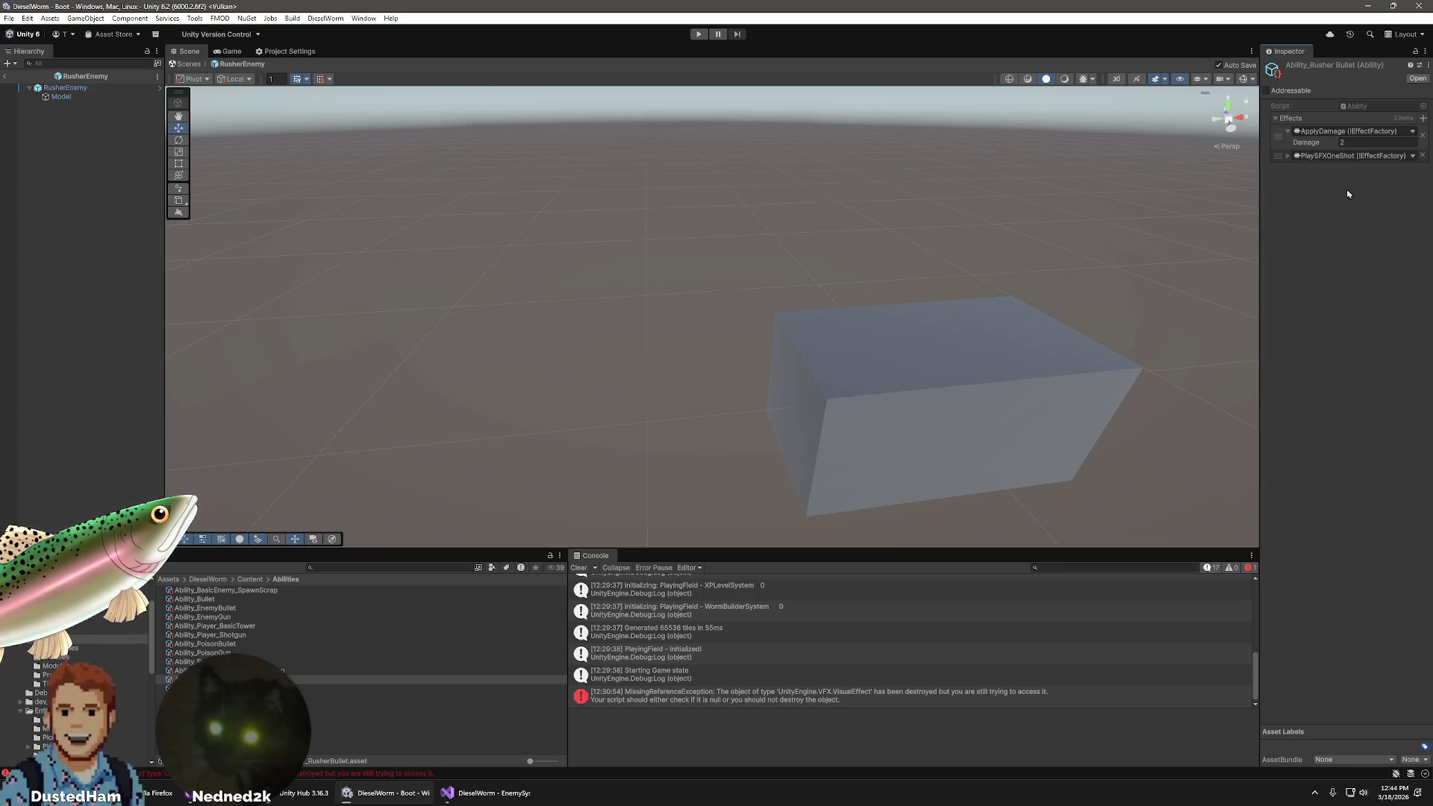
pyautogui.click(1287, 156)
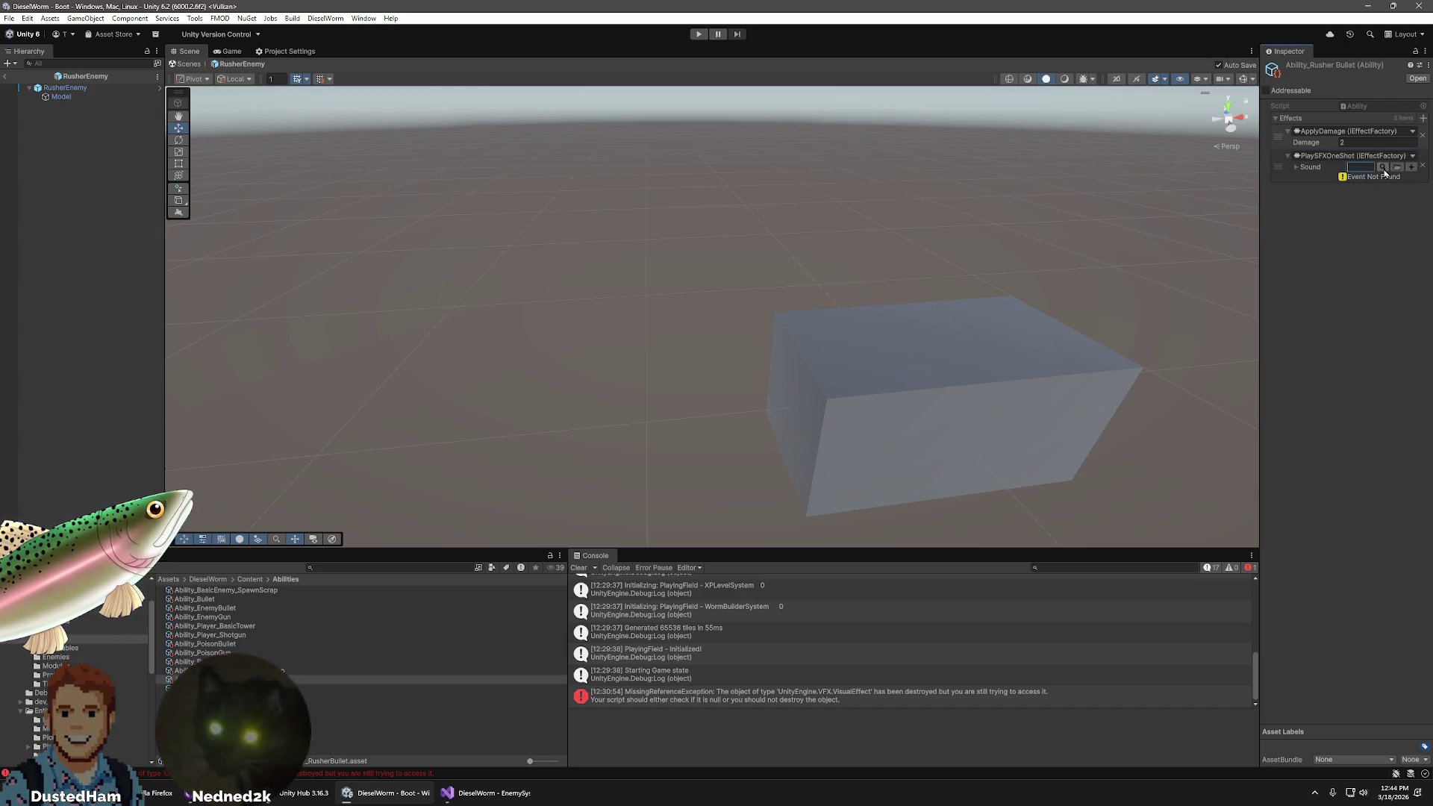
pyautogui.click(1383, 168)
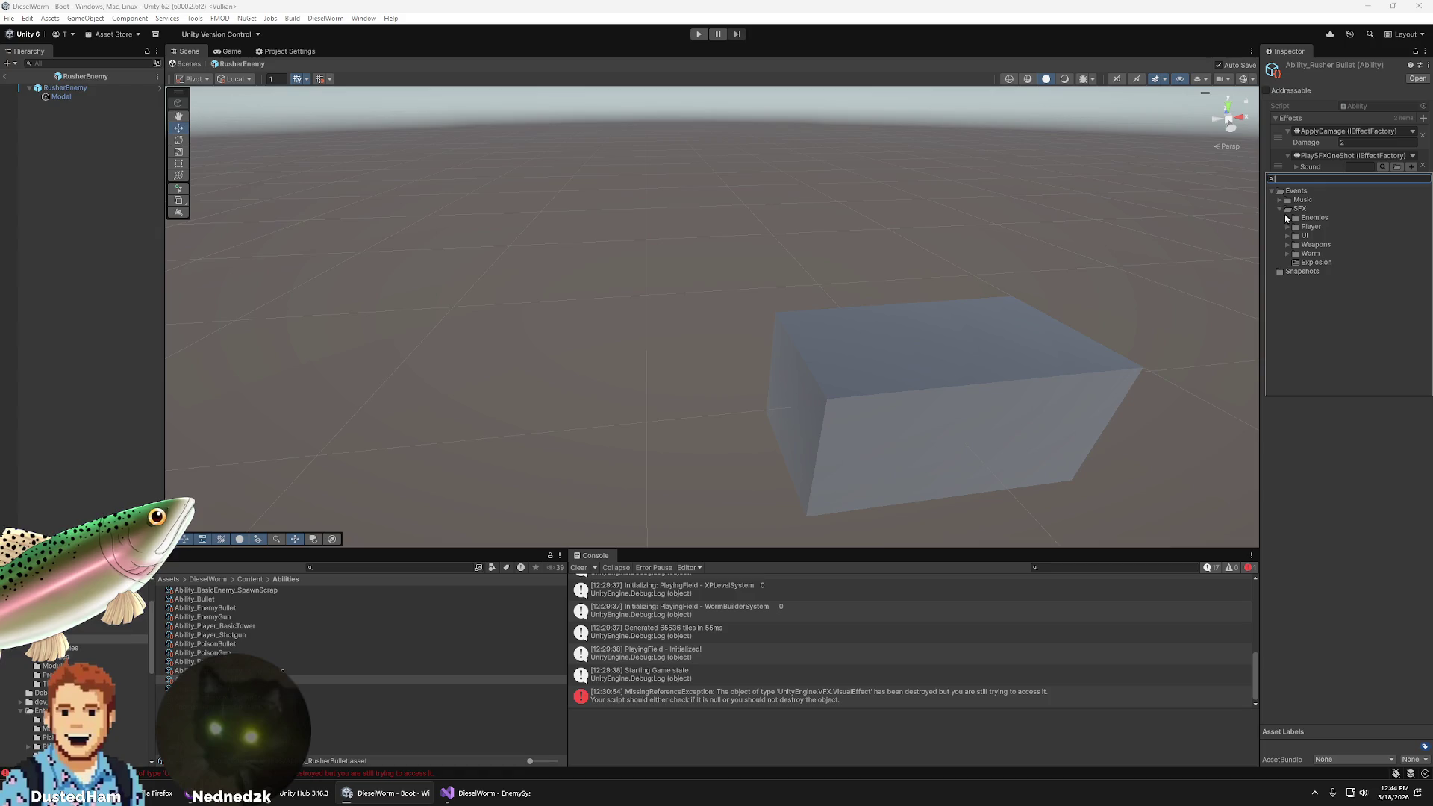
# - Browse the Worm, Weapons, UI and Enemies sound folders and assign the ShotgunBlast event
pyautogui.click(1287, 254)
pyautogui.click(1288, 254)
pyautogui.click(1287, 245)
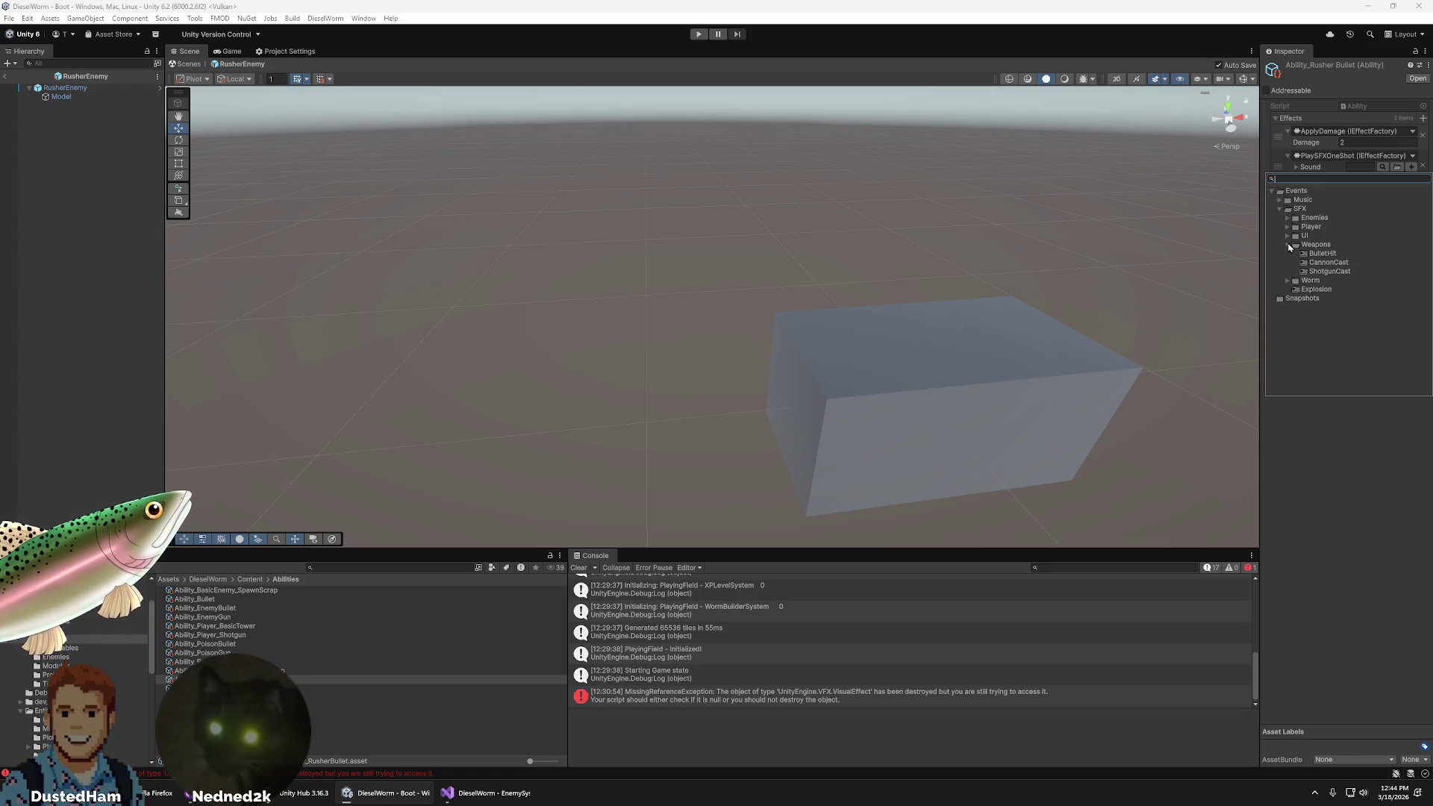
pyautogui.click(1287, 235)
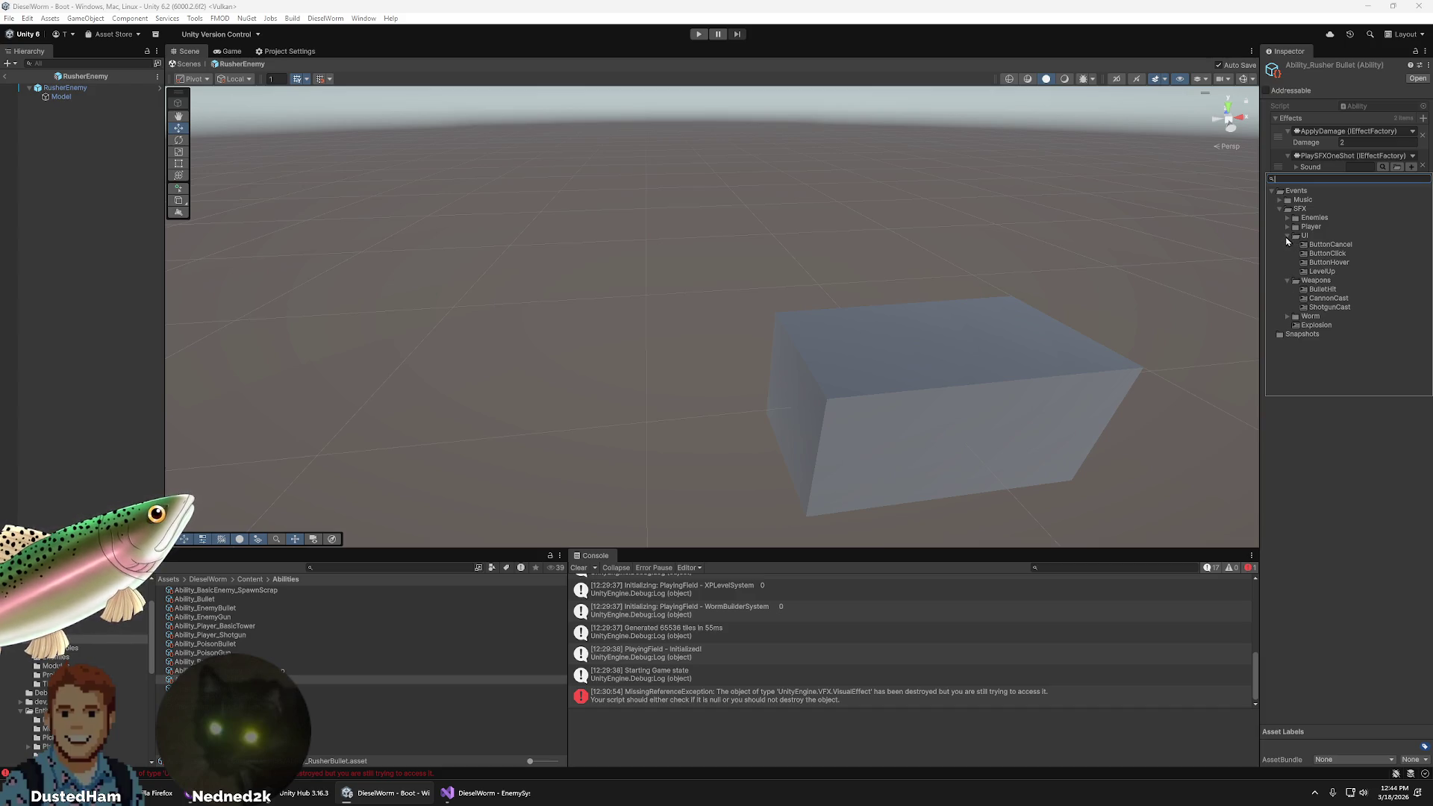
pyautogui.click(1287, 236)
pyautogui.click(1289, 218)
pyautogui.click(1289, 218)
pyautogui.click(1288, 218)
pyautogui.click(1289, 218)
pyautogui.click(1289, 218)
pyautogui.click(1288, 218)
pyautogui.doubleClick(1336, 271)
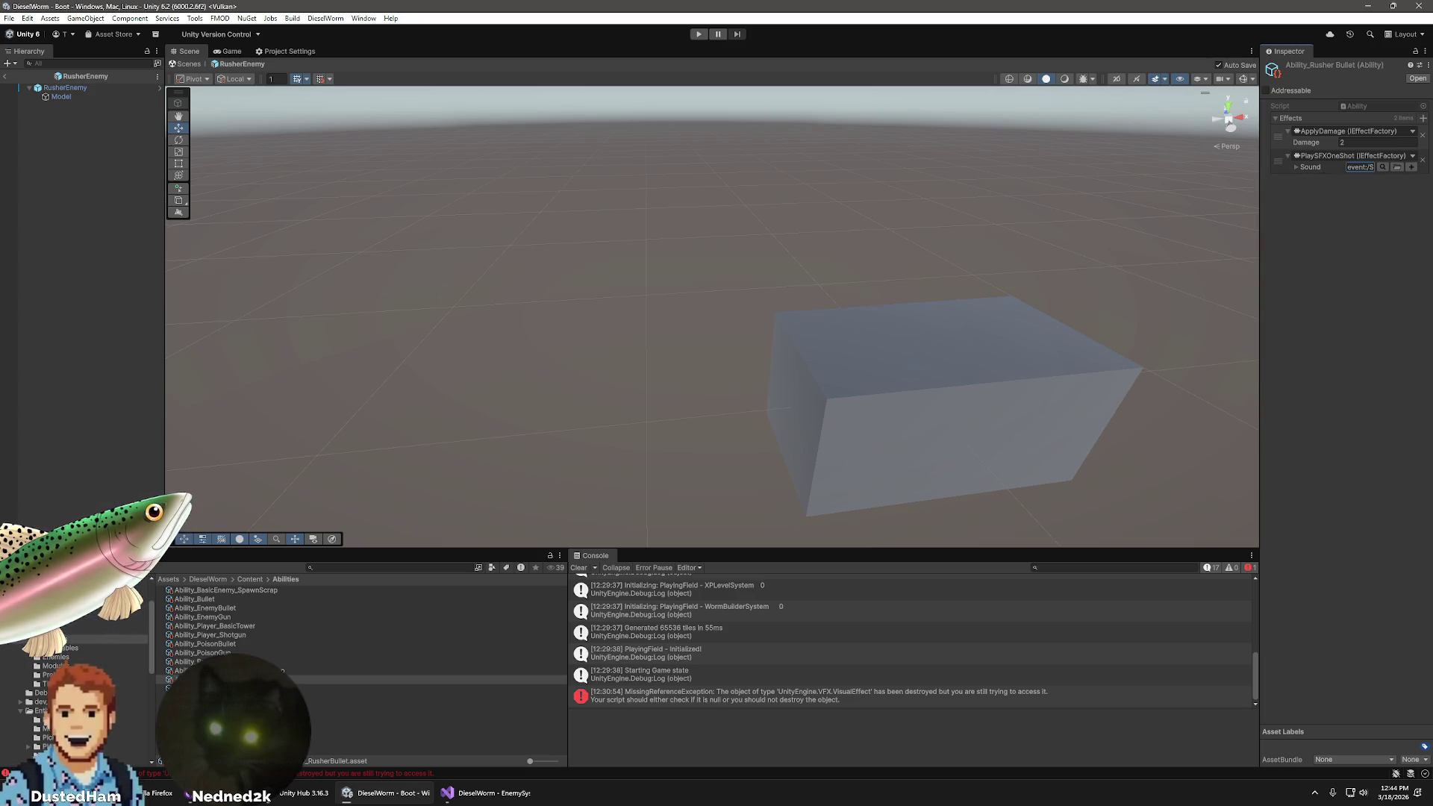
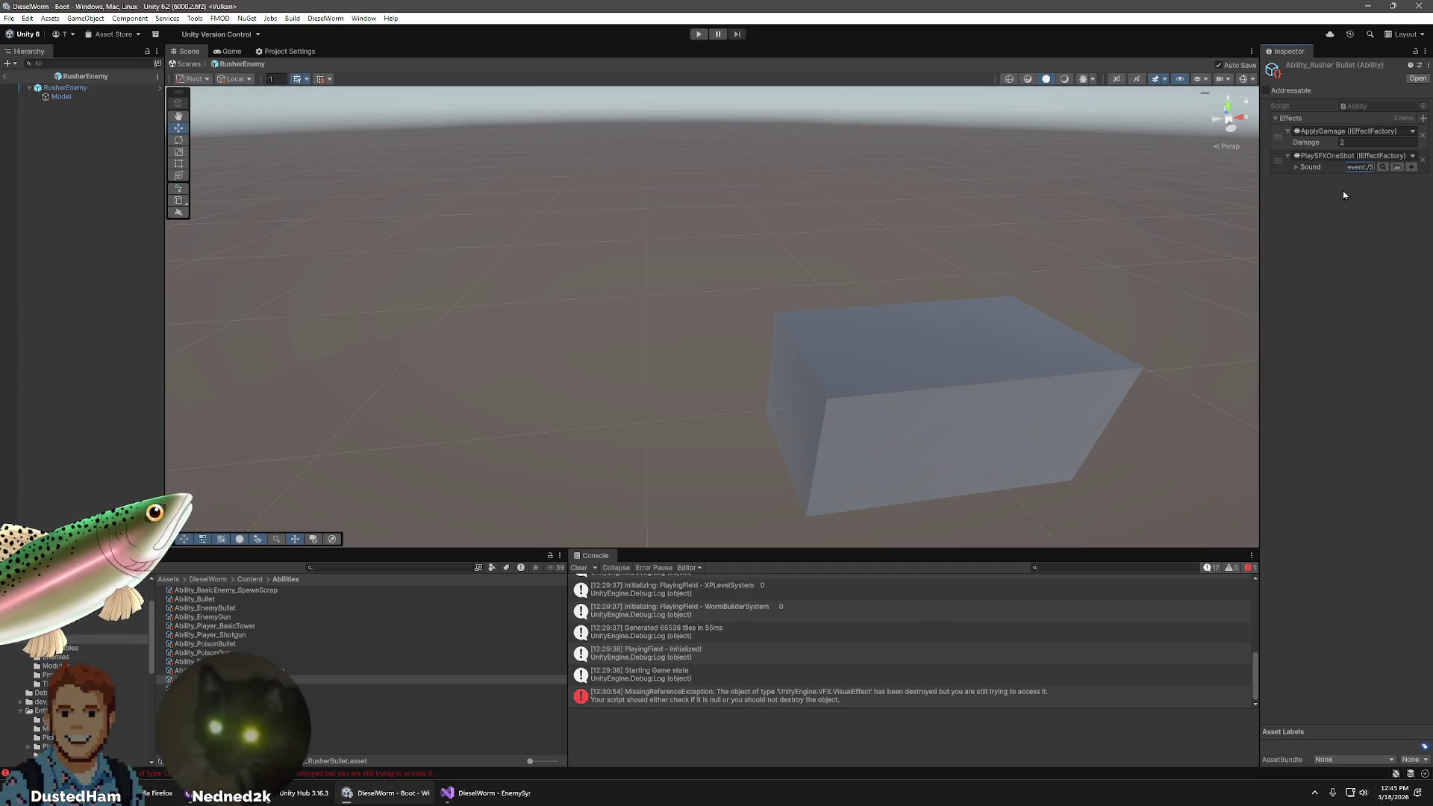
# - Make Ability_RusherGun's SpawnProjectile effect use Projectile_RusherBullet, then open the Projectiles folder
pyautogui.click(1296, 169)
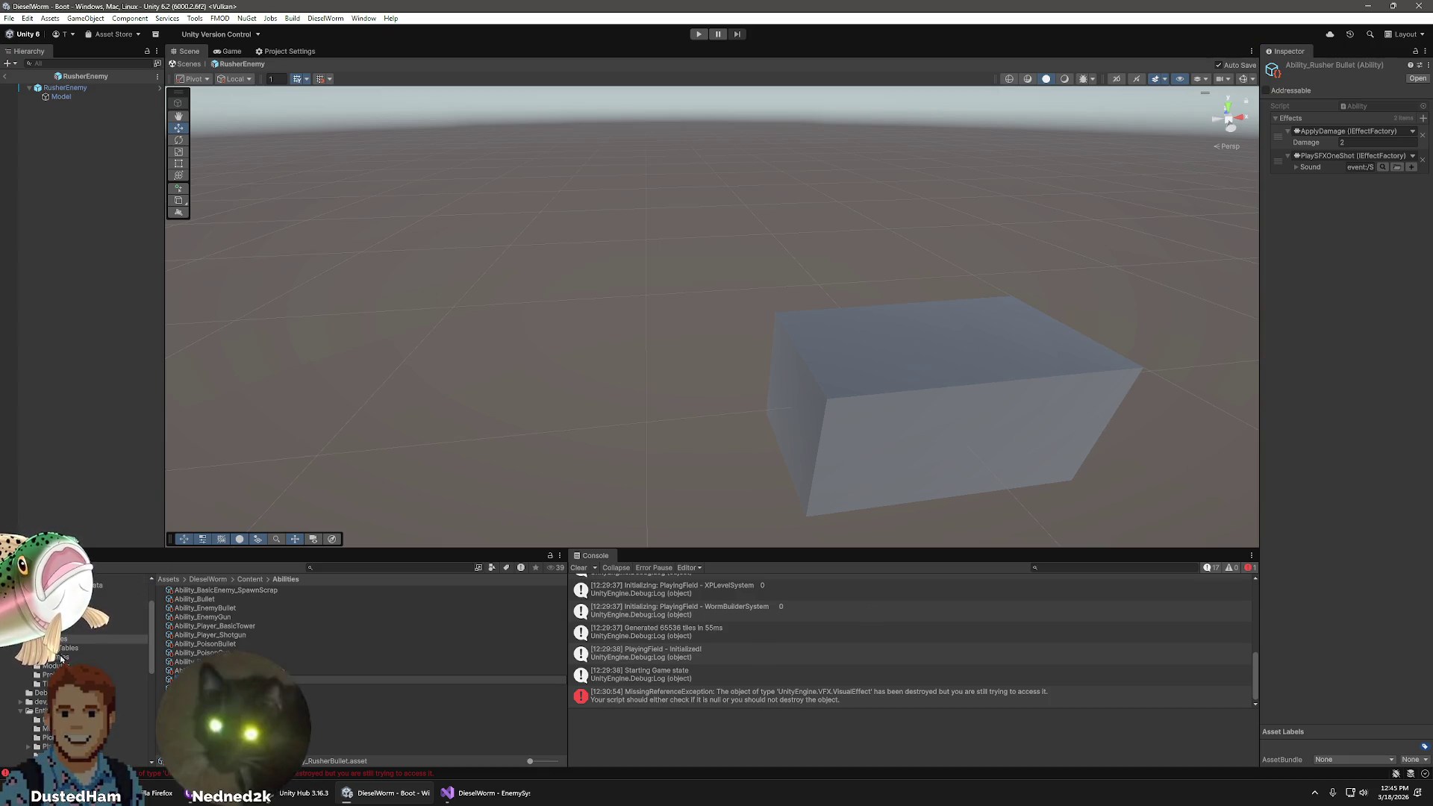
pyautogui.click(324, 646)
pyautogui.press('Down')
pyautogui.press('Down')
pyautogui.press('Down')
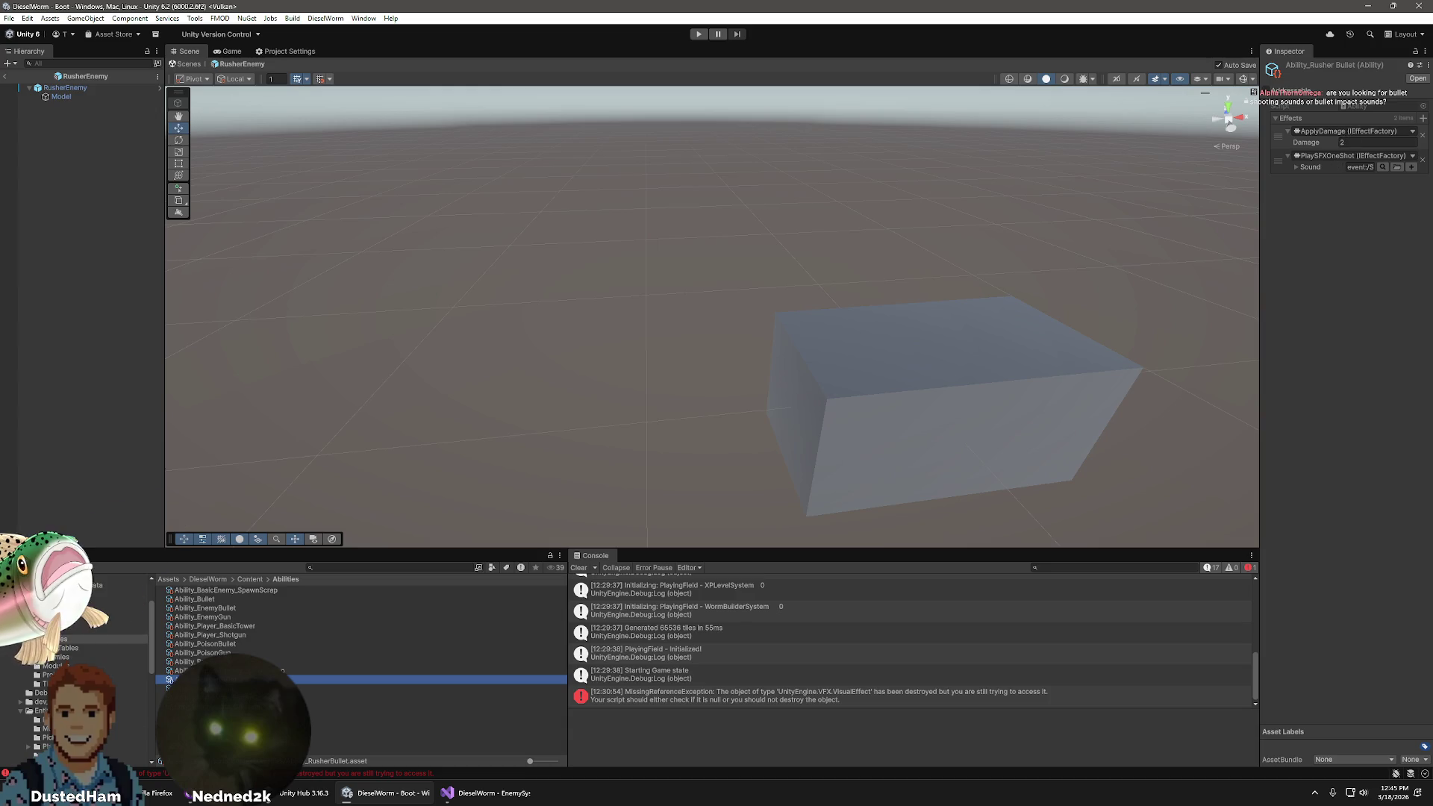
pyautogui.press('Down')
pyautogui.click(1411, 142)
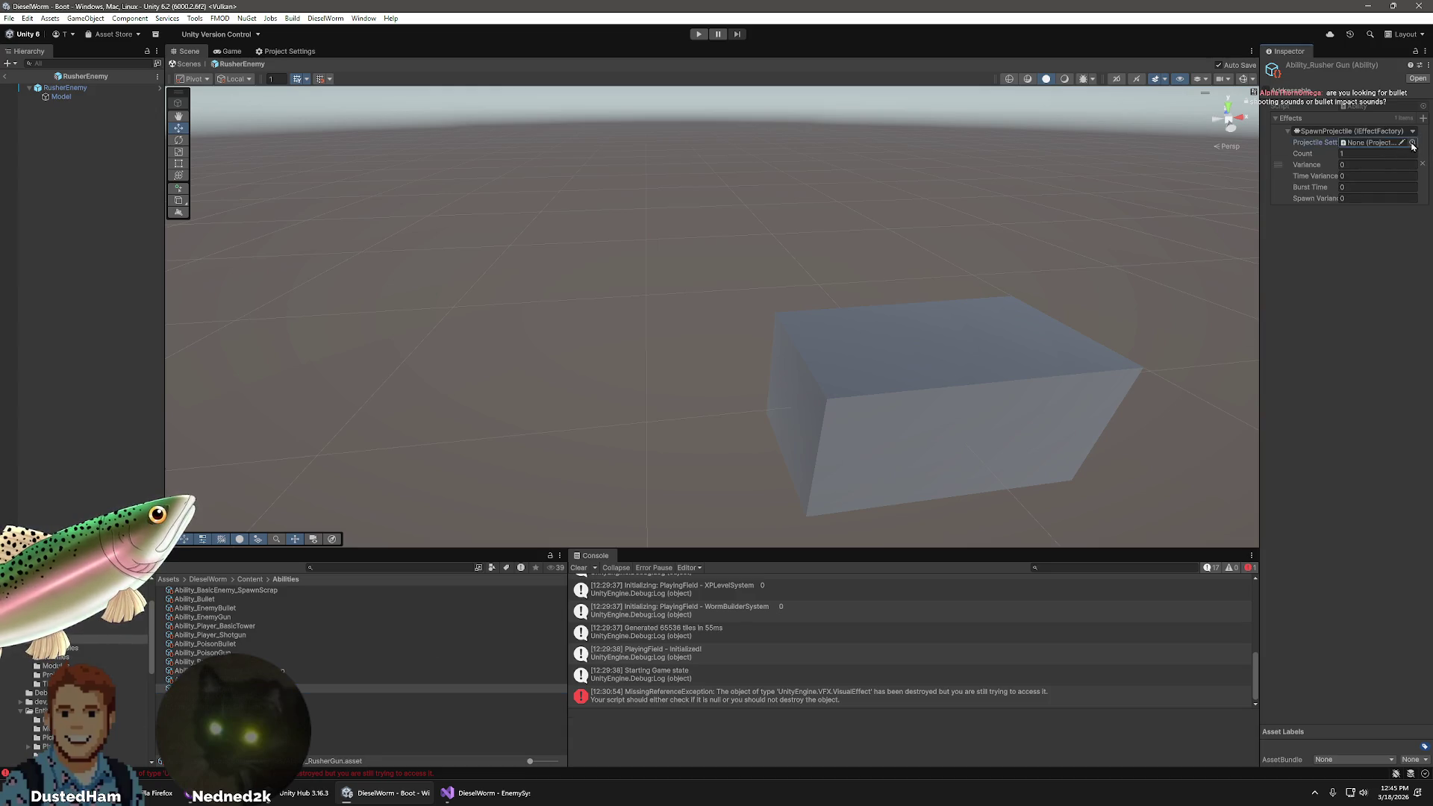
pyautogui.doubleClick(919, 205)
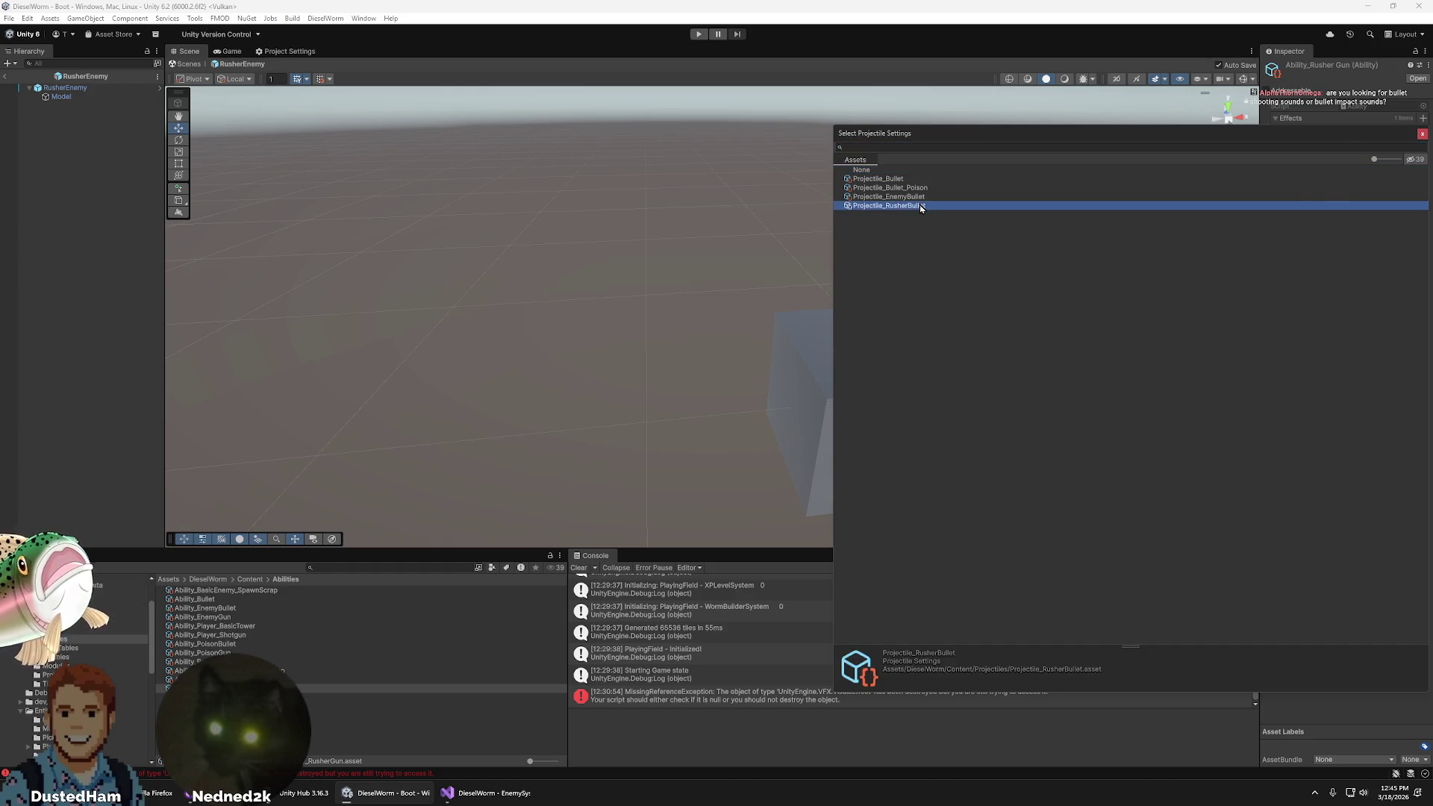
pyautogui.click(46, 675)
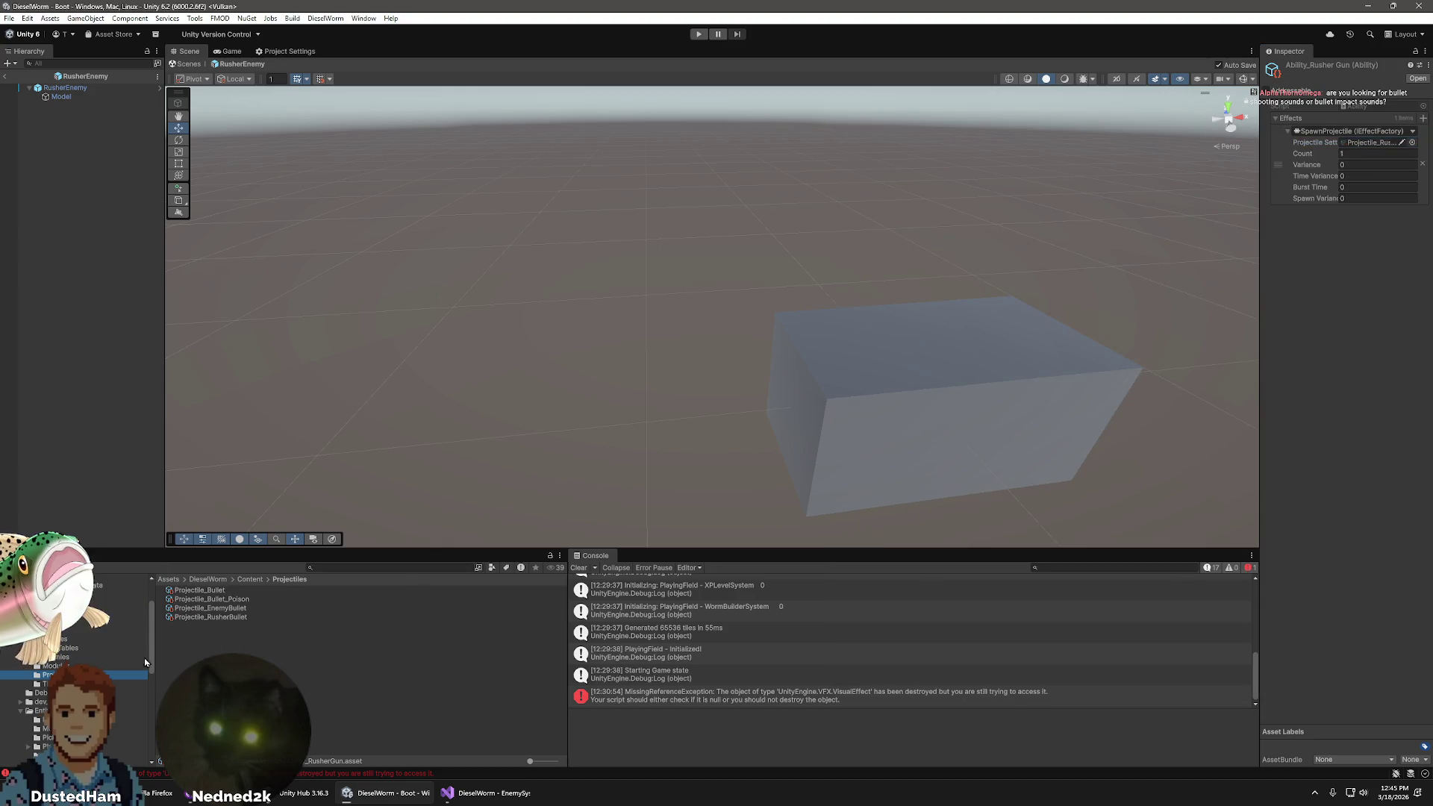
# - Give Projectile_RusherBullet the Ability_RusherBullet ability and the ClosestEnemy targeting strategy
pyautogui.click(211, 617)
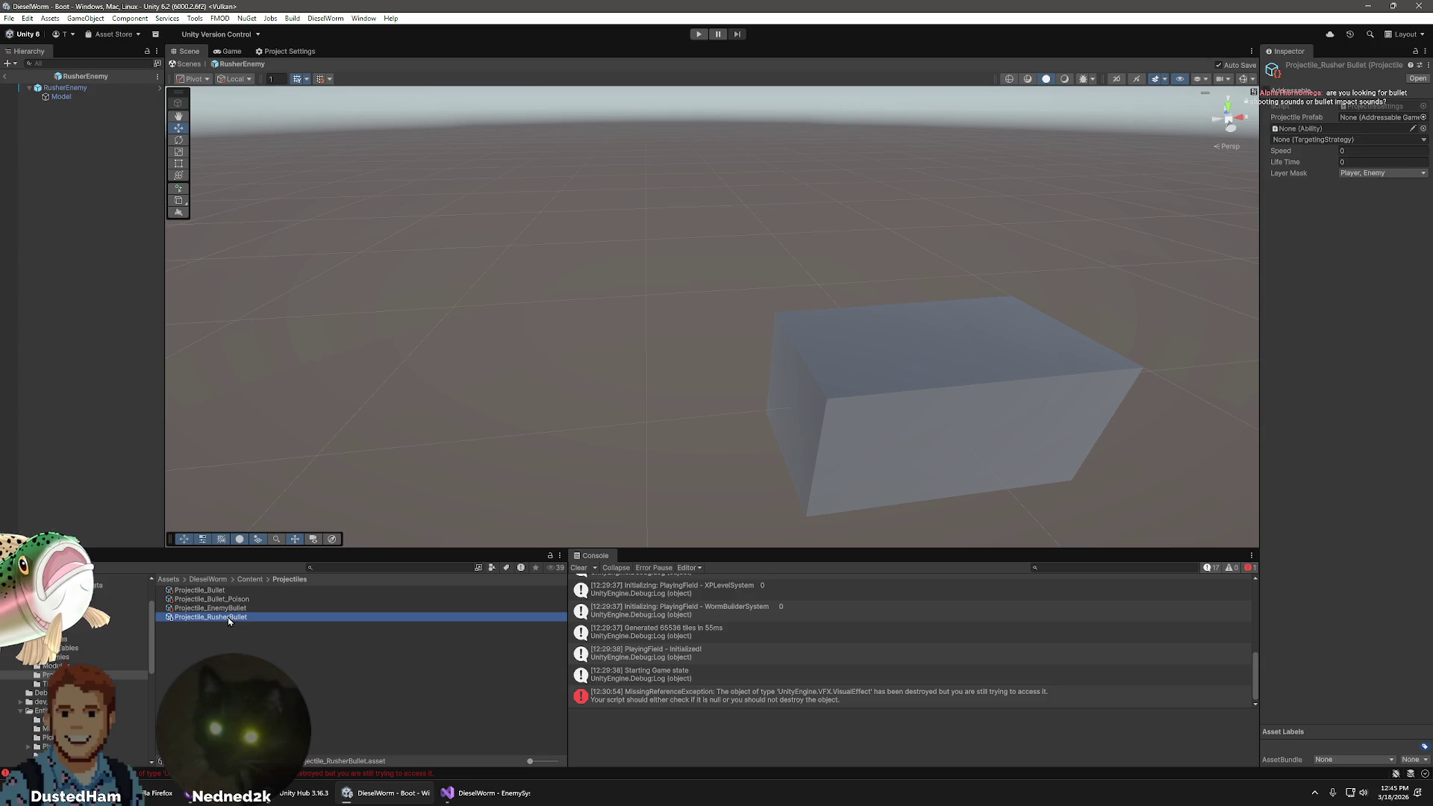
pyautogui.click(1403, 130)
pyautogui.click(1424, 128)
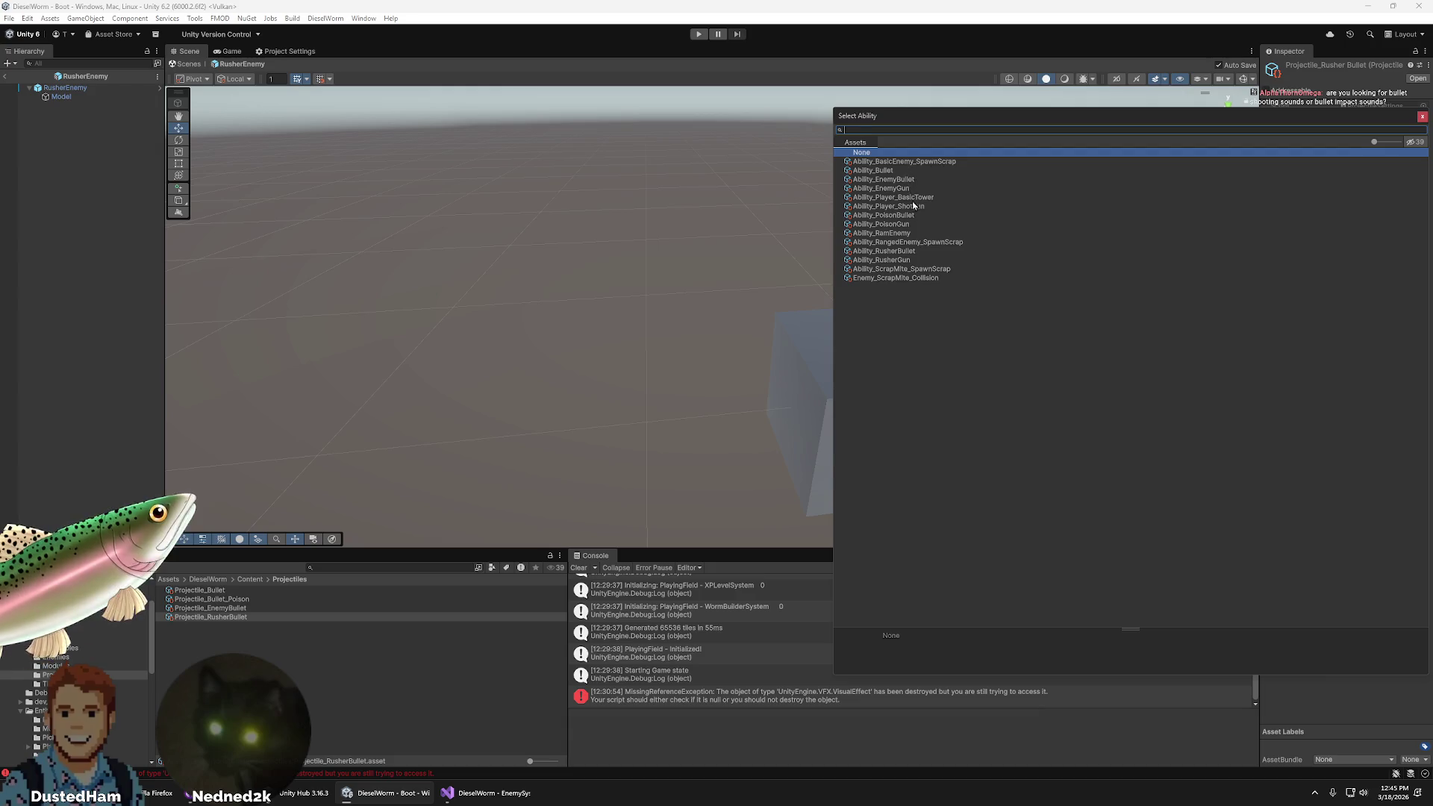
pyautogui.doubleClick(908, 252)
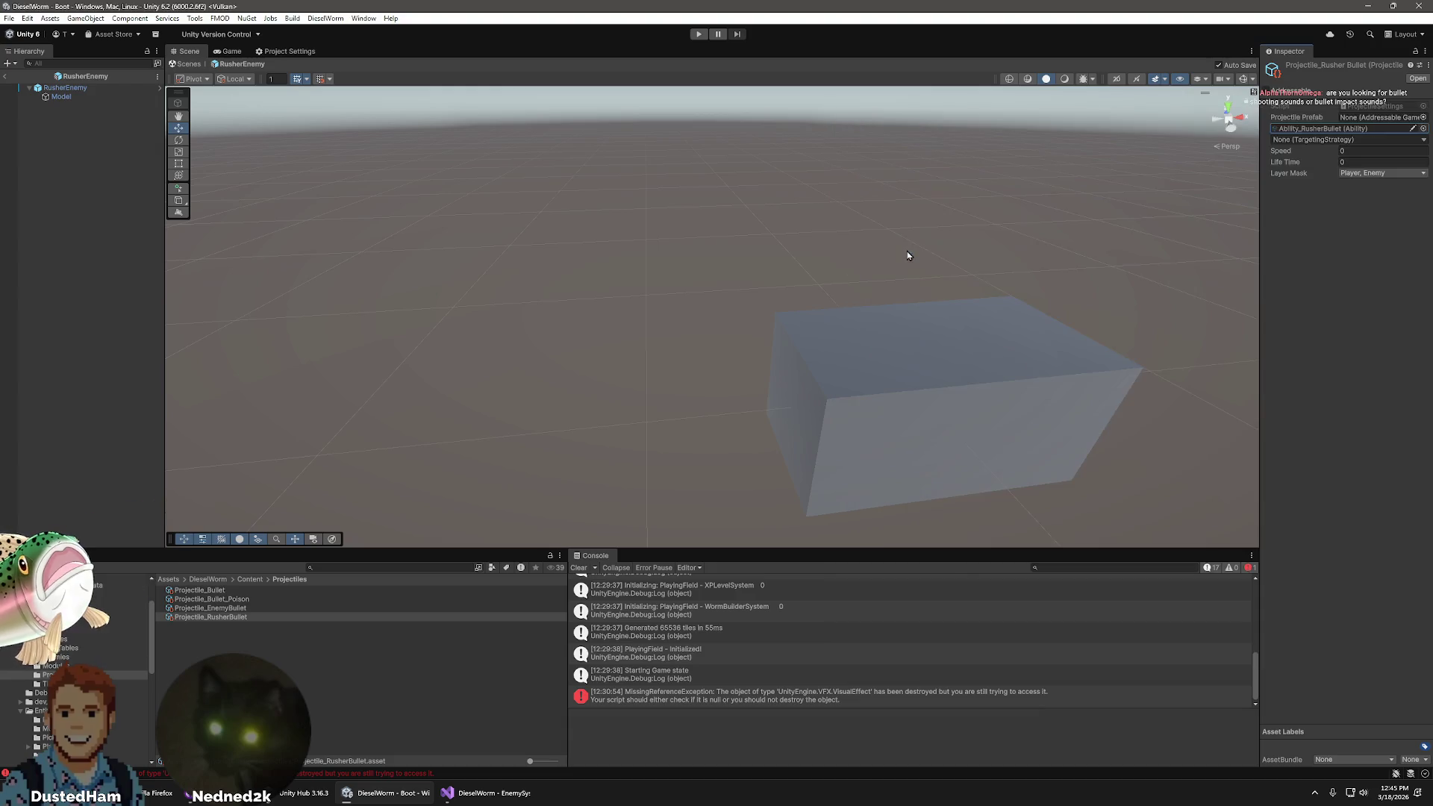
pyautogui.click(1422, 140)
pyautogui.click(1390, 178)
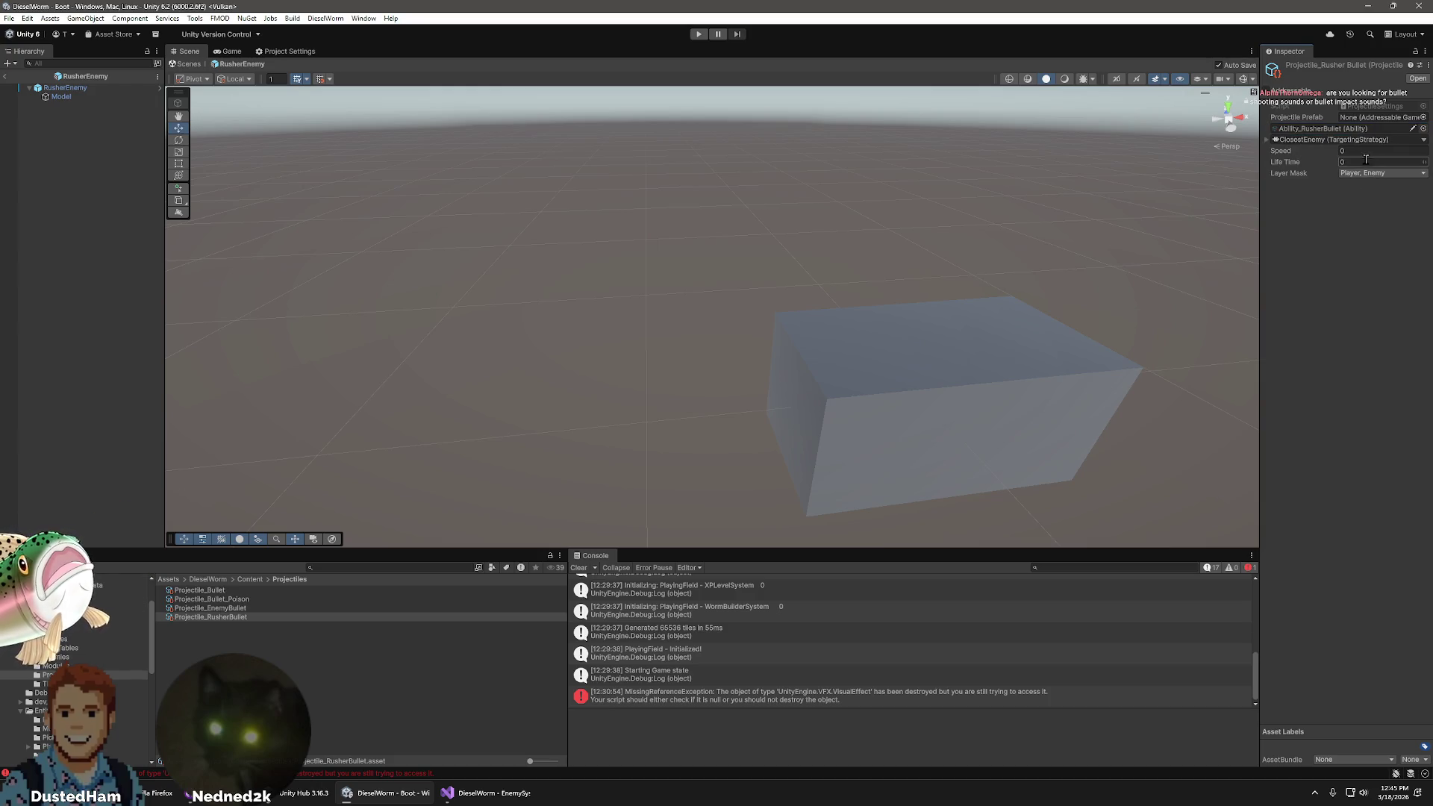
# - Compare speed and life time of EnemyBullet, Bullet_Poison and Bullet projectiles, then return to RusherBullet
pyautogui.click(223, 609)
pyautogui.click(221, 601)
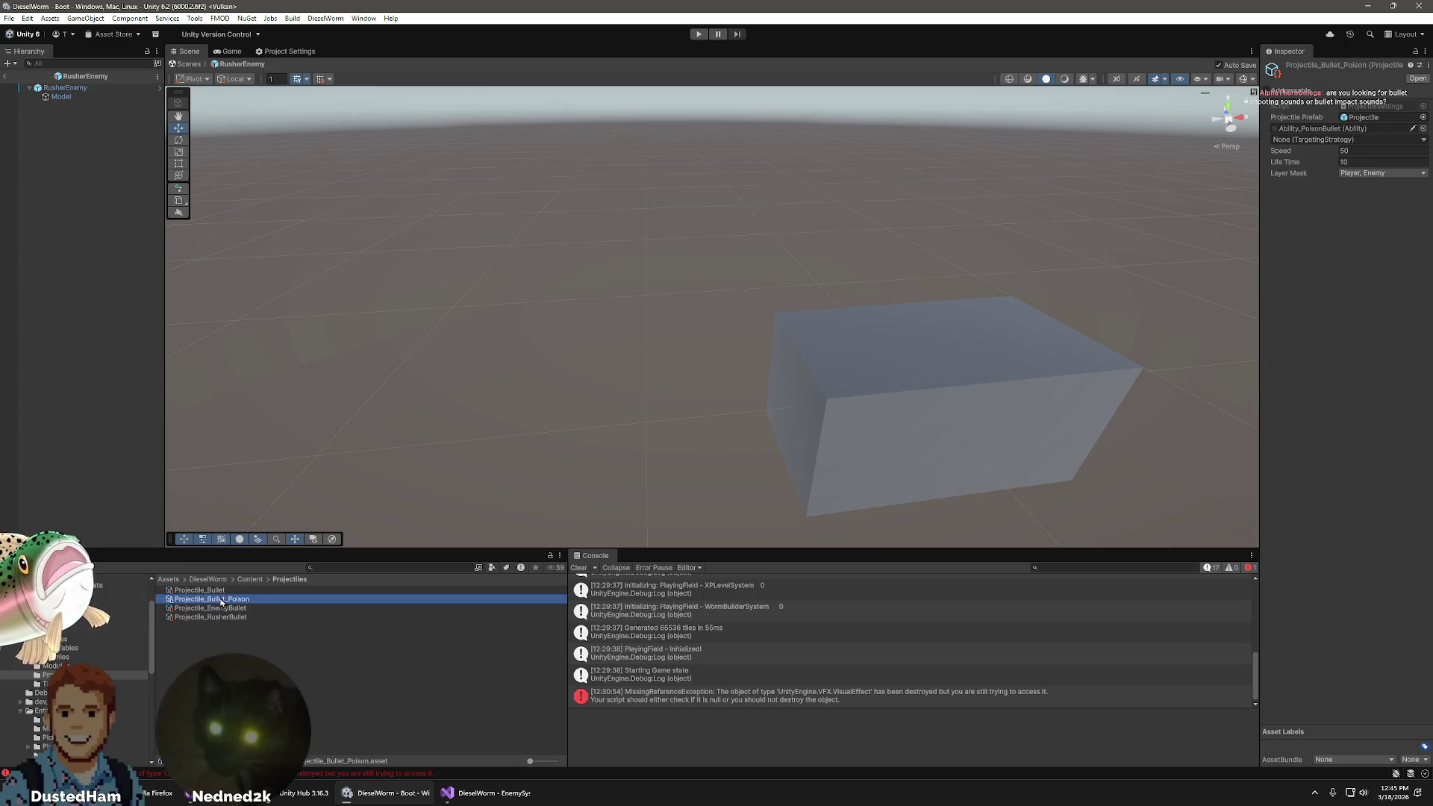
pyautogui.click(221, 589)
pyautogui.click(222, 598)
pyautogui.click(222, 608)
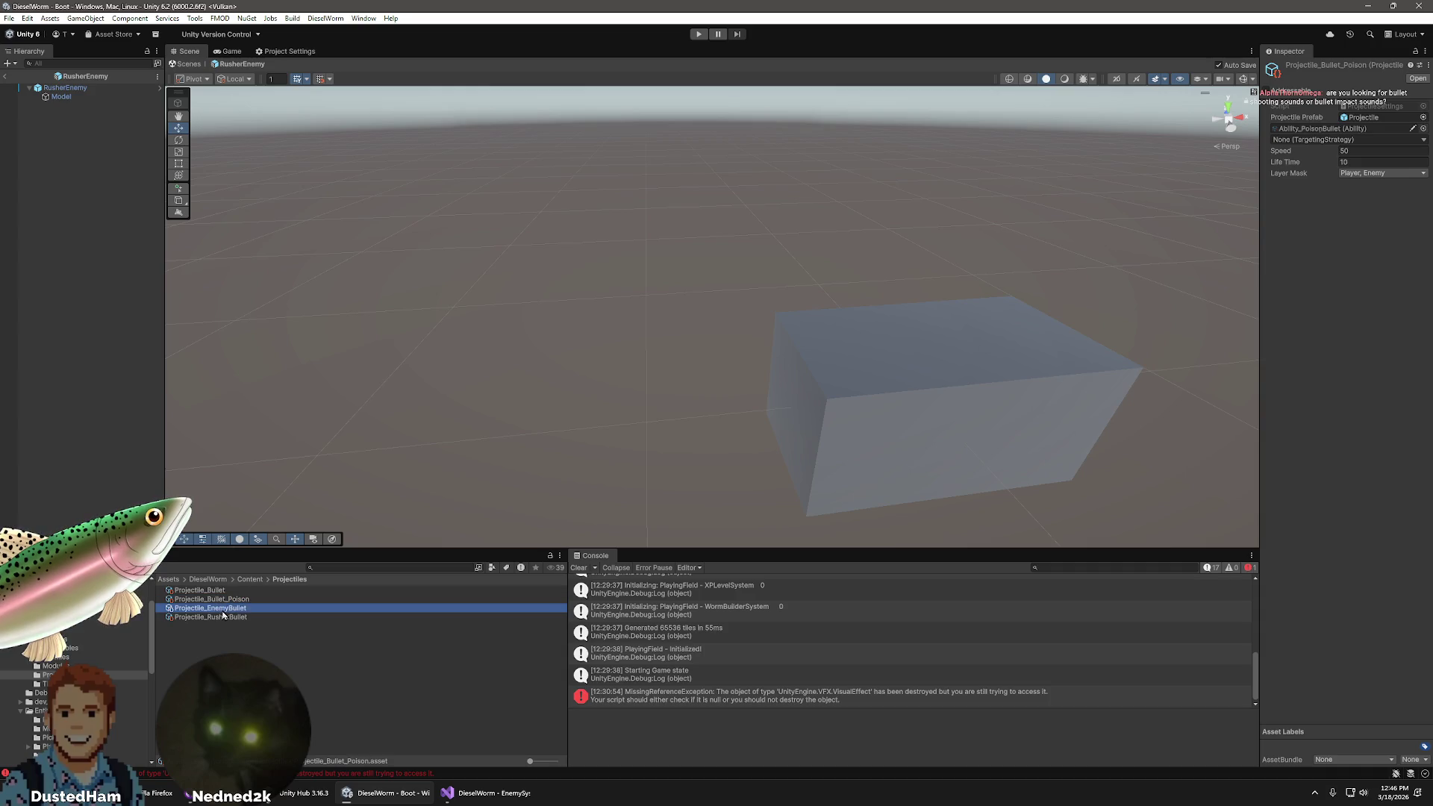
pyautogui.click(222, 617)
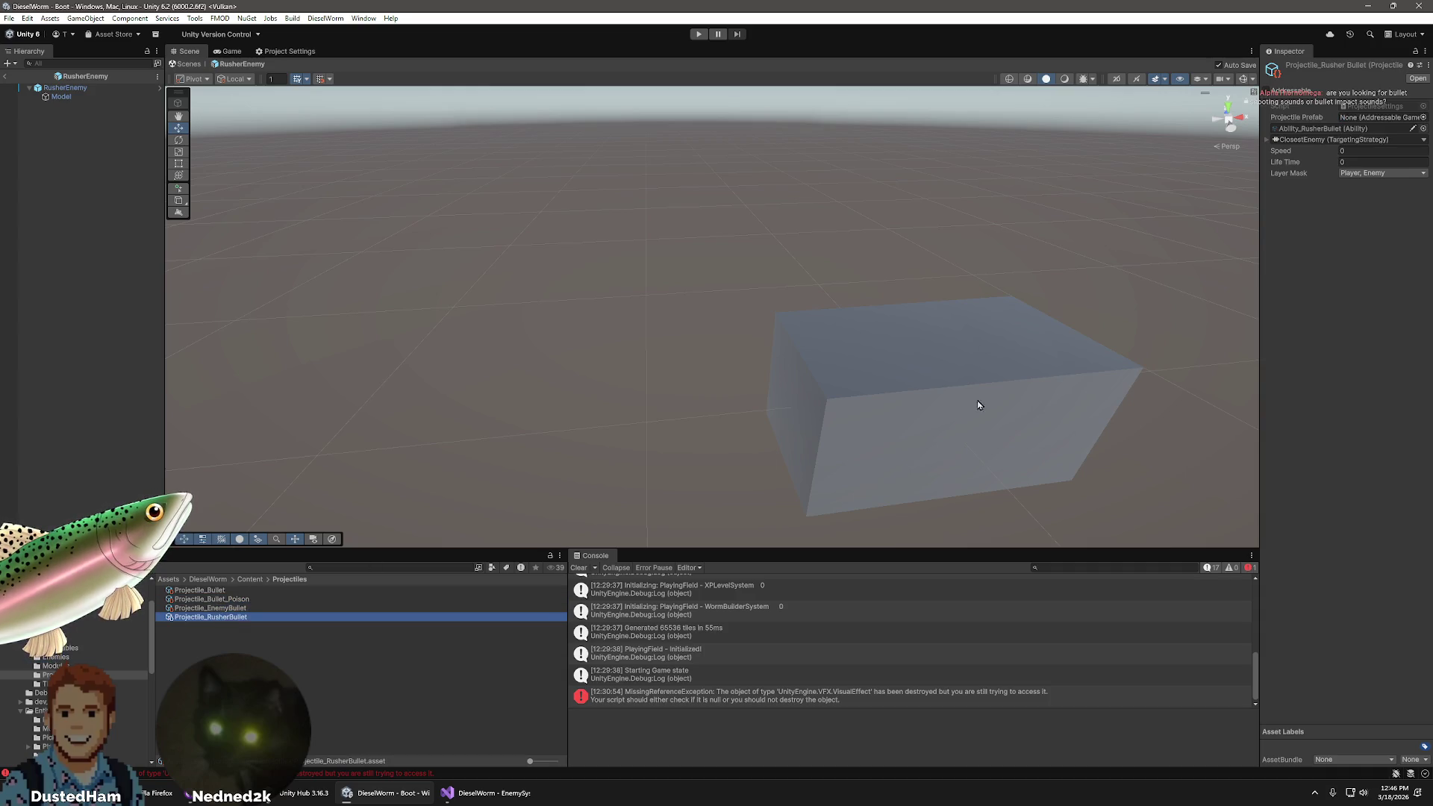
# - Set Projectile_RusherBullet's speed to 40 and life time to 8
pyautogui.click(1364, 150)
pyautogui.write('4')
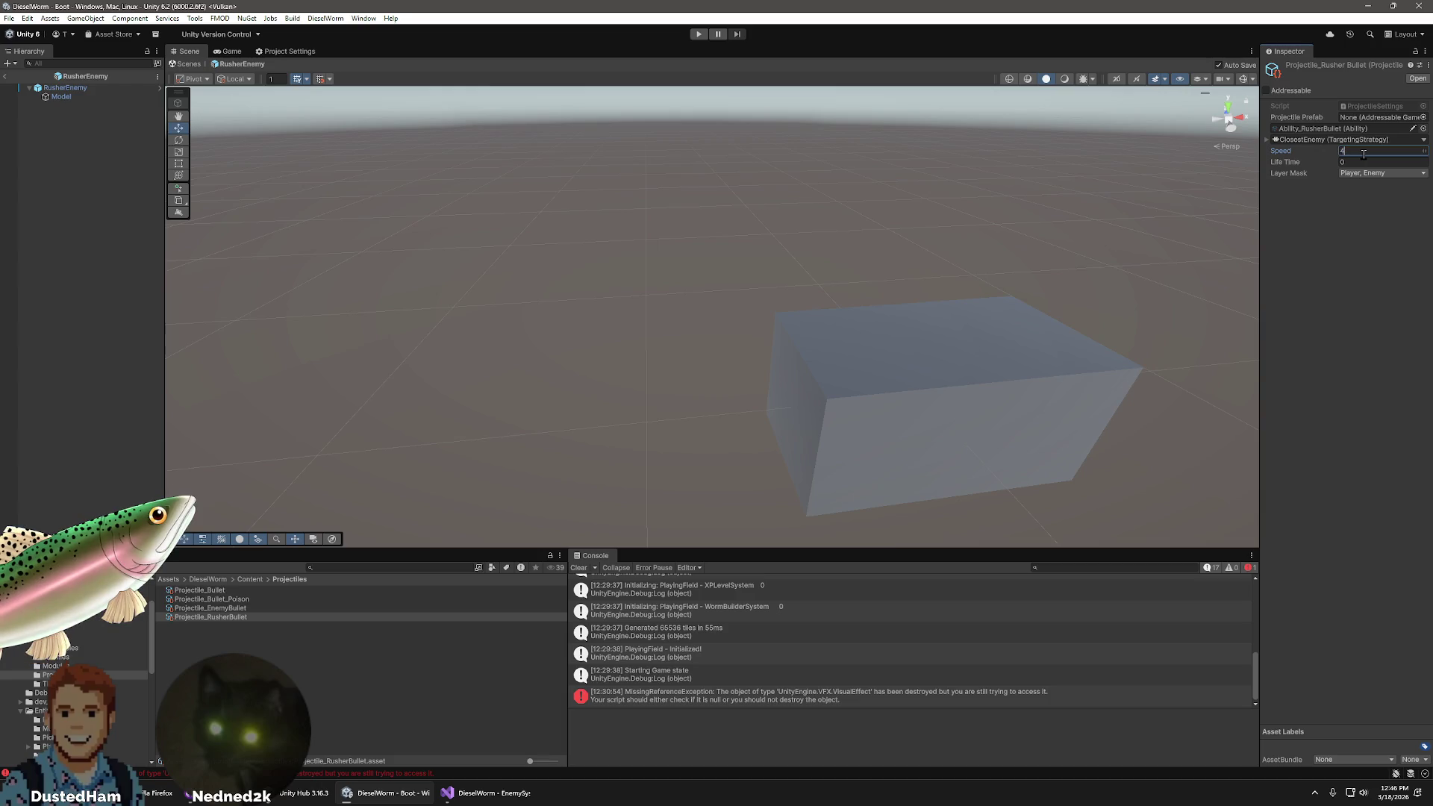
pyautogui.click(1413, 161)
pyautogui.write('8')
pyautogui.press('Return')
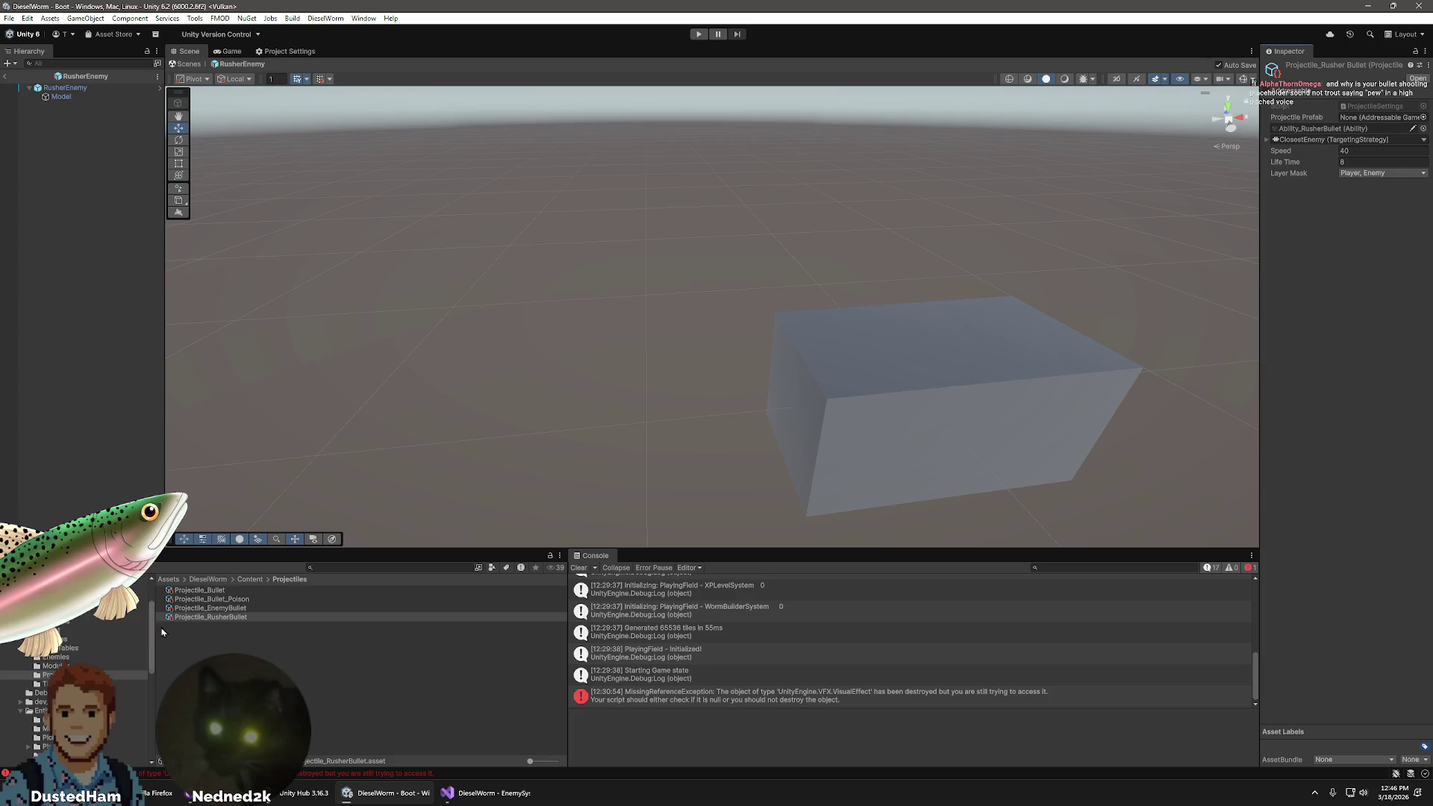
# - Recheck the EnemyBullet and Projectile_Bullet settings and review RusherBullet's hit layers without changes
pyautogui.click(209, 609)
pyautogui.press('Up')
pyautogui.press('Up')
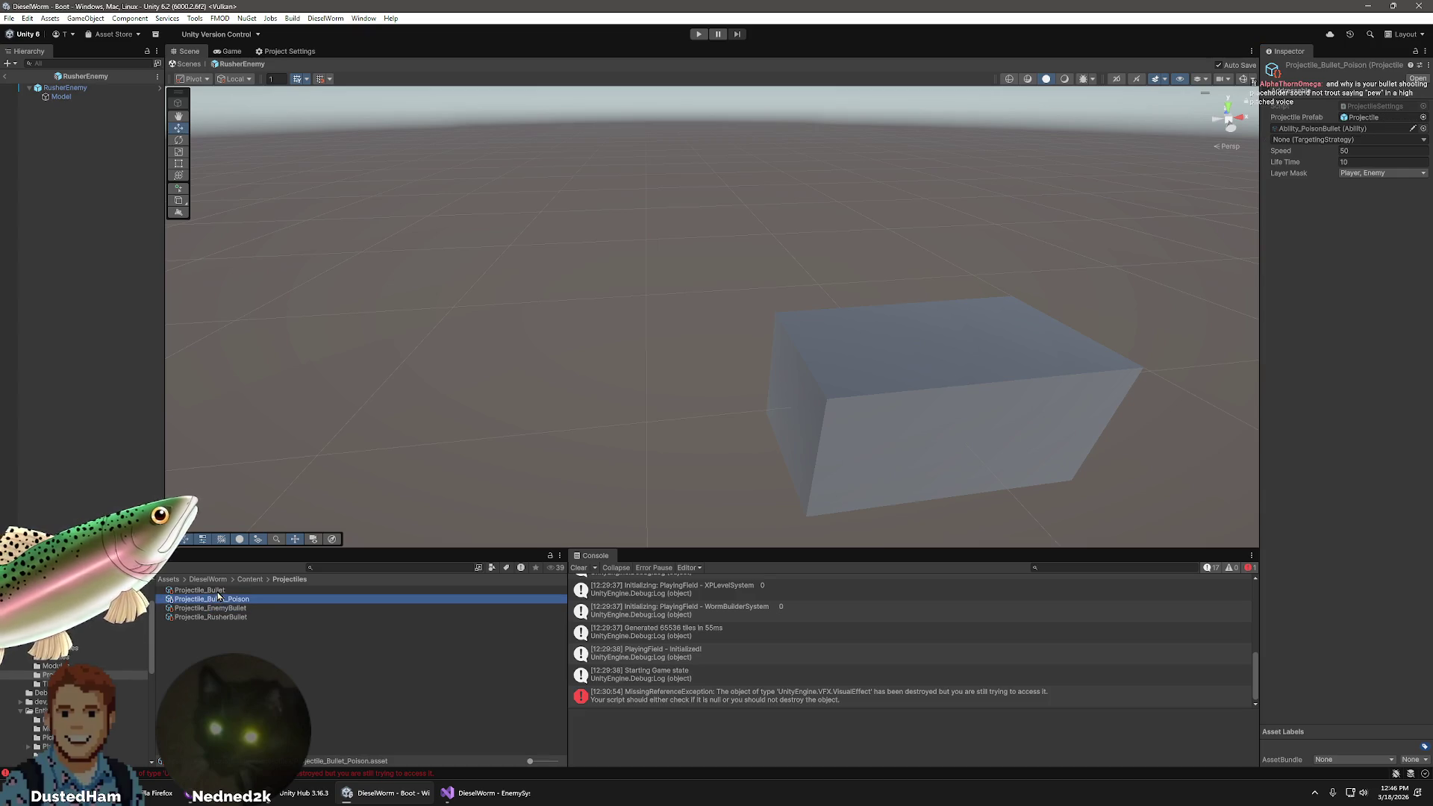
pyautogui.press('Down')
pyautogui.press('Down')
pyautogui.press('Down')
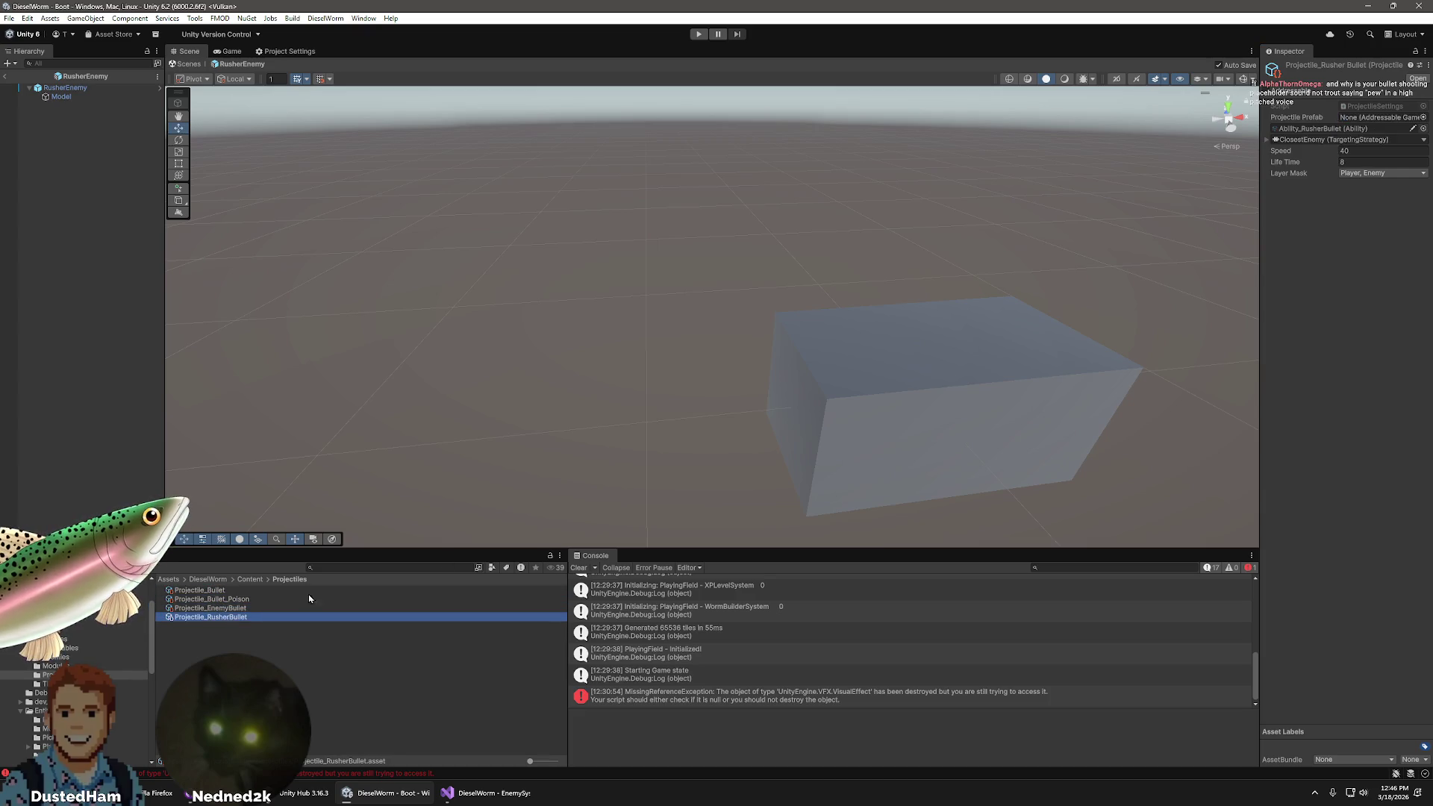
pyautogui.click(1416, 174)
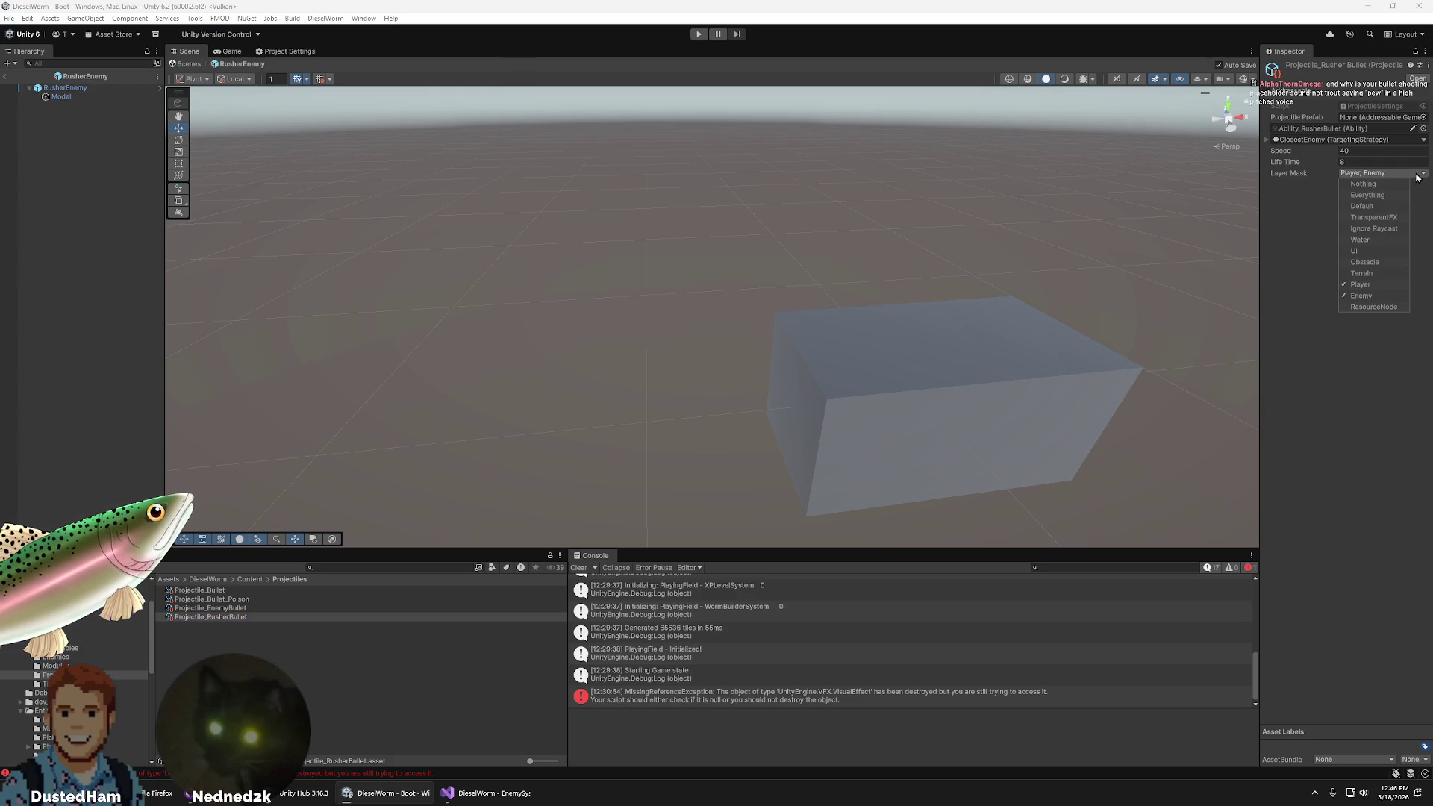
pyautogui.click(1315, 474)
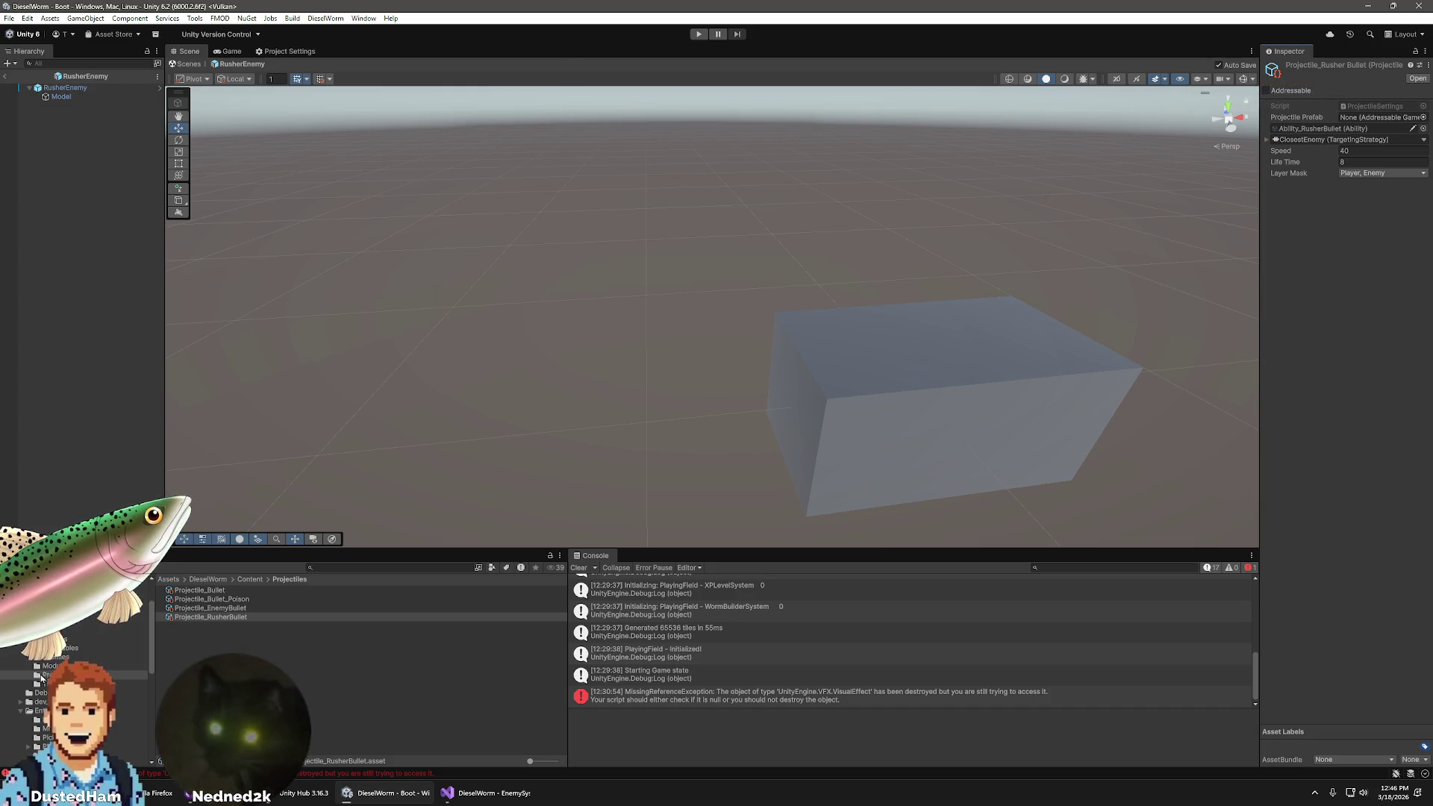
pyautogui.scroll(-3, 66, 656)
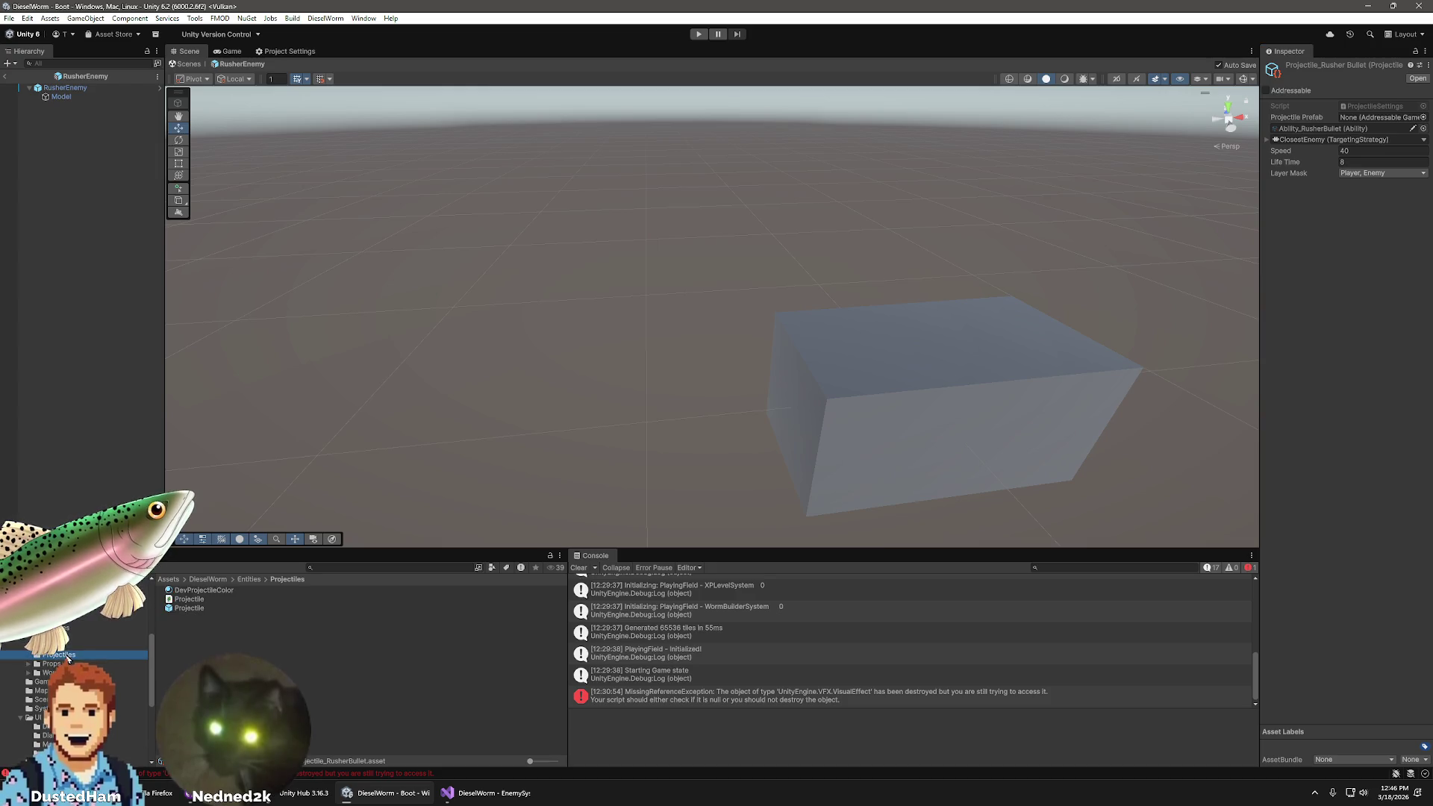
# - Inspect the Projectile prefab in Entities/Projectiles, then go to Content/Projectiles
pyautogui.click(66, 655)
pyautogui.click(190, 608)
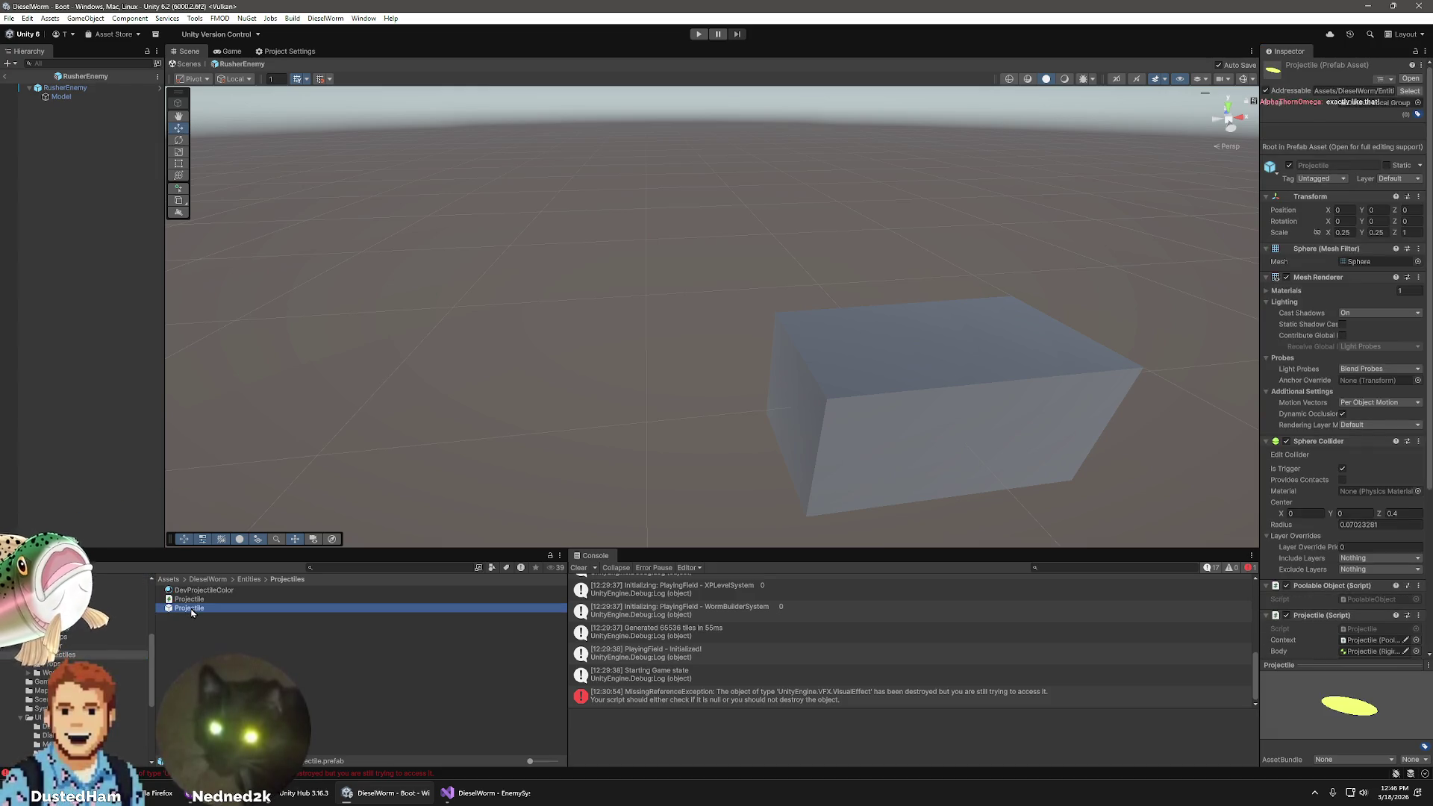
pyautogui.scroll(3, 74, 660)
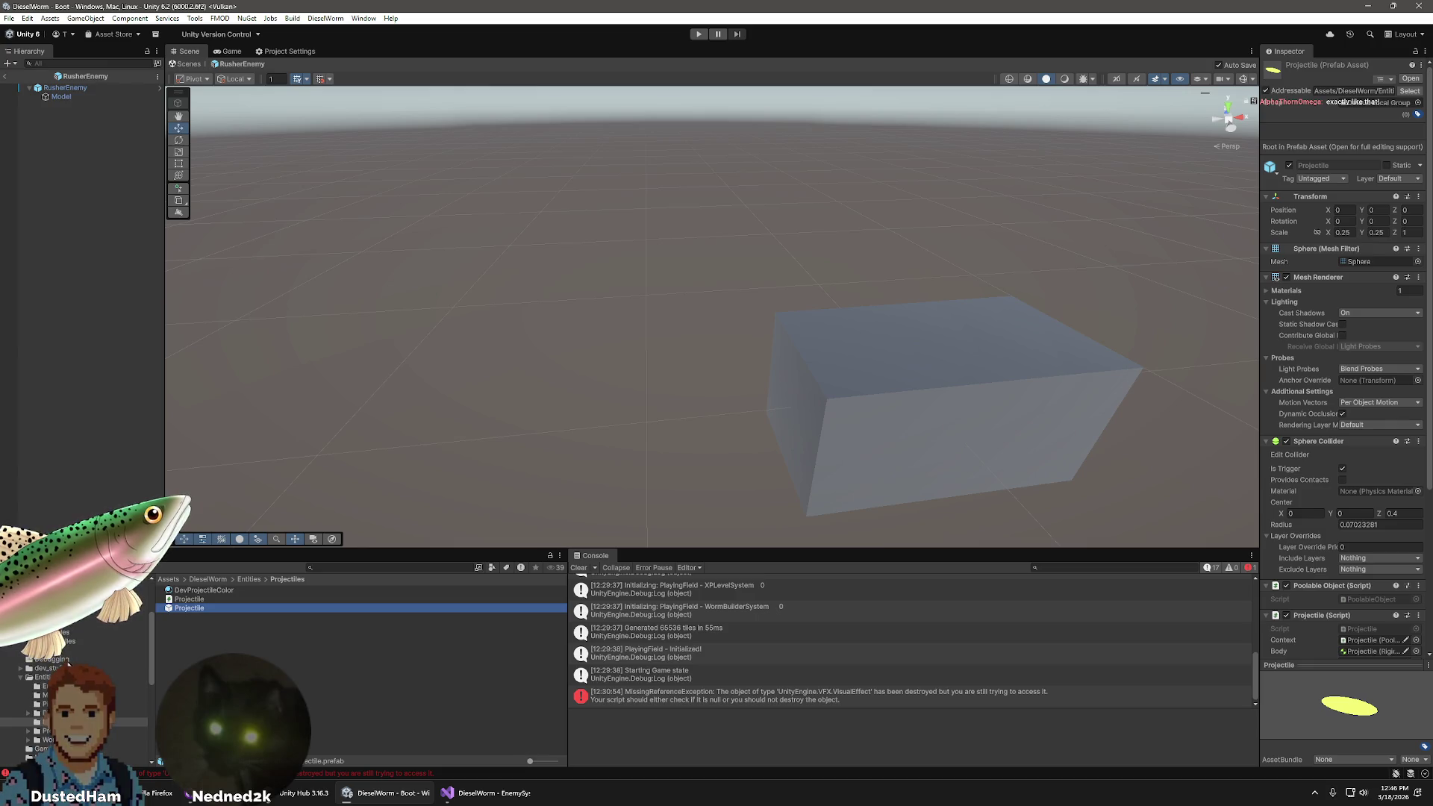
pyautogui.click(63, 641)
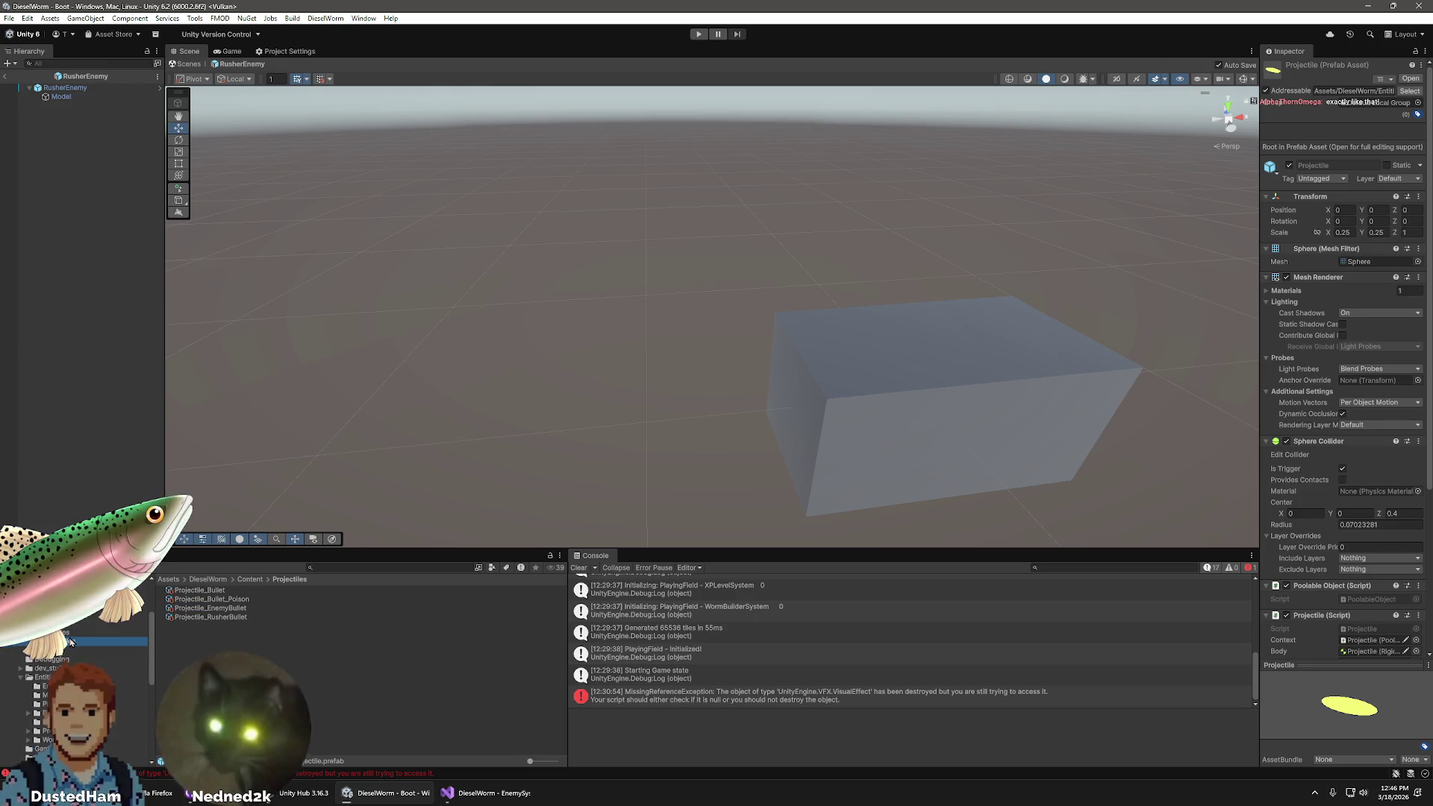
# - Drag the Projectile prefab into Projectile_RusherBullet's Projectile Prefab field
pyautogui.click(230, 618)
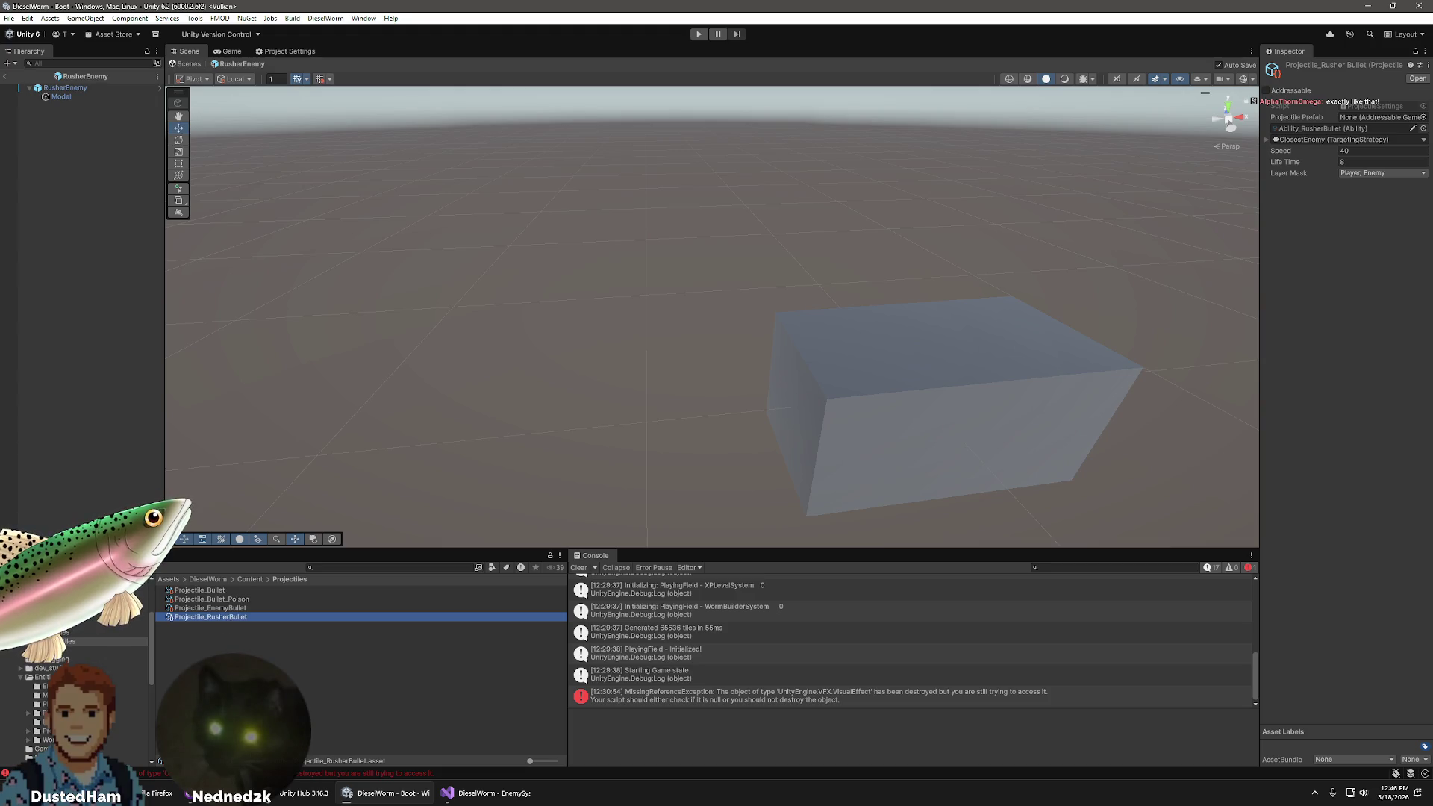
pyautogui.click(56, 721)
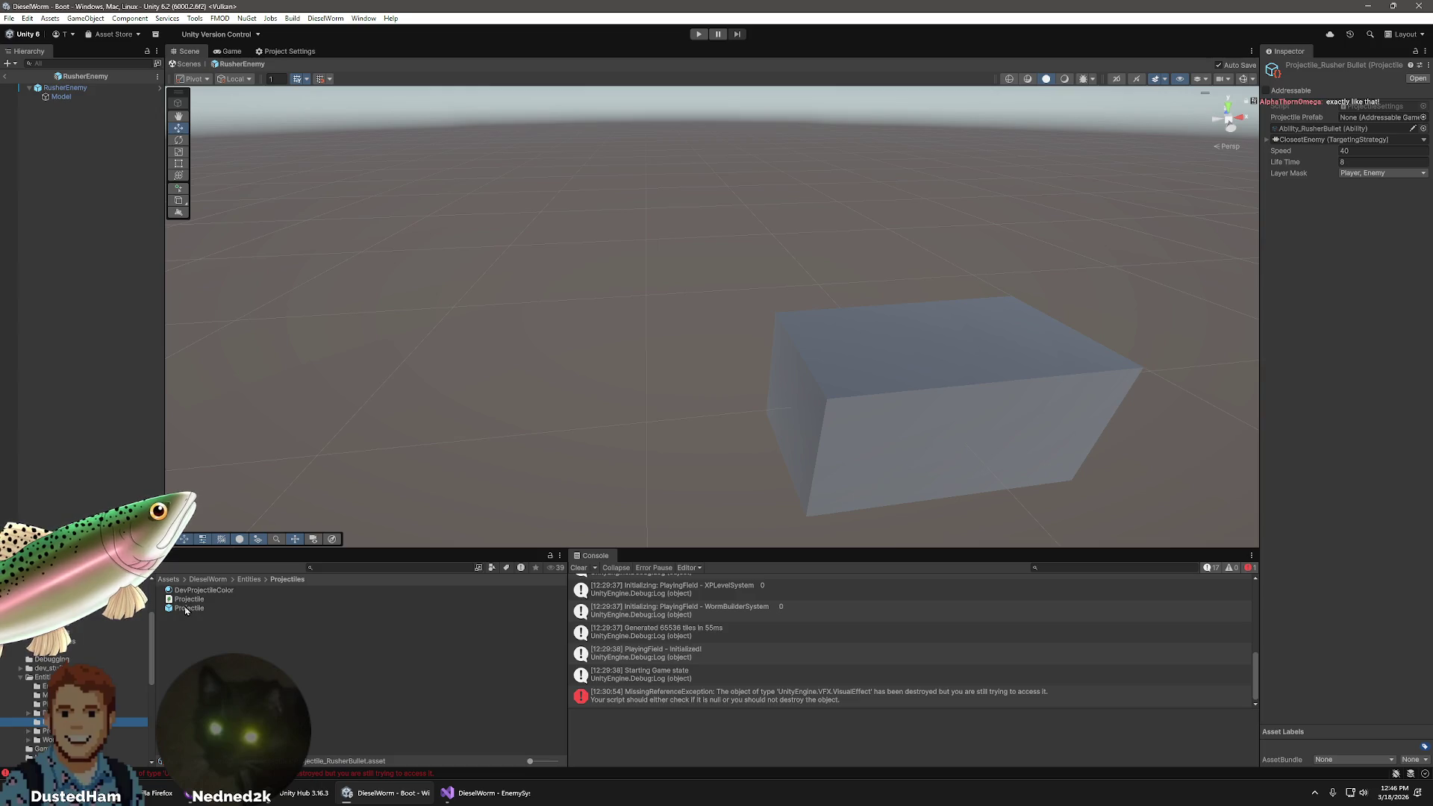
pyautogui.moveTo(186, 610); pyautogui.dragTo(1381, 117)
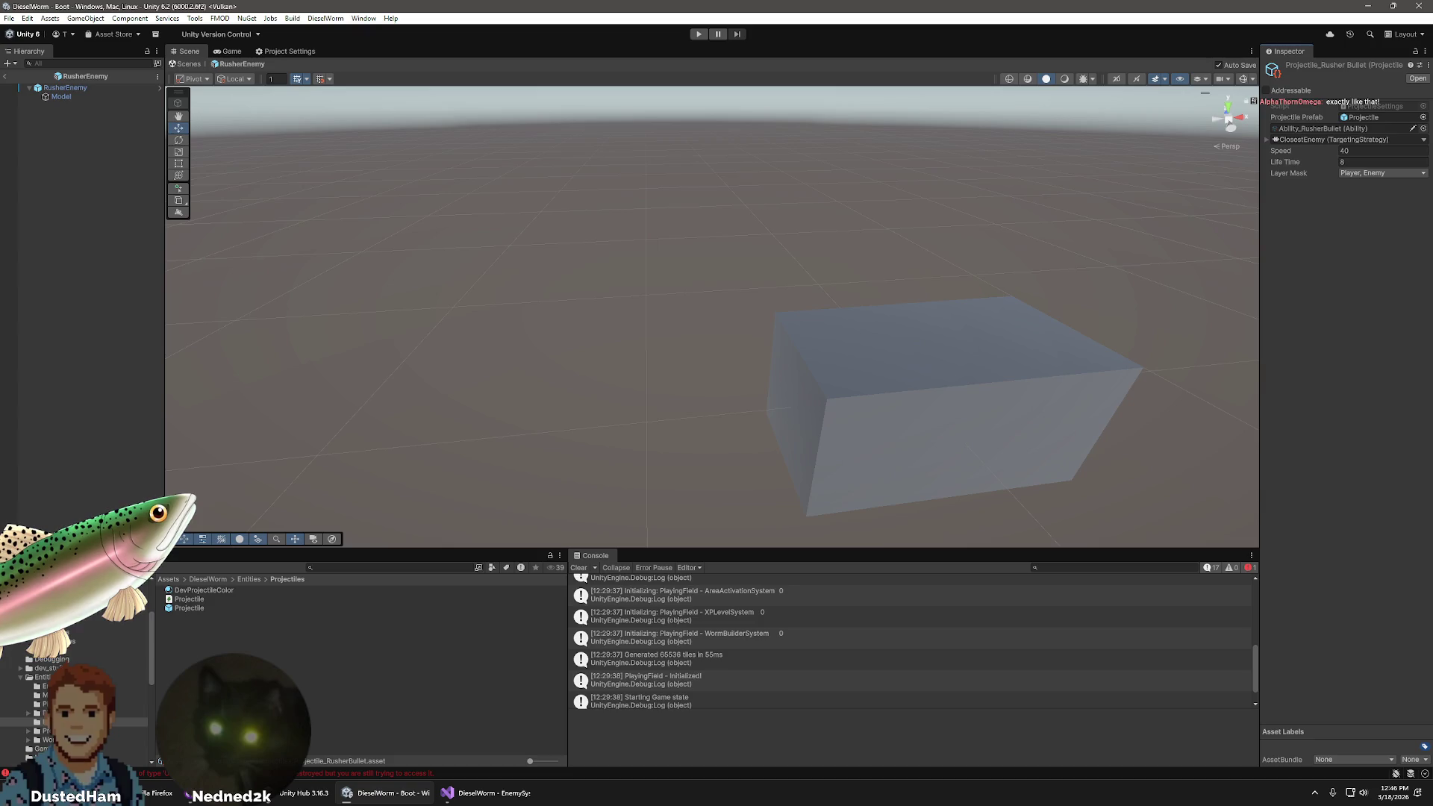
pyautogui.scroll(3, 74, 672)
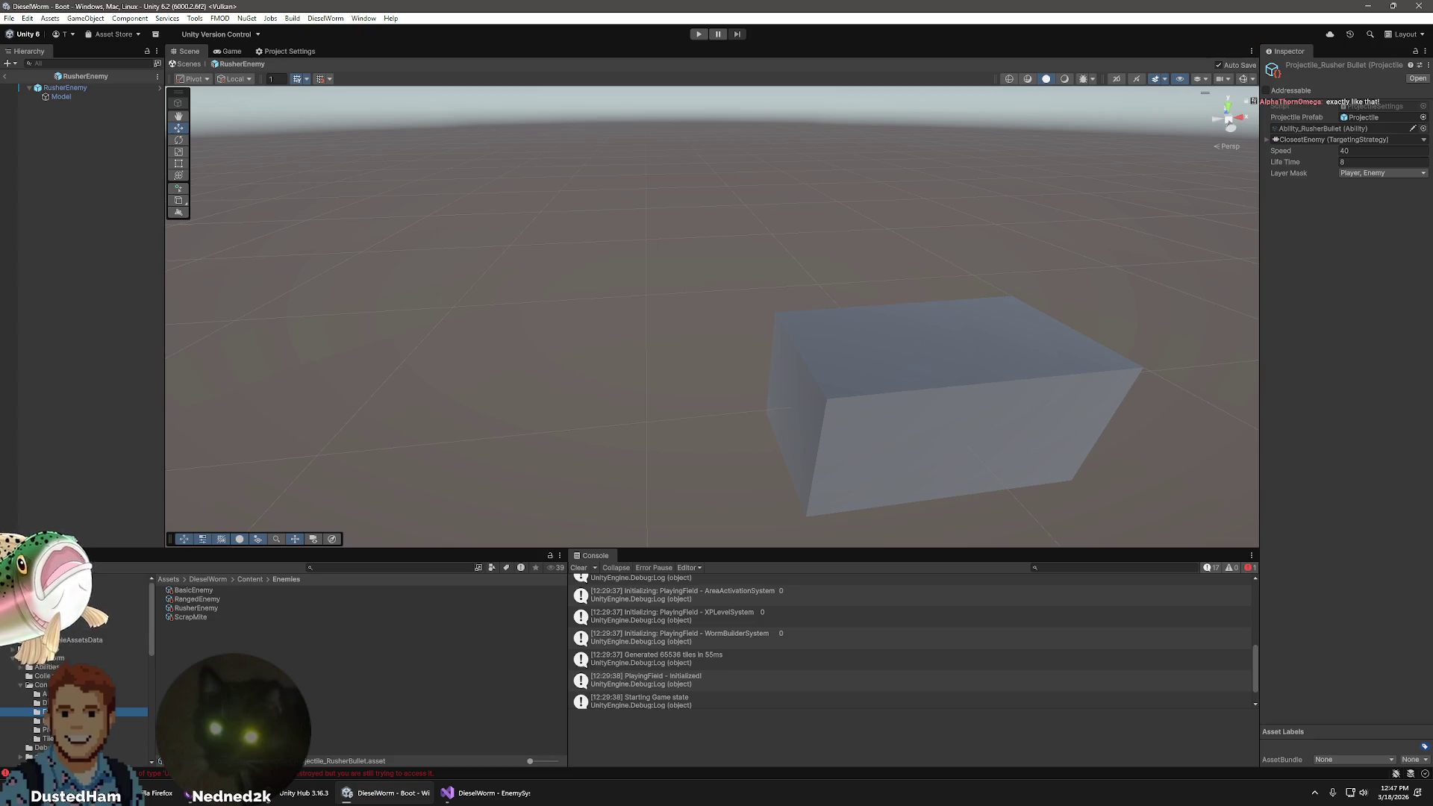
# - Give the RusherEnemy enemy info the RusherGun module
pyautogui.click(213, 608)
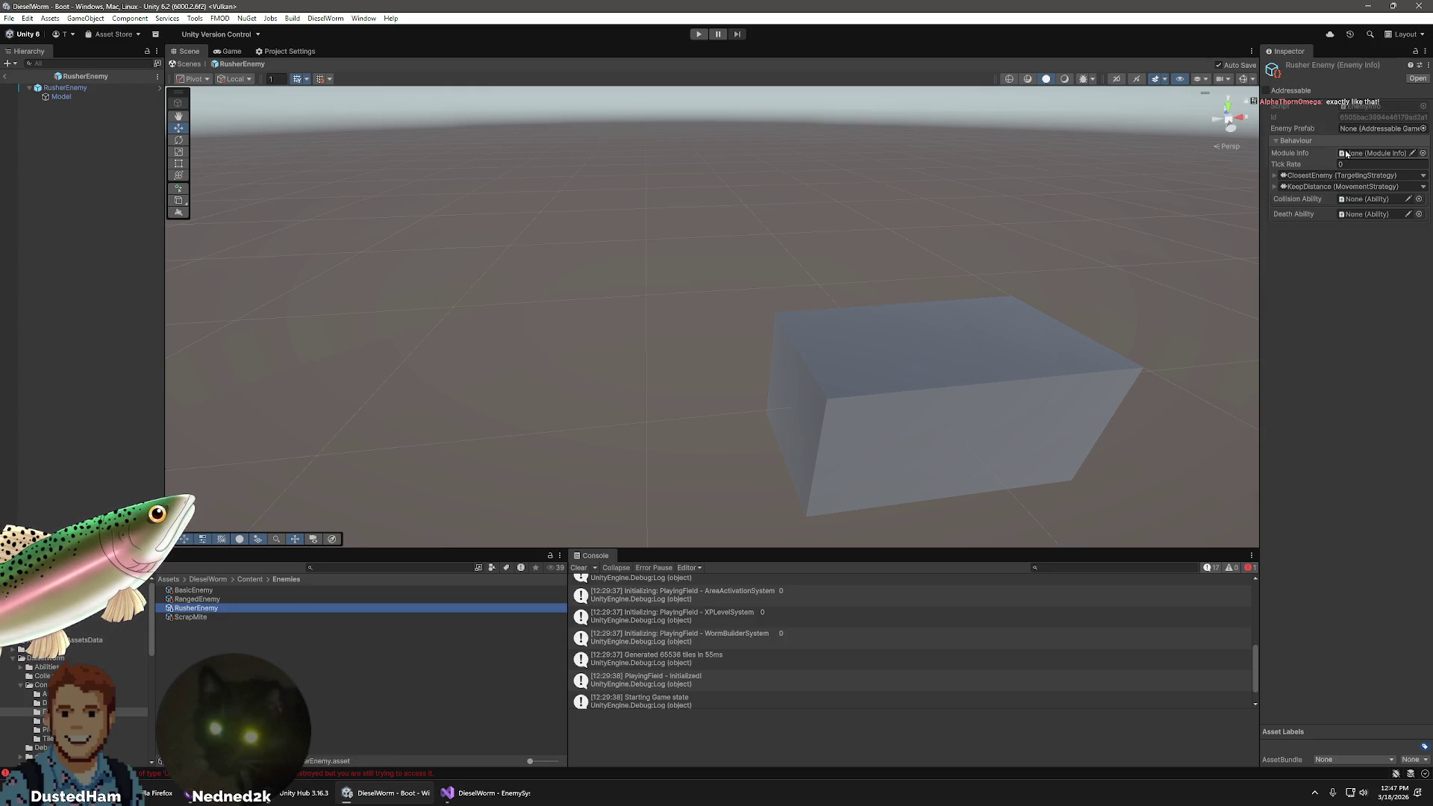
pyautogui.click(1415, 153)
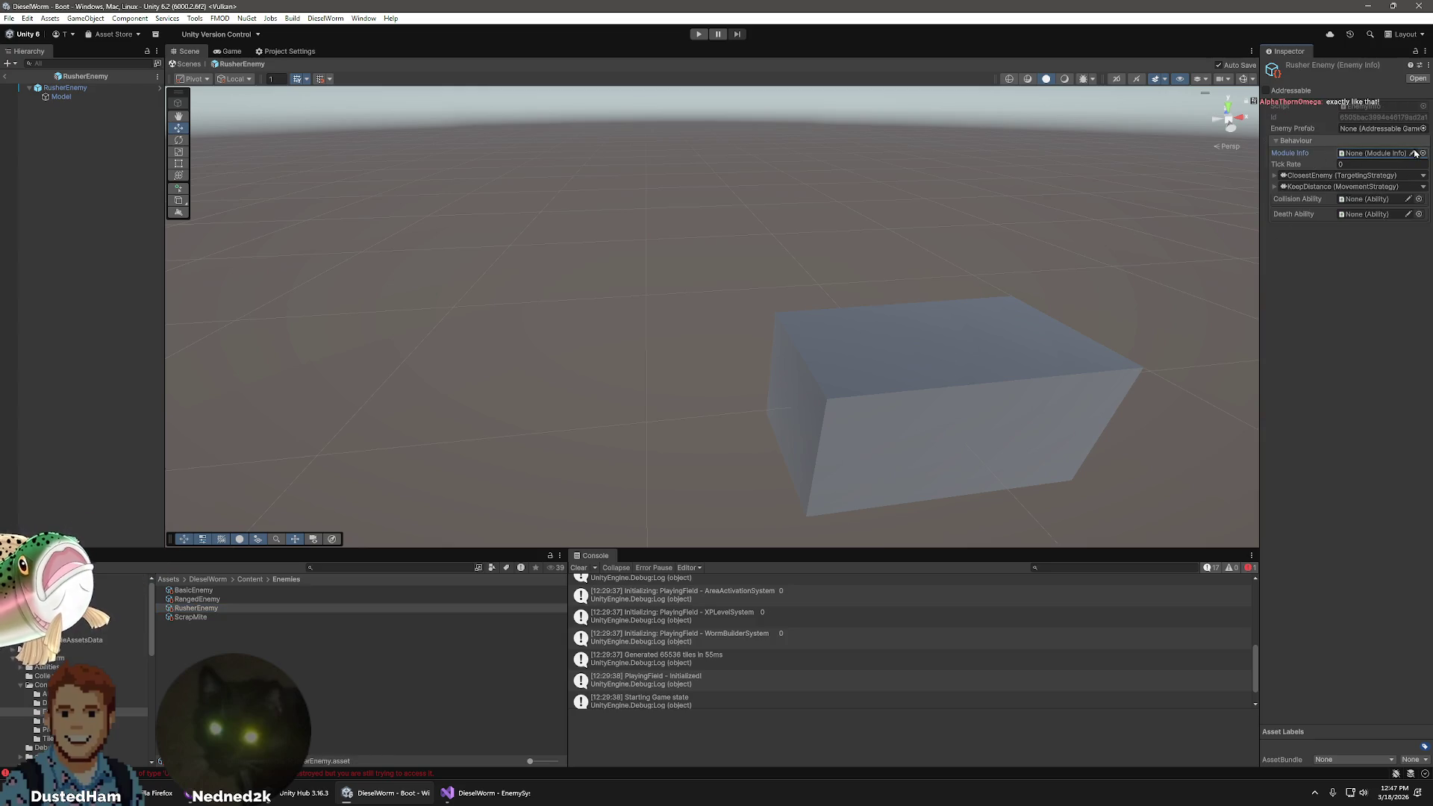
pyautogui.click(1422, 153)
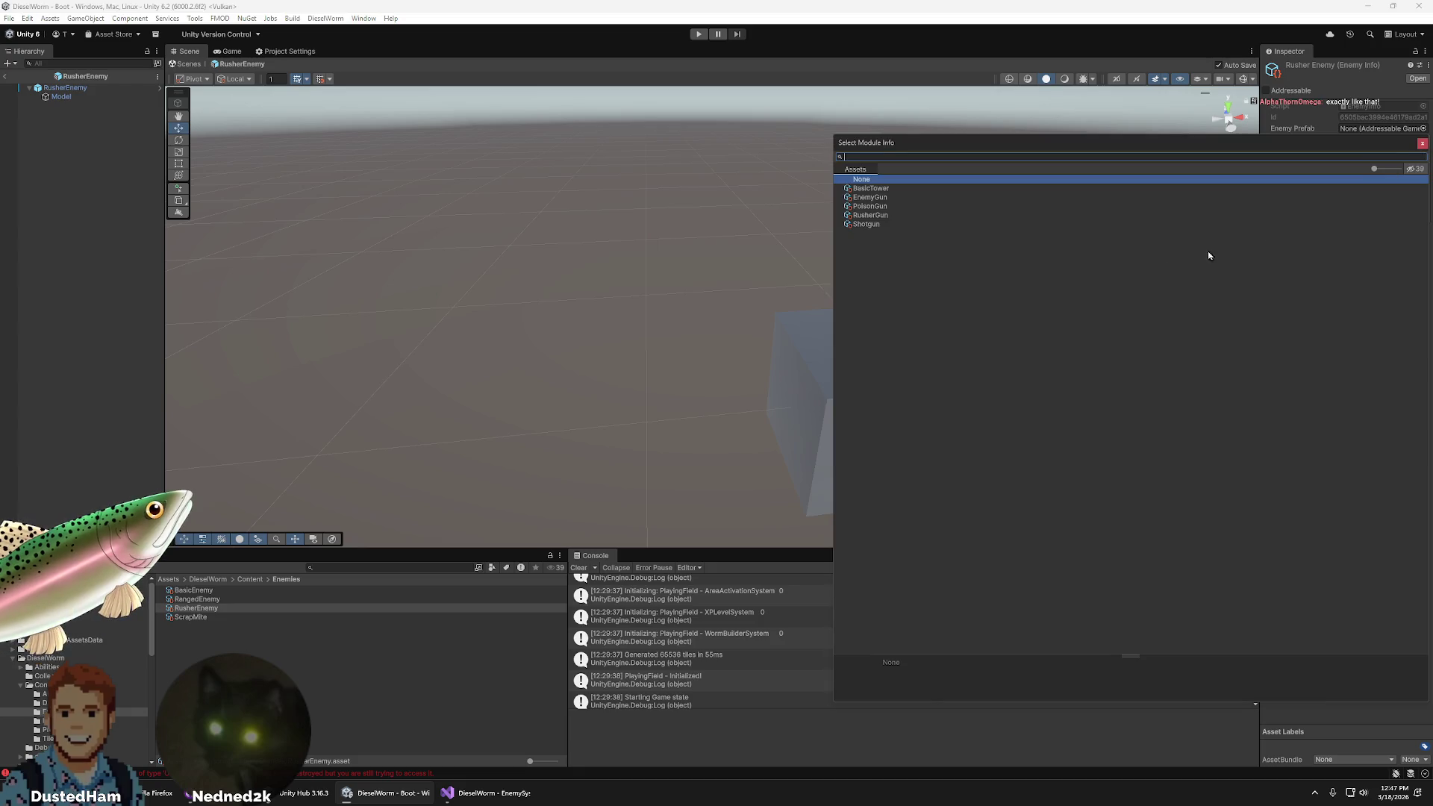
pyautogui.doubleClick(884, 215)
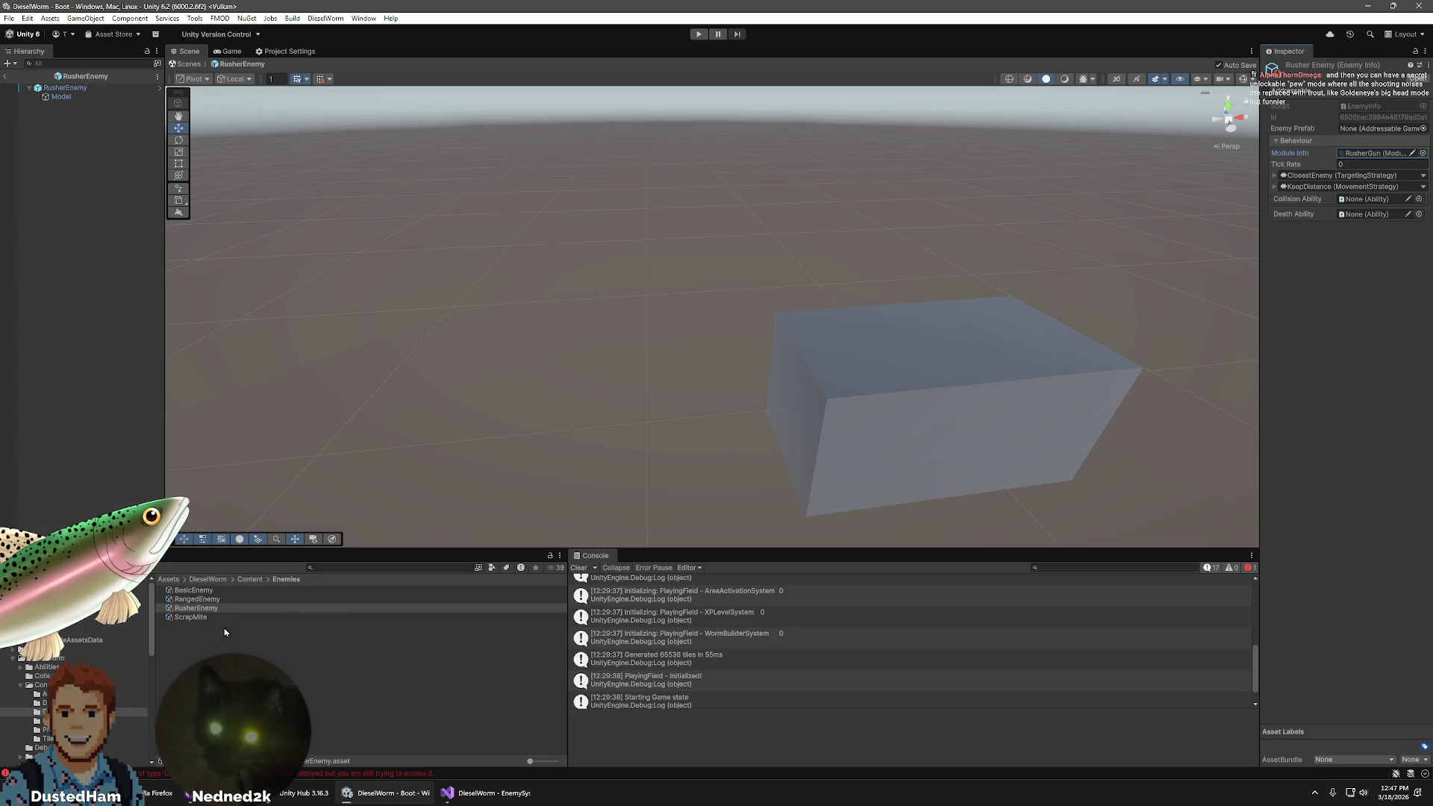
# - Check RangedEnemy for comparison, then set RusherEnemy's tick rate to 1
pyautogui.click(204, 601)
pyautogui.click(195, 590)
pyautogui.click(217, 609)
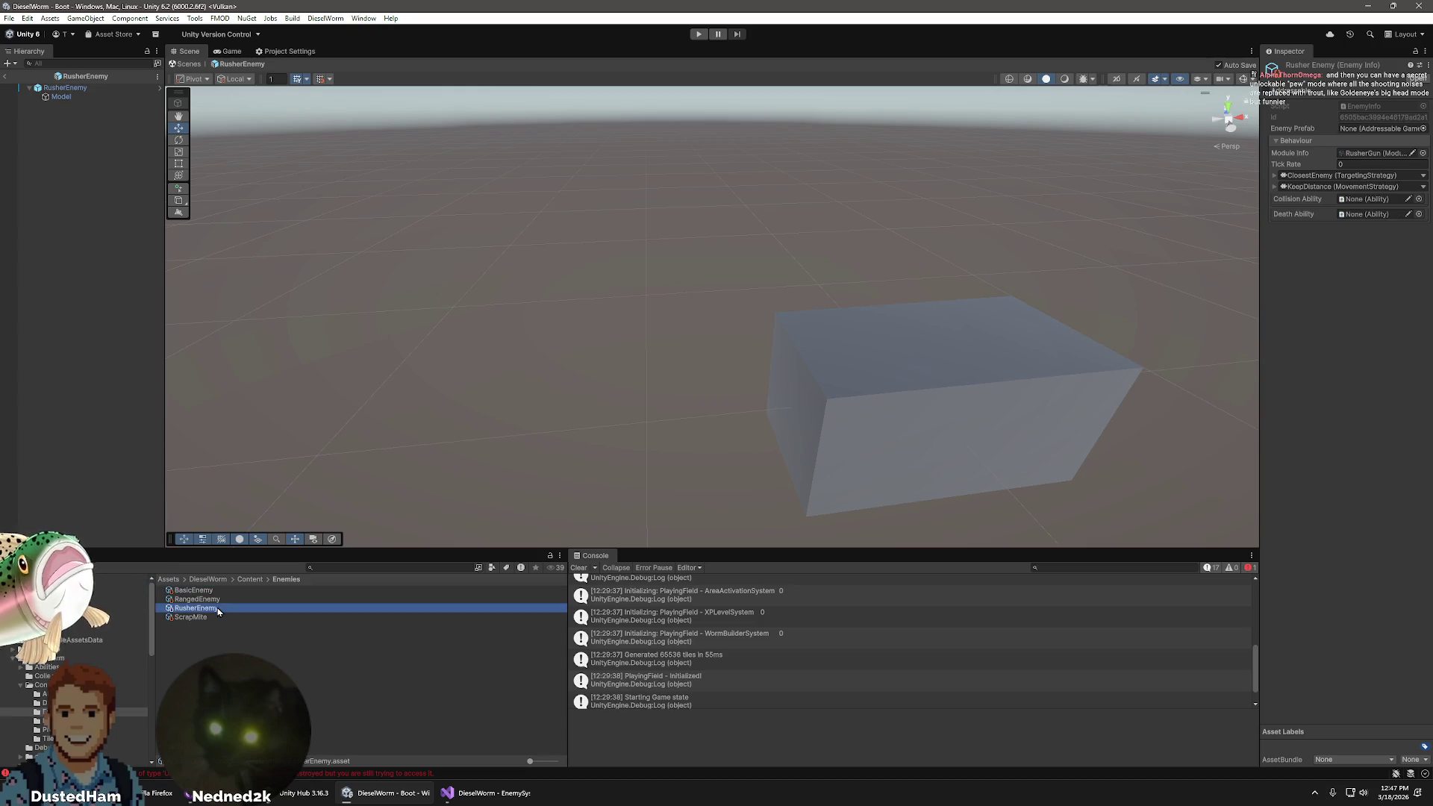
pyautogui.click(1382, 165)
pyautogui.write('1')
pyautogui.click(1359, 370)
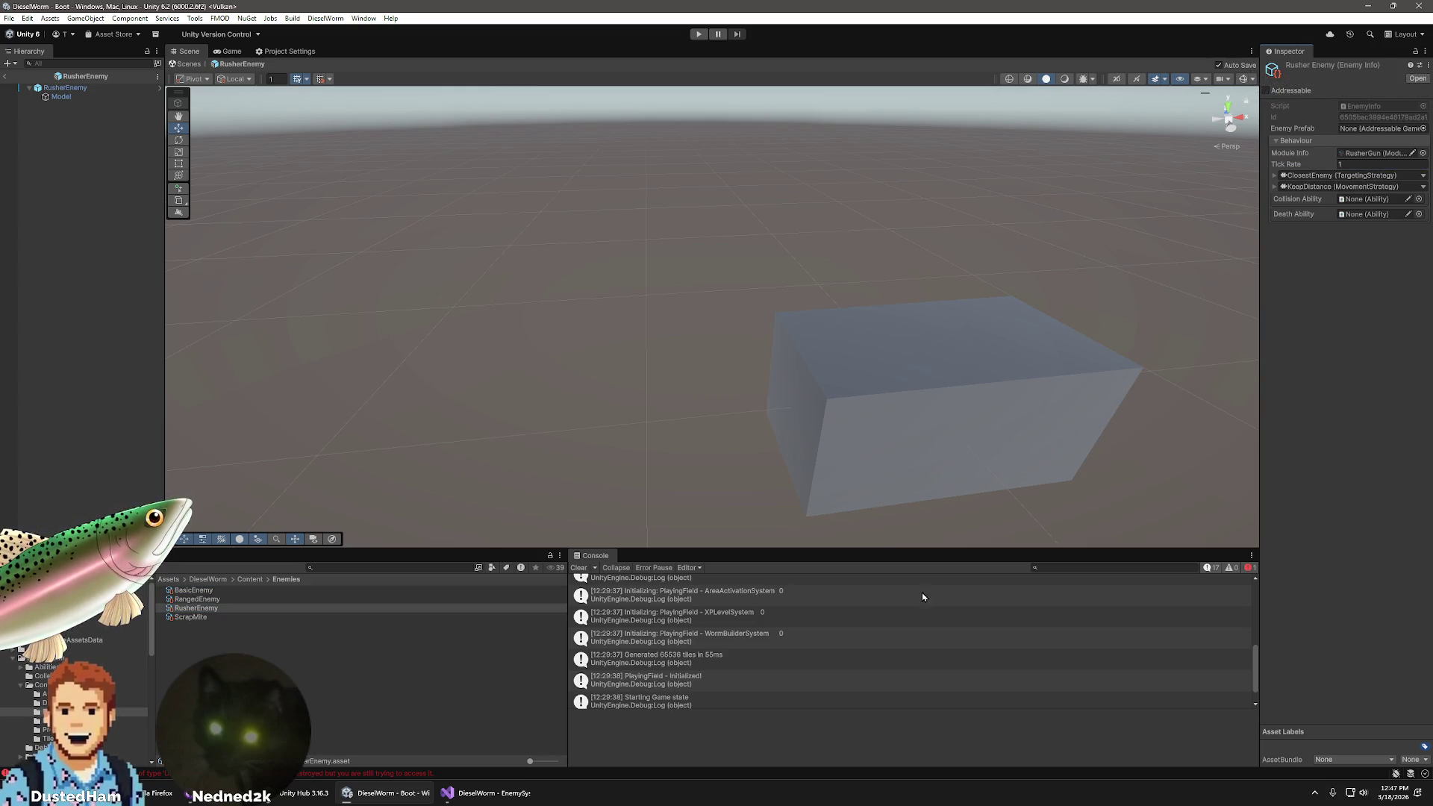
pyautogui.click(216, 617)
pyautogui.click(202, 609)
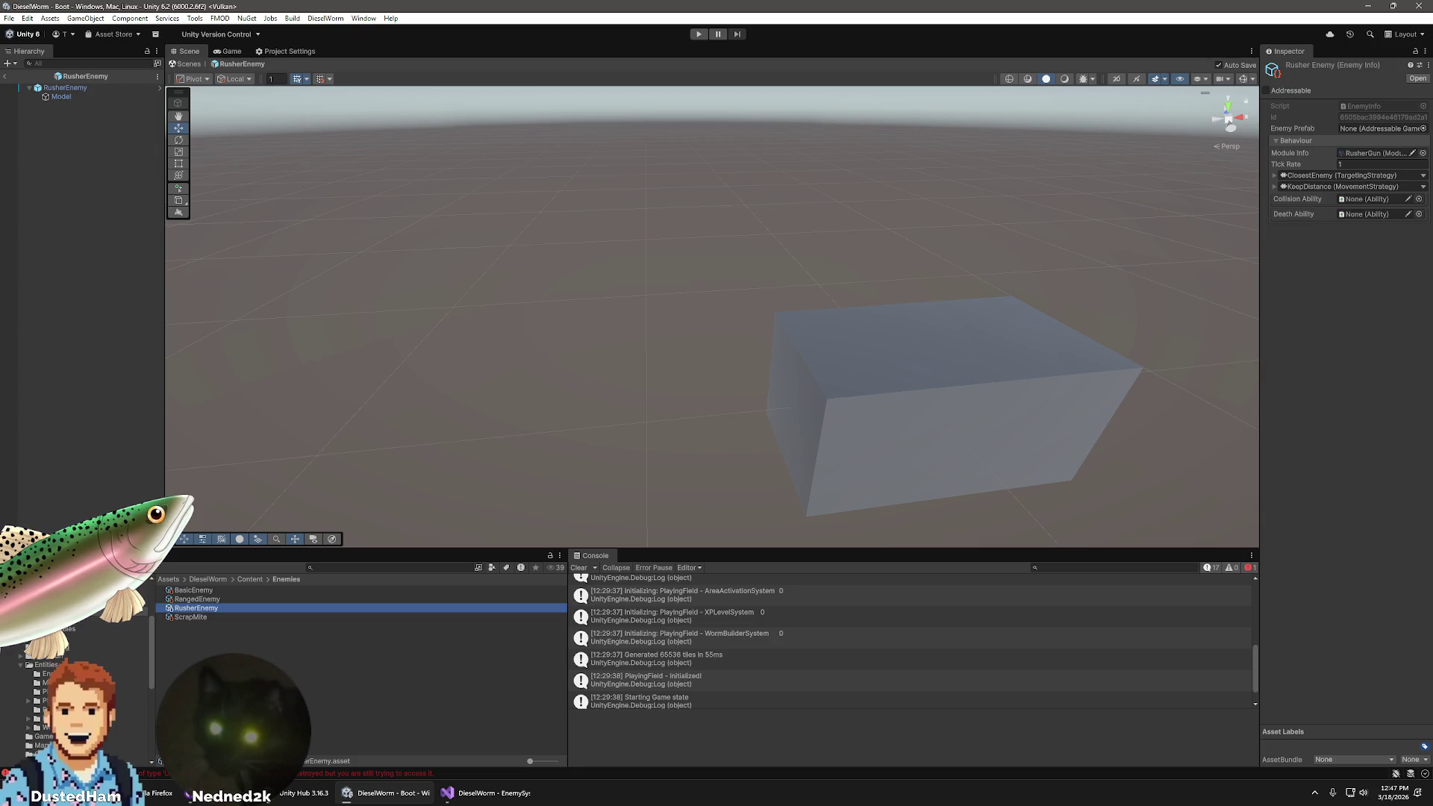
# - Assign RusherEnemy.prefab from Entities/Enemies as the RusherEnemy info's Enemy Prefab
pyautogui.click(46, 673)
pyautogui.scroll(1, 911, 642)
pyautogui.click(1277, 340)
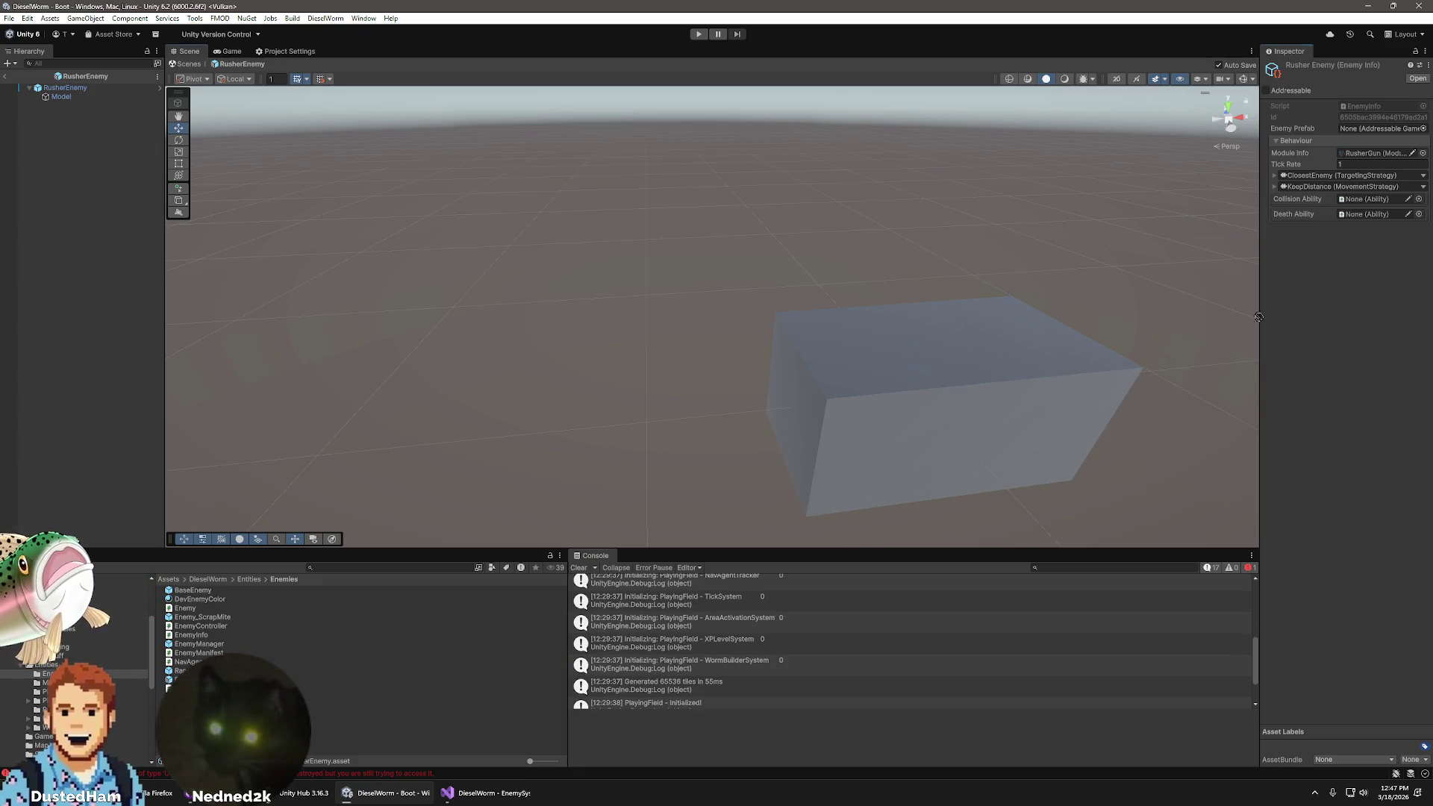
pyautogui.moveTo(1389, 143); pyautogui.dragTo(1380, 127)
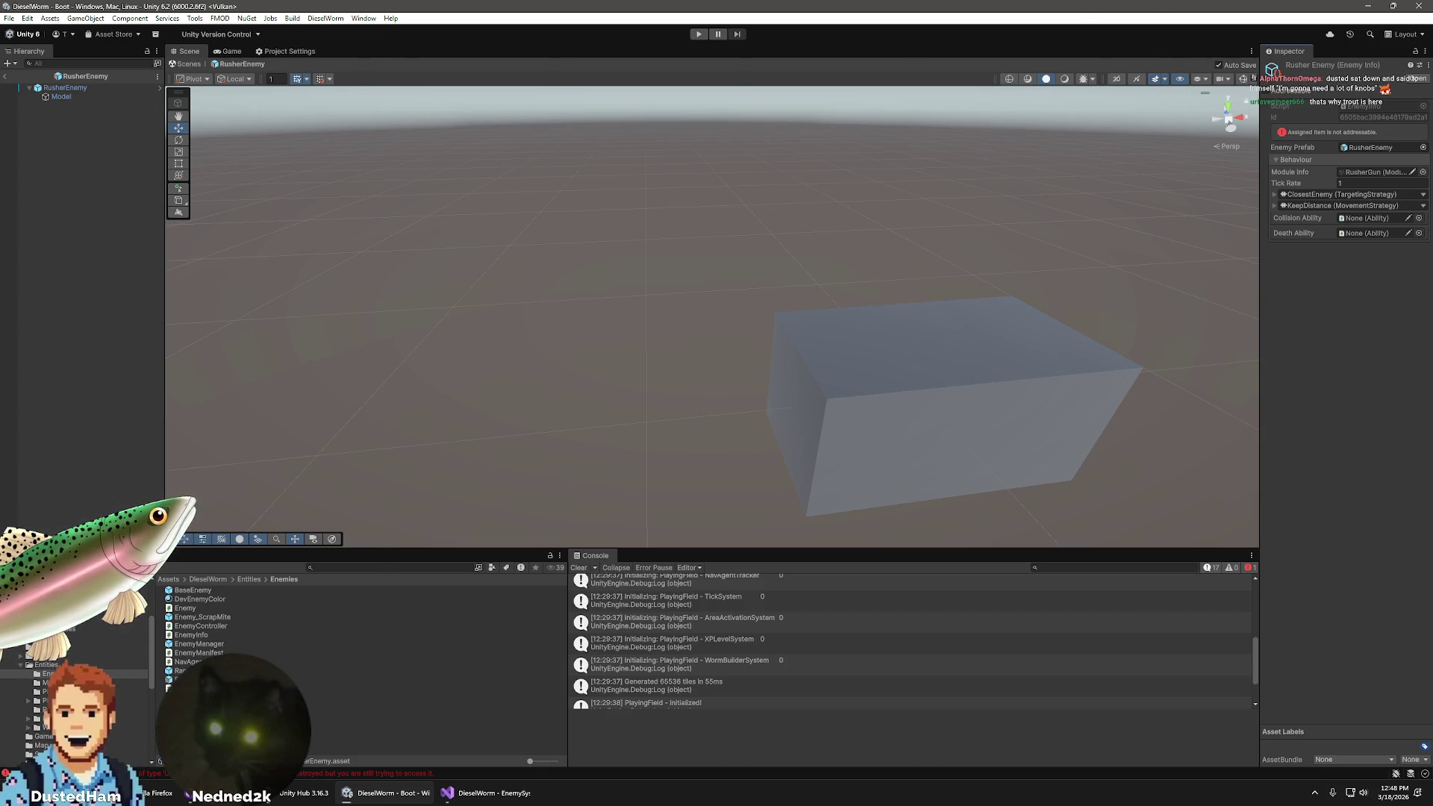
# - Mark the RusherEnemy prefab Addressable and glance at the RangedEnemy prefab
pyautogui.rightClick(200, 679)
pyautogui.click(949, 349)
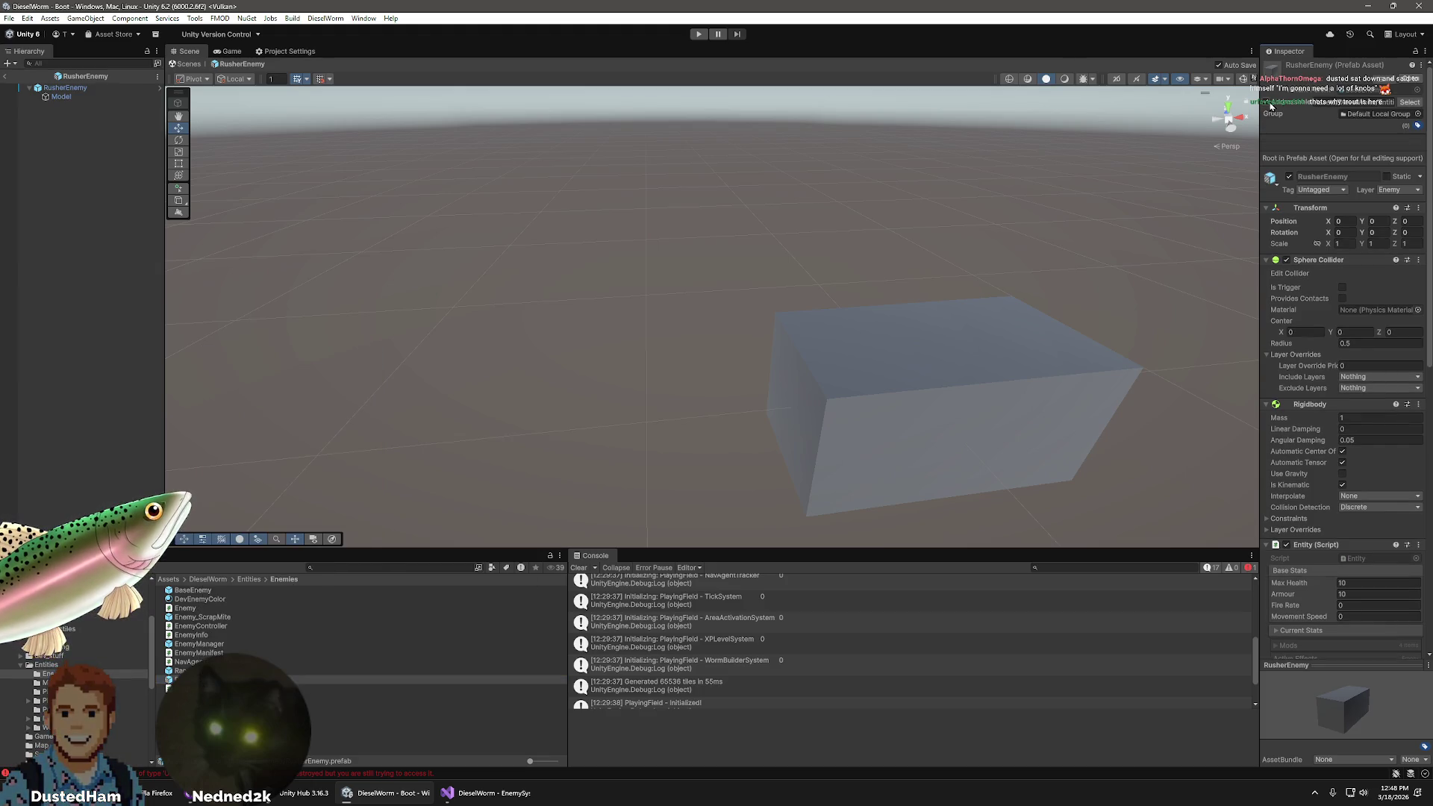
pyautogui.click(288, 671)
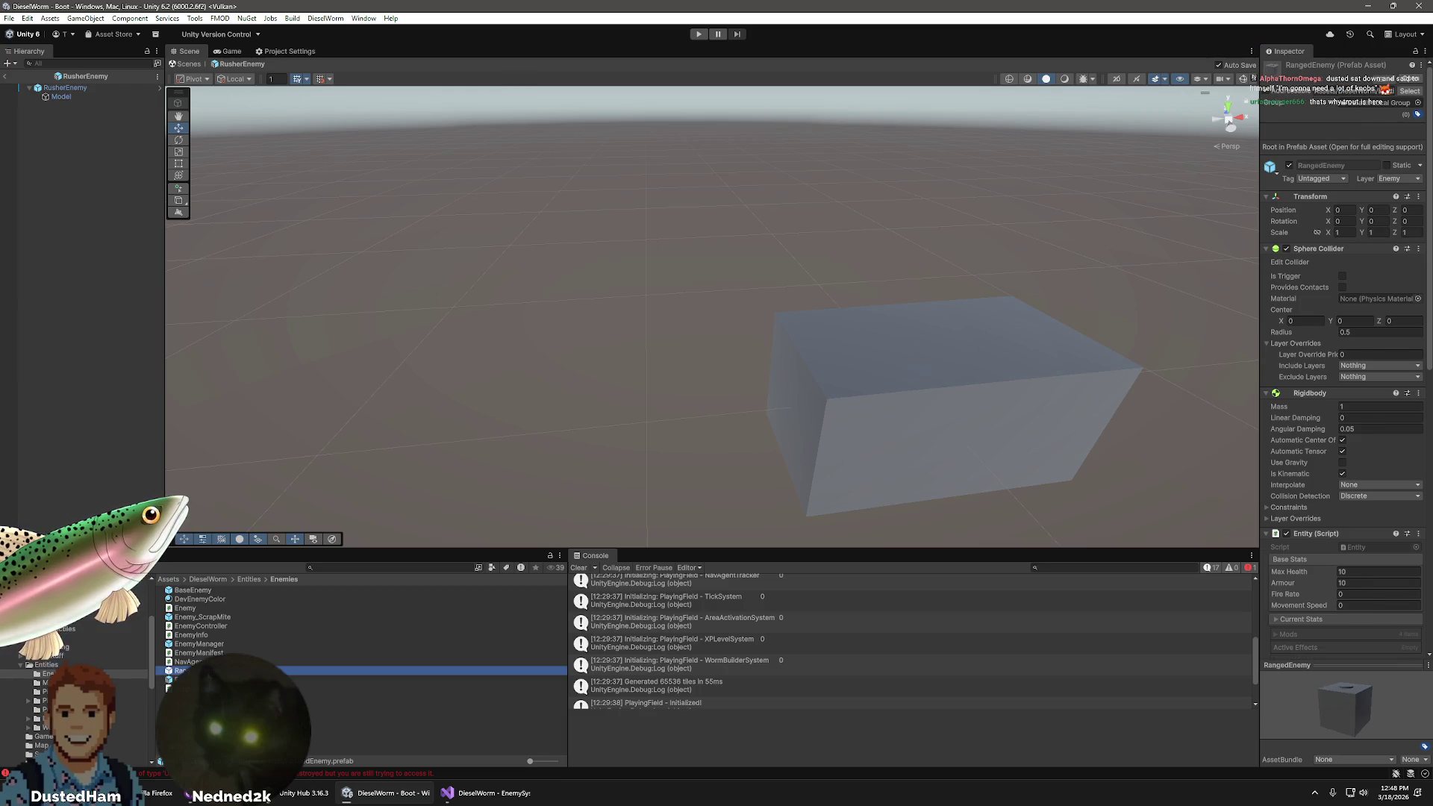
pyautogui.hotkey('ctrl', 'z')
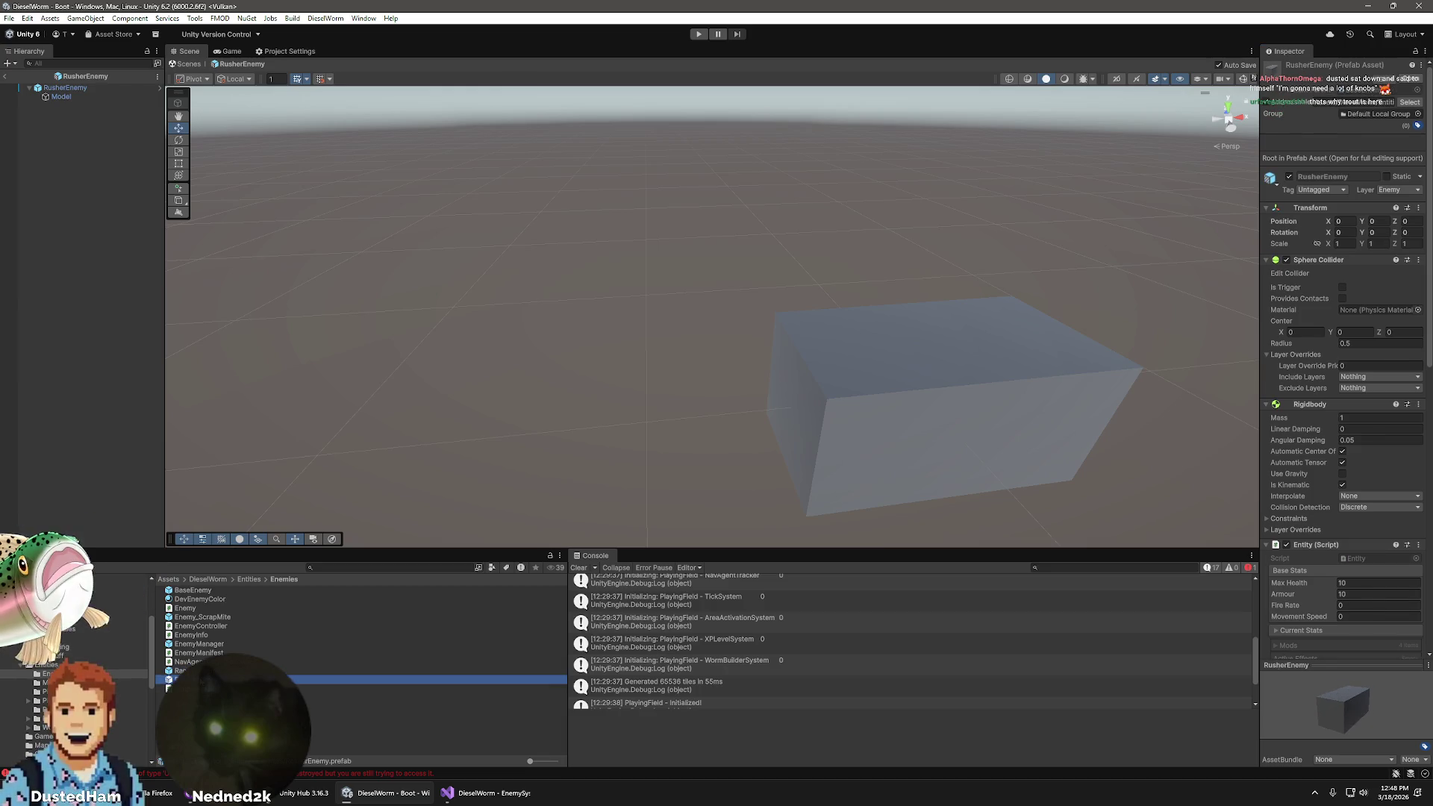
# - Look at the RangedEnemy prefab, then scroll through the RusherEnemy prefab's components
pyautogui.click(289, 670)
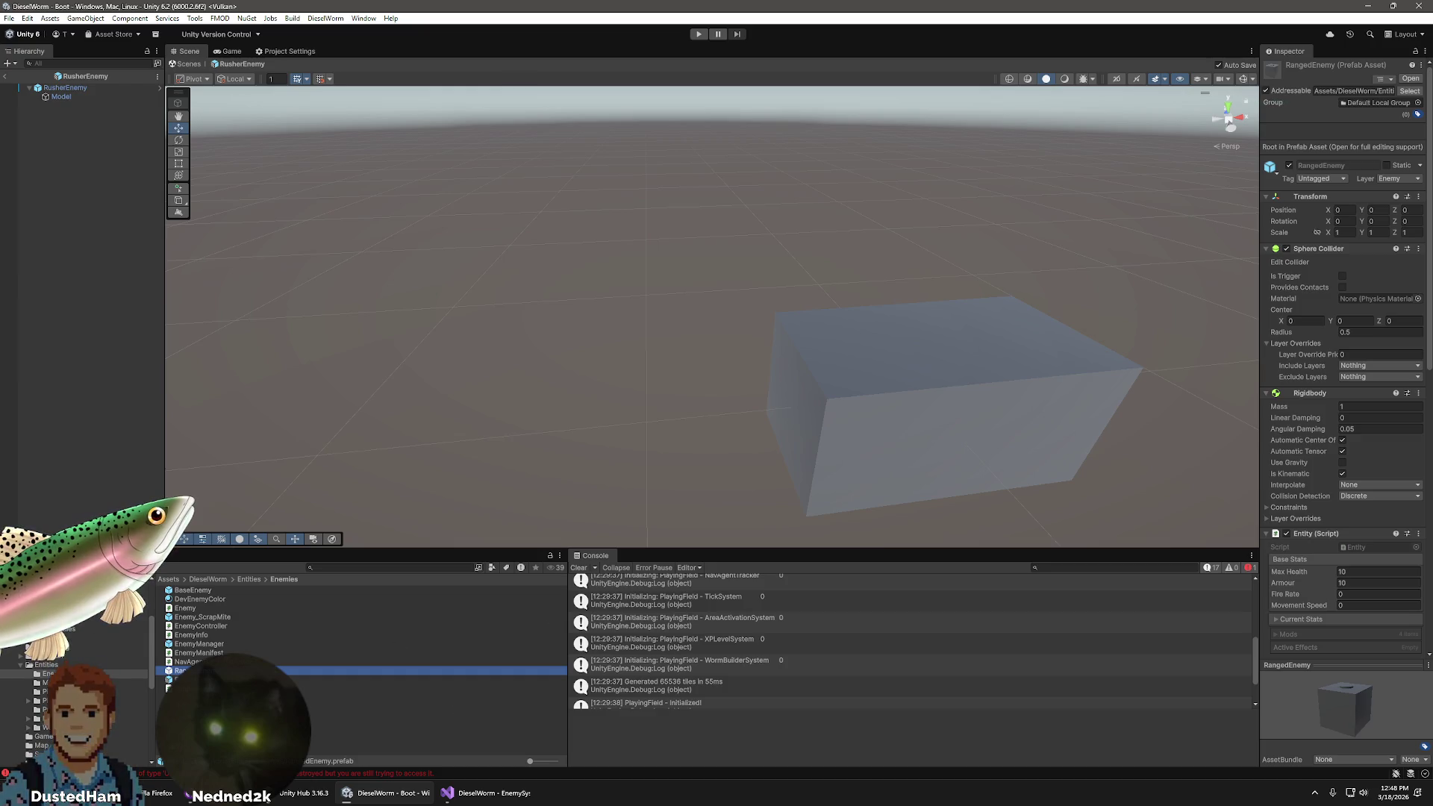
pyautogui.click(359, 679)
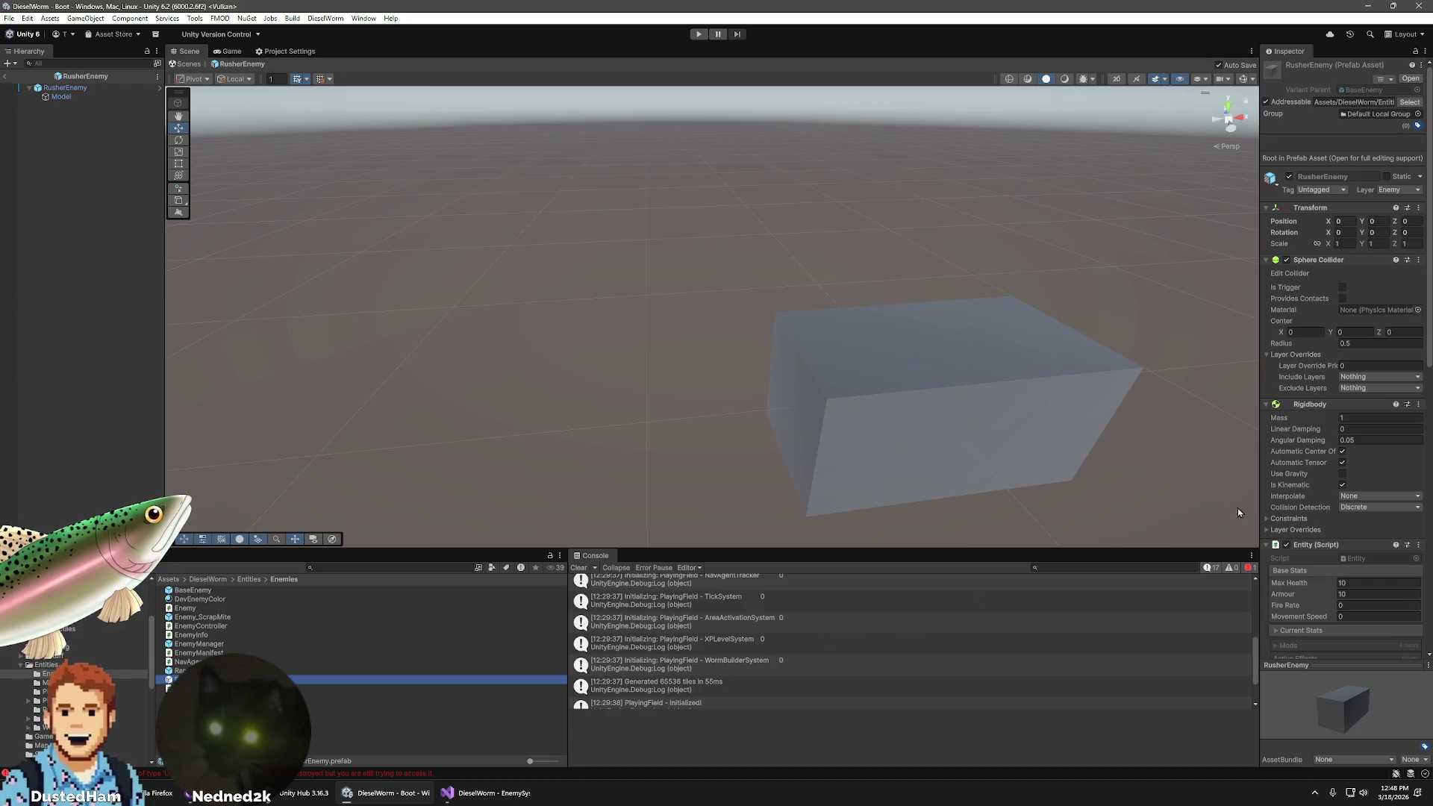
pyautogui.scroll(-5, 1328, 565)
pyautogui.scroll(-7, 1317, 563)
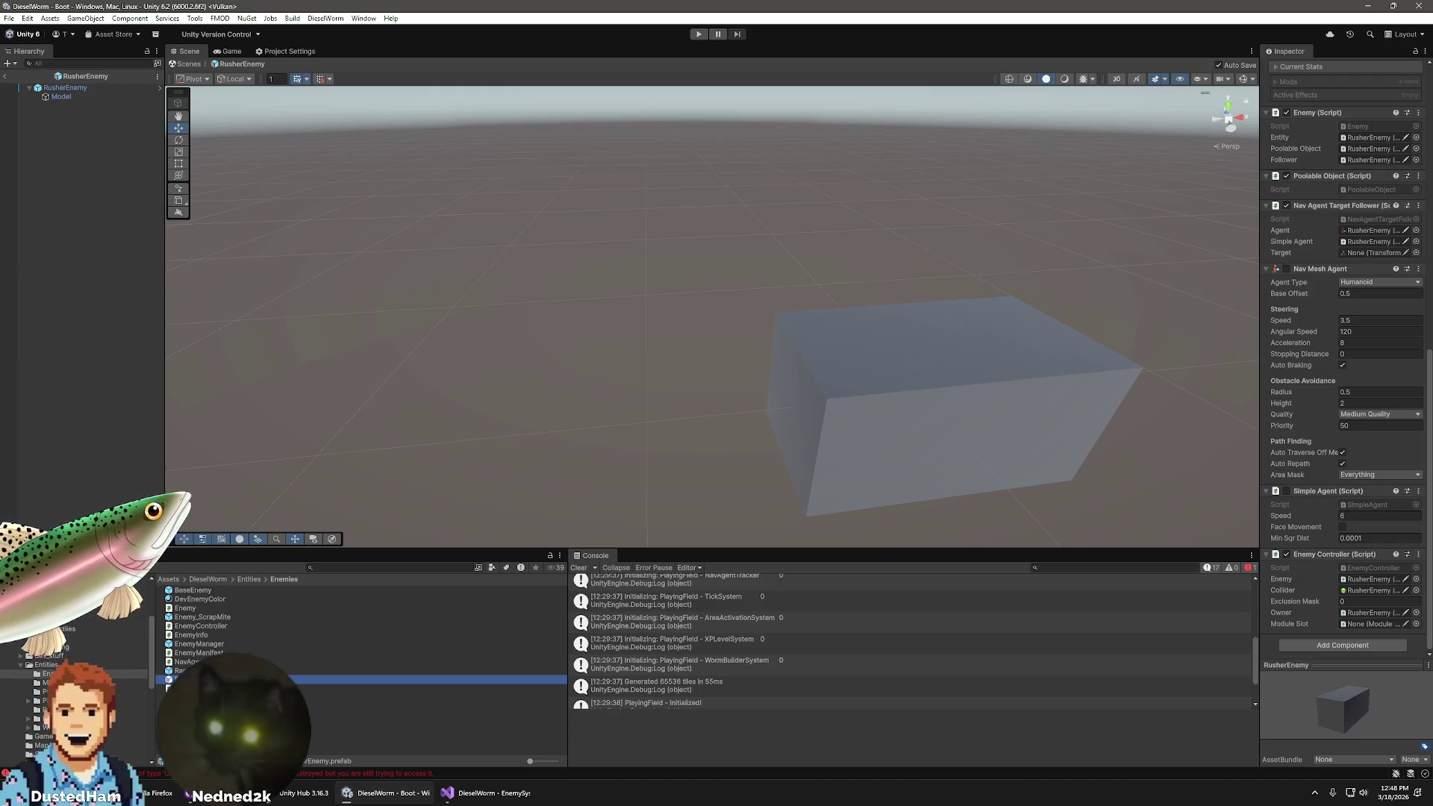
# - Switch between RangedEnemy and RusherEnemy again, scrolling through RangedEnemy's components
pyautogui.click(194, 670)
pyautogui.click(187, 679)
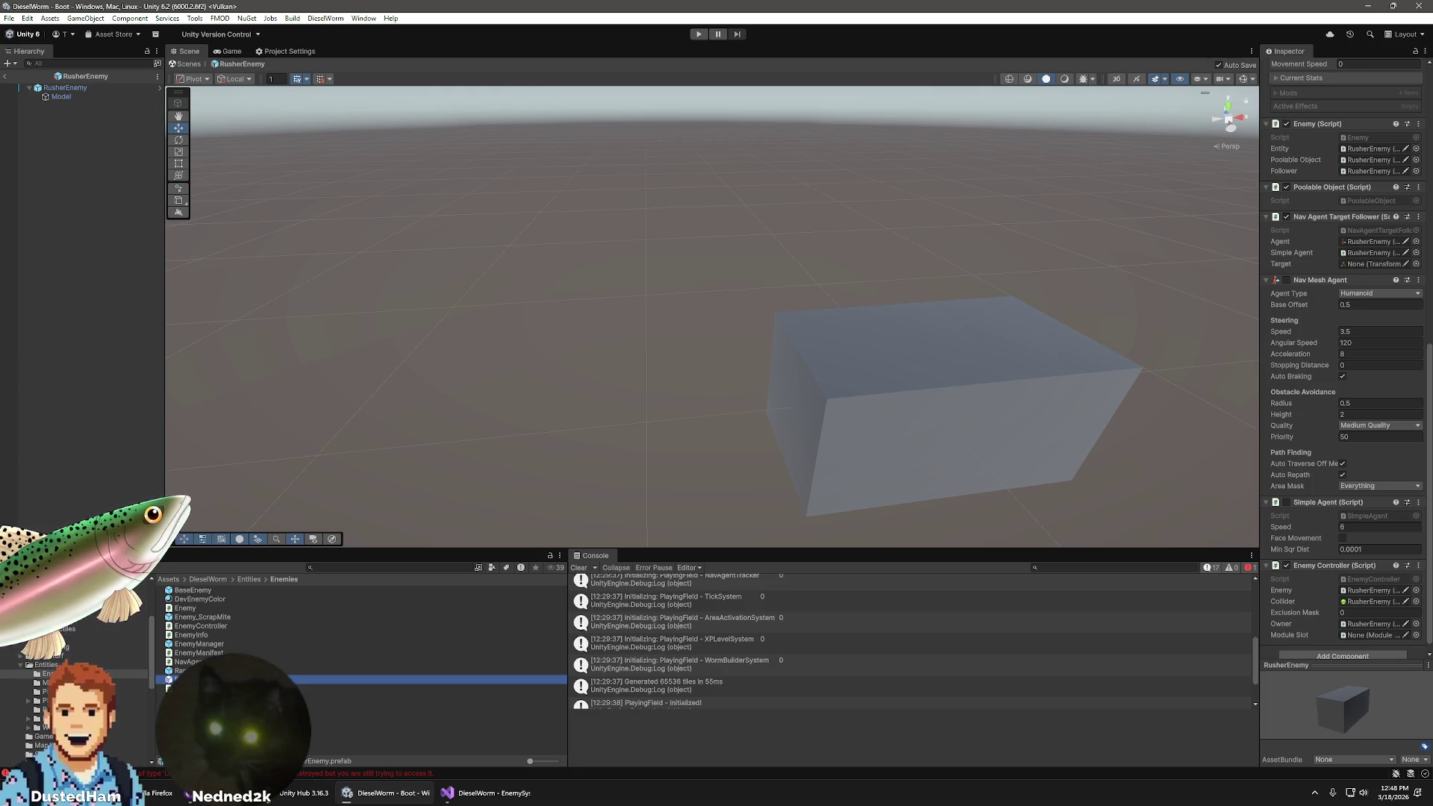
pyautogui.click(183, 671)
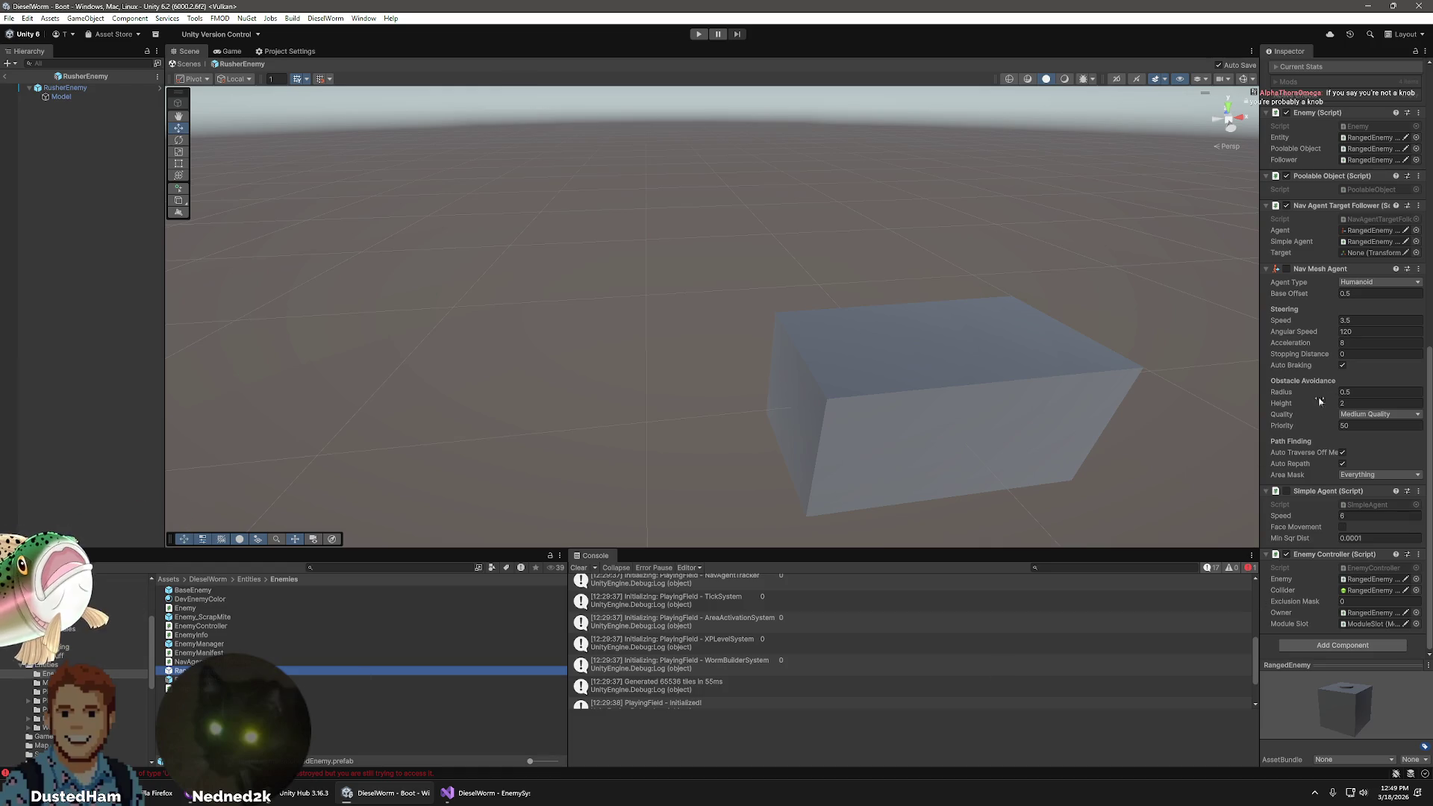
pyautogui.scroll(4, 1343, 425)
pyautogui.scroll(5, 1335, 427)
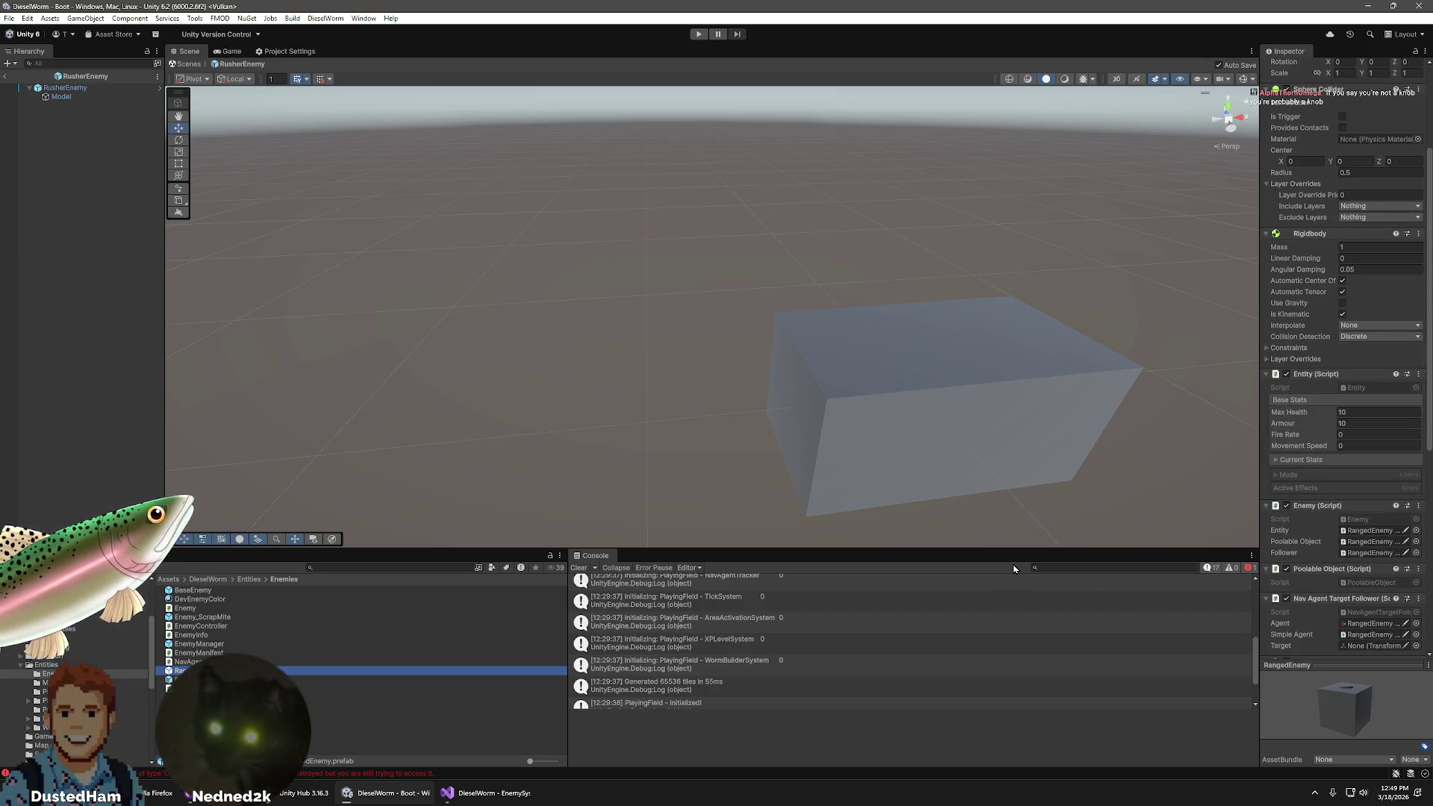
pyautogui.scroll(1, 1319, 555)
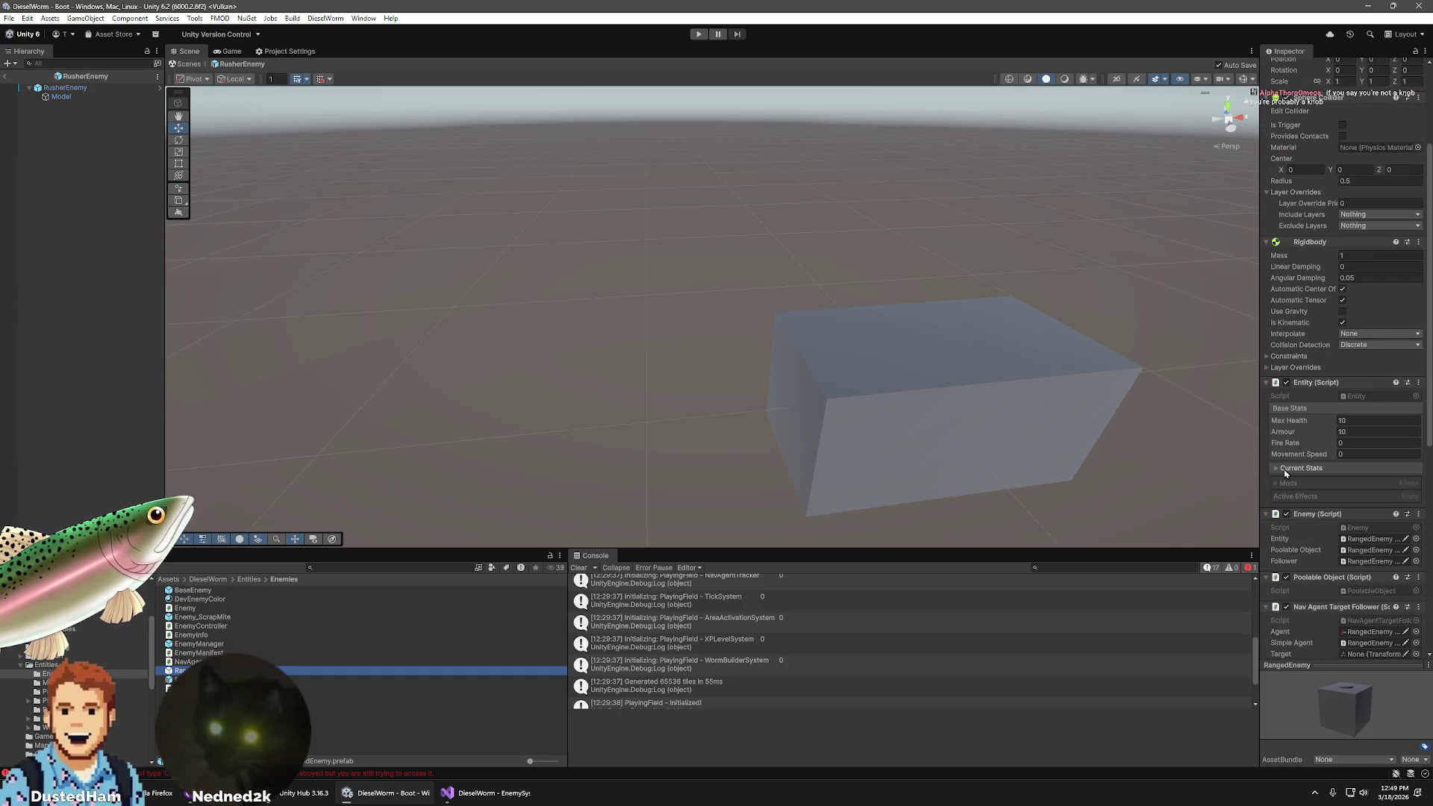
pyautogui.scroll(-10, 1280, 481)
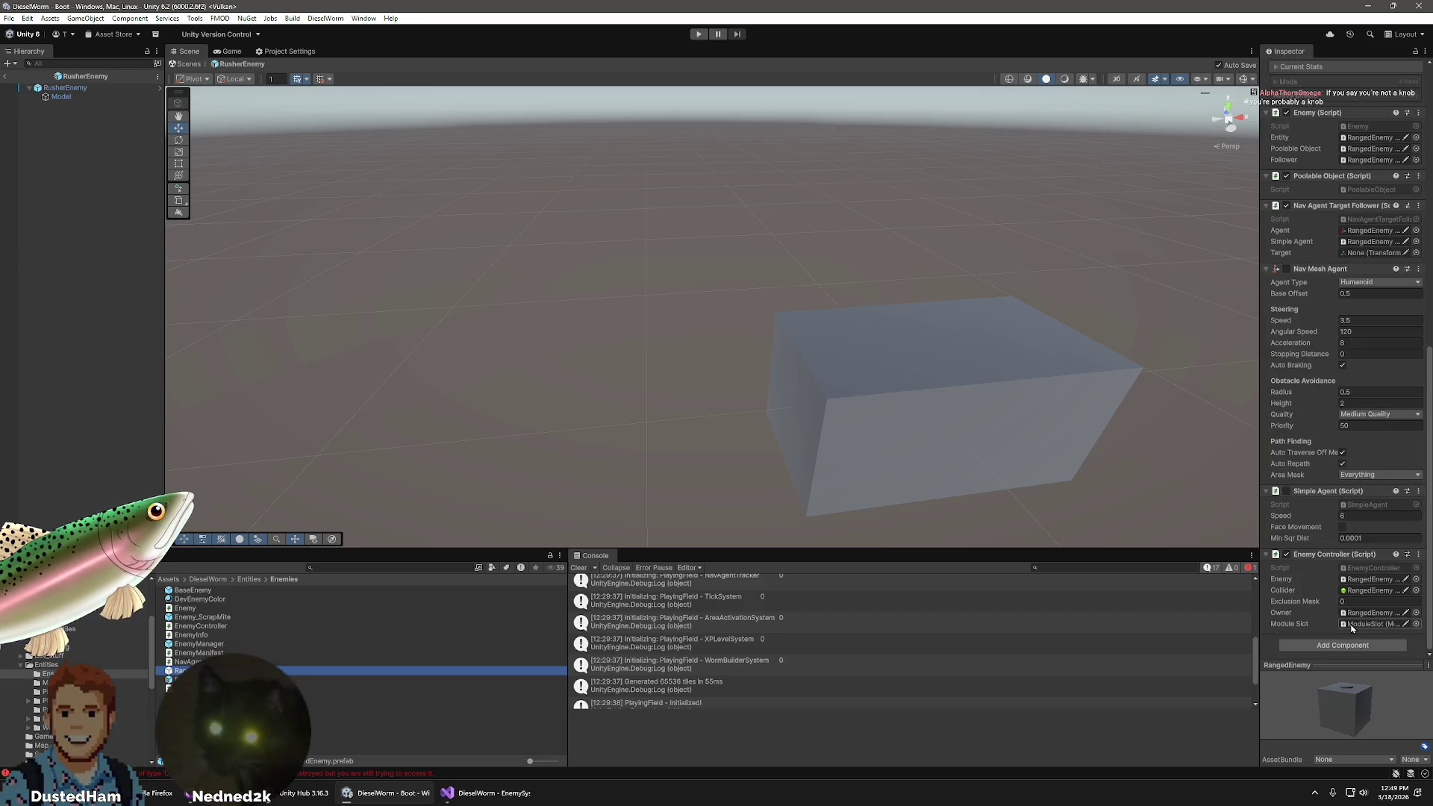
# - Browse the Entities Modules, Pickups and Player folders while RusherEnemy's components are shown
pyautogui.press('Down')
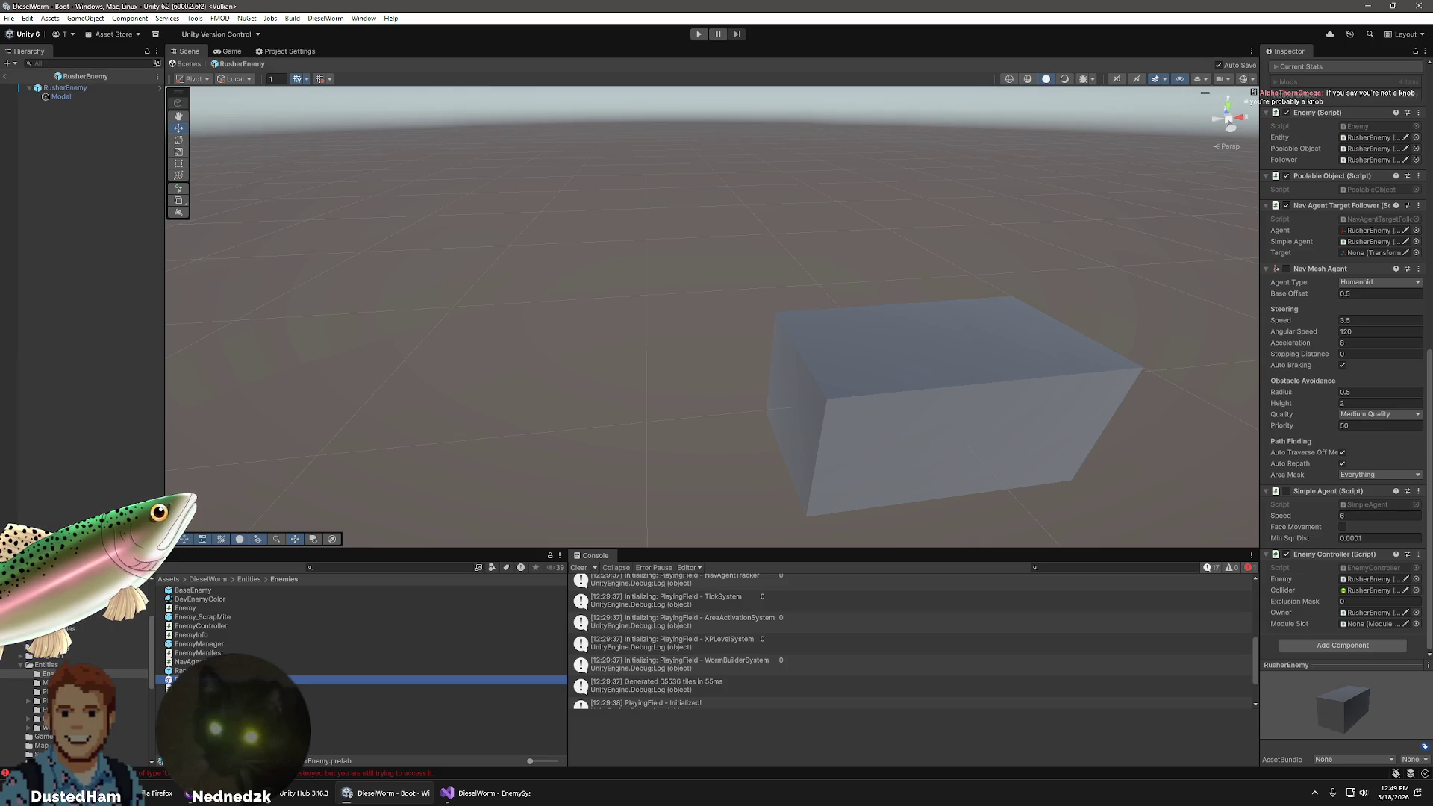
pyautogui.click(45, 682)
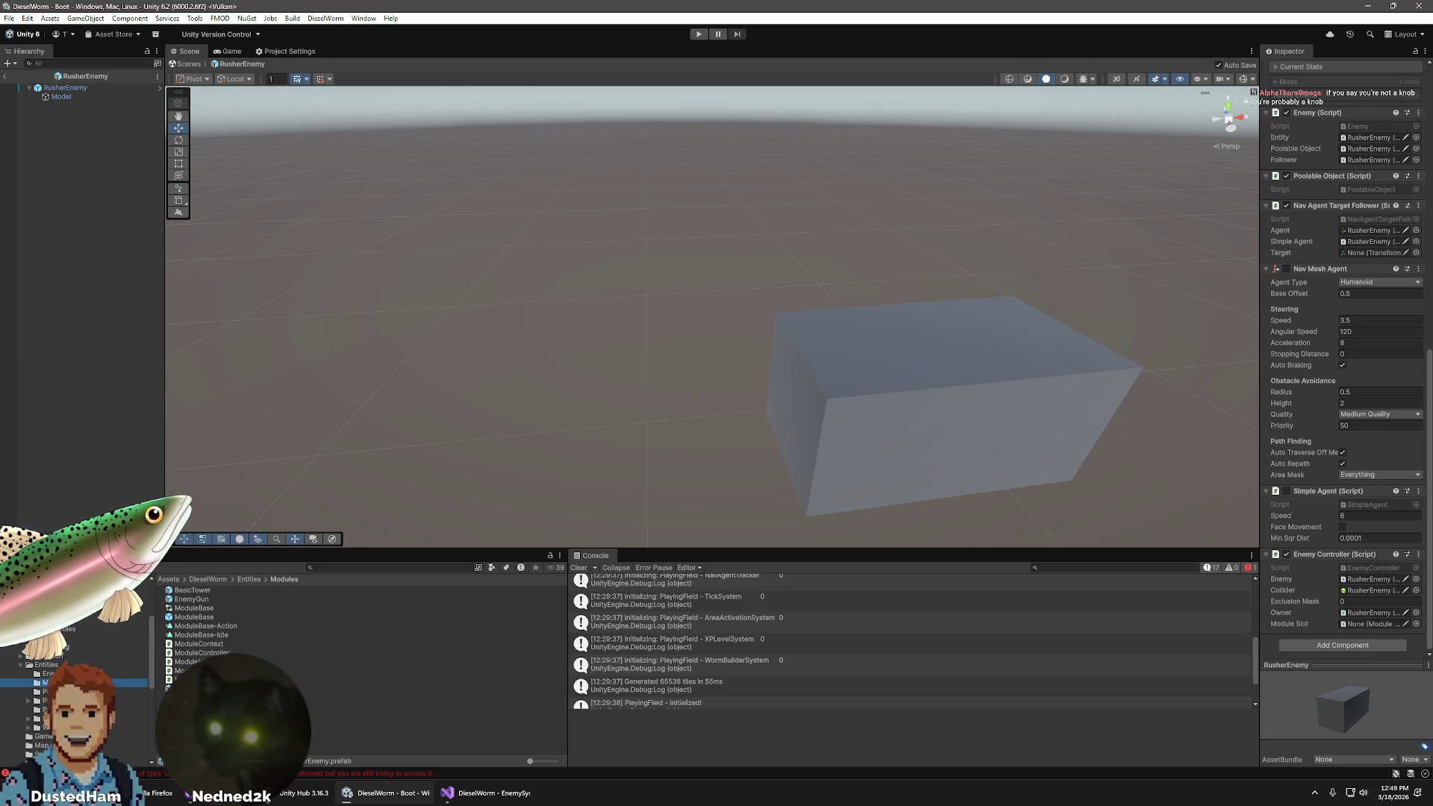
pyautogui.click(49, 666)
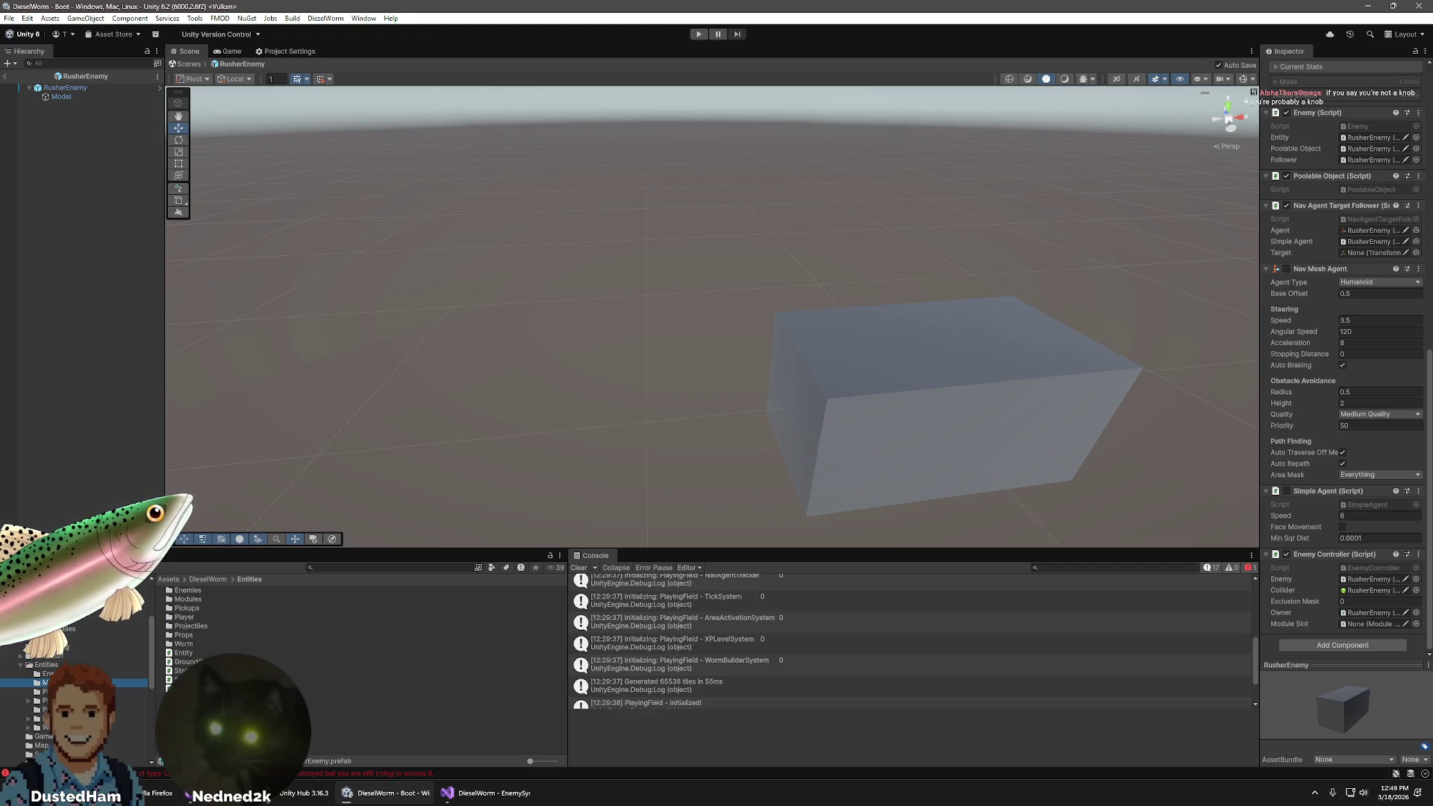
pyautogui.click(45, 682)
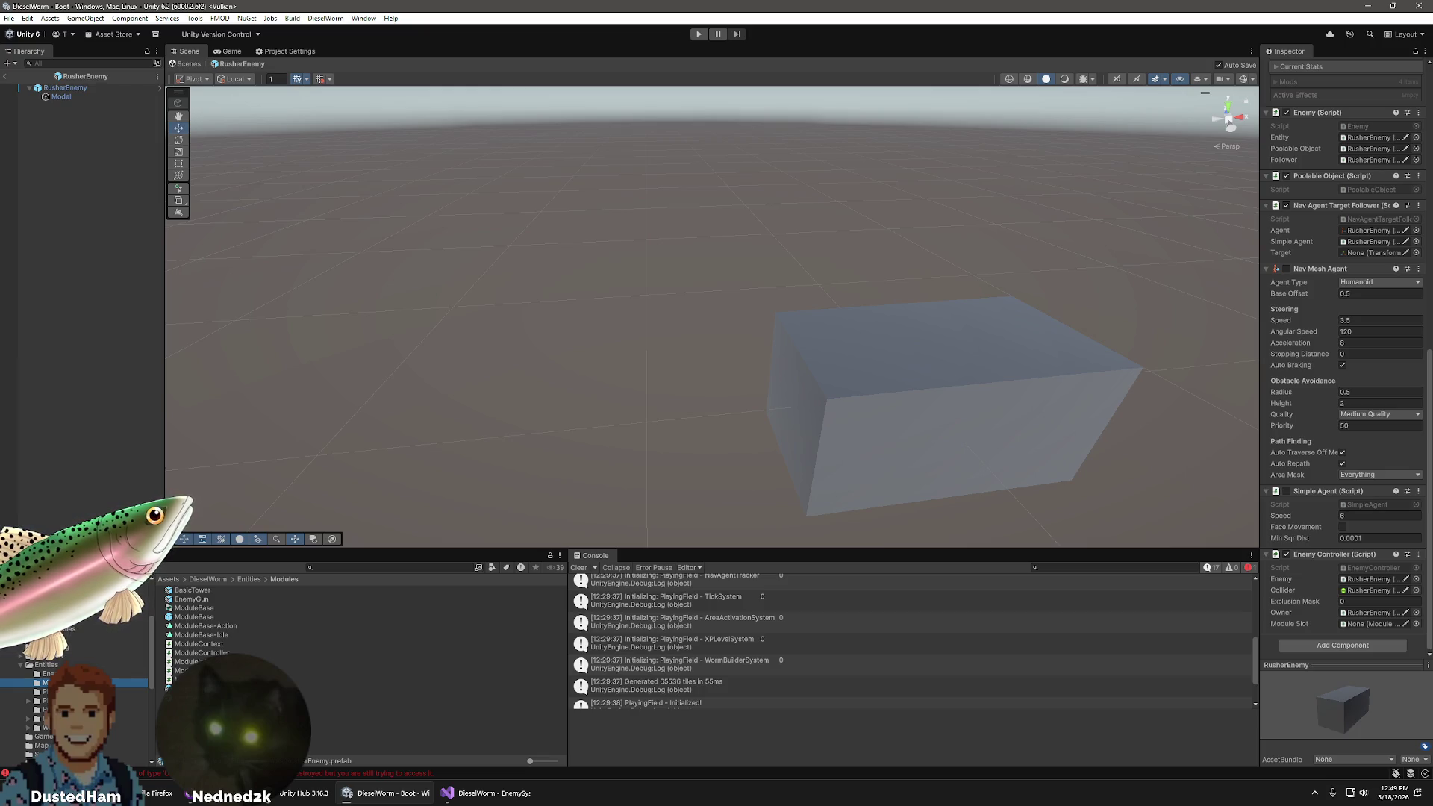
pyautogui.click(48, 664)
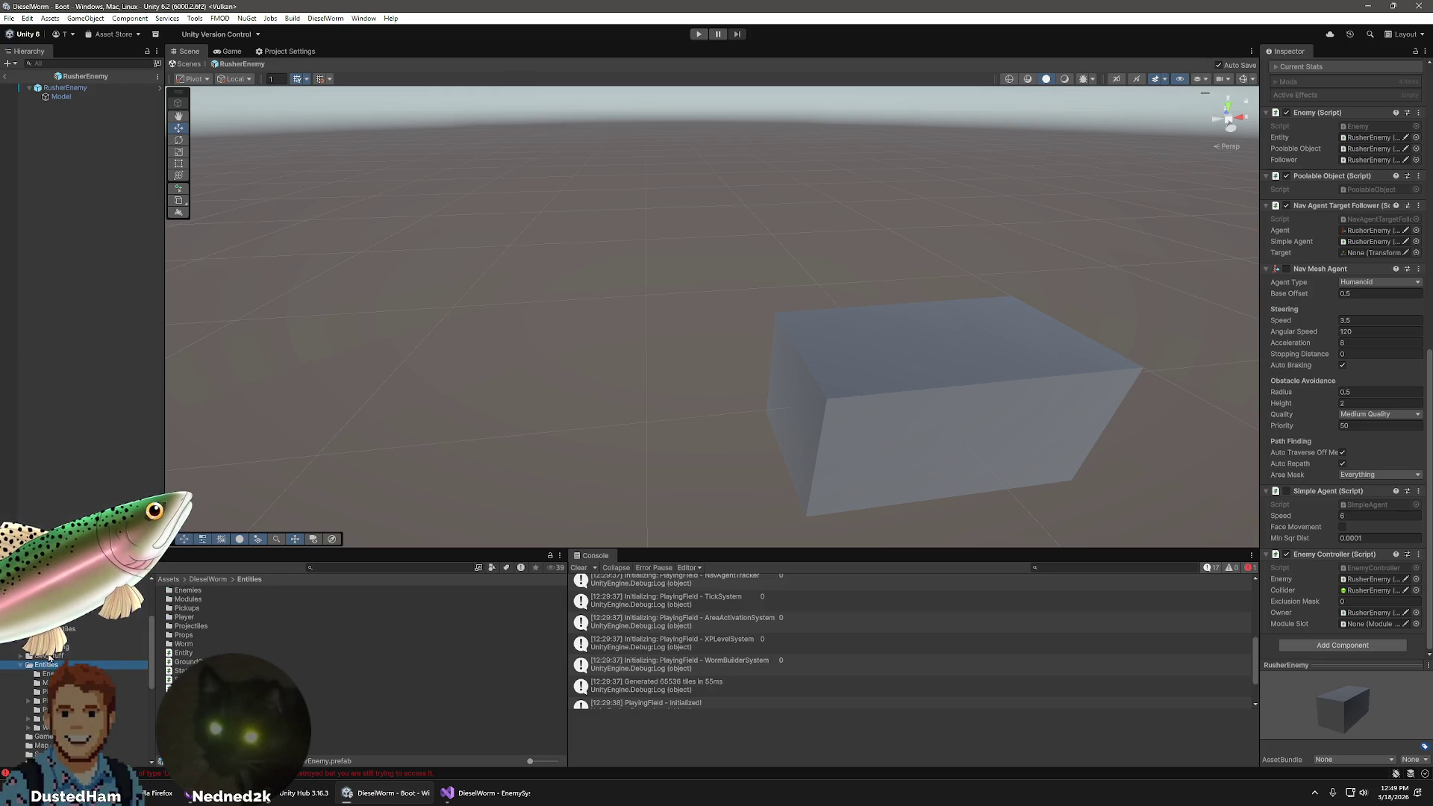
pyautogui.click(47, 682)
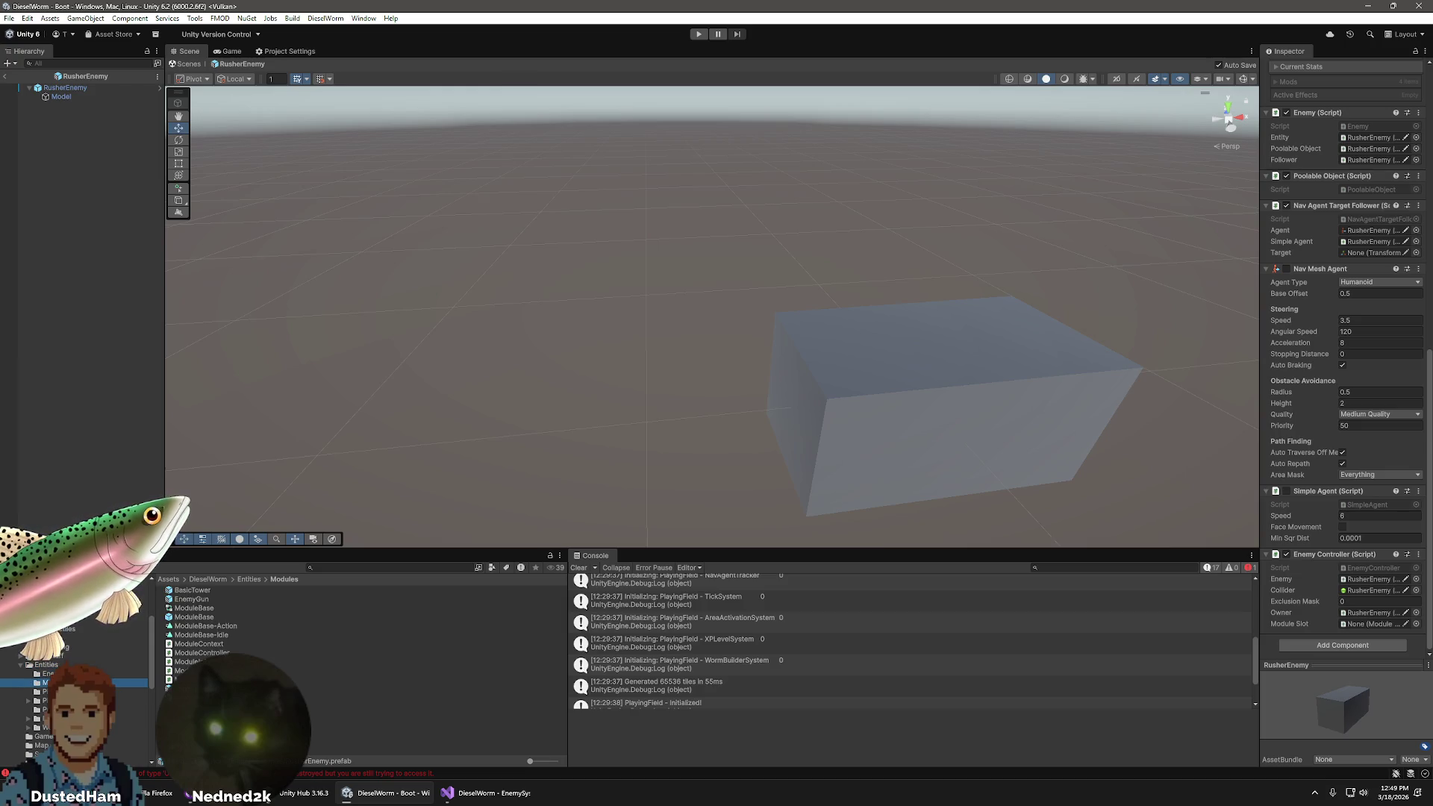
pyautogui.click(44, 691)
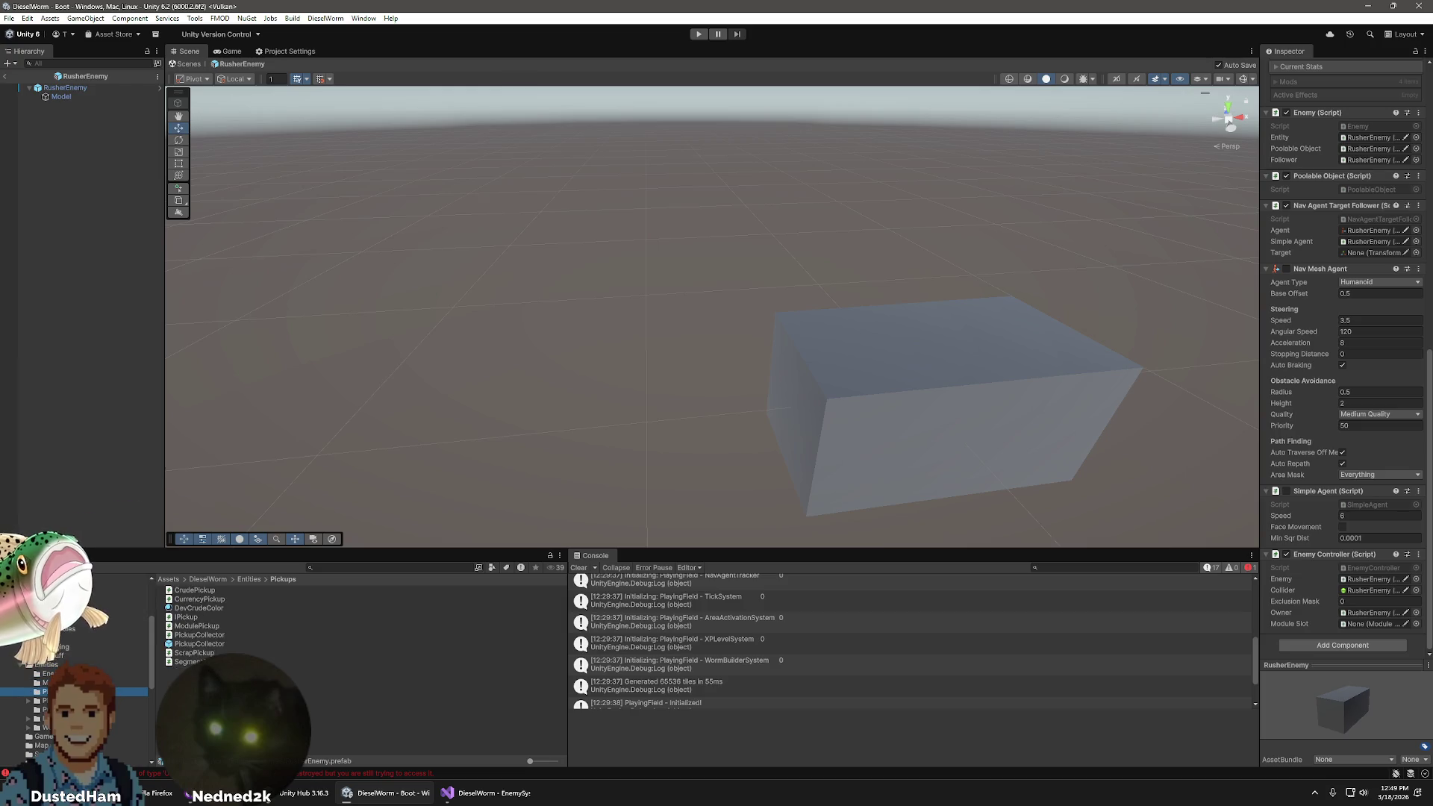
pyautogui.click(44, 701)
# - Open the Worm > Segment folder and drag ModuleSlot into the RusherEnemy hierarchy
pyautogui.click(28, 701)
pyautogui.click(29, 701)
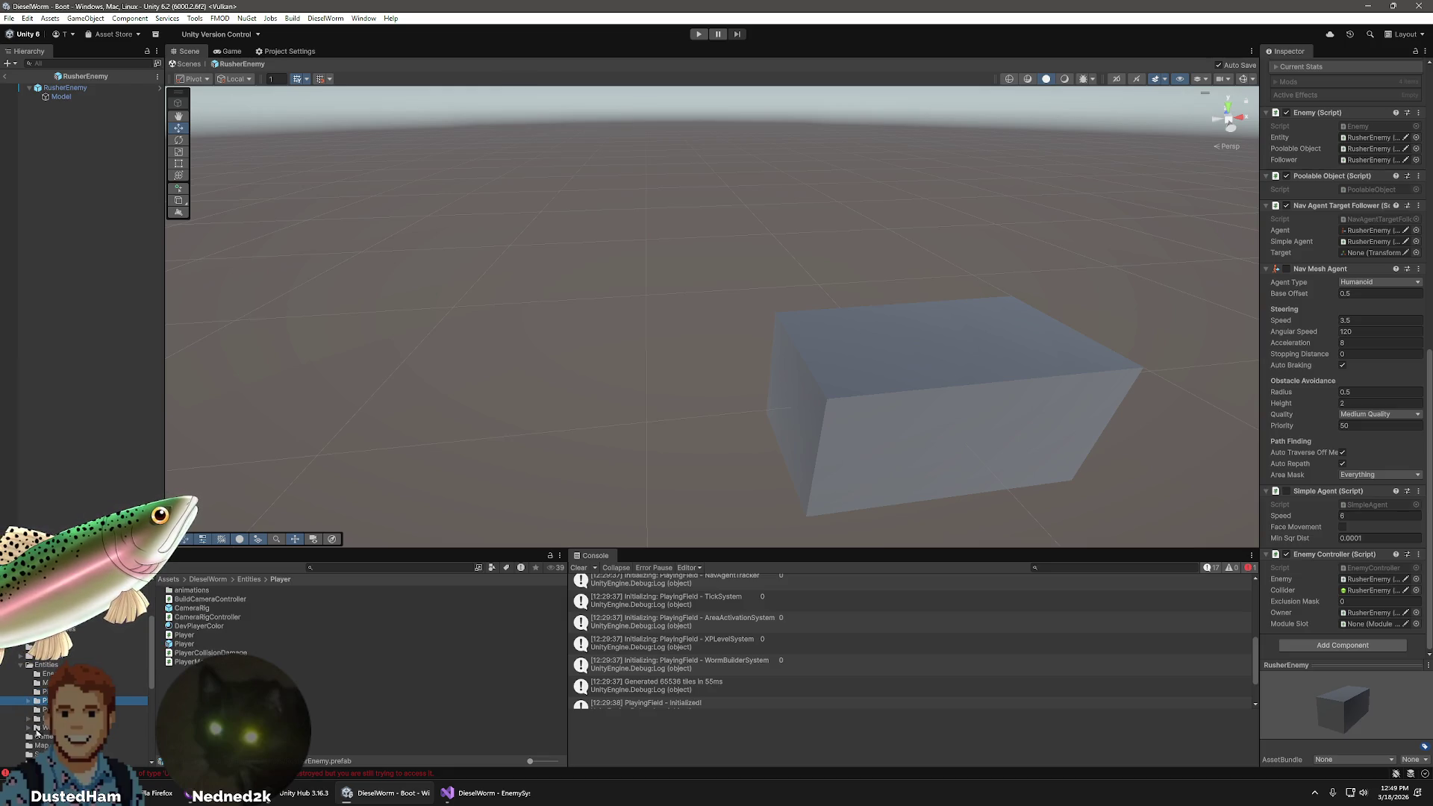
pyautogui.click(35, 726)
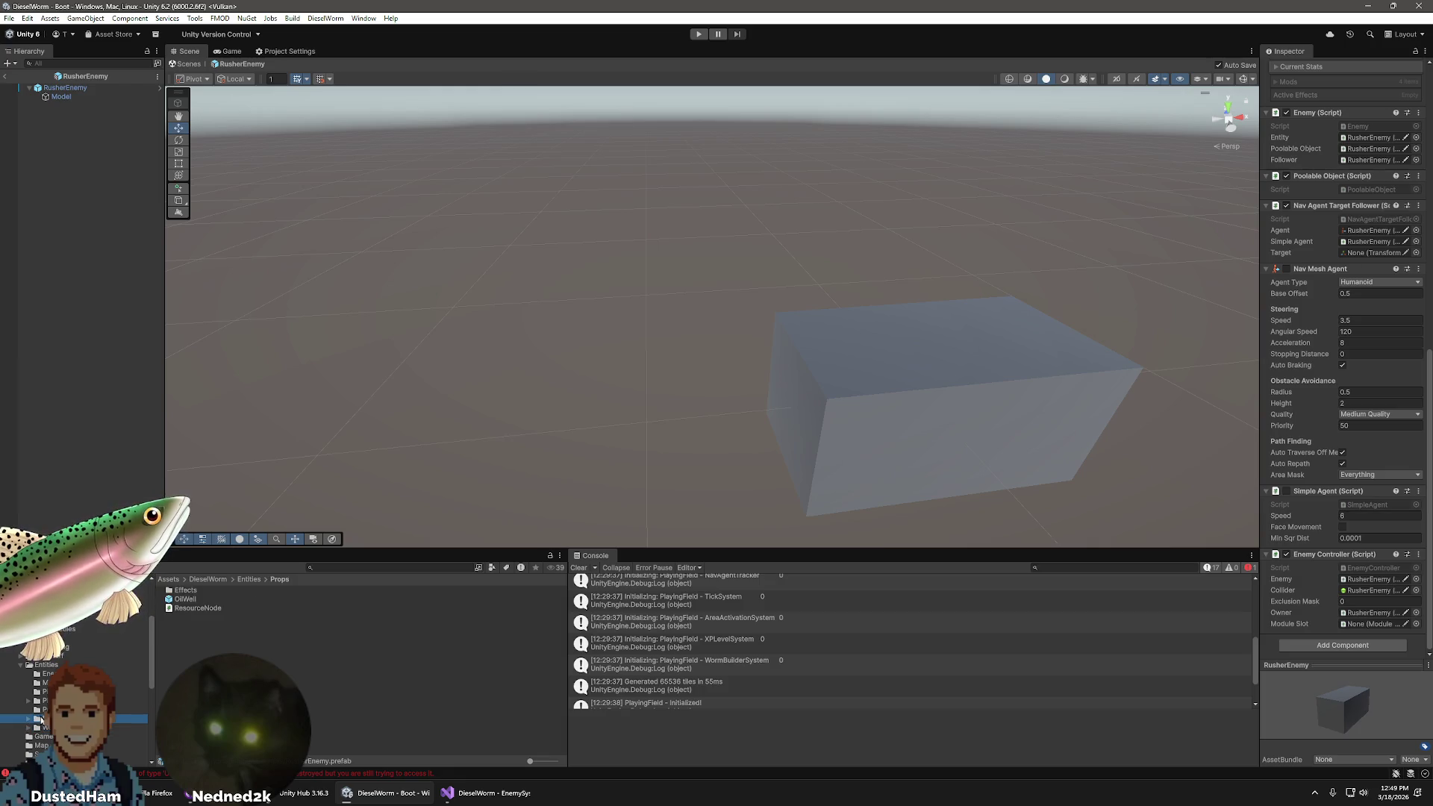
pyautogui.click(29, 727)
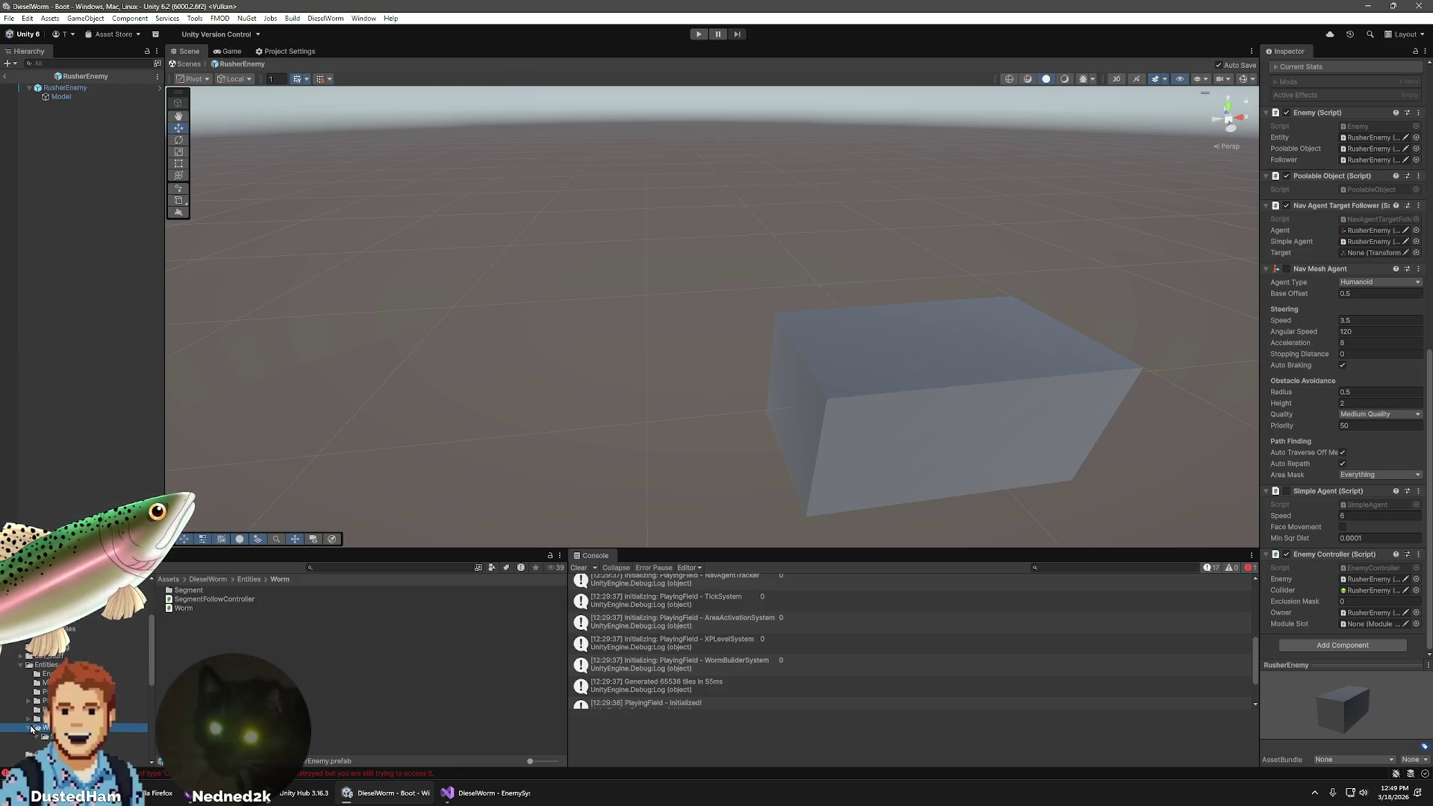
pyautogui.click(46, 737)
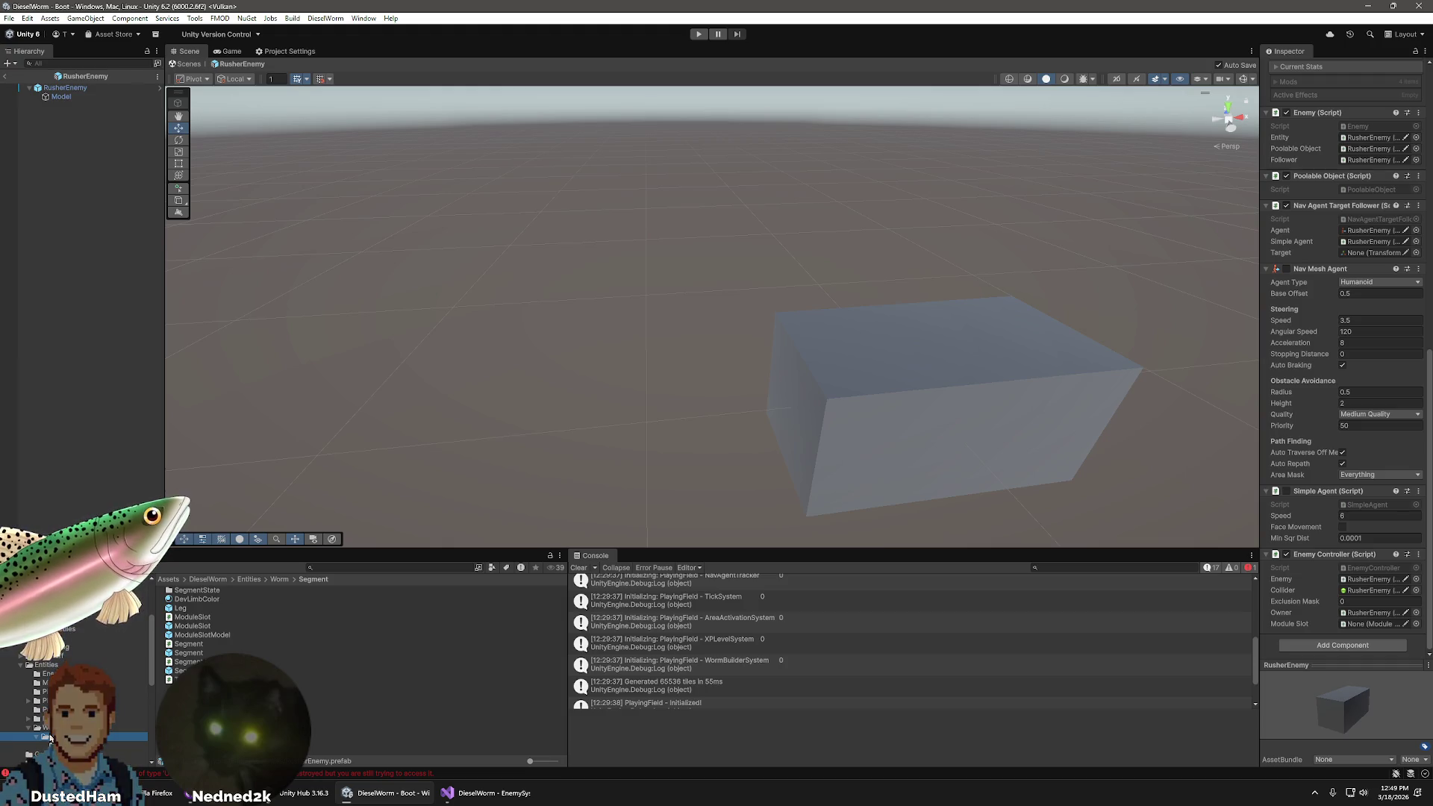
pyautogui.moveTo(216, 626)
pyautogui.mouseDown()
pyautogui.moveTo(127, 313)
pyautogui.moveTo(111, 106)
pyautogui.mouseUp()
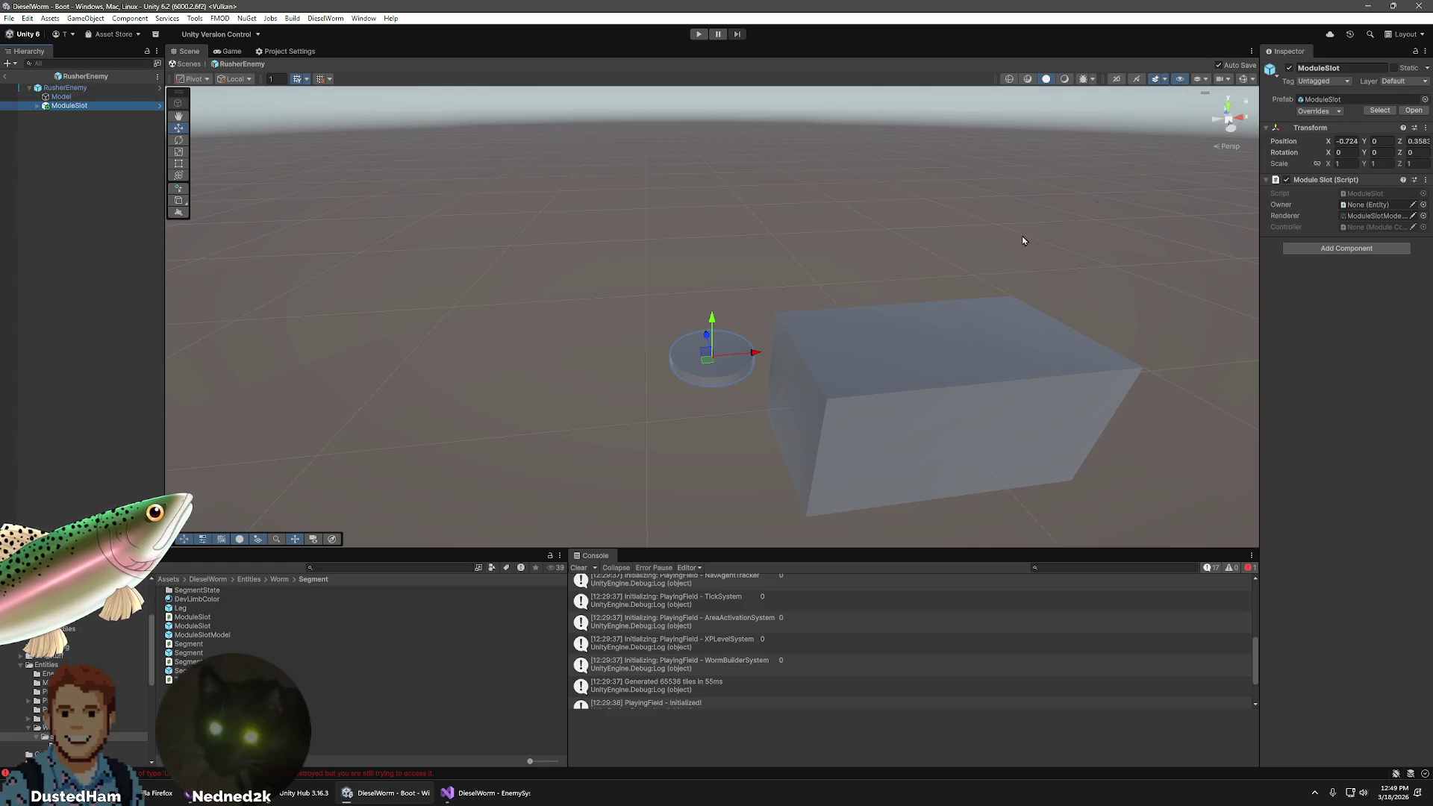
# - Zero the ModuleSlot's X and Z position and raise it above the box top
pyautogui.click(1348, 142)
pyautogui.write('0')
pyautogui.click(1412, 141)
pyautogui.write('0')
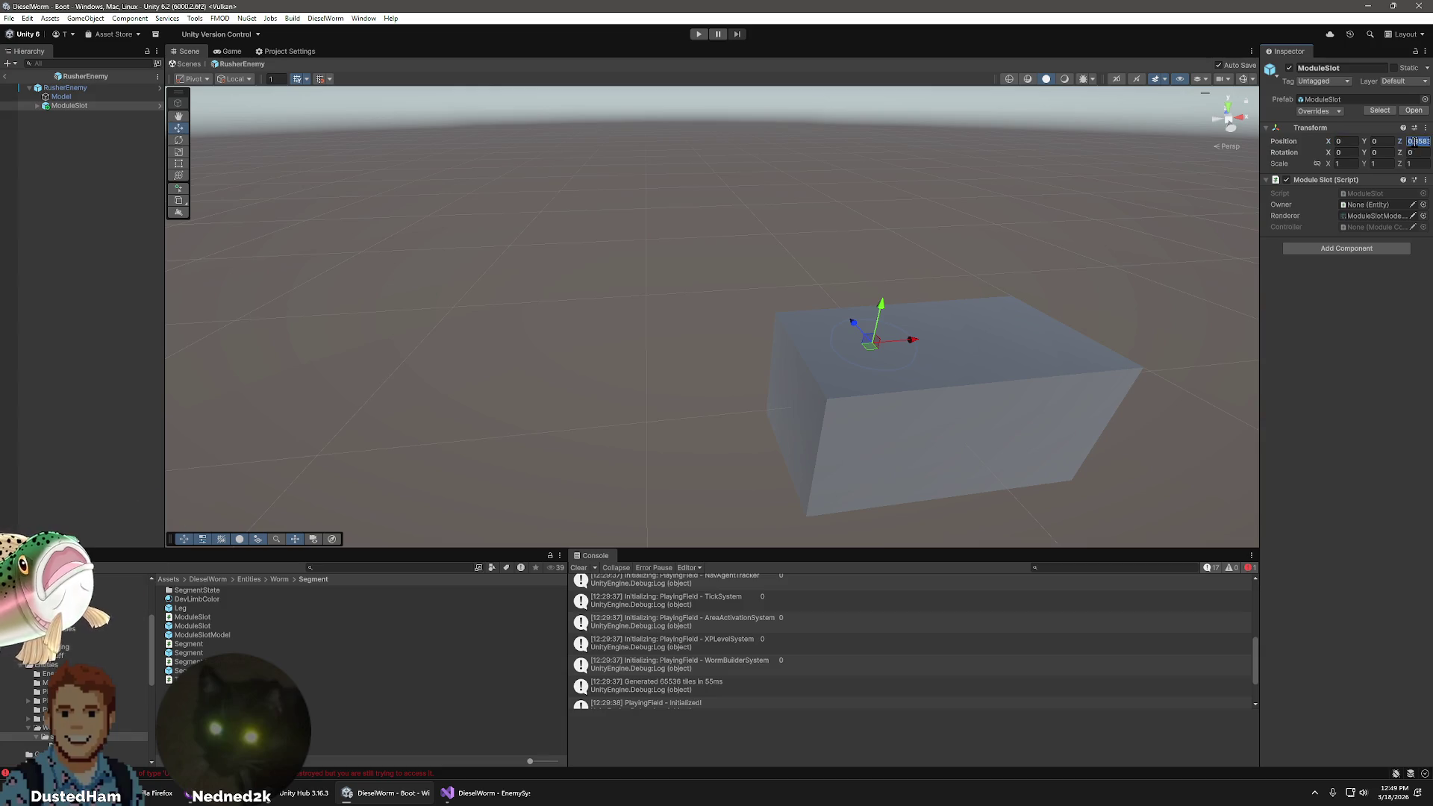
pyautogui.press('Return')
pyautogui.moveTo(931, 363); pyautogui.dragTo(947, 295)
pyautogui.press('f')
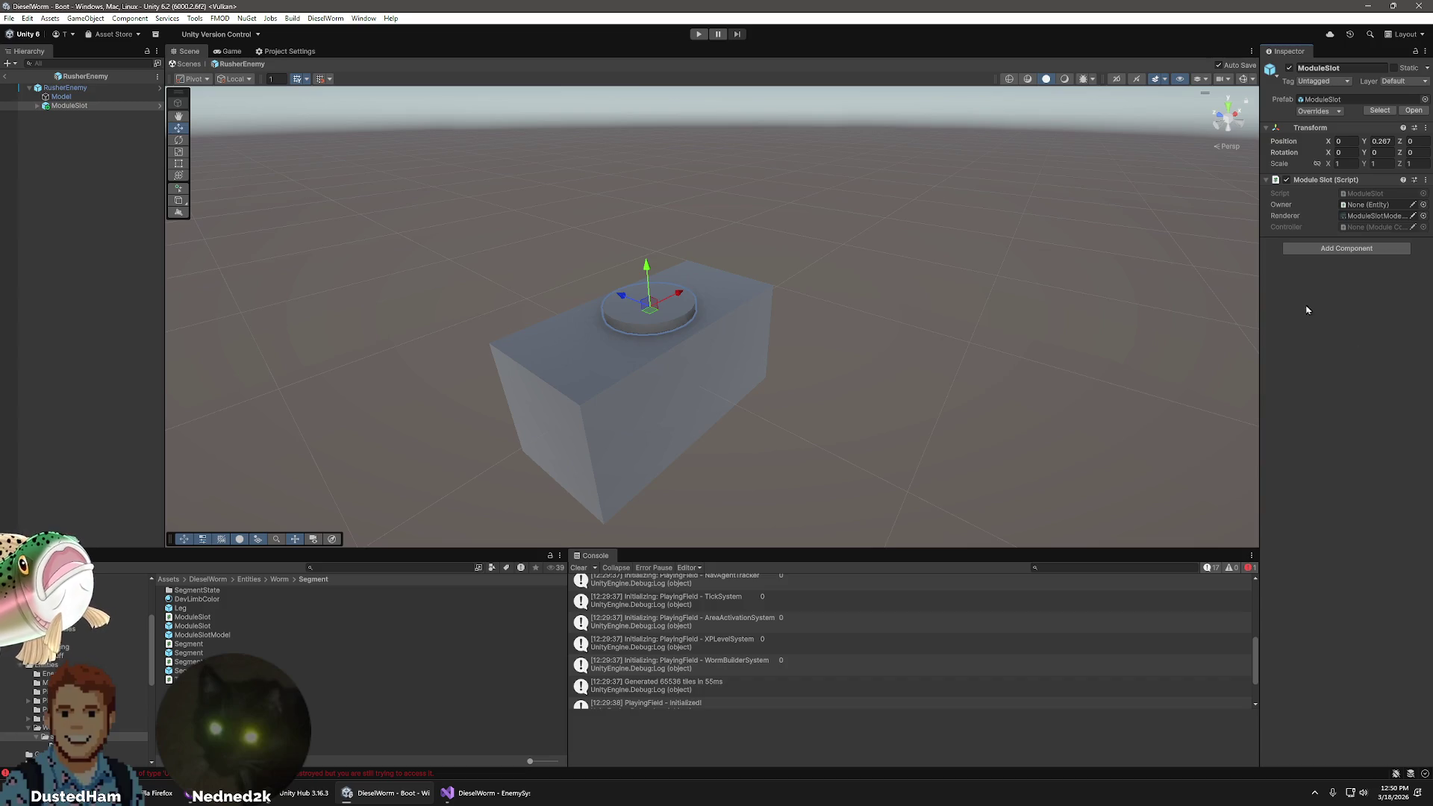
# - Paste RusherEnemy as the ModuleSlot's Owner, then view the RusherEnemy root's components
pyautogui.click(1377, 205)
pyautogui.hotkey('ctrl', 'v')
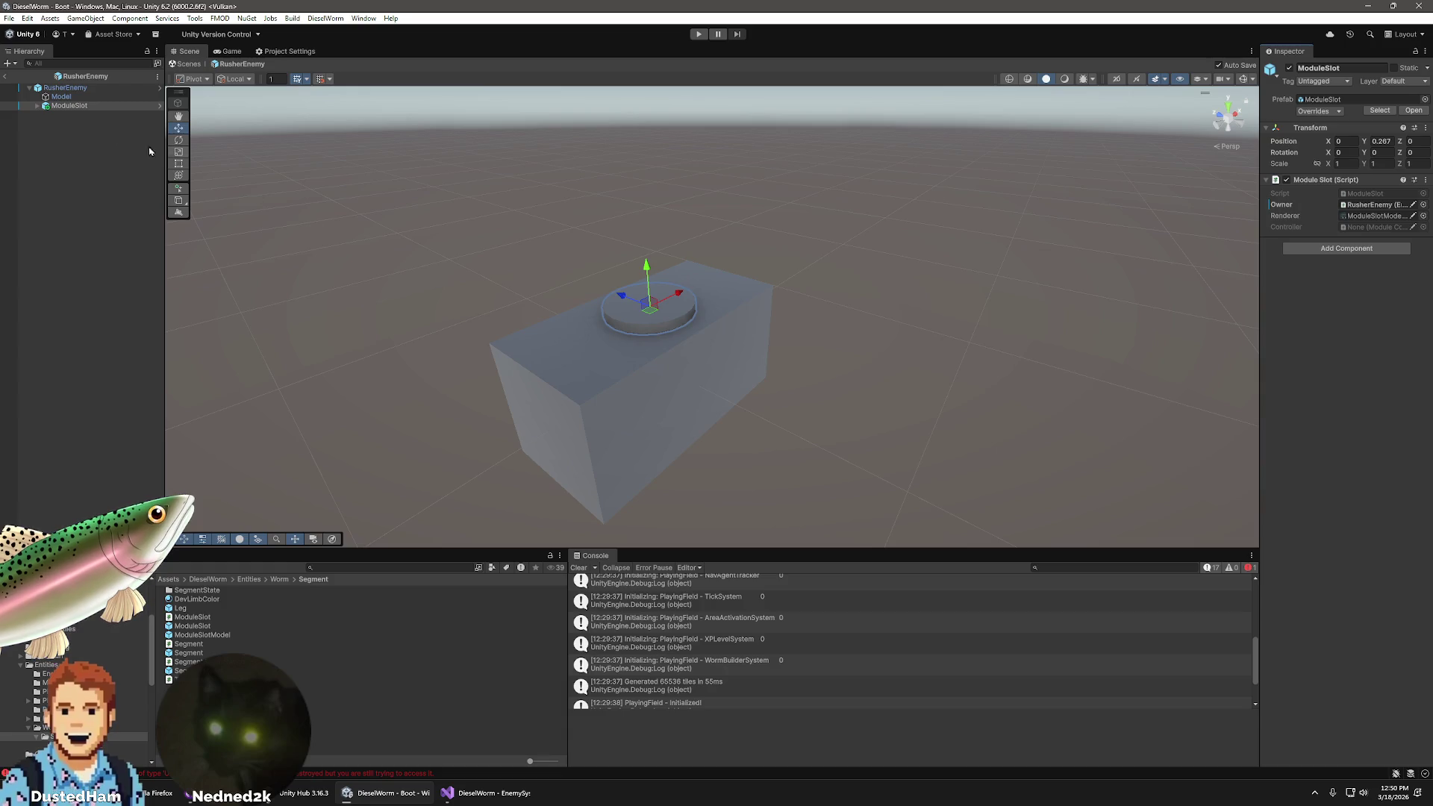
pyautogui.click(77, 88)
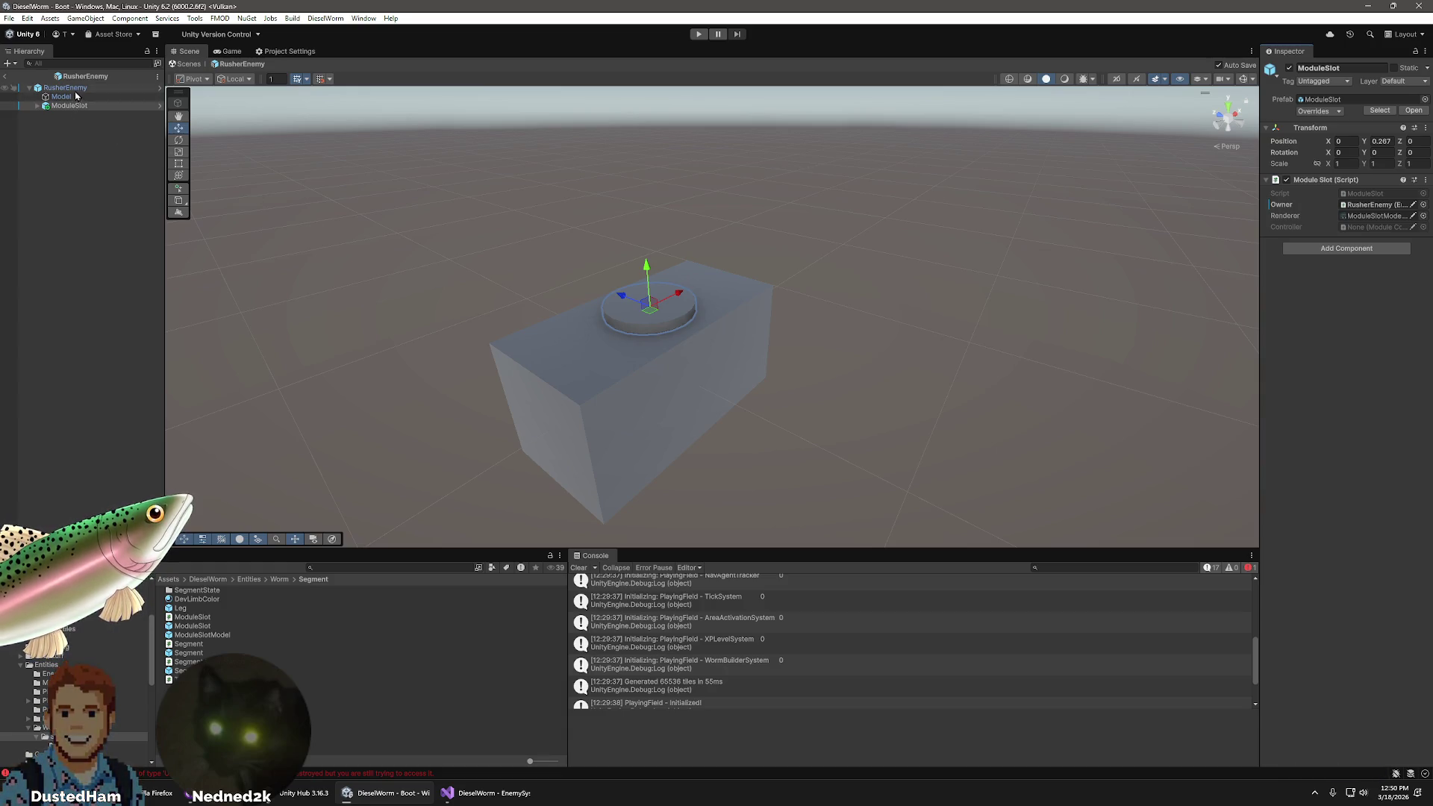
pyautogui.scroll(-5, 1316, 643)
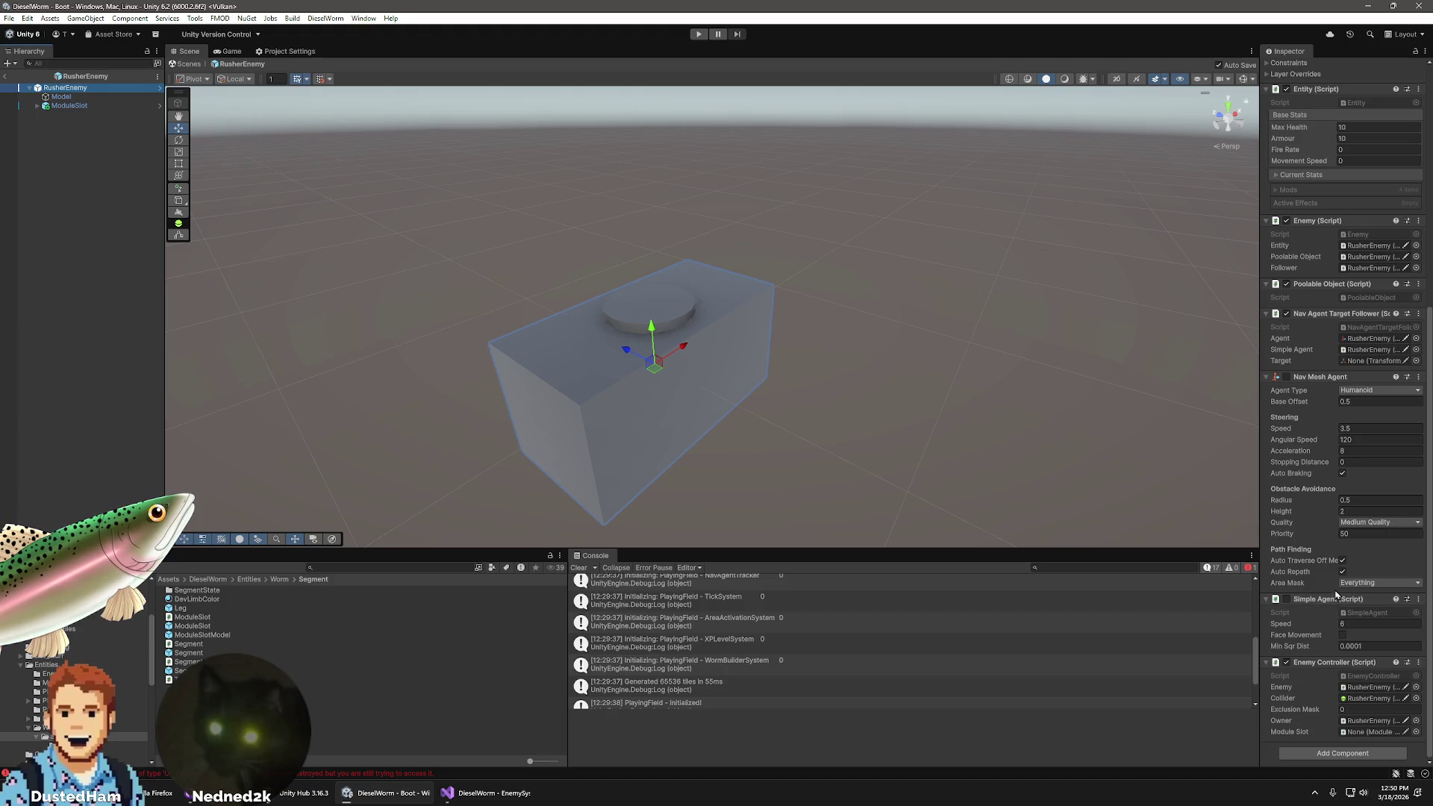
# - Drag ModuleSlot into the Enemy Controller's Module Slot field on RusherEnemy
pyautogui.moveTo(71, 106)
pyautogui.mouseDown()
pyautogui.moveTo(746, 448)
pyautogui.moveTo(1374, 738)
pyautogui.mouseUp()
pyautogui.moveTo(938, 273)
pyautogui.mouseDown()
pyautogui.moveTo(954, 268)
pyautogui.moveTo(985, 320)
pyautogui.moveTo(624, 378)
pyautogui.moveTo(482, 368)
pyautogui.moveTo(803, 351)
pyautogui.moveTo(937, 304)
pyautogui.moveTo(909, 379)
pyautogui.moveTo(803, 358)
pyautogui.moveTo(723, 294)
pyautogui.moveTo(821, 294)
pyautogui.mouseUp()
pyautogui.click(959, 279)
pyautogui.scroll(3, 821, 294)
pyautogui.click(95, 91)
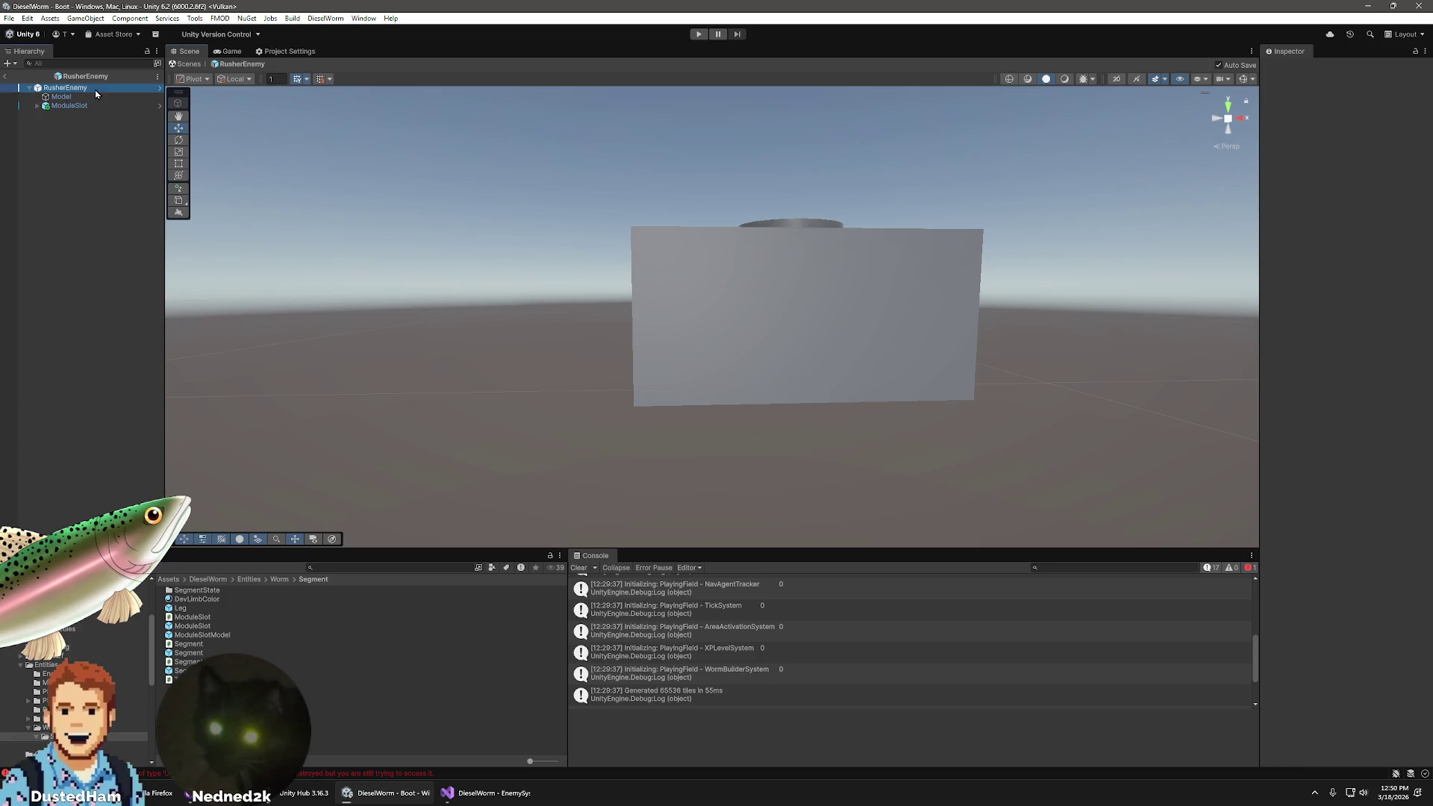
pyautogui.scroll(-5, 1317, 491)
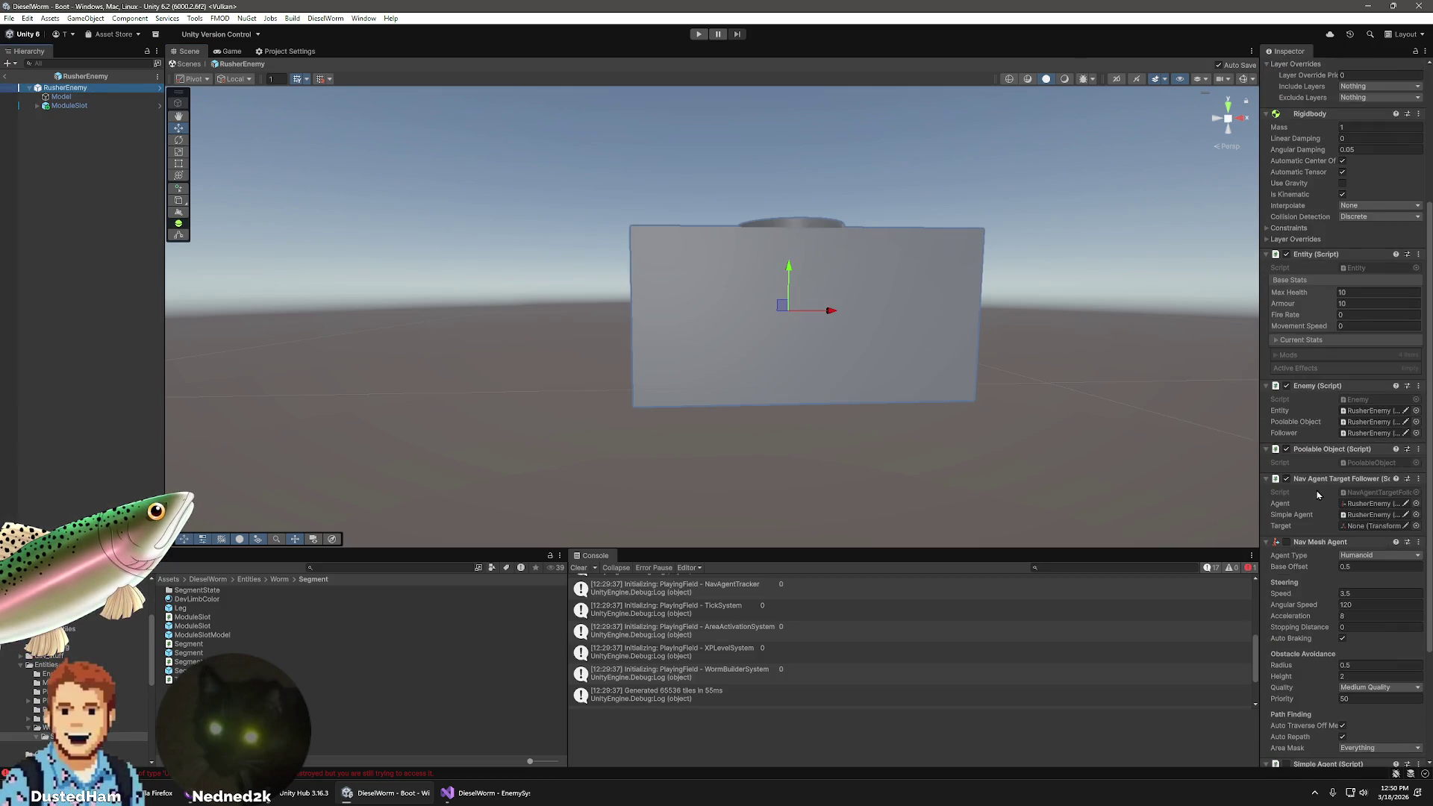
pyautogui.scroll(-4, 1317, 491)
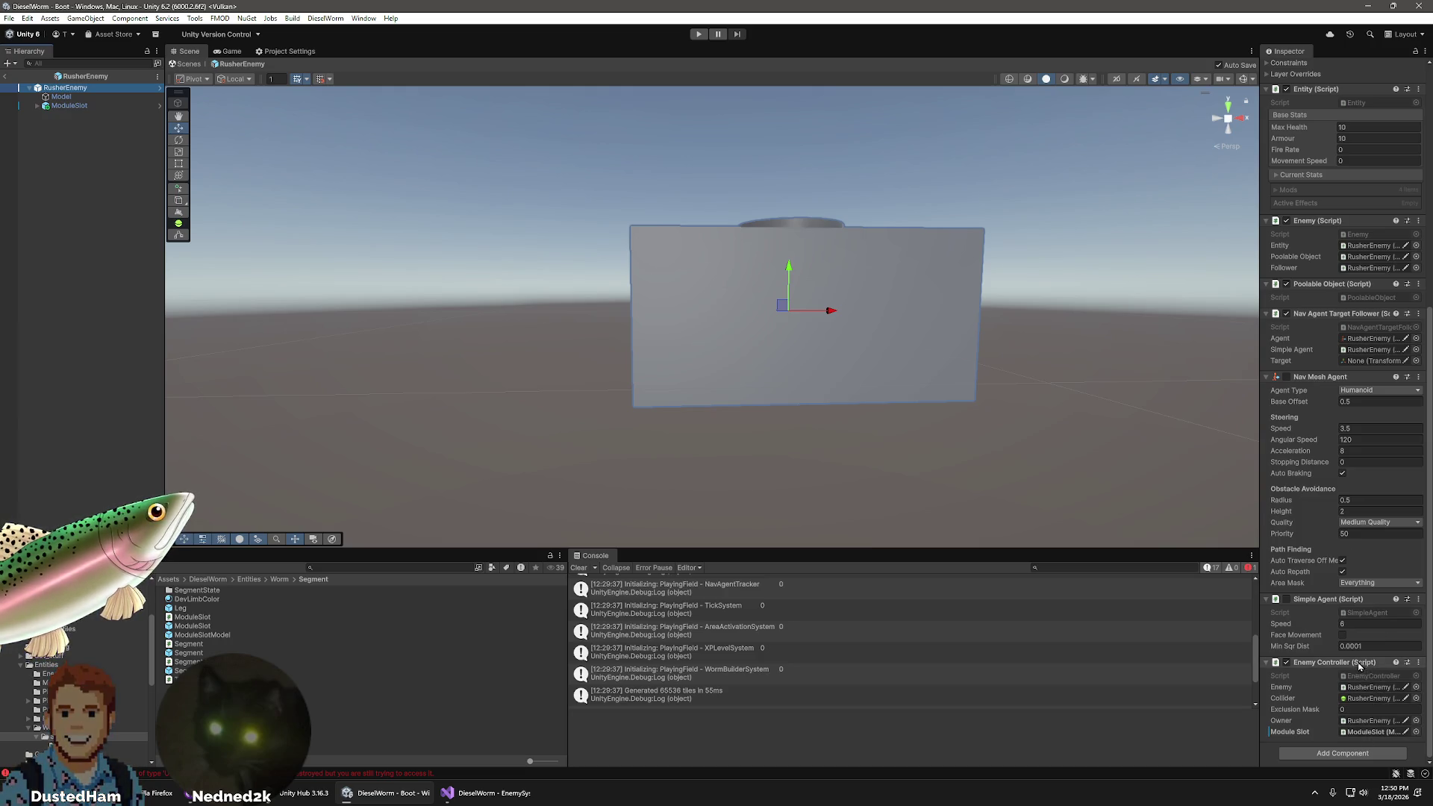
# - Check the ModuleSlot child and RusherEnemy root, then go to Content/Projectiles
pyautogui.click(100, 106)
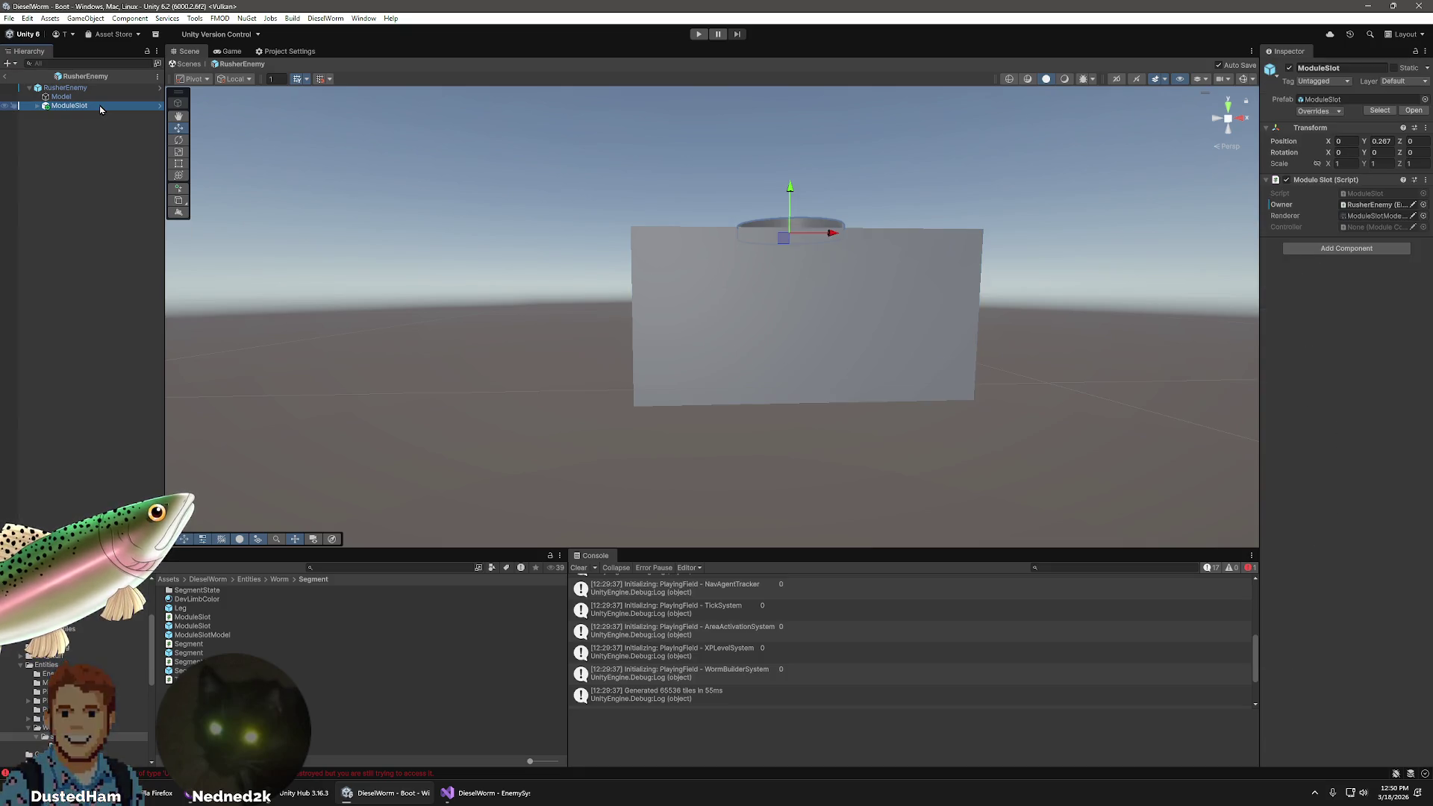
pyautogui.press('Left')
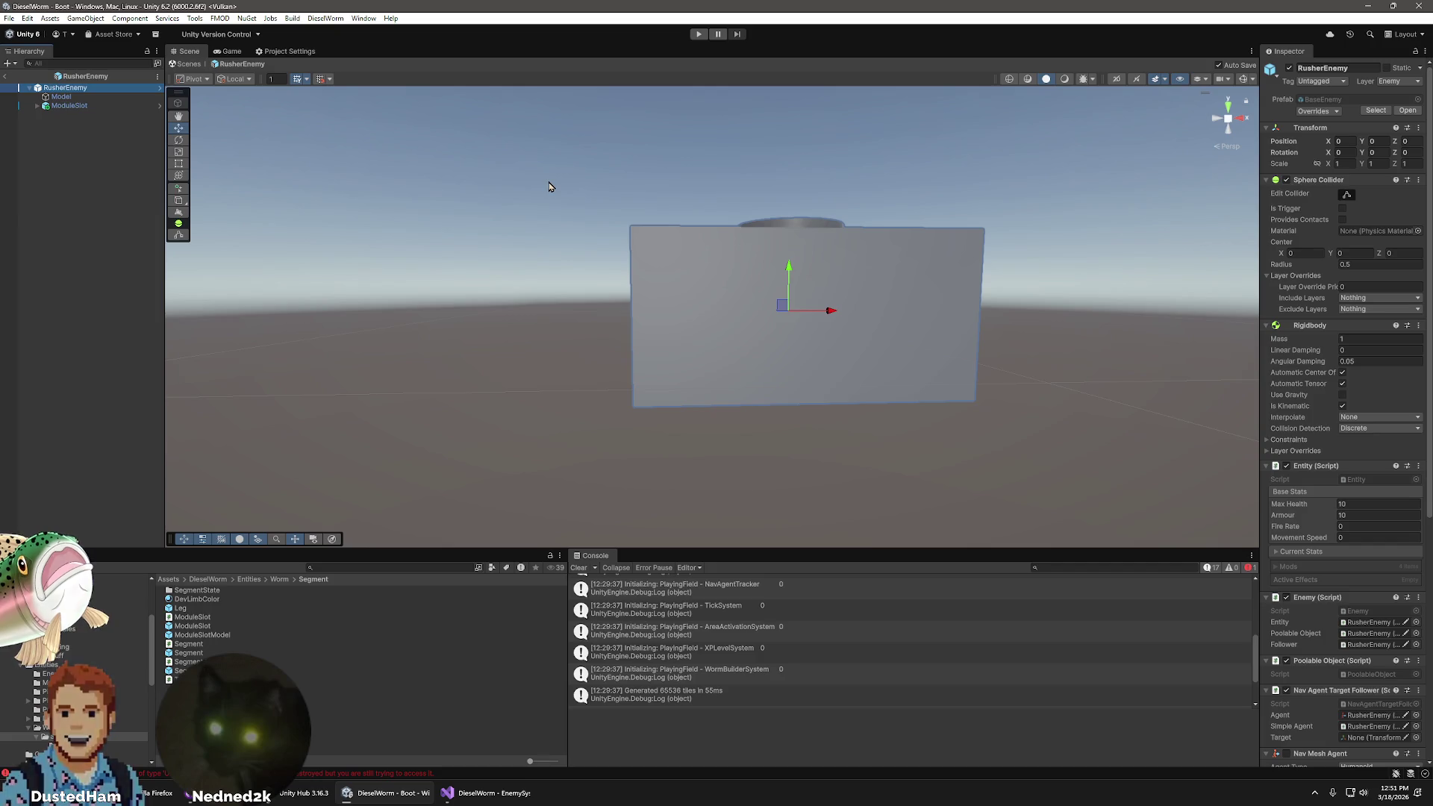
pyautogui.scroll(-2, 916, 675)
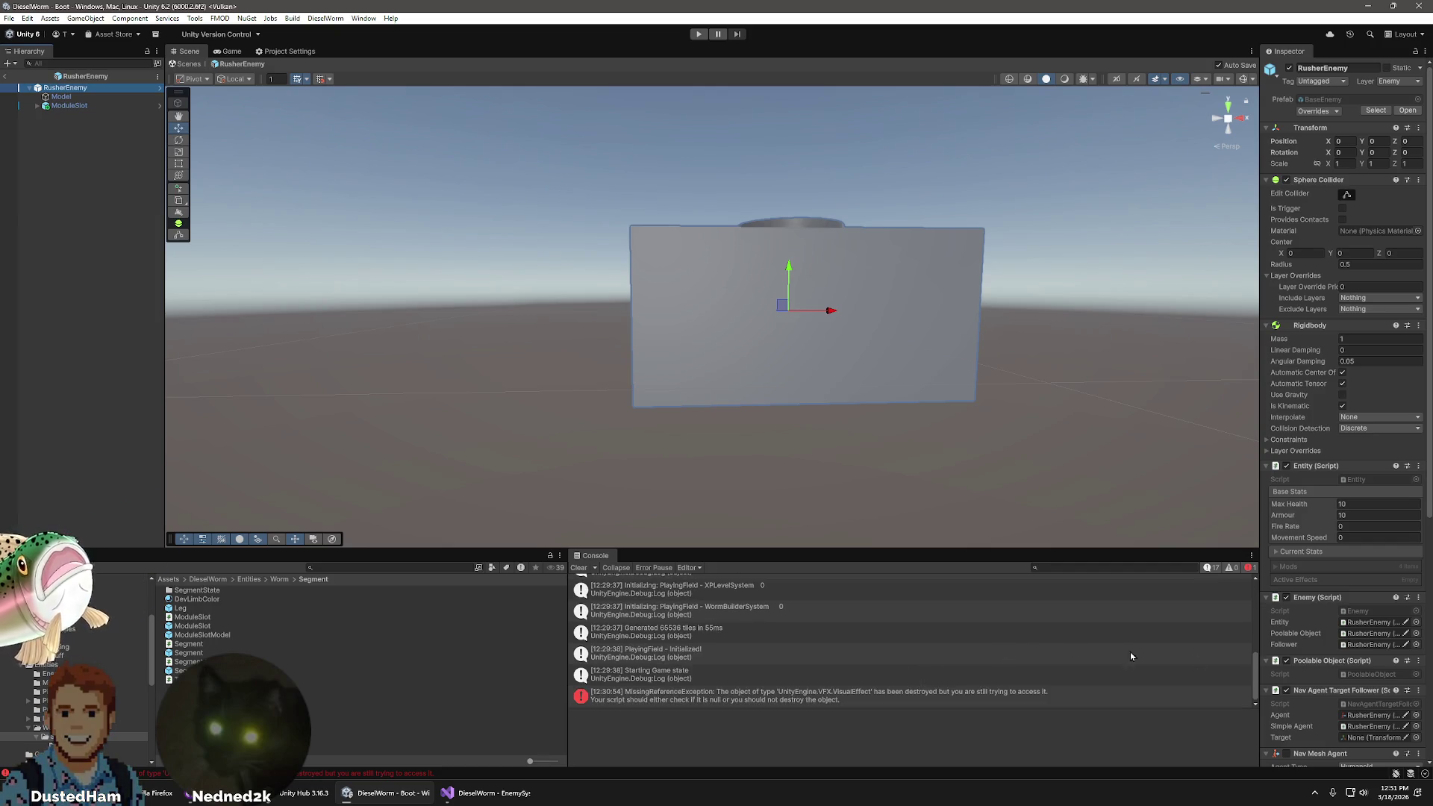
pyautogui.scroll(-5, 1361, 710)
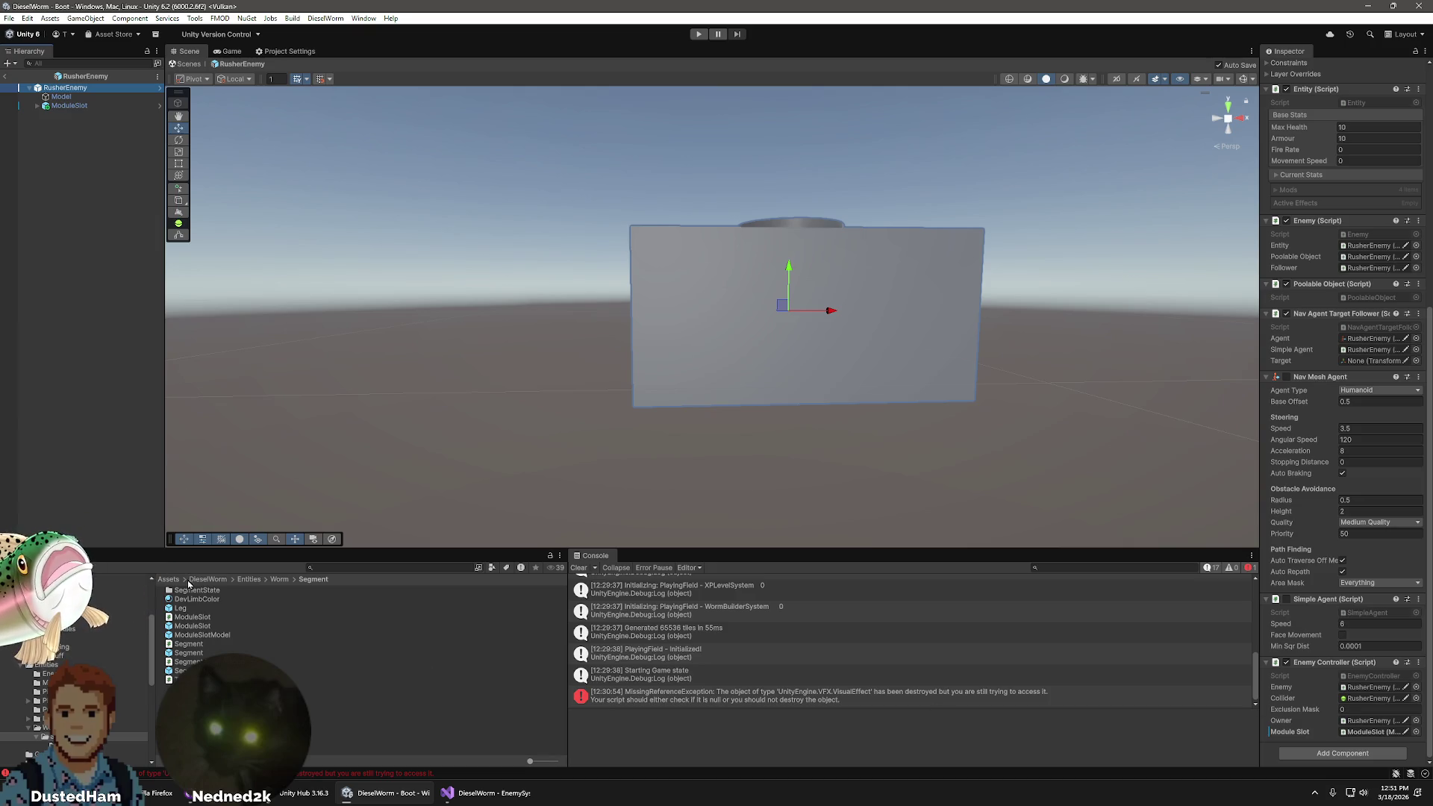
pyautogui.click(104, 633)
# - Inspect the Bullet_Poison, Bullet and EnemyBullet projectiles and the DefaultTileGroup tile assets
pyautogui.click(196, 598)
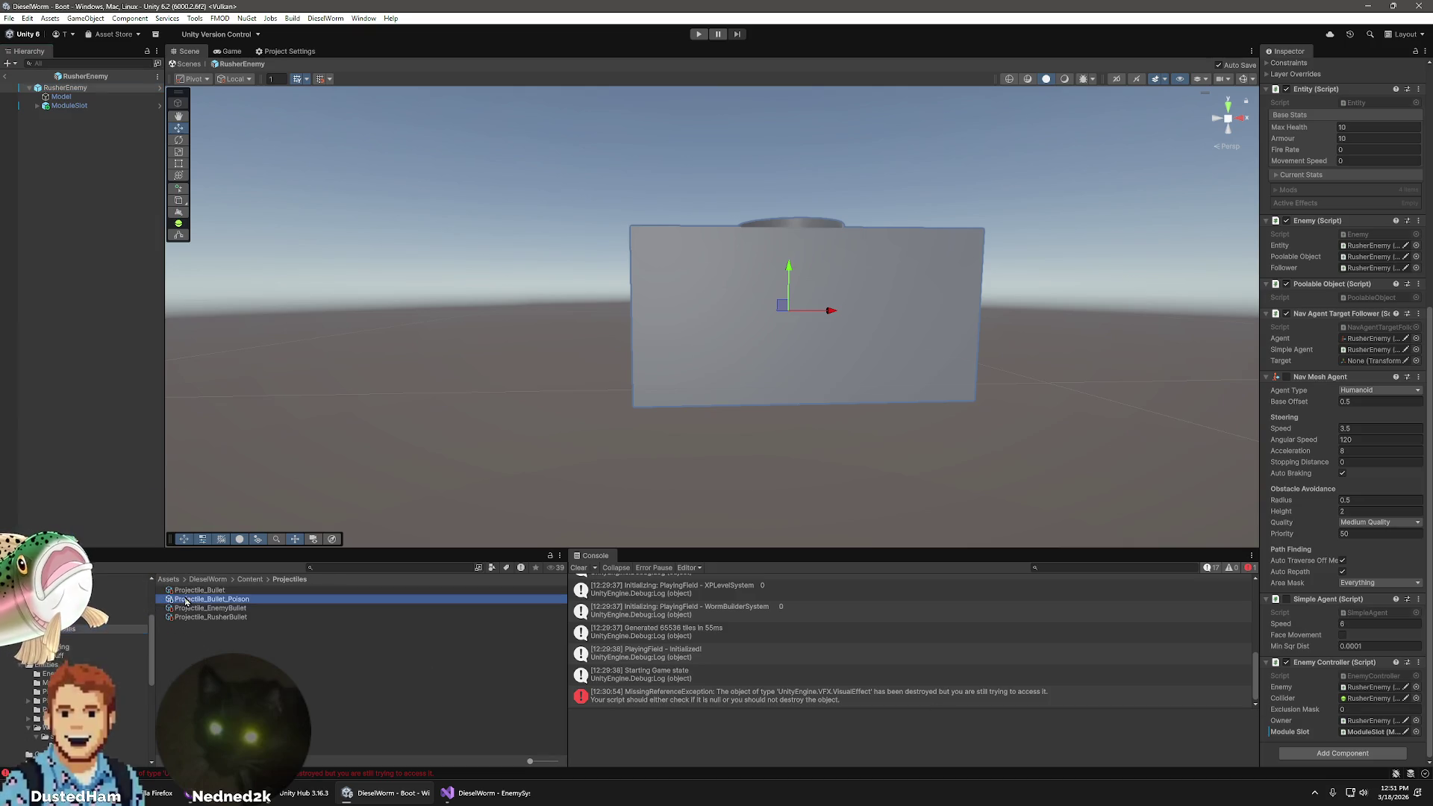
pyautogui.click(193, 591)
pyautogui.click(209, 608)
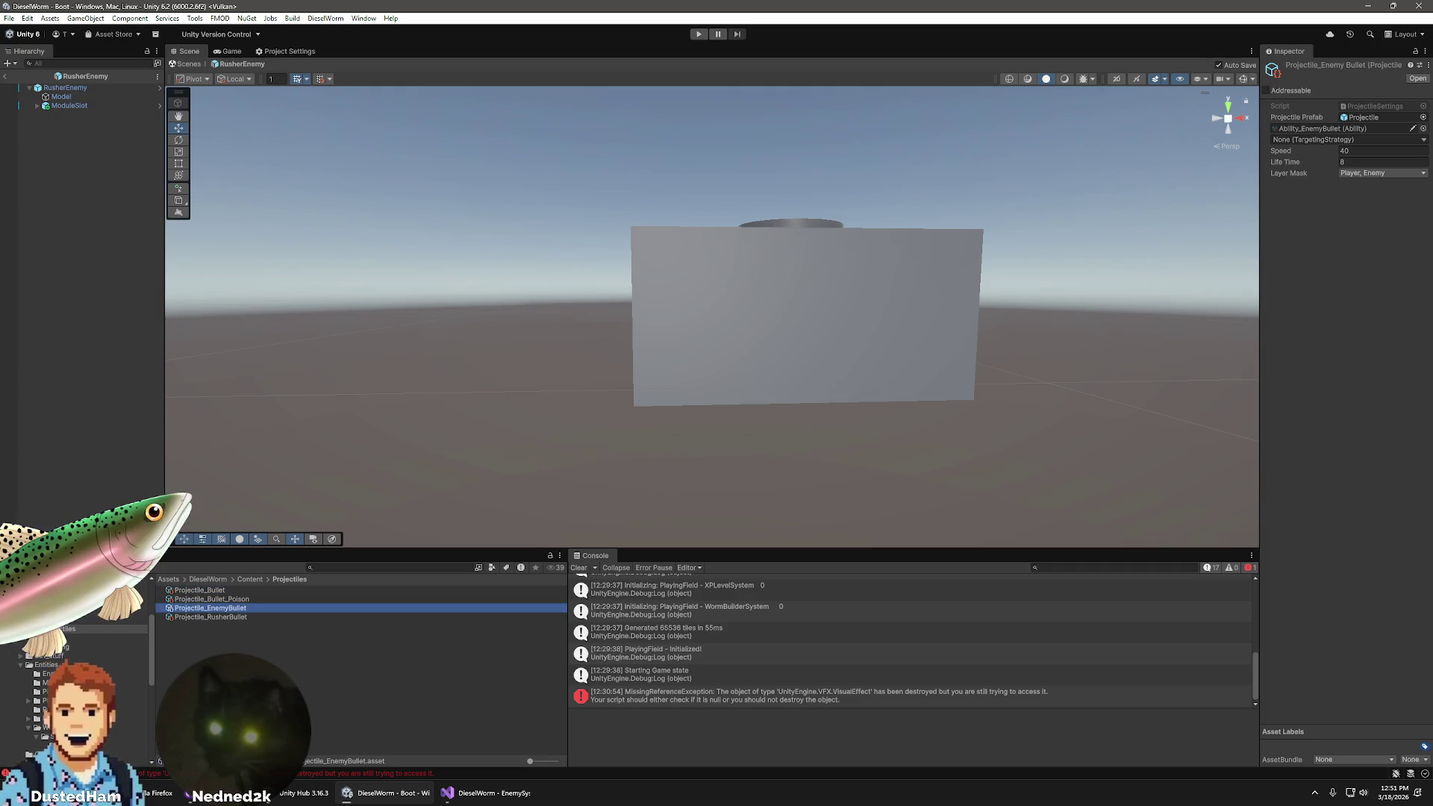
pyautogui.click(104, 639)
pyautogui.click(198, 617)
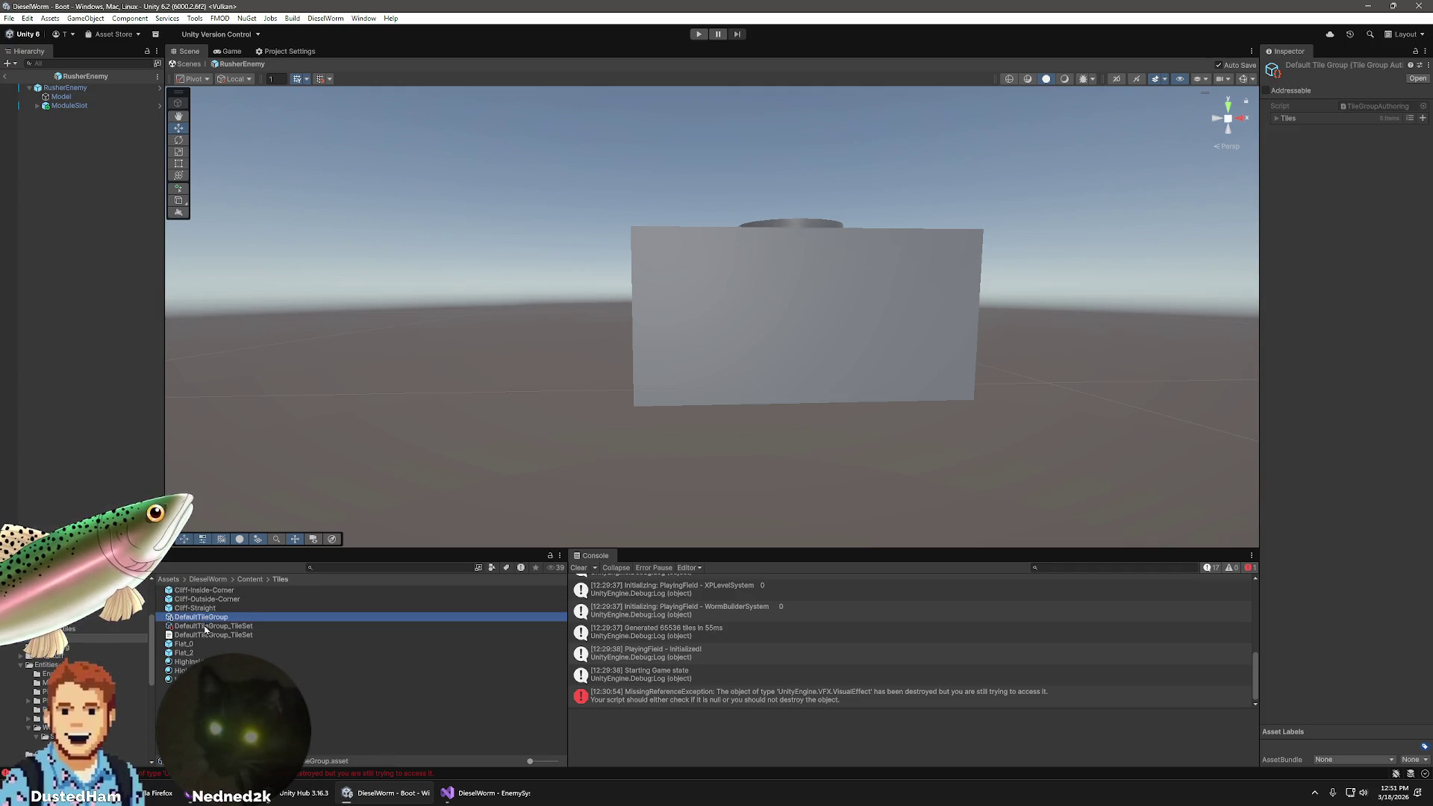
pyautogui.click(187, 627)
# - Browse Modules, Projectiles, Enemies and Abilities, inspect Ability_Player_BasicTower, then clear the selection
pyautogui.click(63, 620)
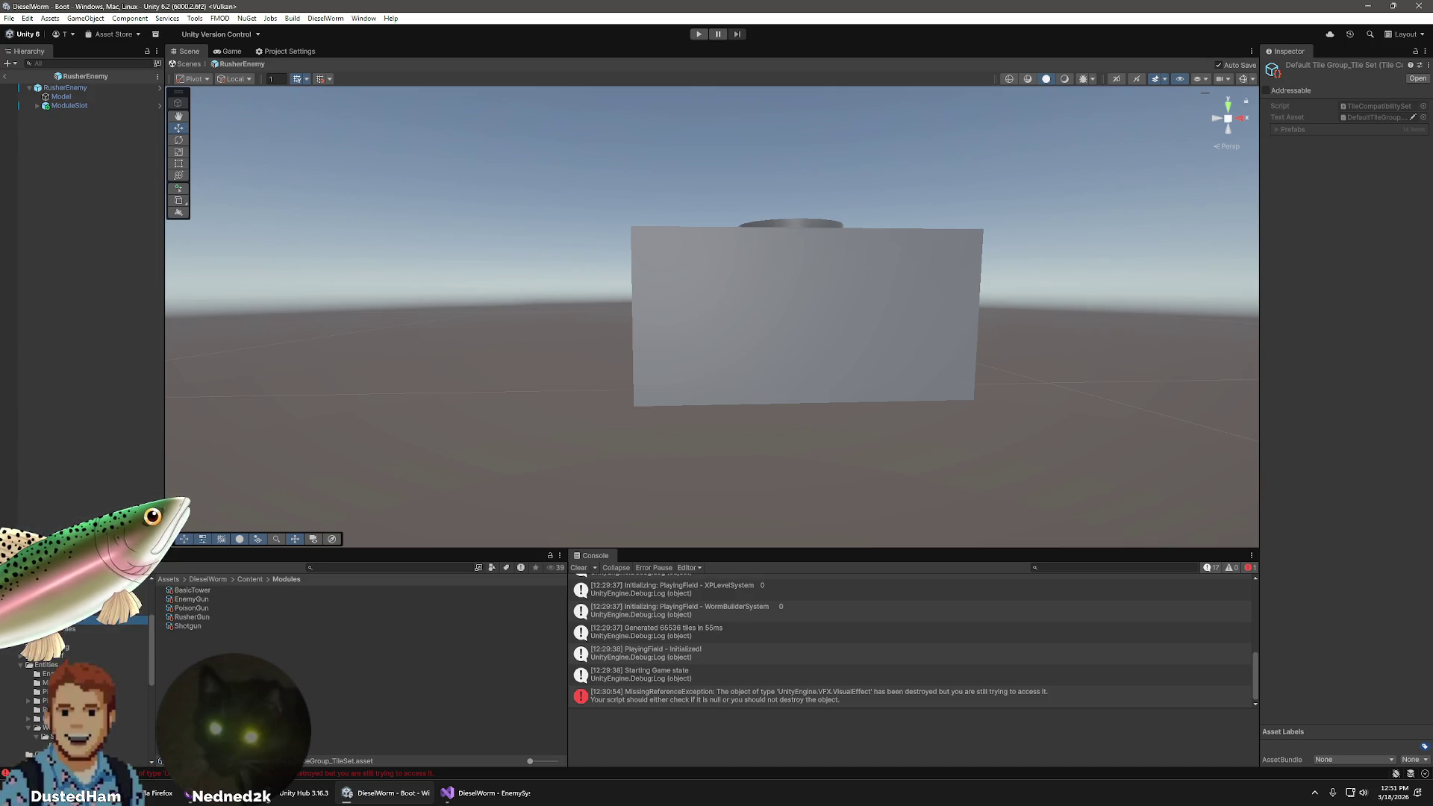
pyautogui.click(64, 630)
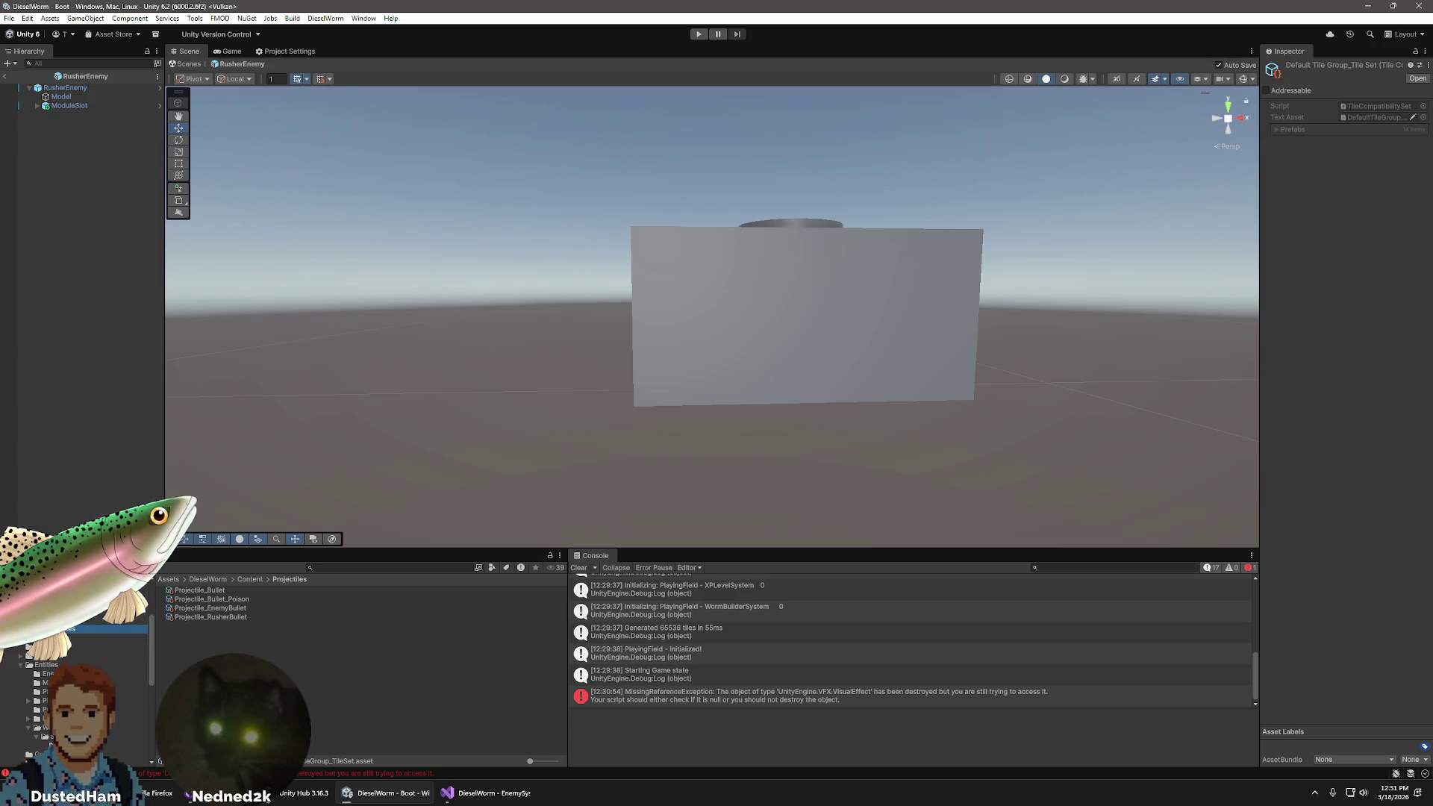
pyautogui.click(64, 611)
pyautogui.click(64, 602)
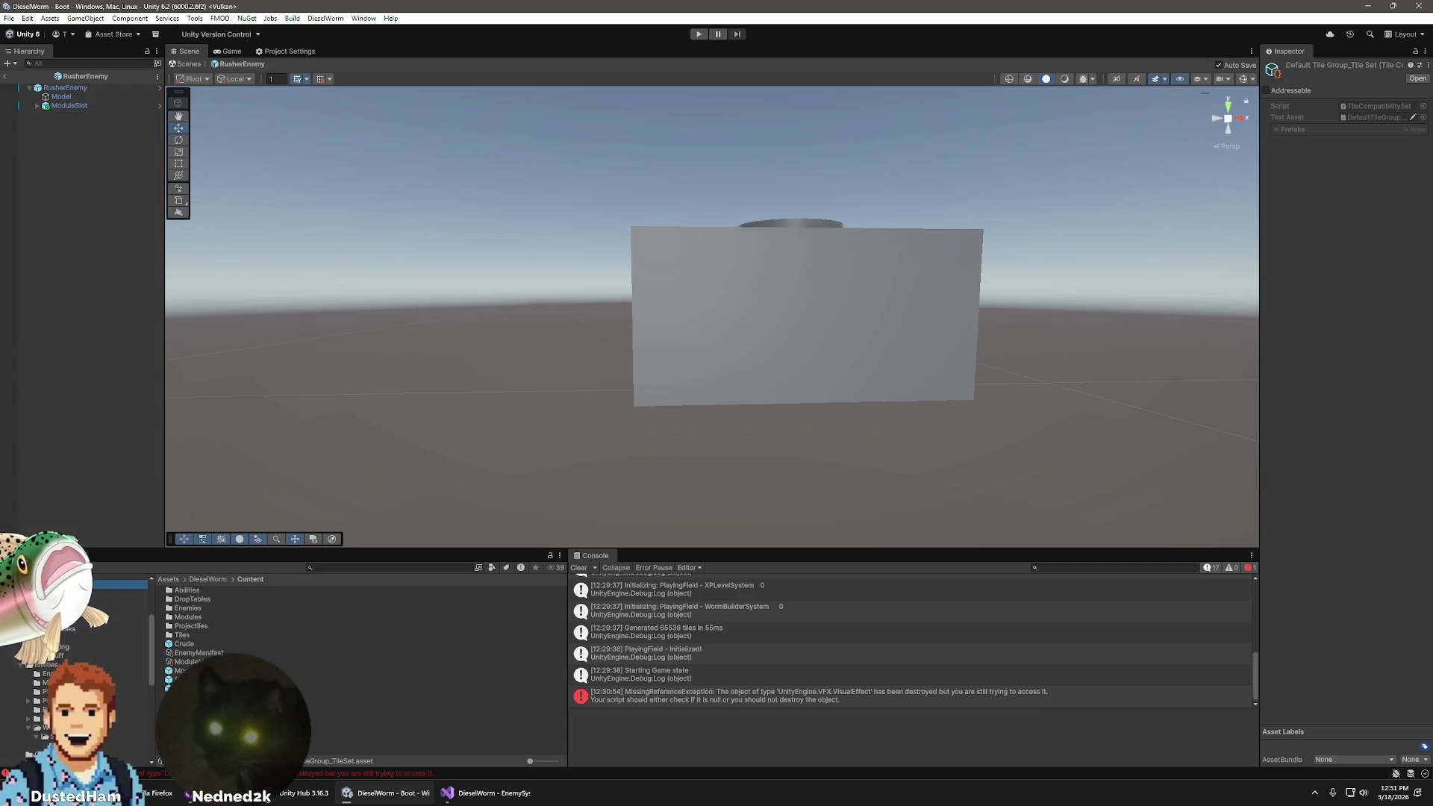
pyautogui.click(203, 626)
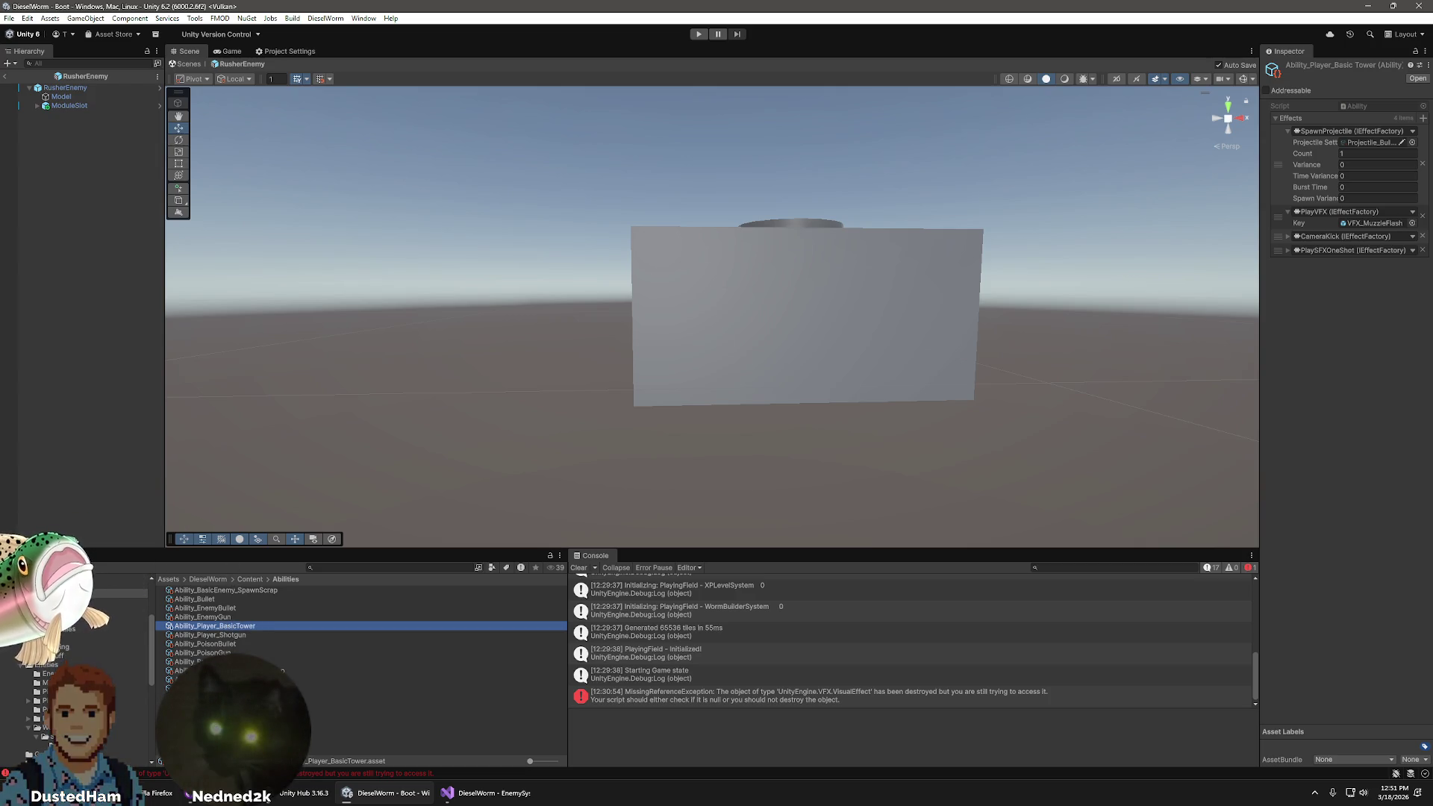
pyautogui.press('Escape')
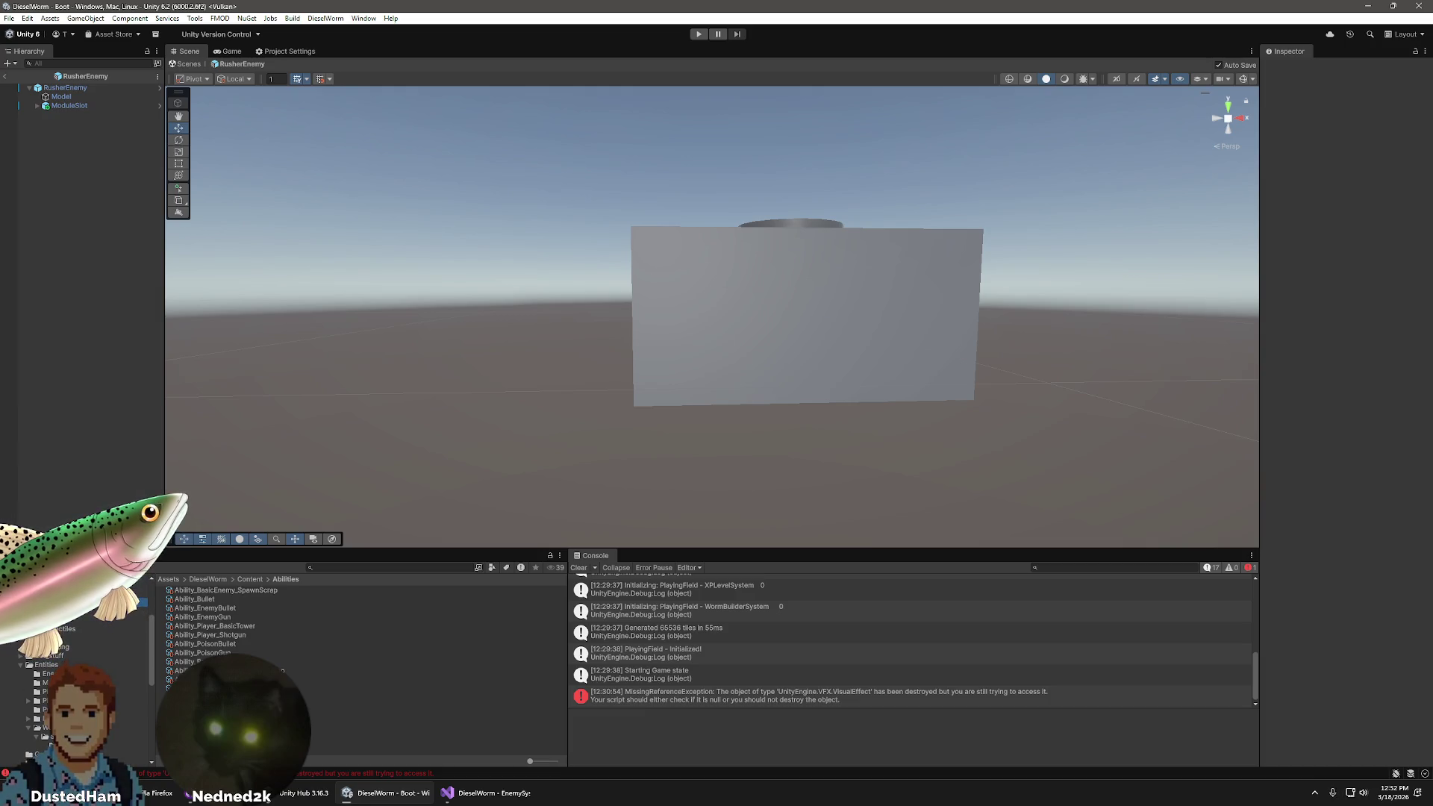
# - Browse the Content folders, checking the RusherEnemy enemy info, and select the EnemyManifest asset
pyautogui.click(82, 631)
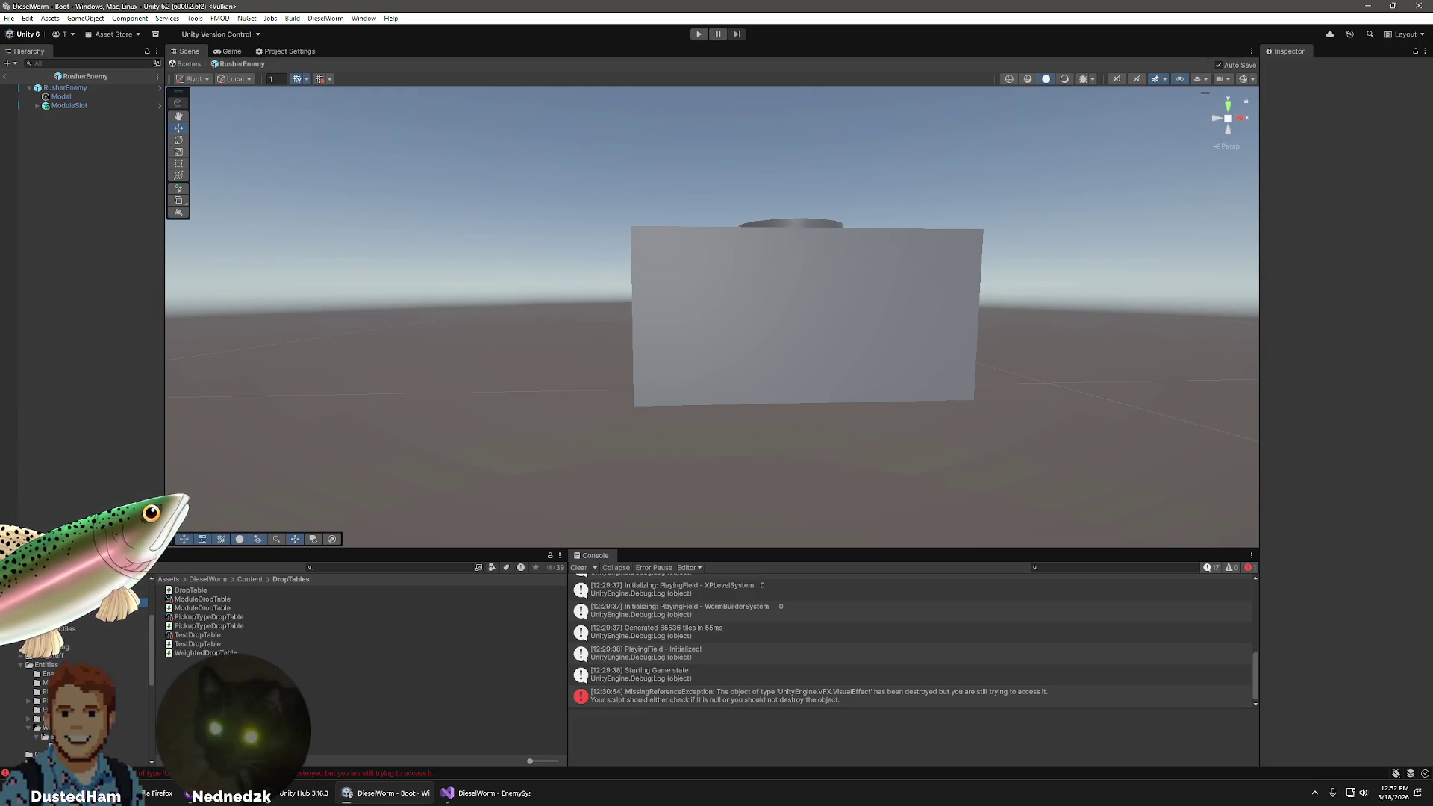
pyautogui.click(82, 621)
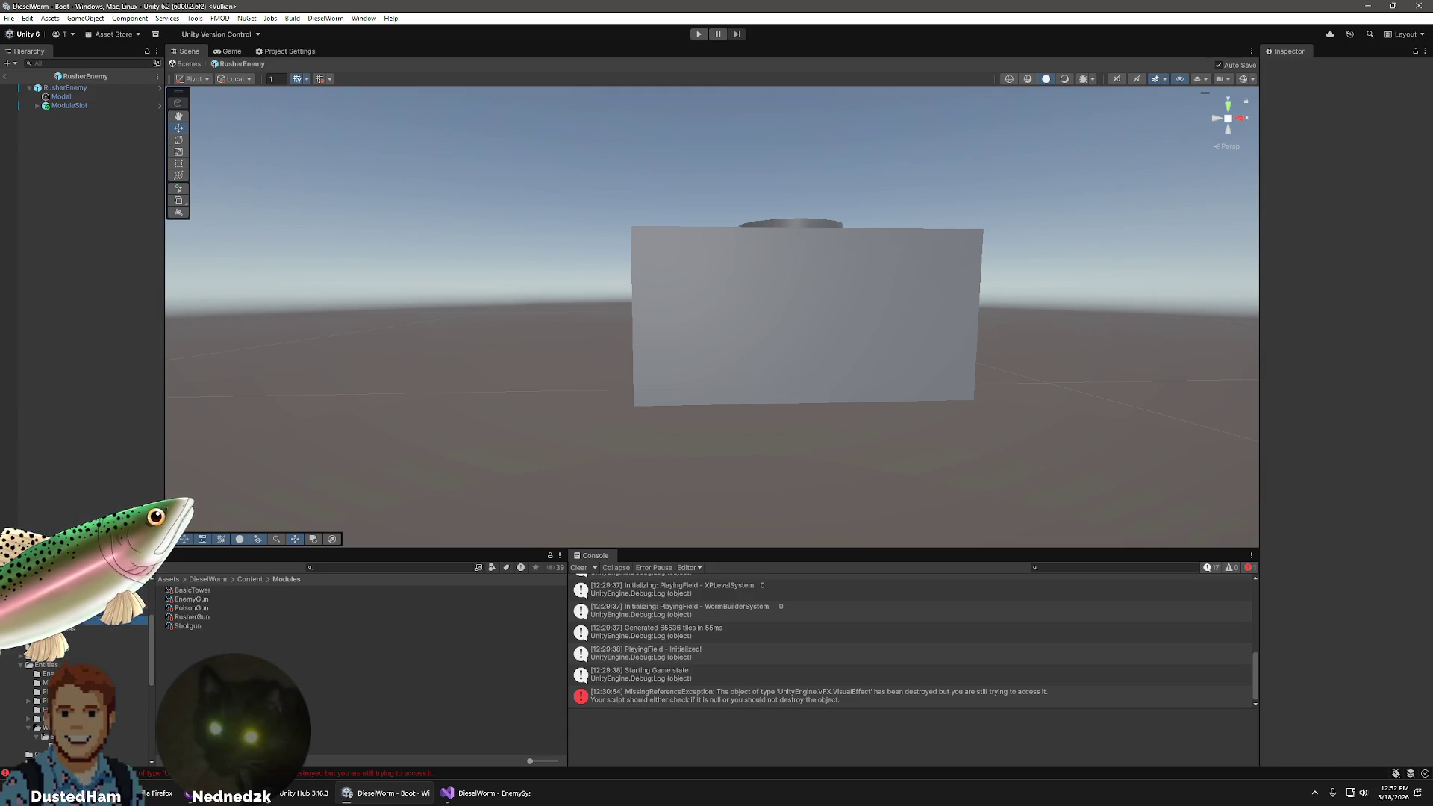
pyautogui.click(192, 609)
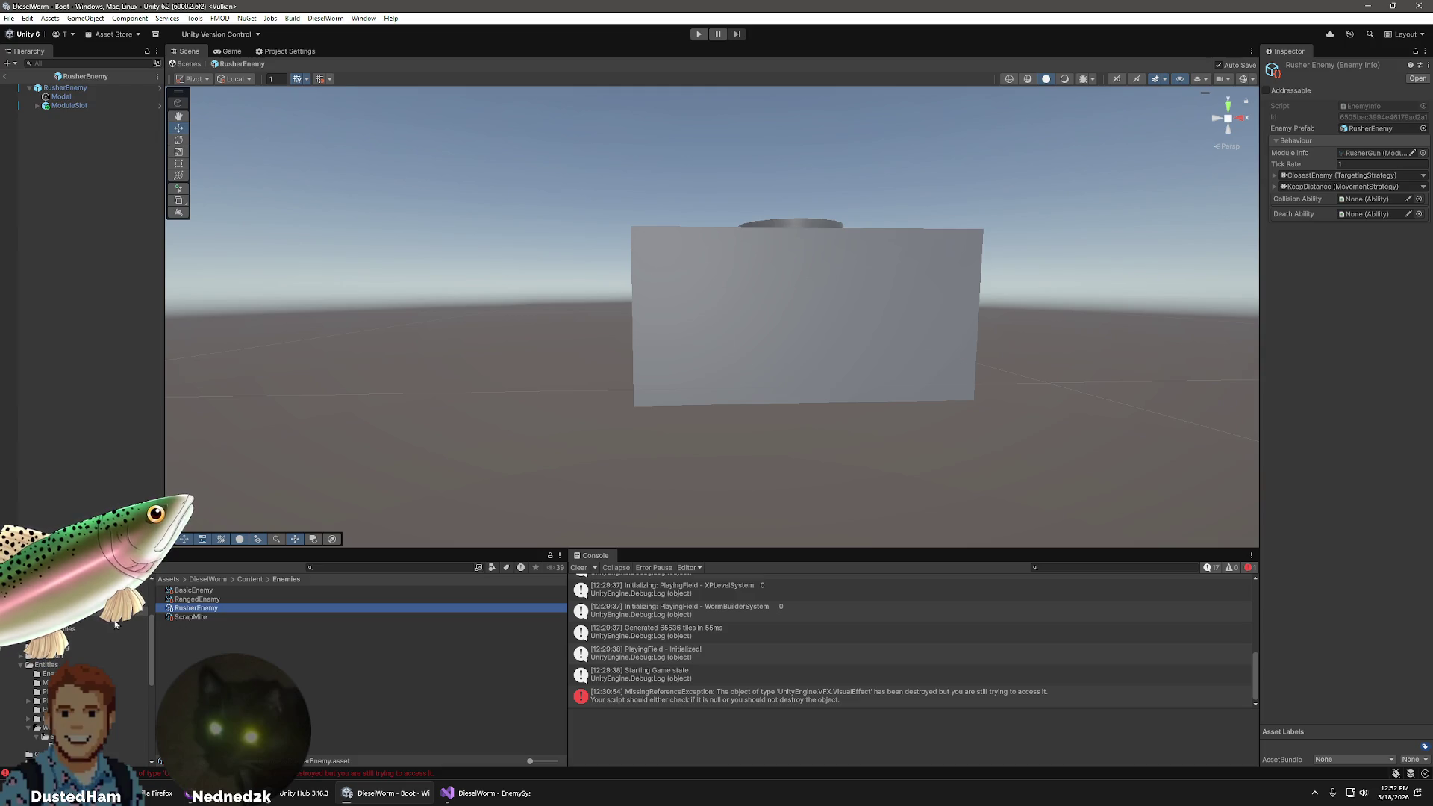
pyautogui.click(63, 646)
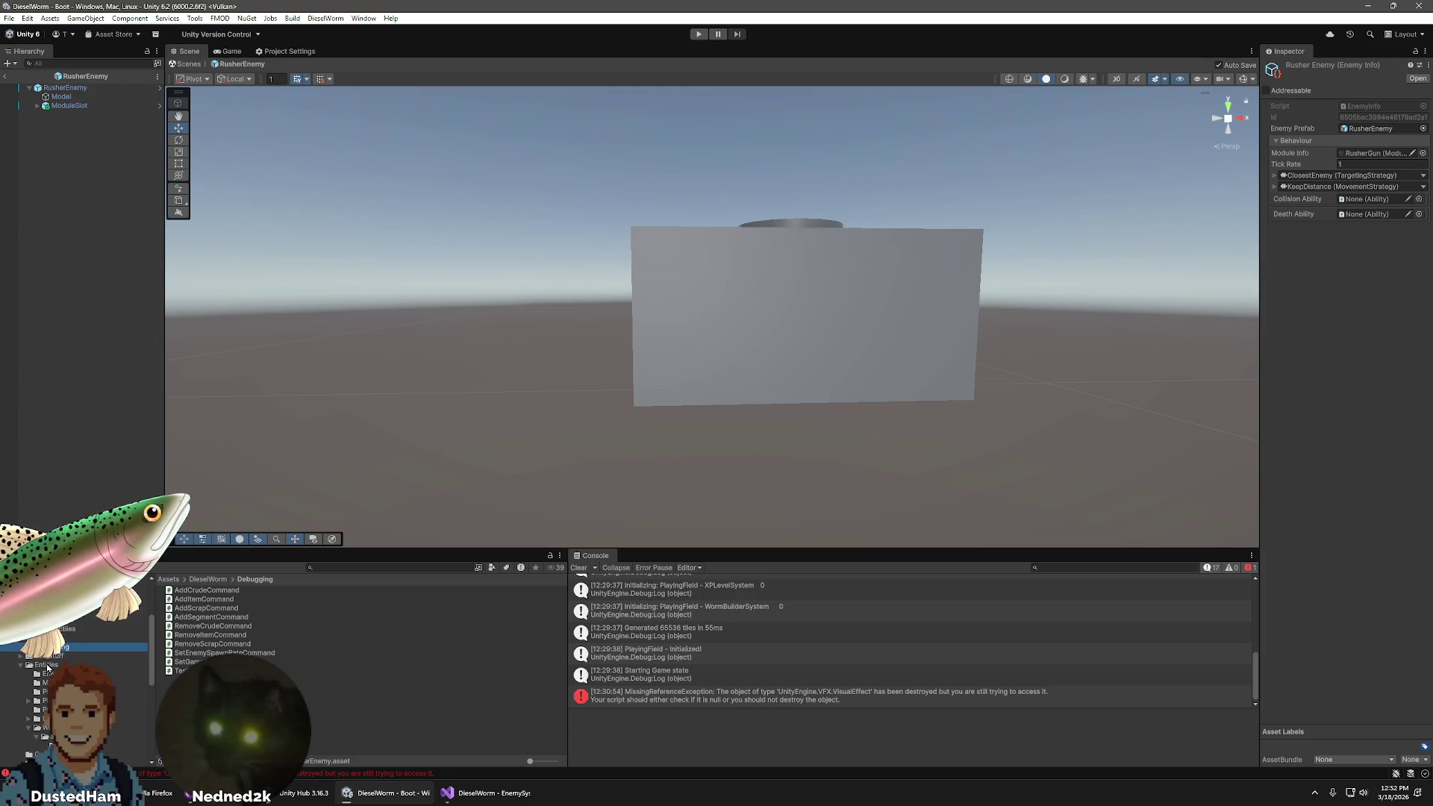
pyautogui.scroll(2, 47, 664)
pyautogui.click(41, 706)
pyautogui.click(75, 625)
pyautogui.click(198, 653)
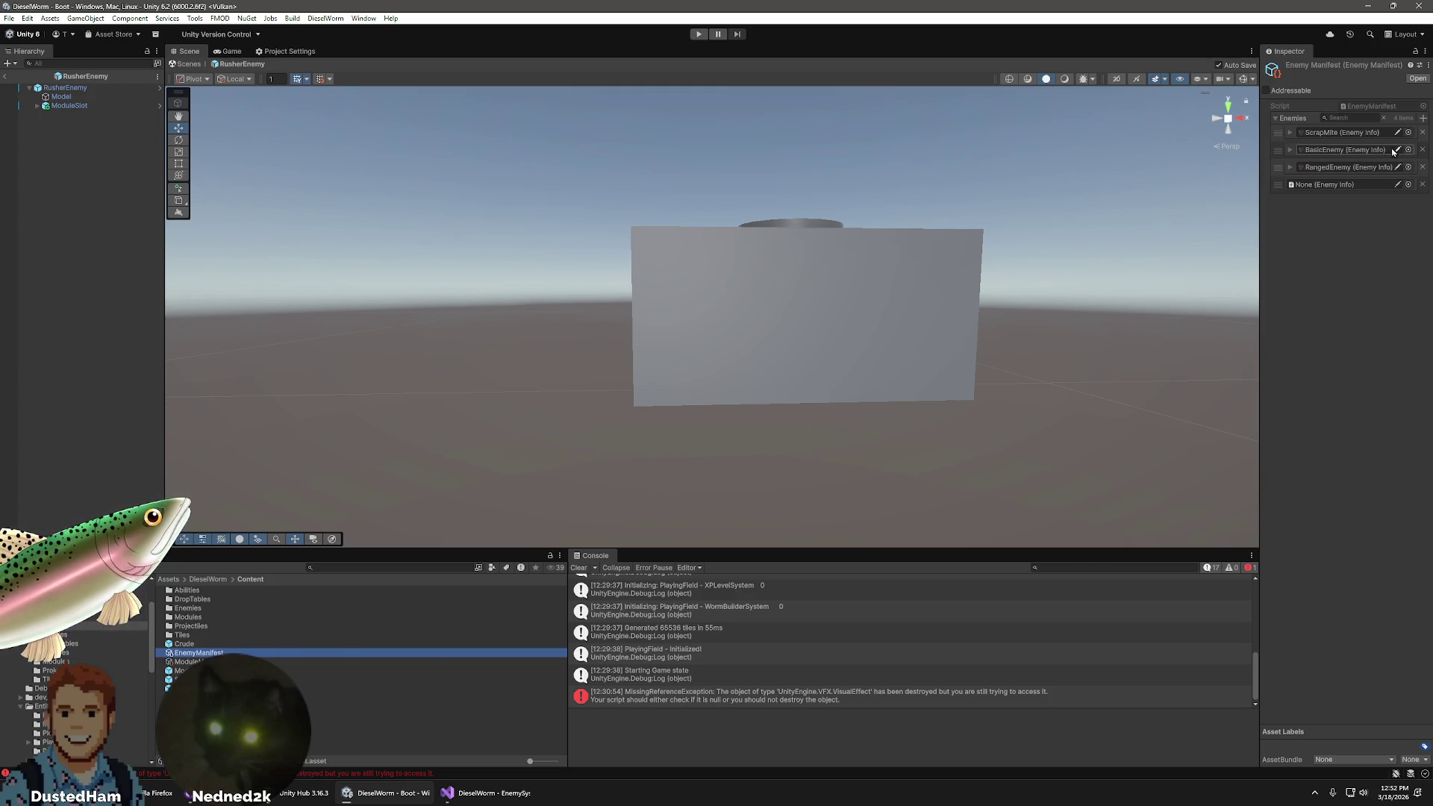
# - Replace the manifest's three old enemy entries with RusherEnemy, then exit the RusherEnemy prefab
pyautogui.click(1290, 167)
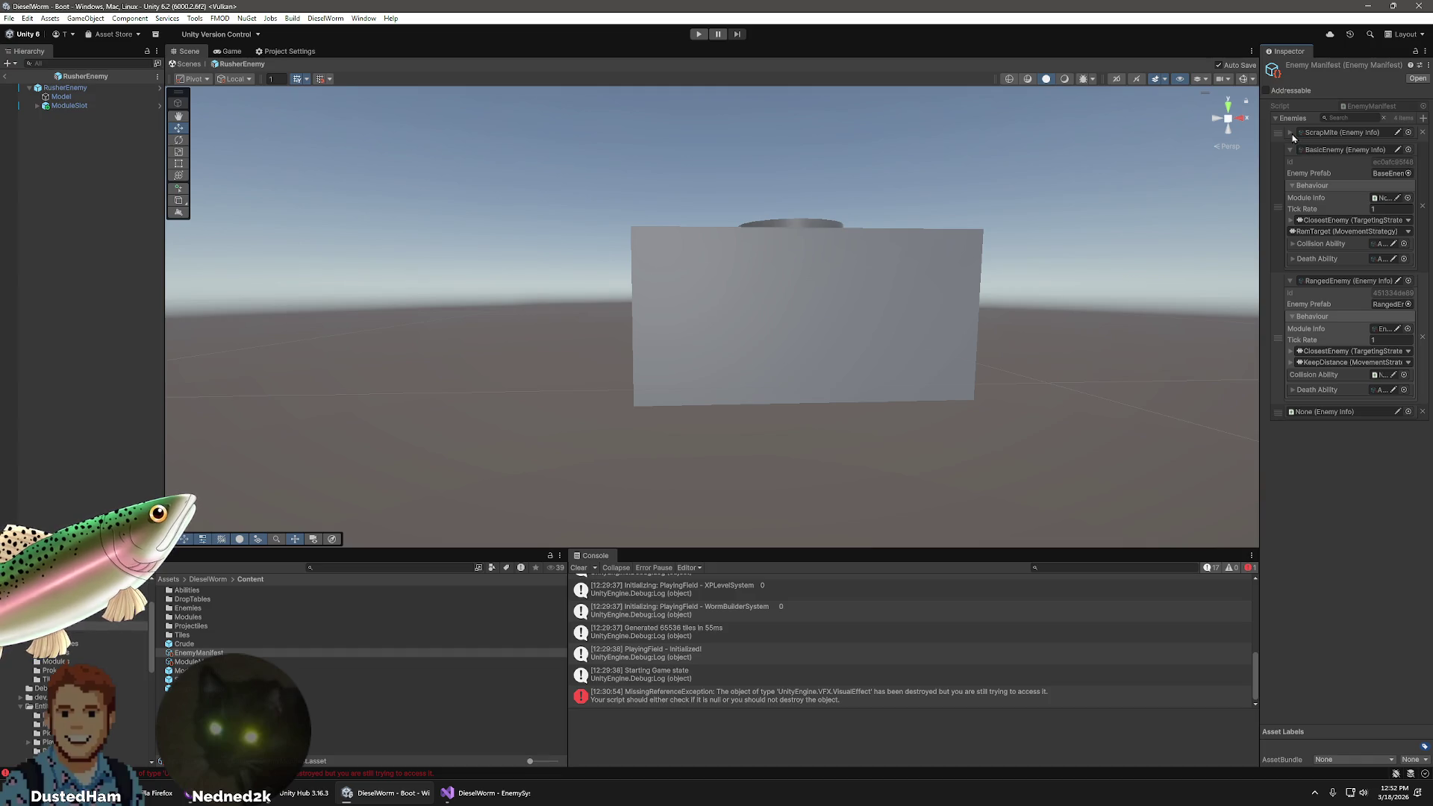
pyautogui.click(1290, 133)
pyautogui.click(1290, 133)
pyautogui.click(1290, 150)
pyautogui.click(1291, 167)
pyautogui.click(1423, 167)
pyautogui.click(1422, 150)
pyautogui.click(1422, 132)
pyautogui.click(1409, 132)
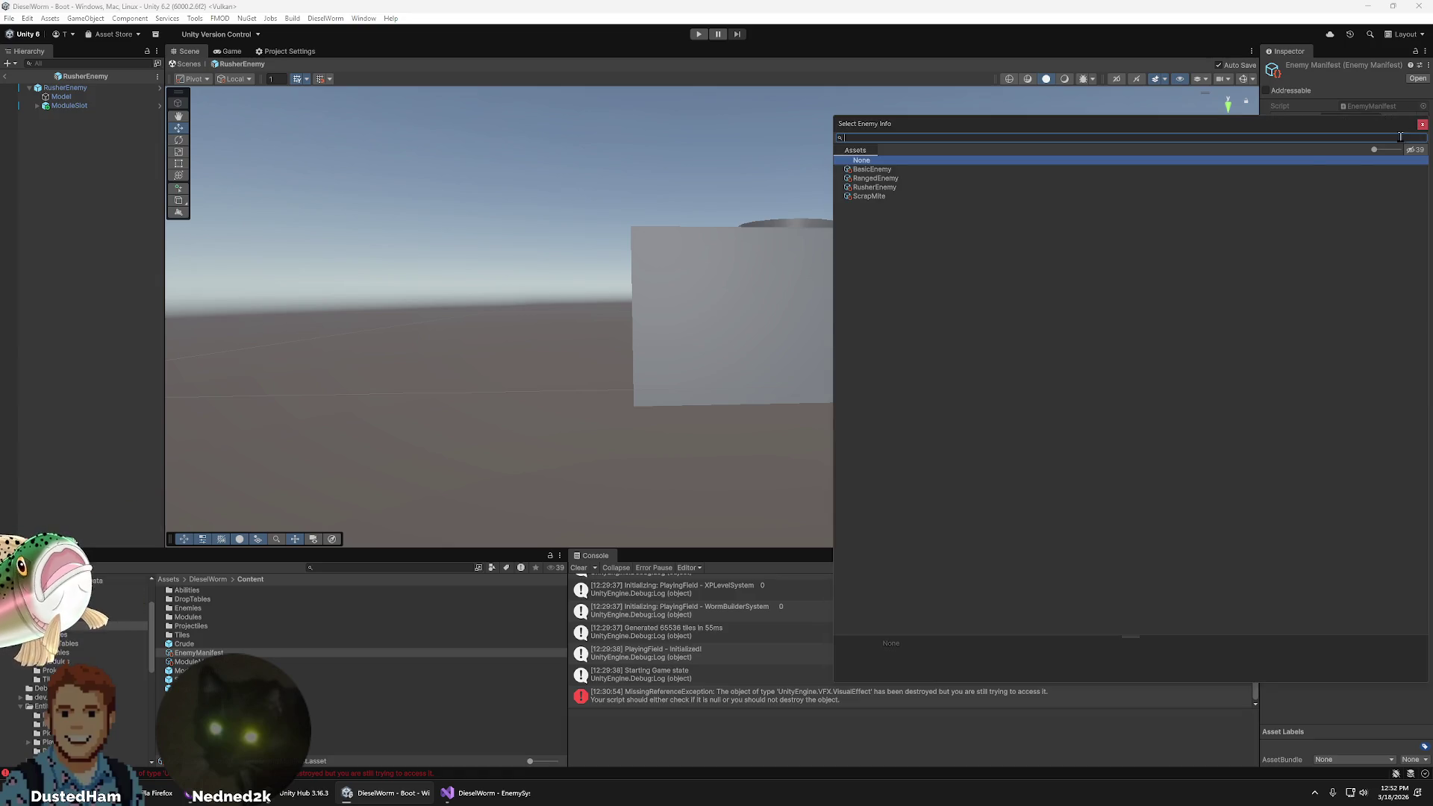
pyautogui.doubleClick(878, 187)
pyautogui.click(1291, 135)
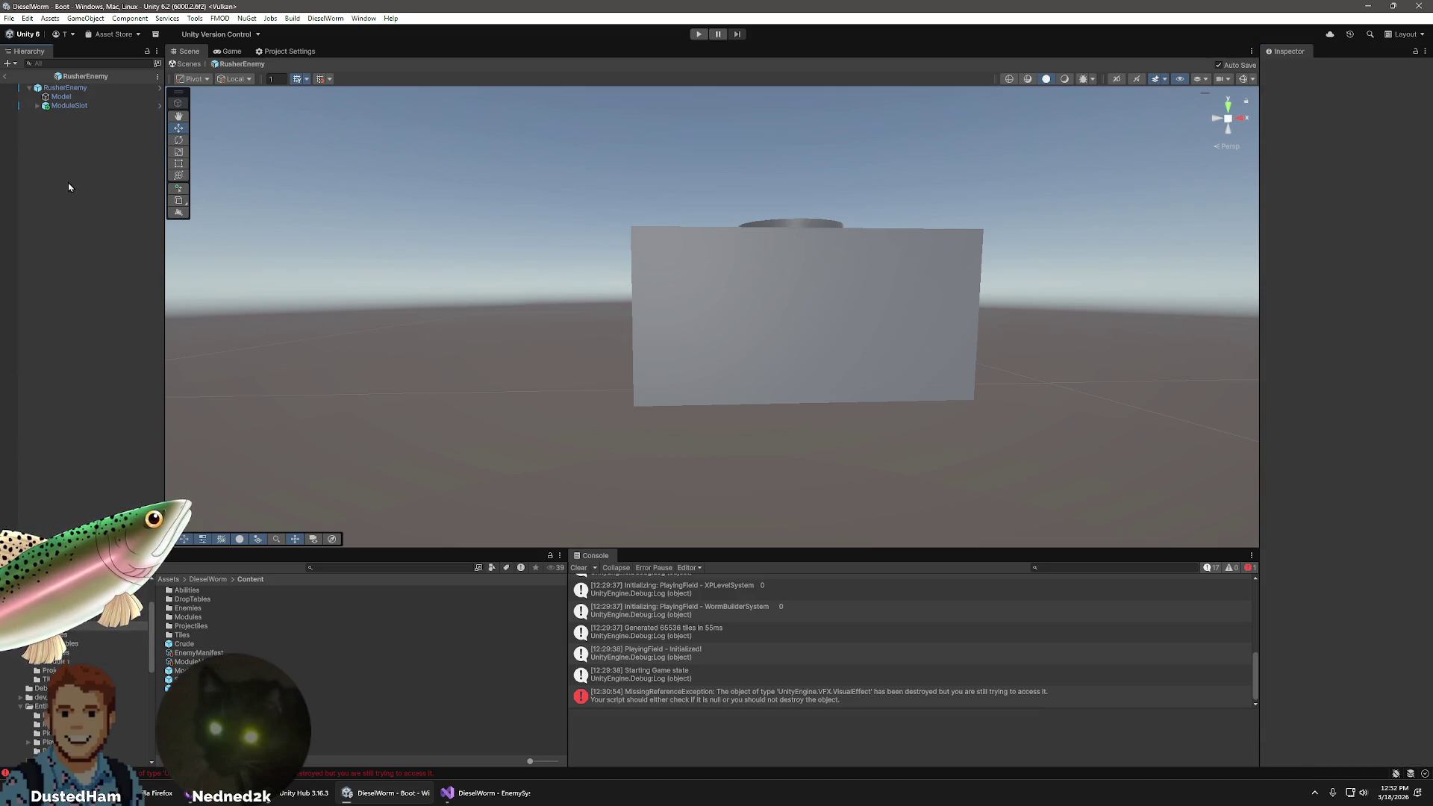
pyautogui.click(6, 76)
# - Start play mode, pause it, and frame the whole tile field in the Scene view
pyautogui.click(698, 34)
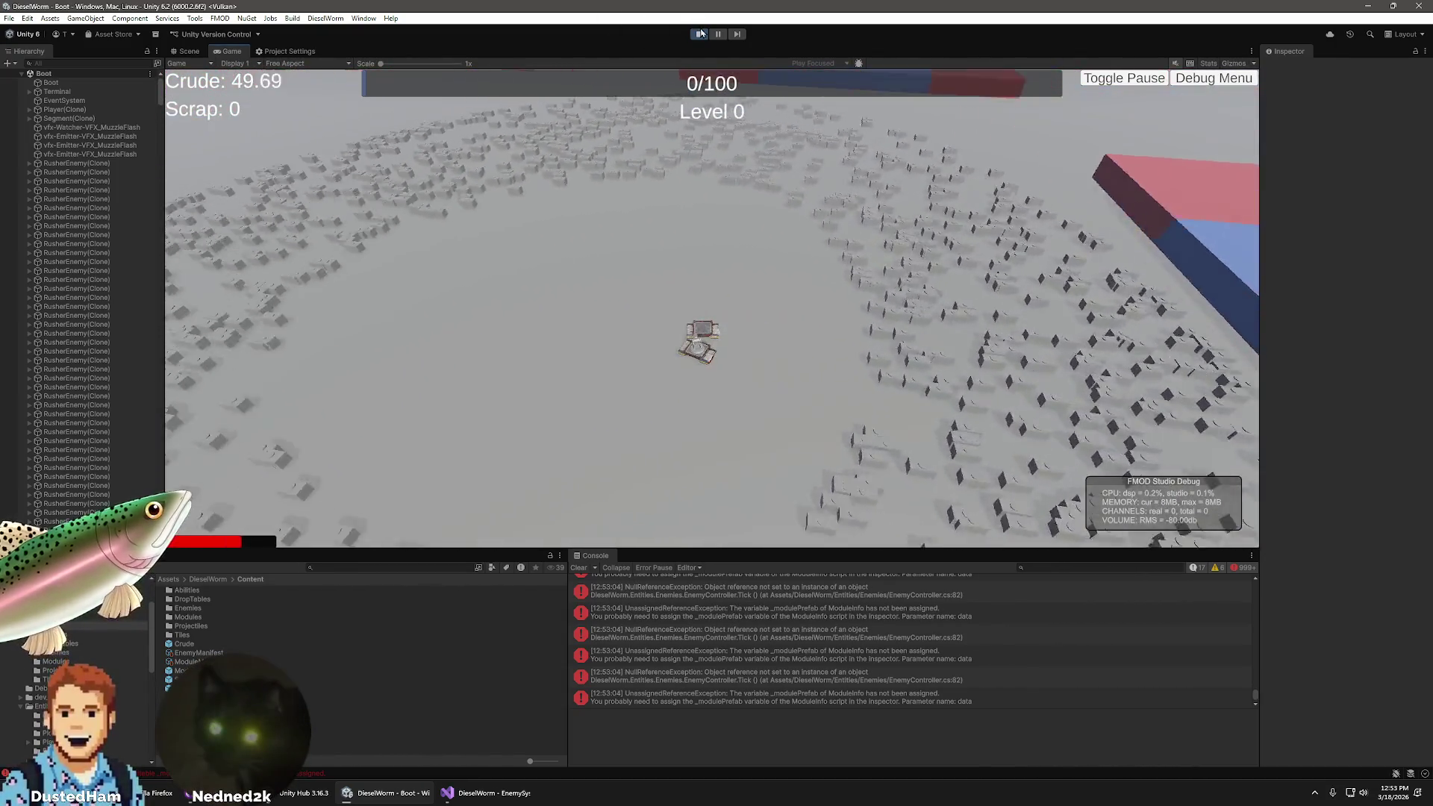
pyautogui.click(717, 34)
pyautogui.hotkey('ctrl', '1')
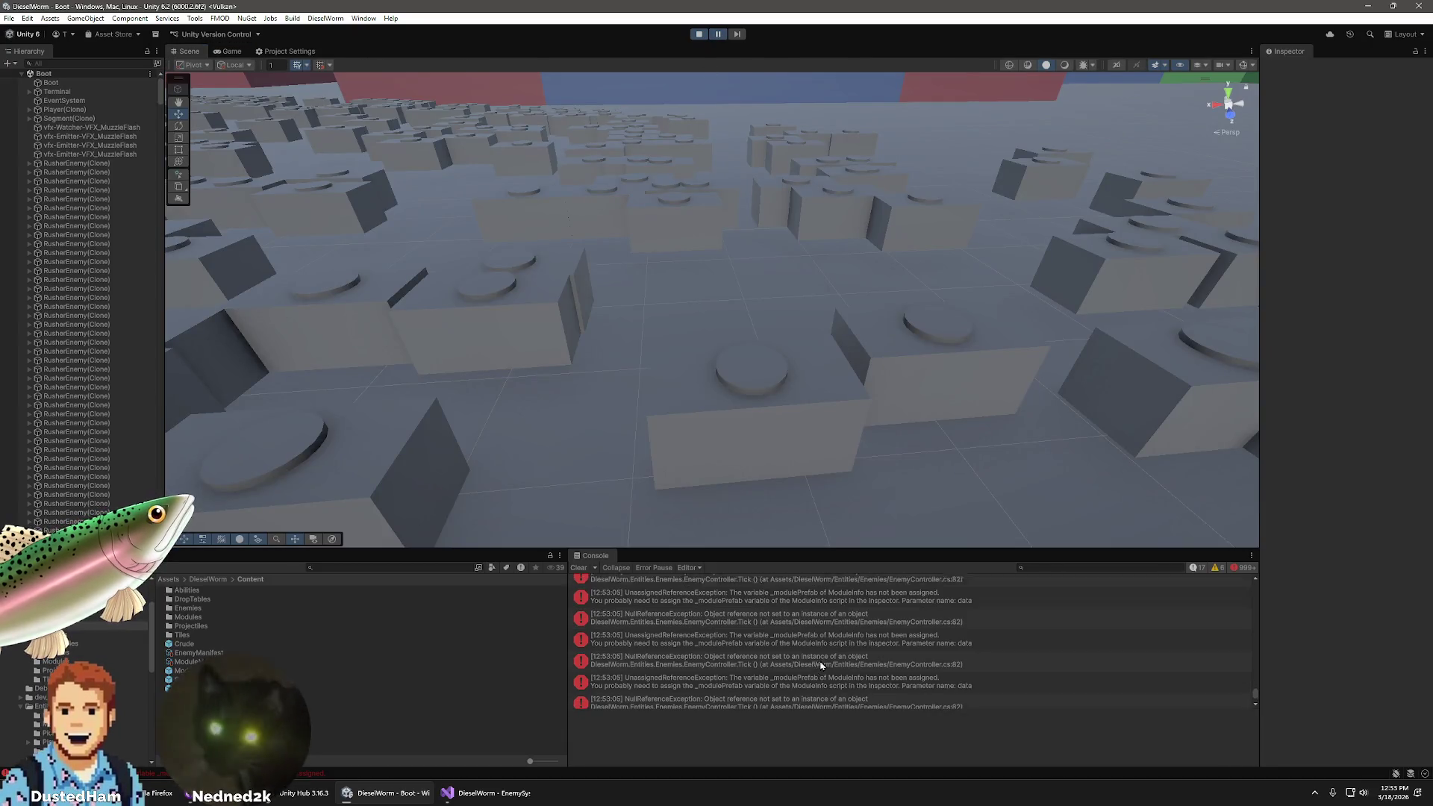
pyautogui.moveTo(1255, 694); pyautogui.dragTo(1252, 595)
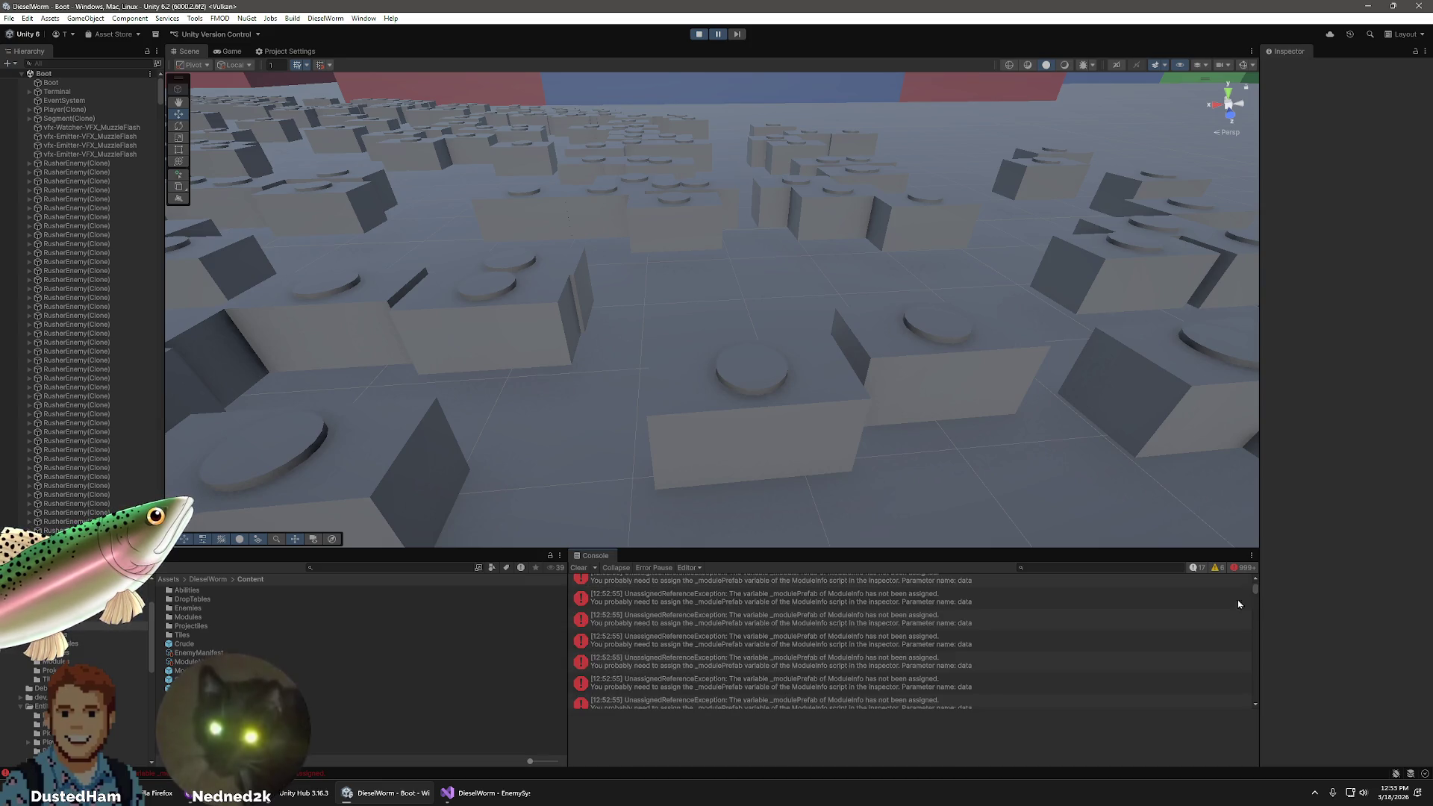
pyautogui.scroll(5, 1086, 668)
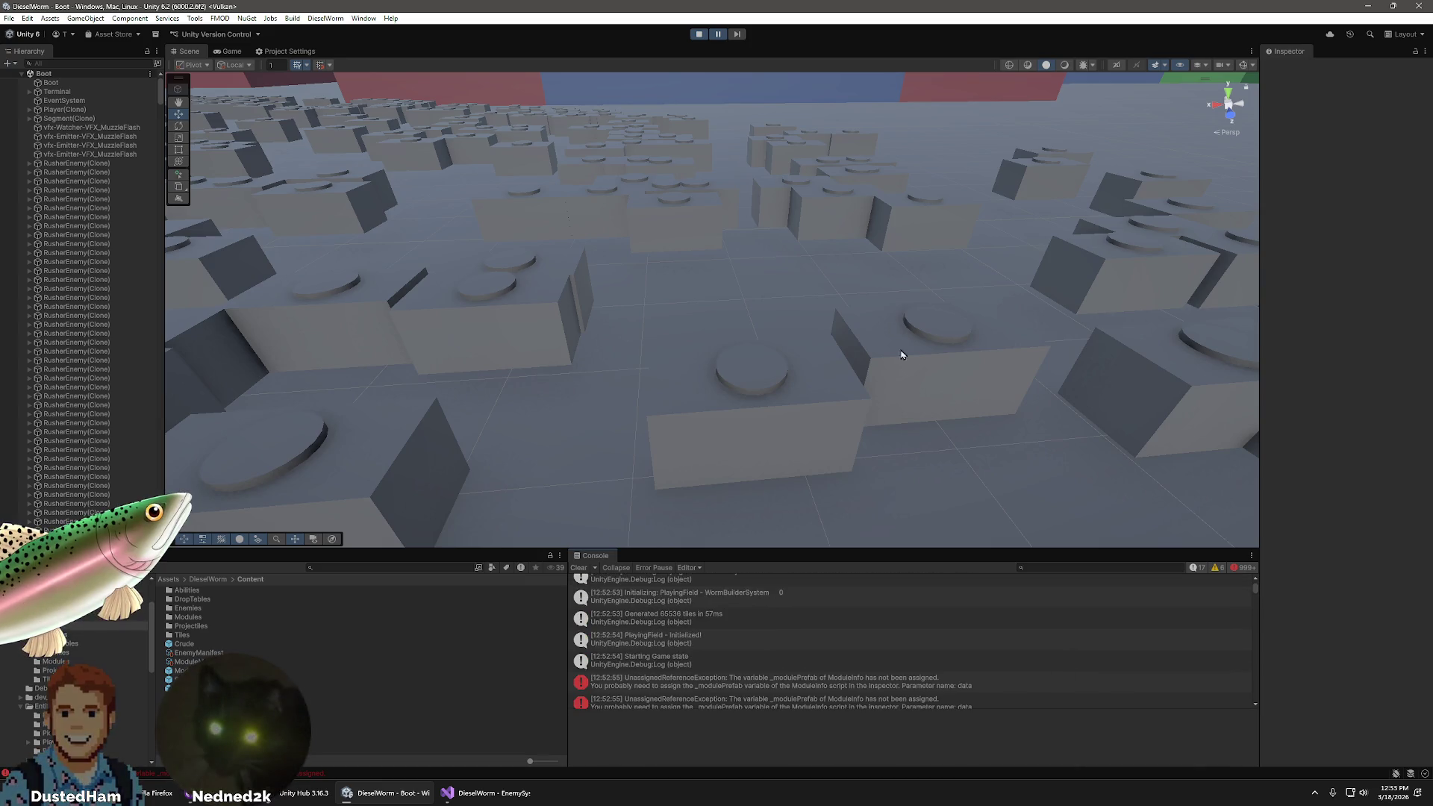
pyautogui.scroll(-10, 923, 402)
pyautogui.moveTo(831, 359)
pyautogui.mouseDown()
pyautogui.moveTo(799, 374)
pyautogui.moveTo(975, 374)
pyautogui.moveTo(802, 436)
pyautogui.moveTo(819, 429)
pyautogui.moveTo(836, 524)
pyautogui.mouseUp()
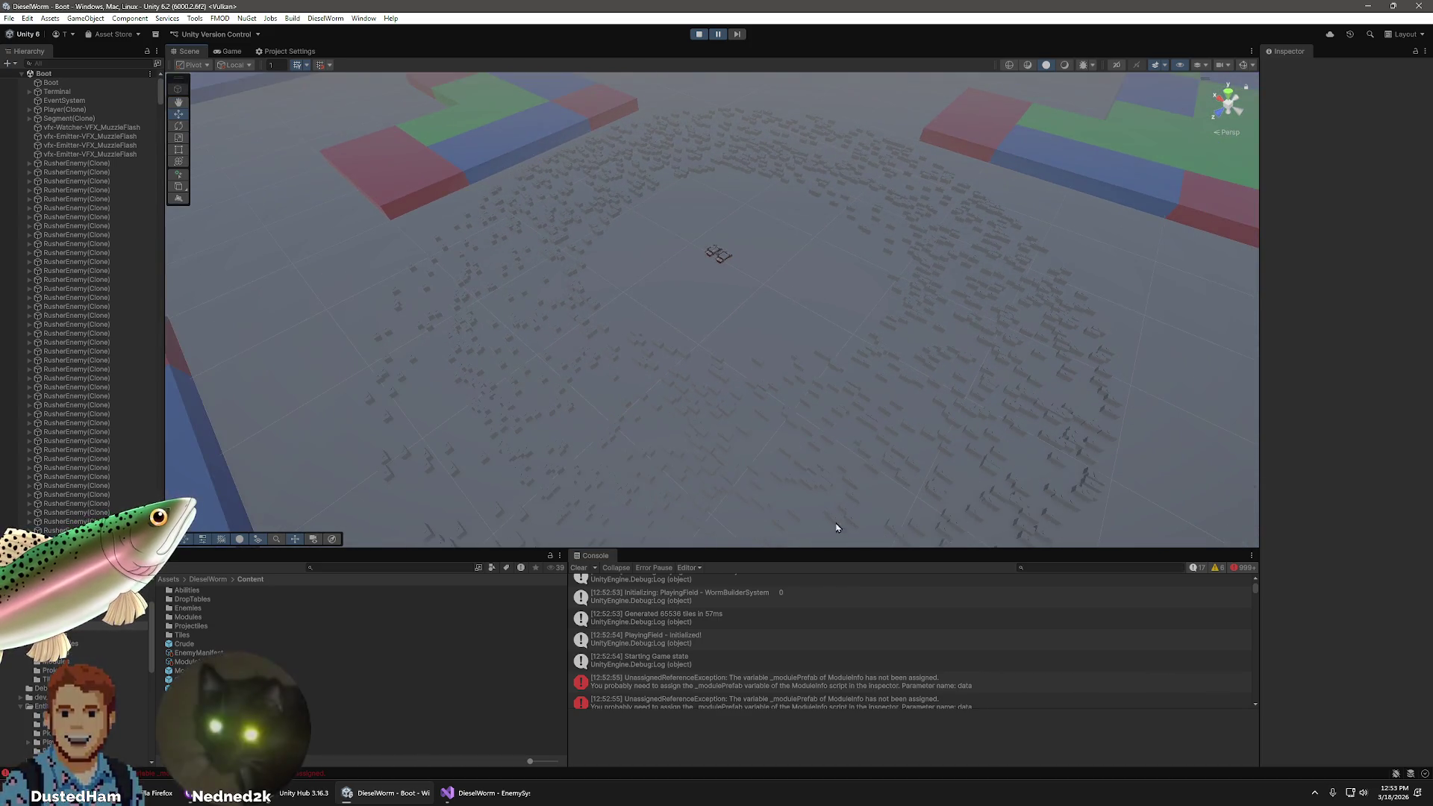
# - Widen the Hierarchy and enlarge the Project/Console panels, then abandon a first screen capture
pyautogui.moveTo(167, 474); pyautogui.dragTo(477, 462)
pyautogui.moveTo(739, 548); pyautogui.dragTo(739, 505)
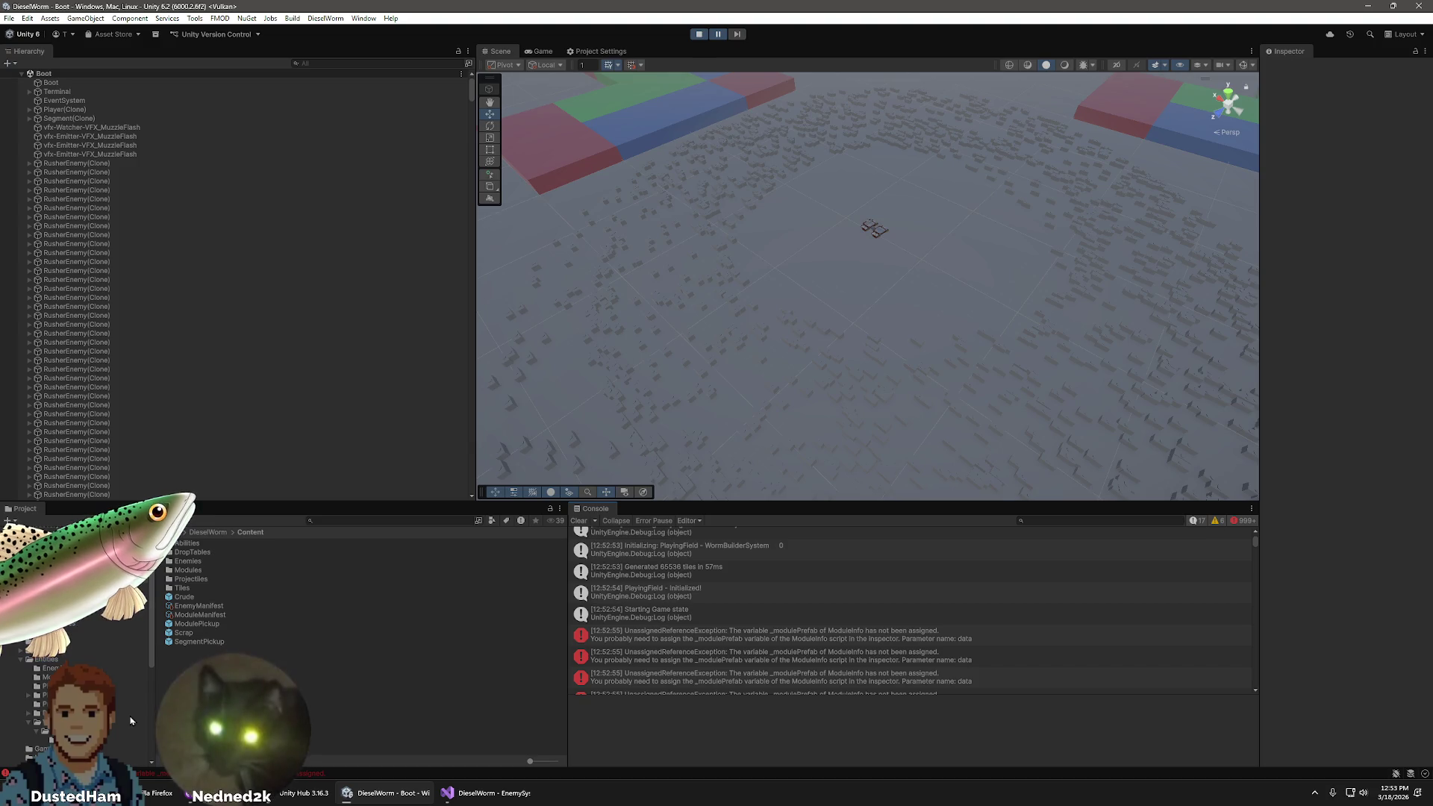
pyautogui.click(829, 788)
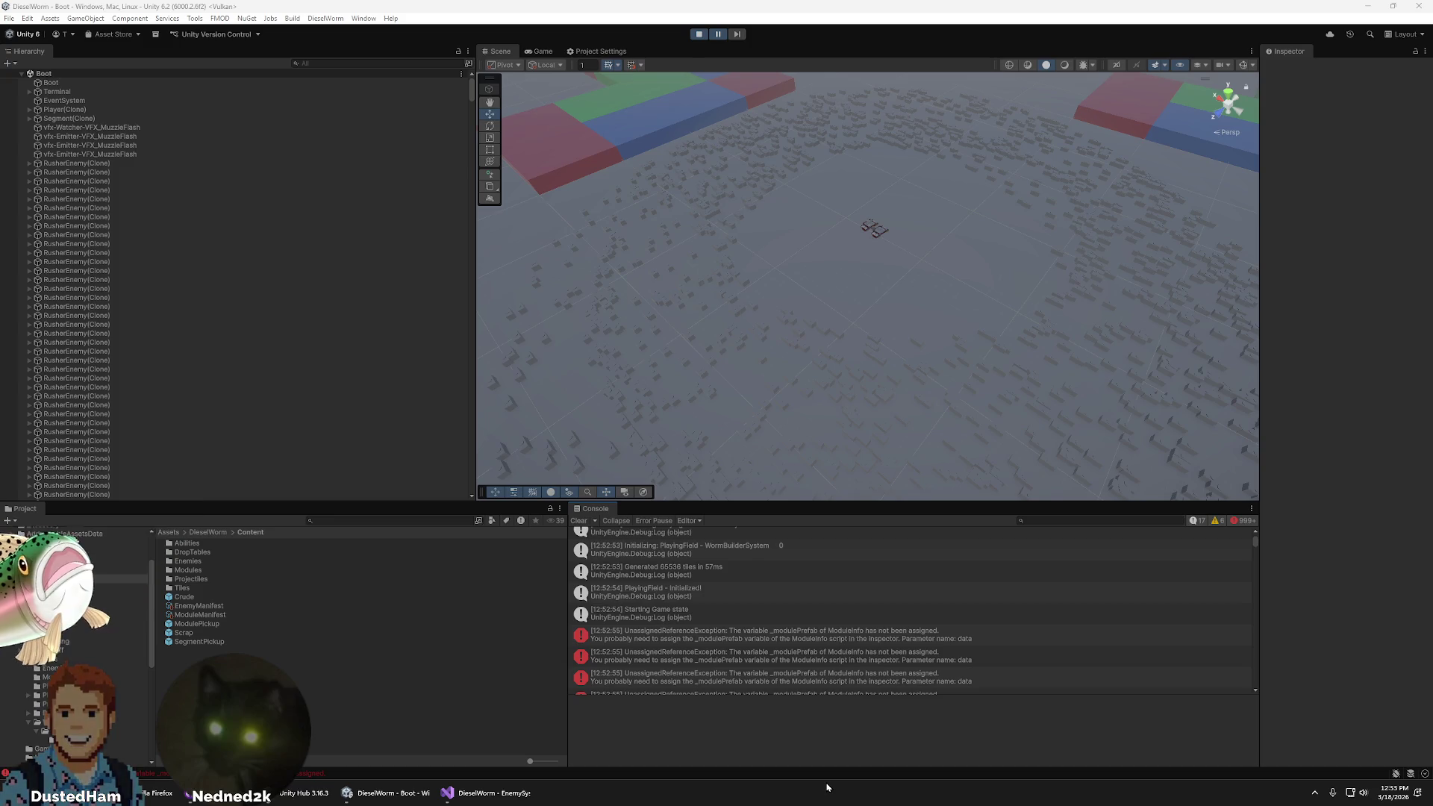
pyautogui.press('super+shift+s')
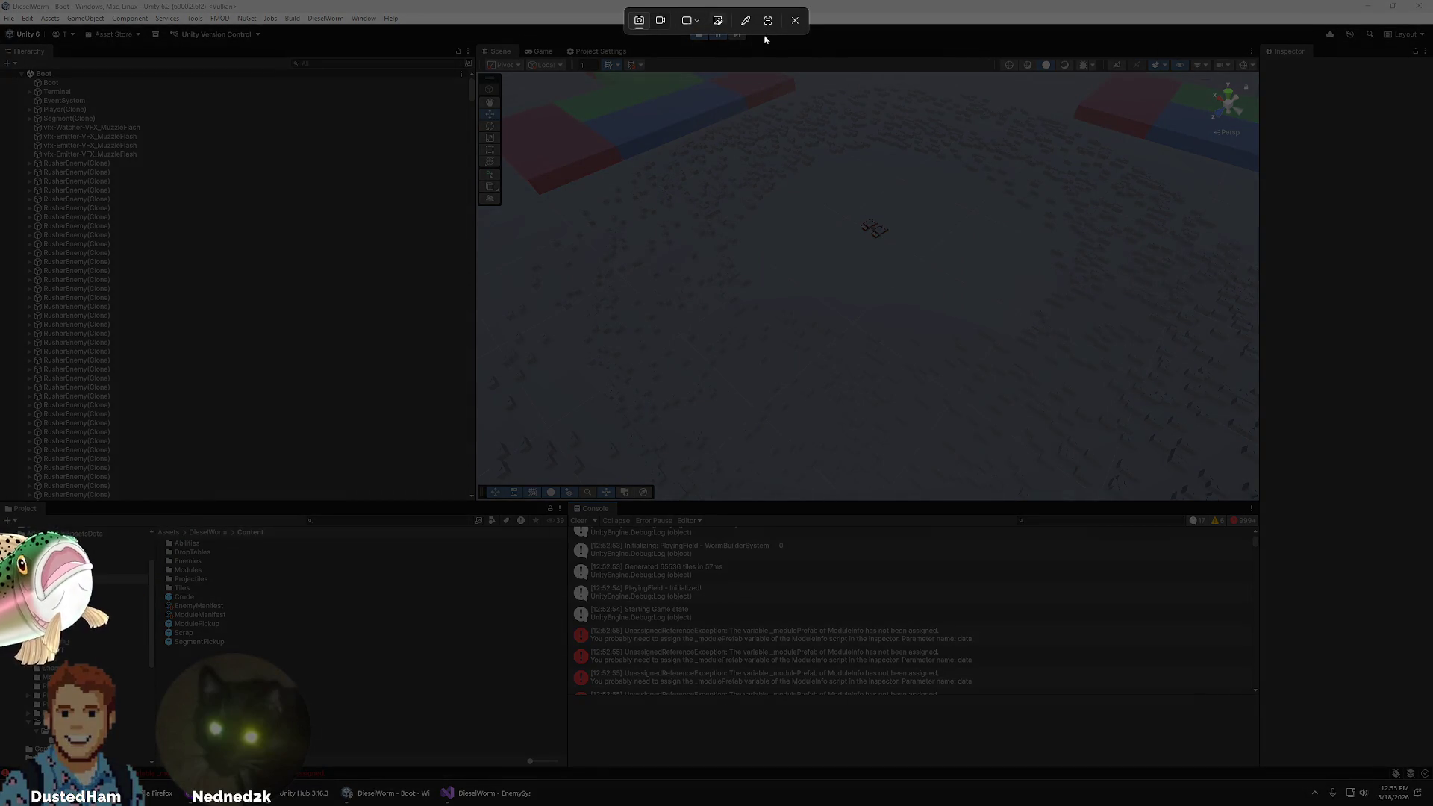
pyautogui.click(660, 20)
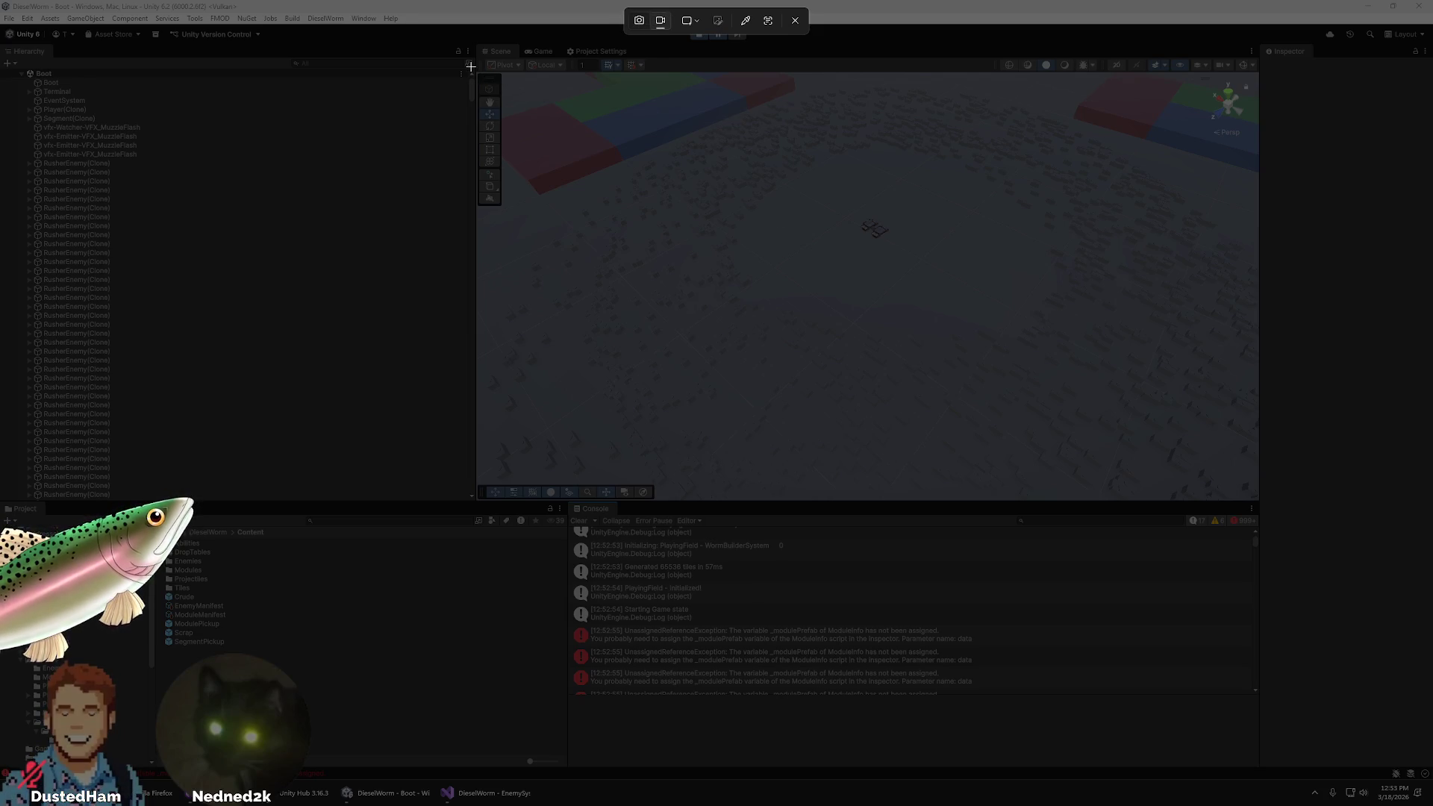
pyautogui.moveTo(468, 45)
pyautogui.mouseDown()
pyautogui.moveTo(901, 579)
pyautogui.moveTo(1232, 680)
pyautogui.moveTo(1258, 660)
pyautogui.moveTo(429, 273)
pyautogui.mouseUp()
pyautogui.click(791, 20)
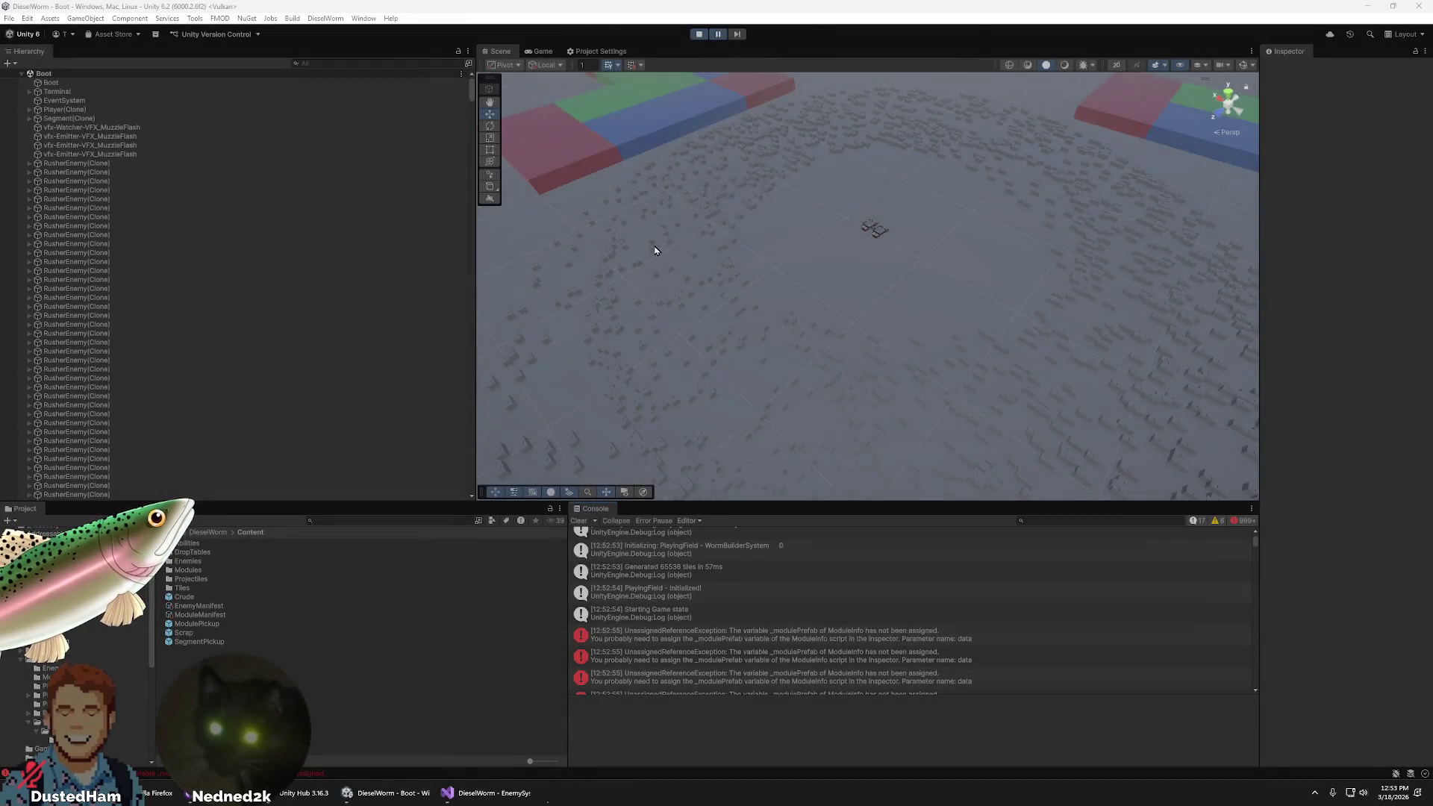
# - Widen the Console and snip the Scene view together with the Console errors
pyautogui.scroll(-3, 874, 549)
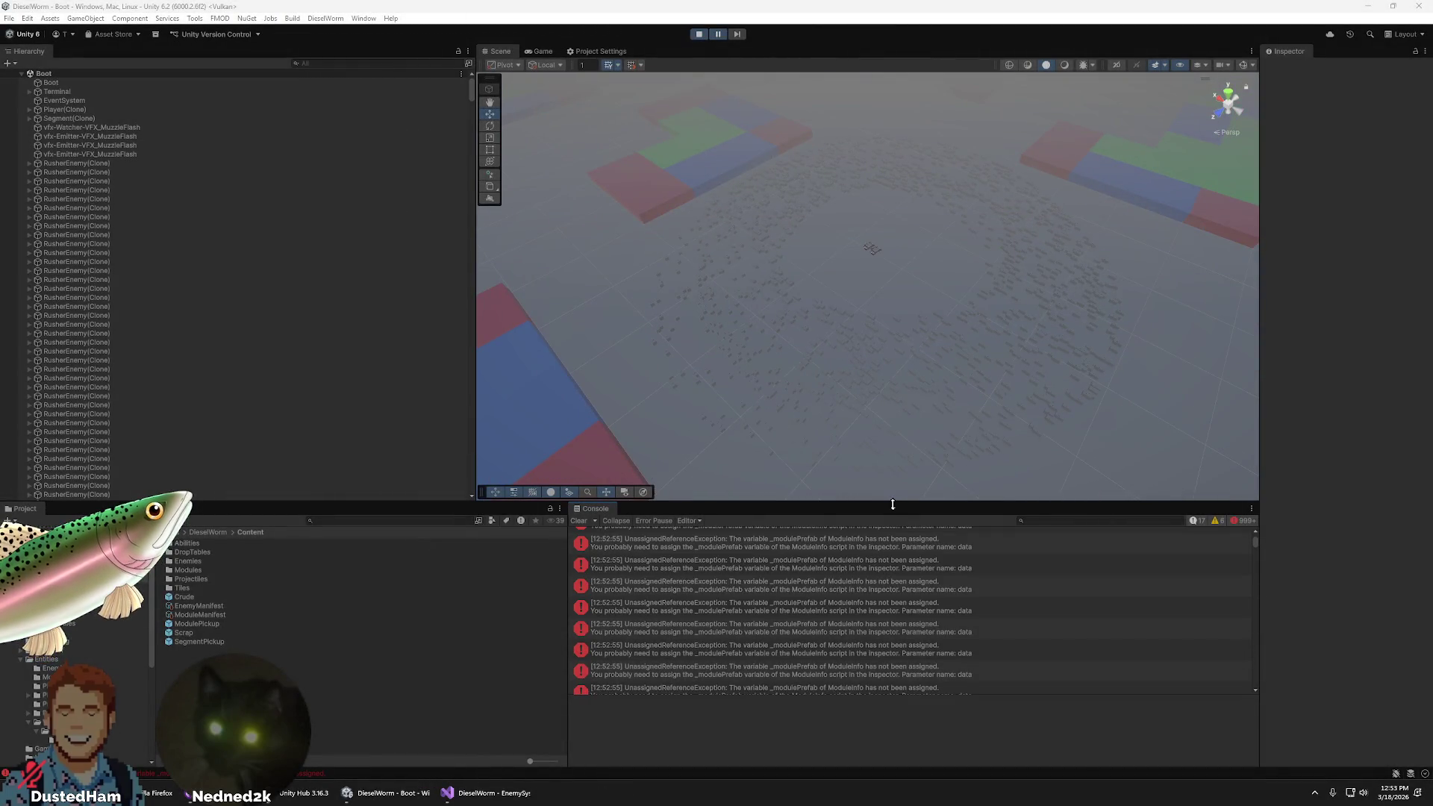
pyautogui.moveTo(568, 593); pyautogui.dragTo(474, 587)
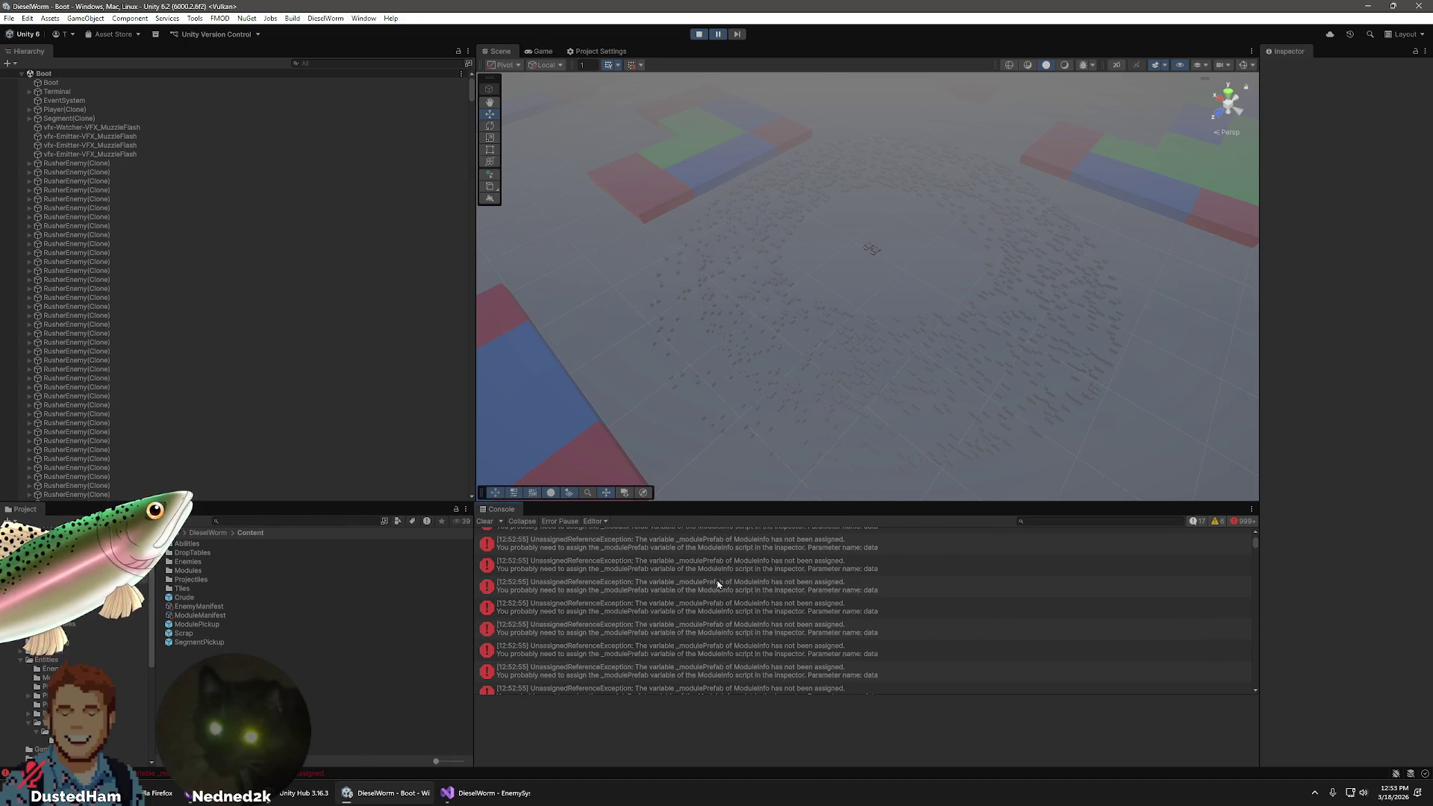
pyautogui.moveTo(485, 793)
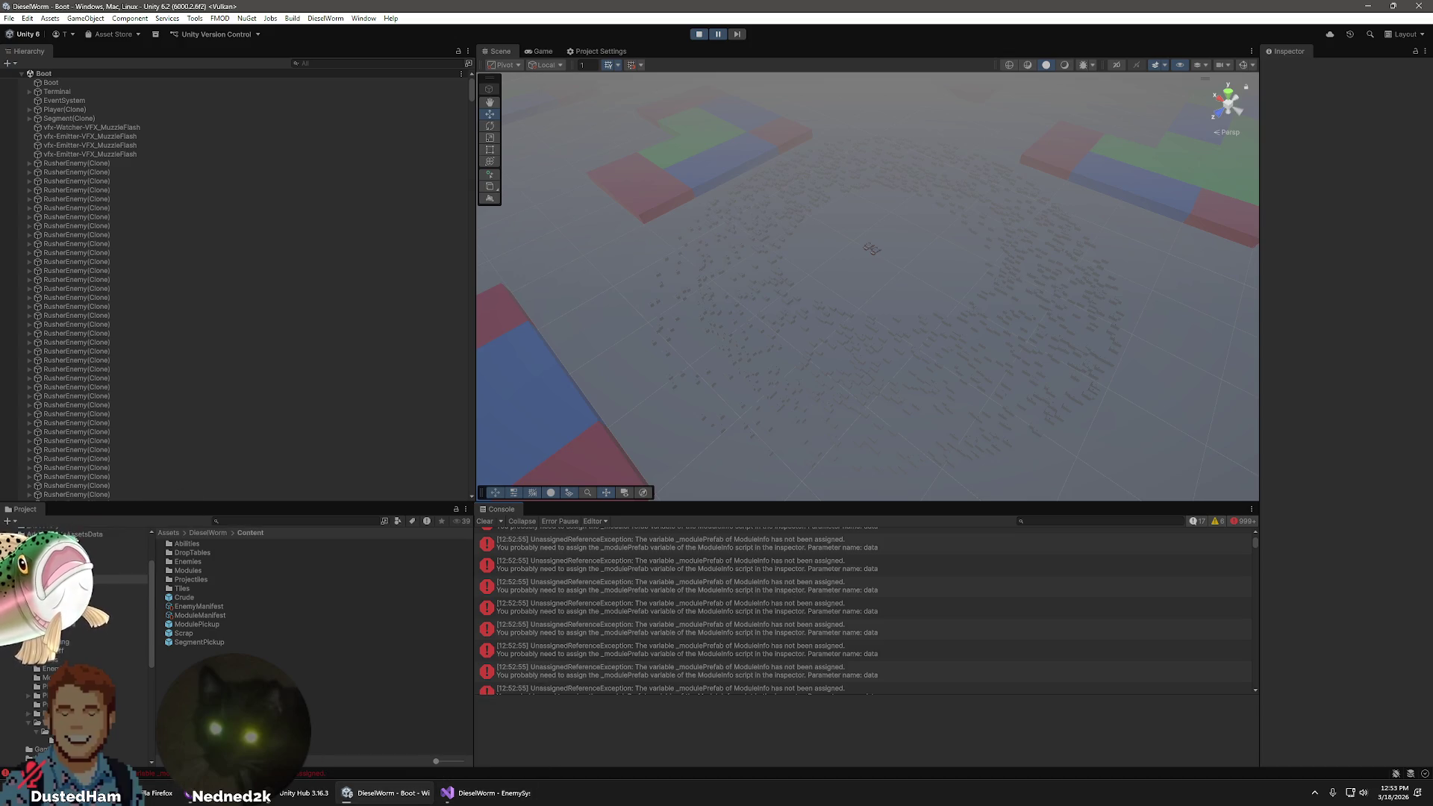
pyautogui.press('super+shift+s')
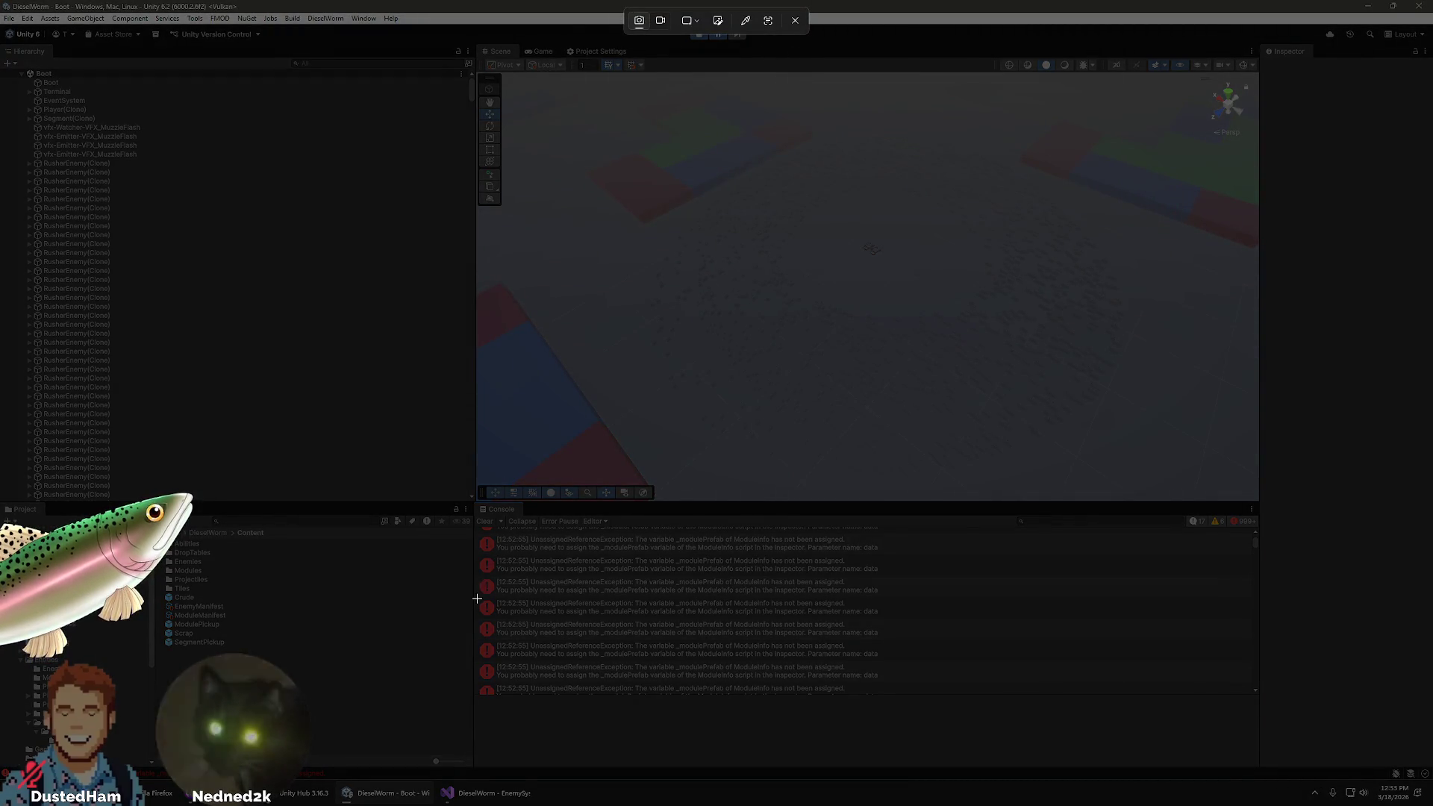
pyautogui.moveTo(470, 602)
pyautogui.mouseDown()
pyautogui.moveTo(1043, 253)
pyautogui.moveTo(1247, 93)
pyautogui.moveTo(1261, 62)
pyautogui.mouseUp()
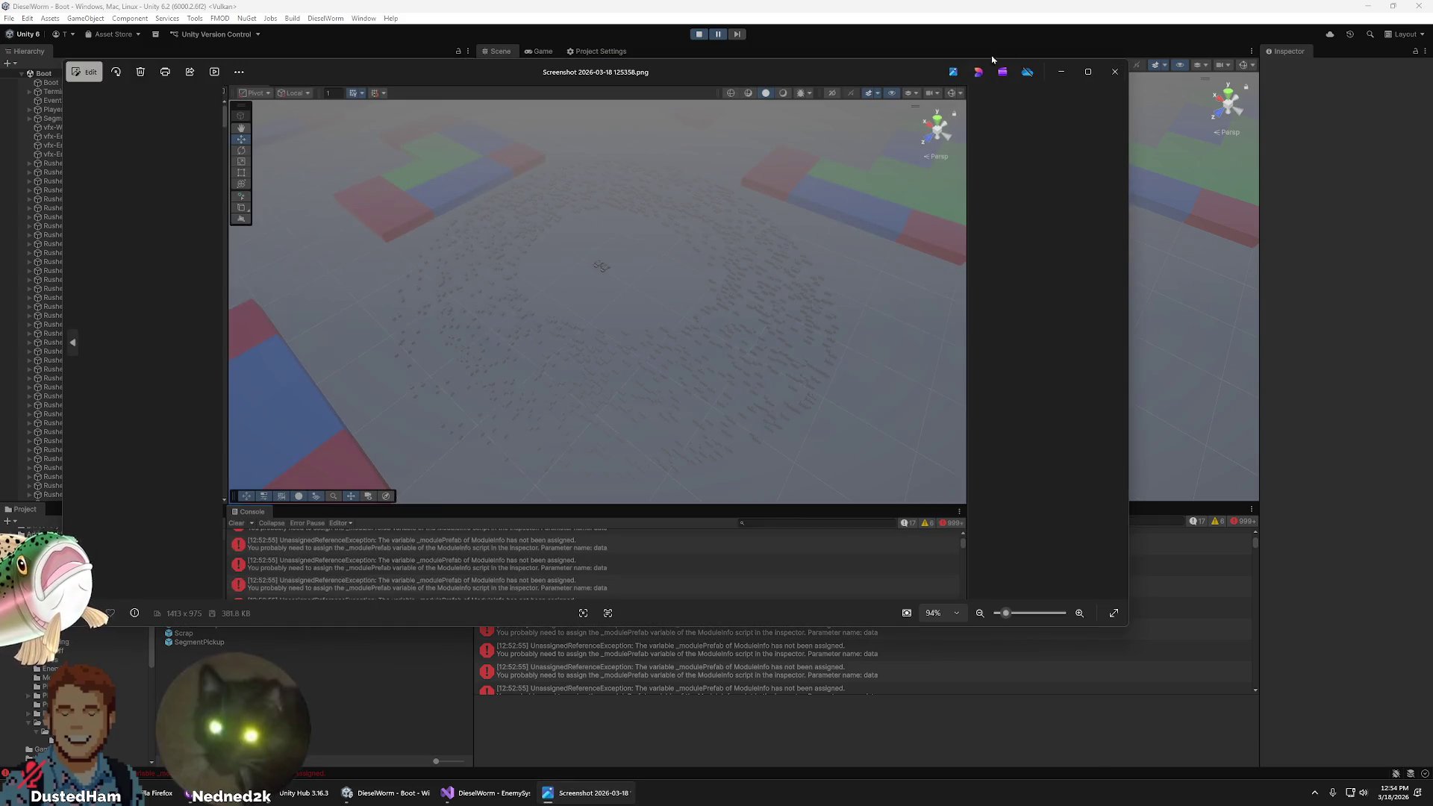
# - Close the screenshot viewer and narrow the Hierarchy to give the Scene view more room
pyautogui.click(1113, 75)
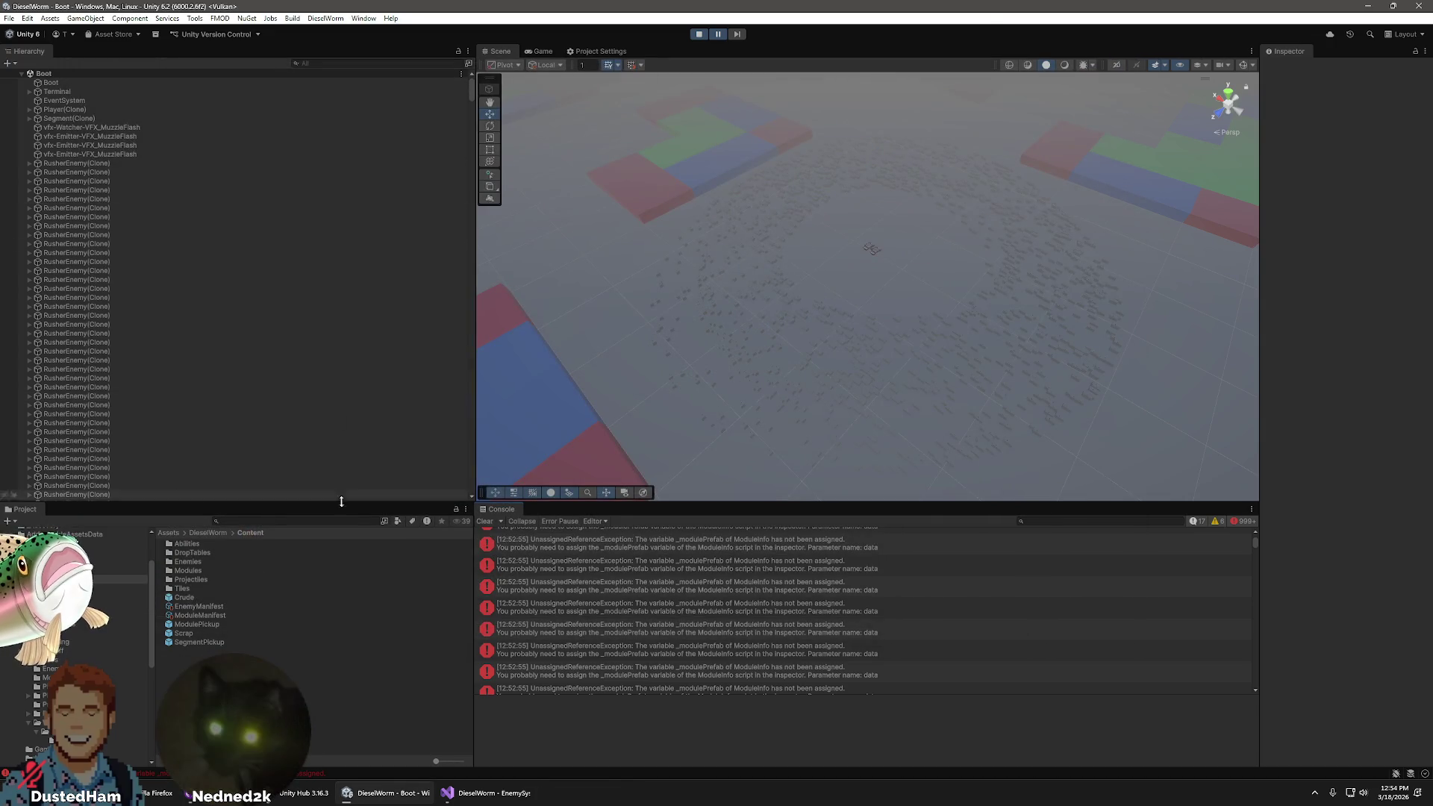
pyautogui.moveTo(474, 447); pyautogui.dragTo(188, 446)
pyautogui.moveTo(697, 504); pyautogui.dragTo(708, 571)
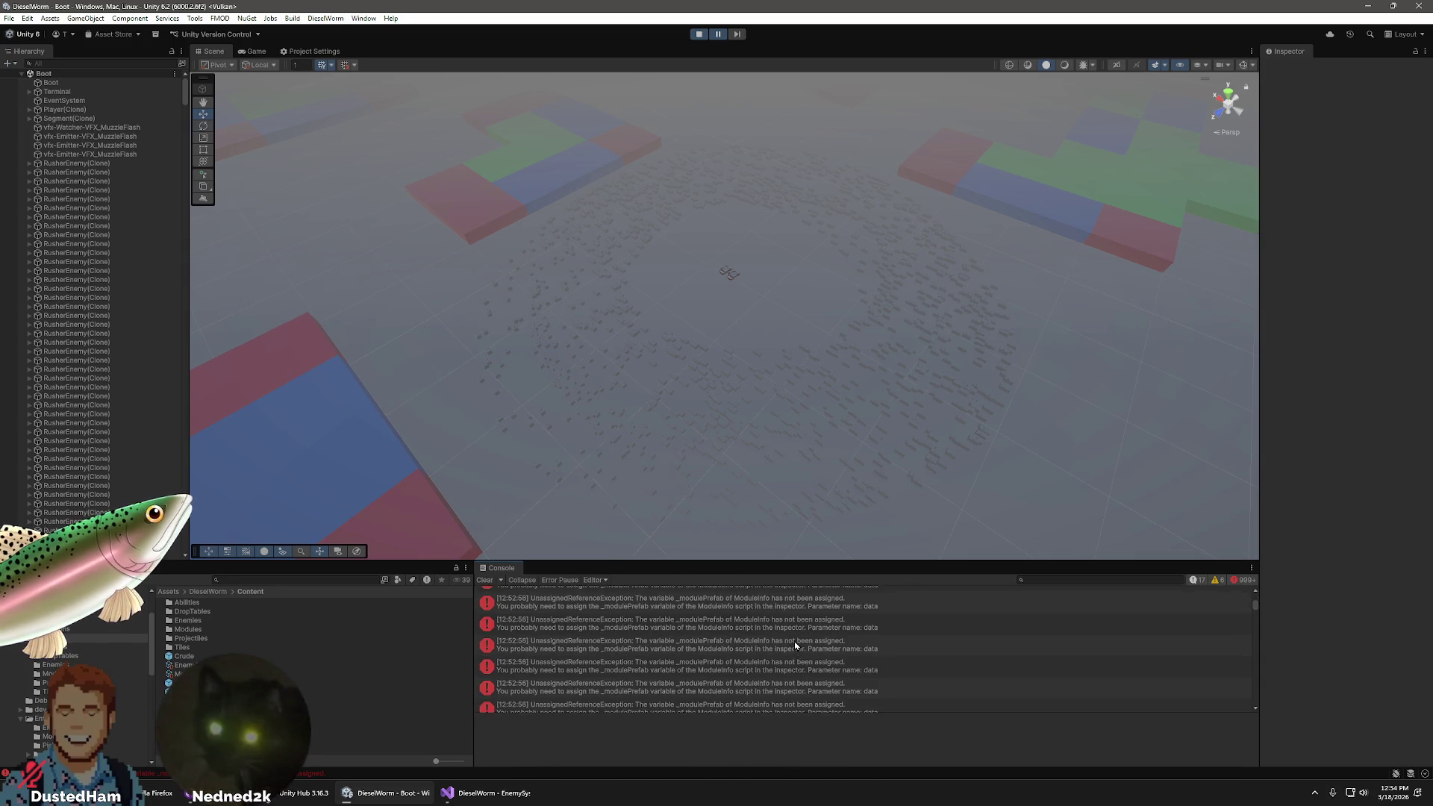
# - Open the module prefab error at ModuleSlot.cs line 52's _modulePrefab in Visual Studio, then stop play mode
pyautogui.click(745, 635)
pyautogui.doubleClick(745, 633)
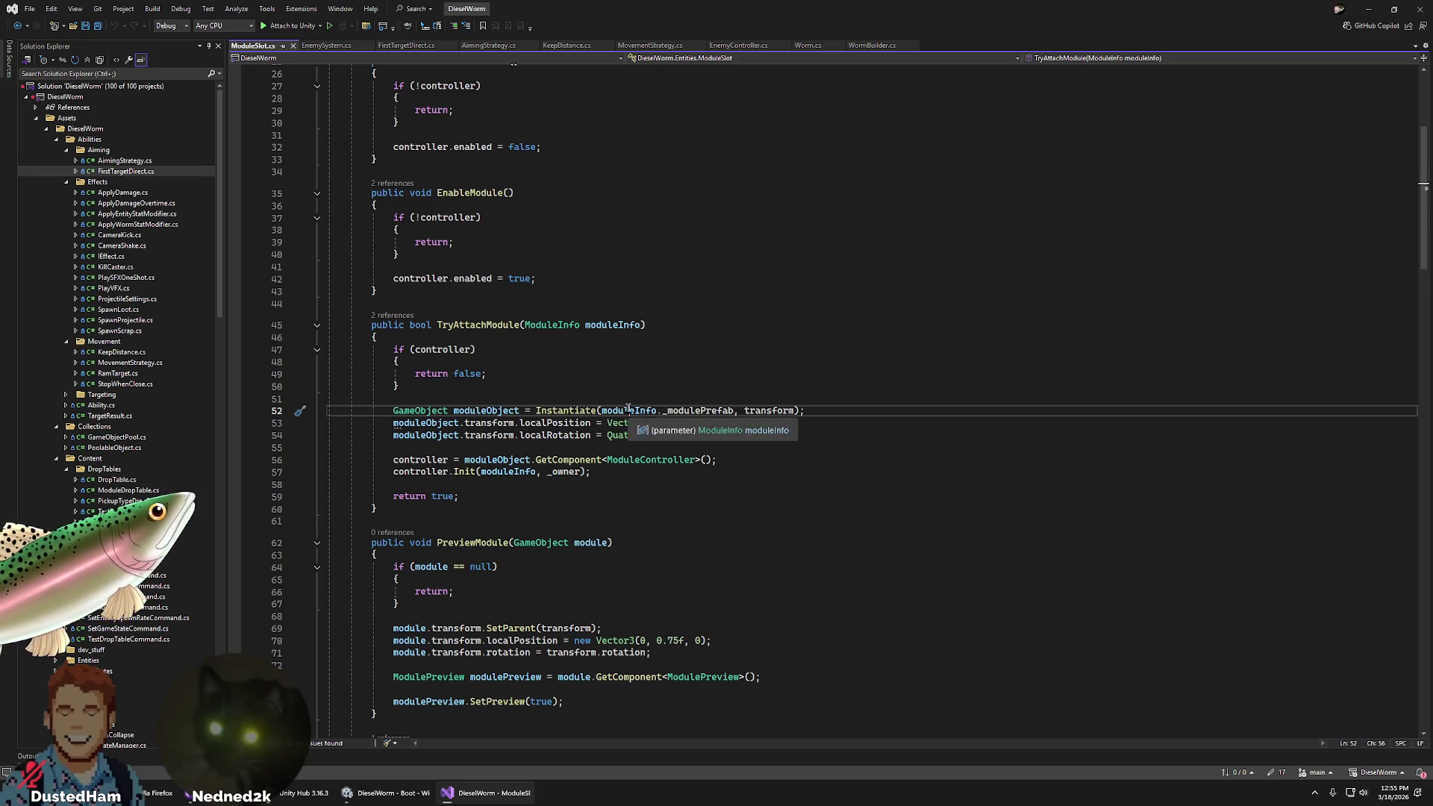
pyautogui.doubleClick(680, 412)
pyautogui.hotkey('alt', 'Tab')
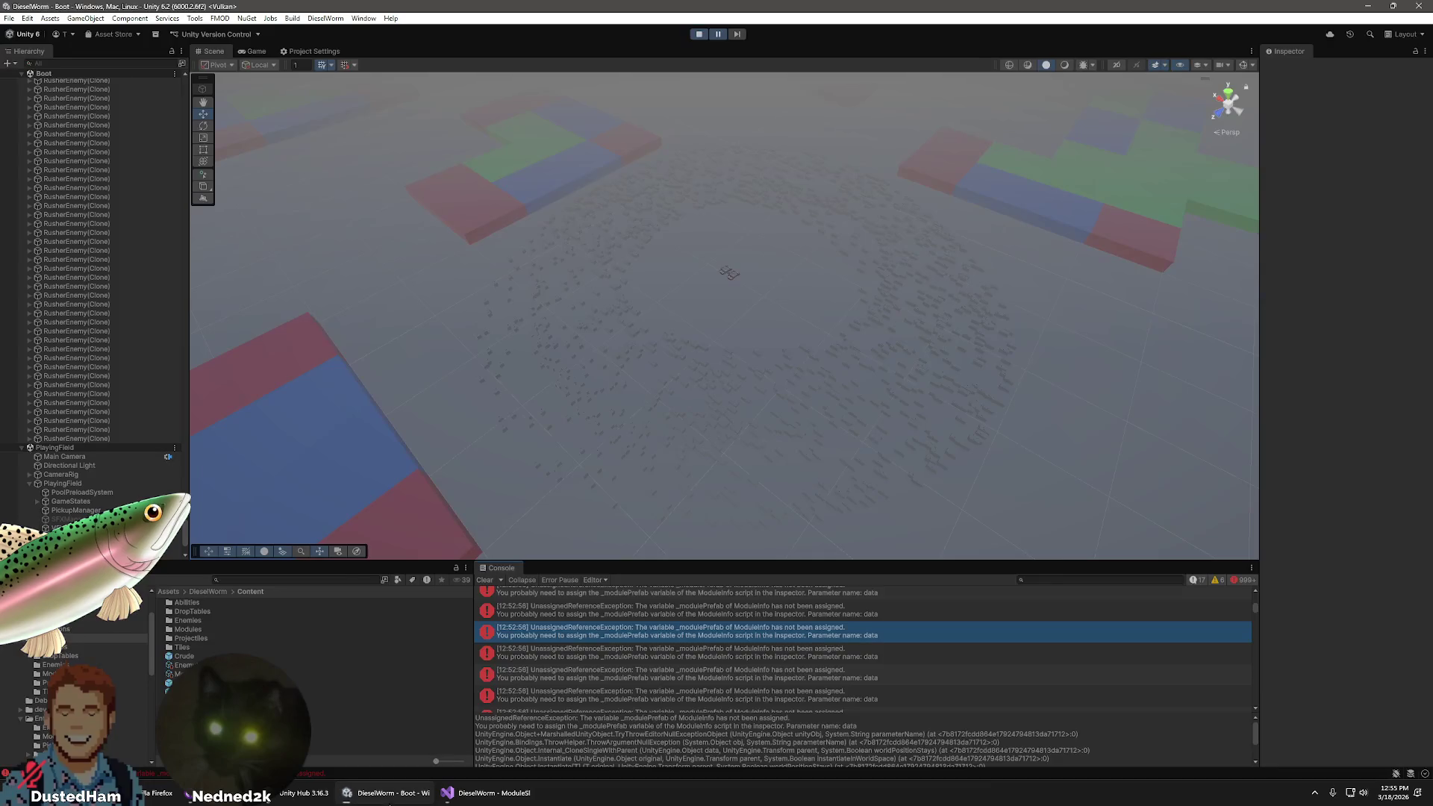
pyautogui.click(699, 34)
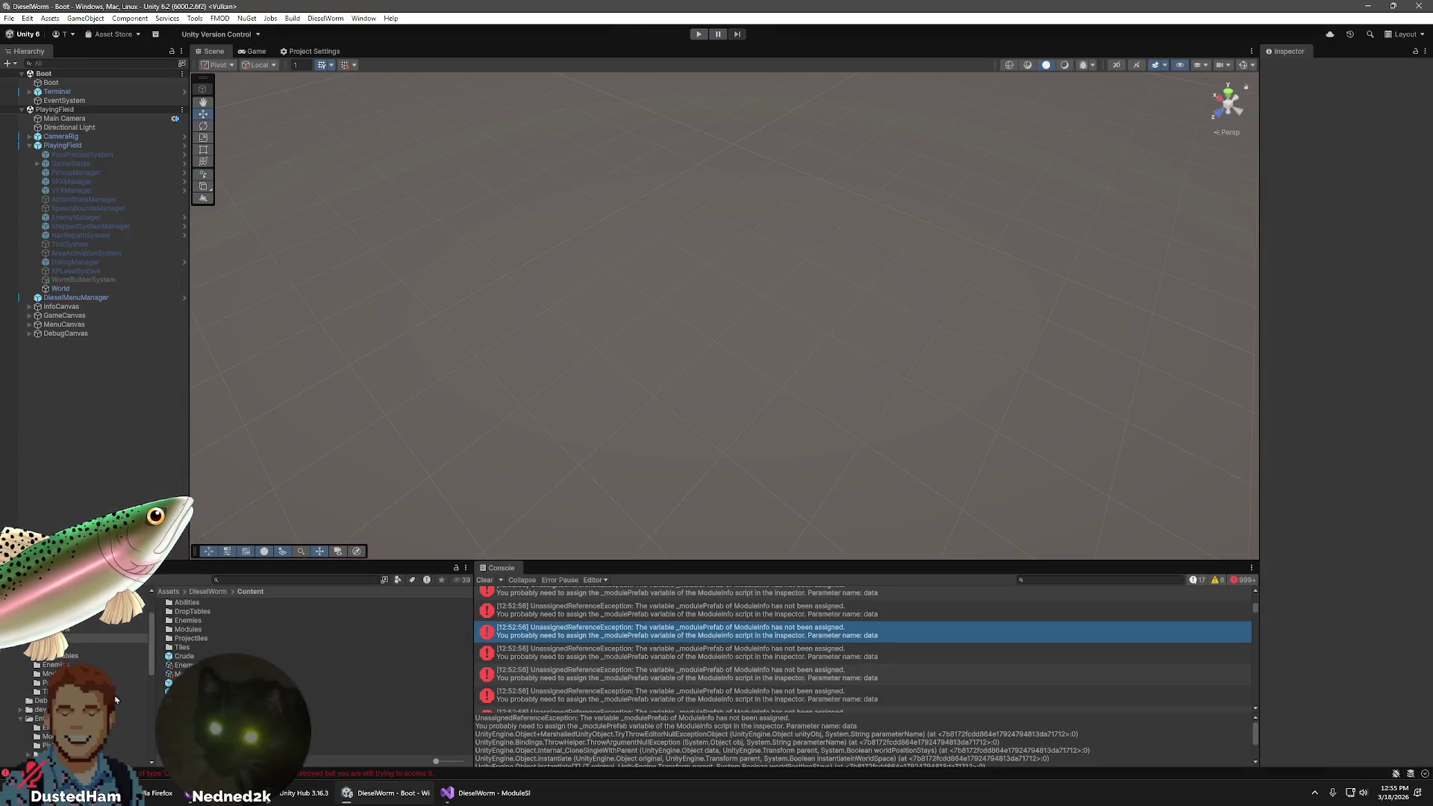
# - Compare the RusherGun module info with the EnemyGun prefab and the Enemy Gun module info
pyautogui.click(67, 673)
pyautogui.click(200, 631)
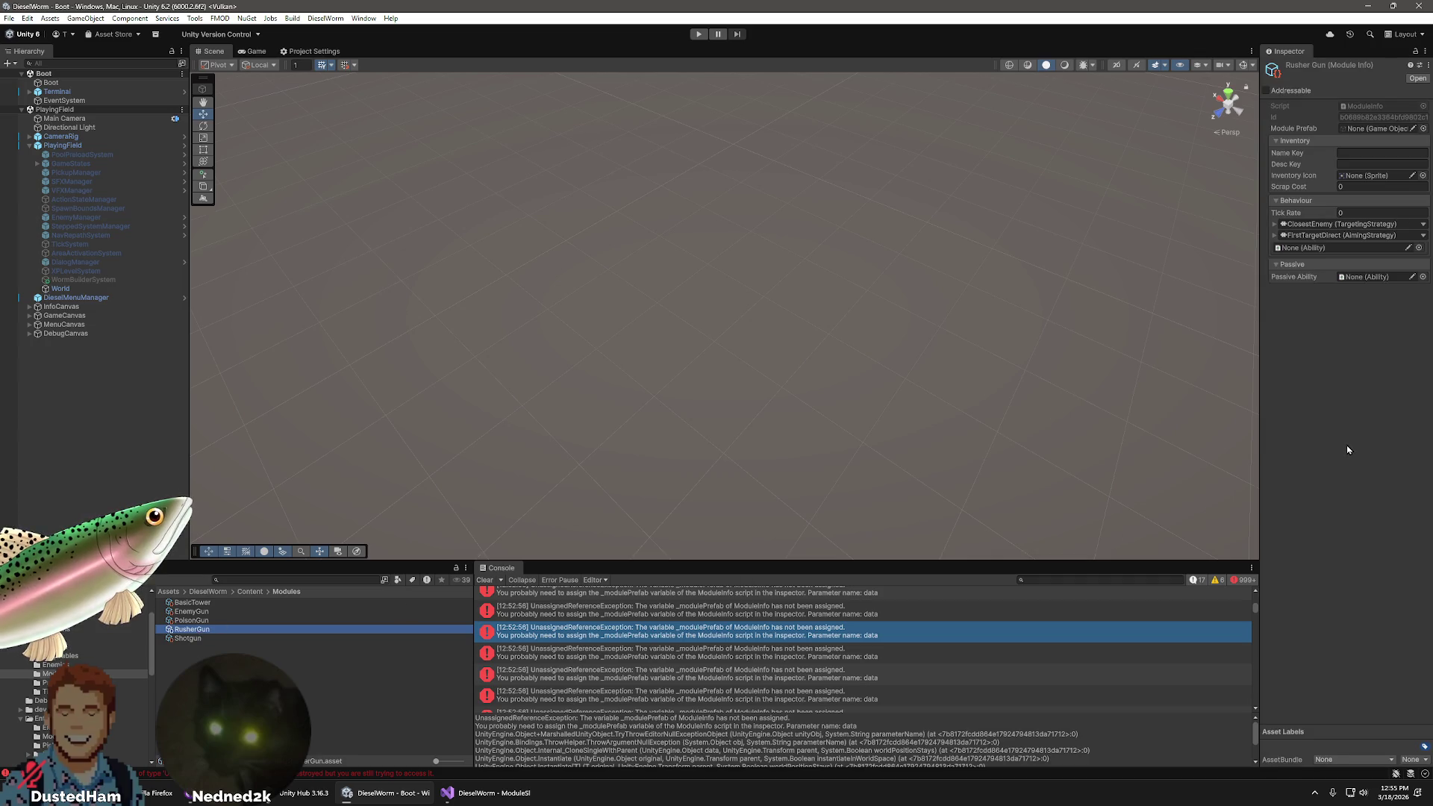
pyautogui.scroll(-2, 44, 668)
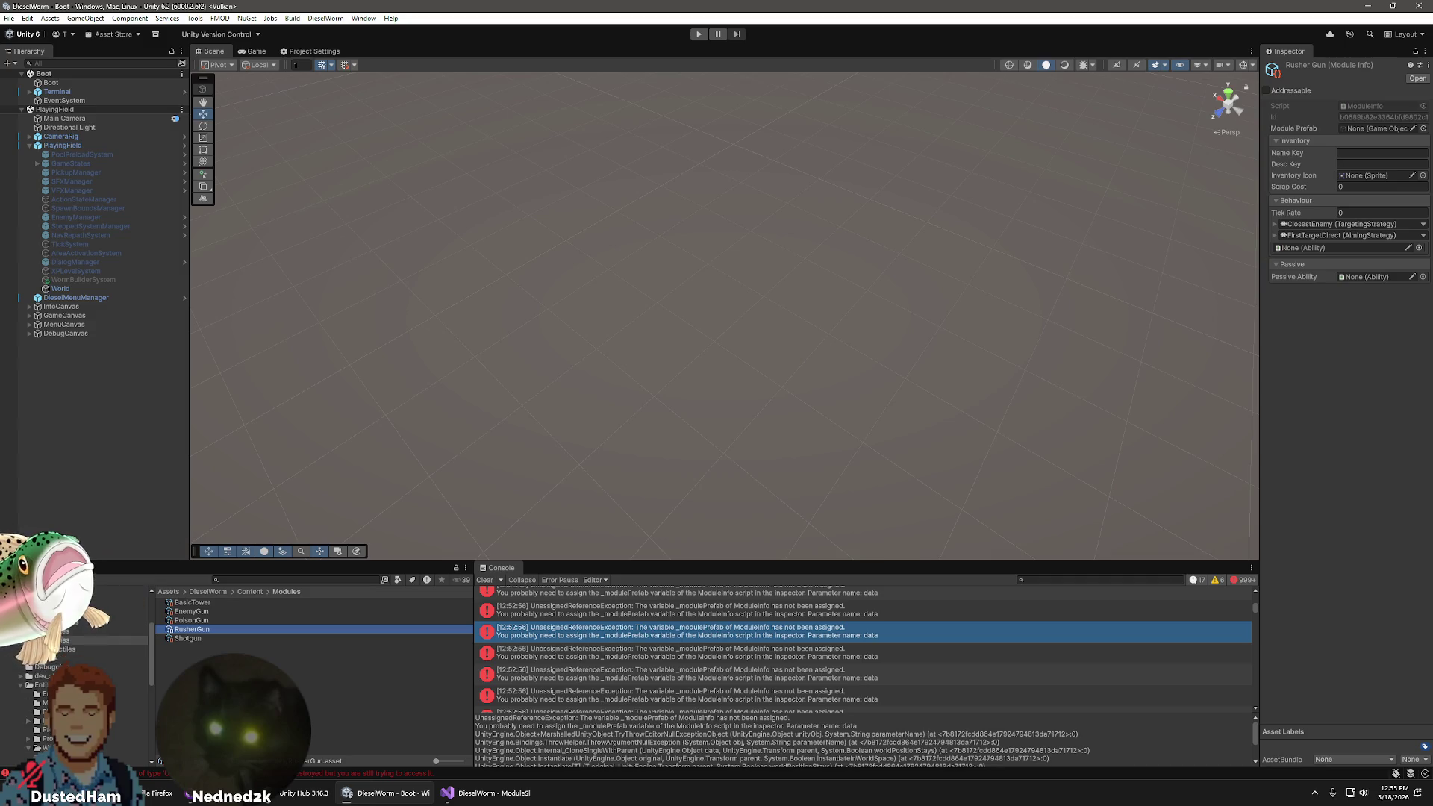
pyautogui.click(46, 669)
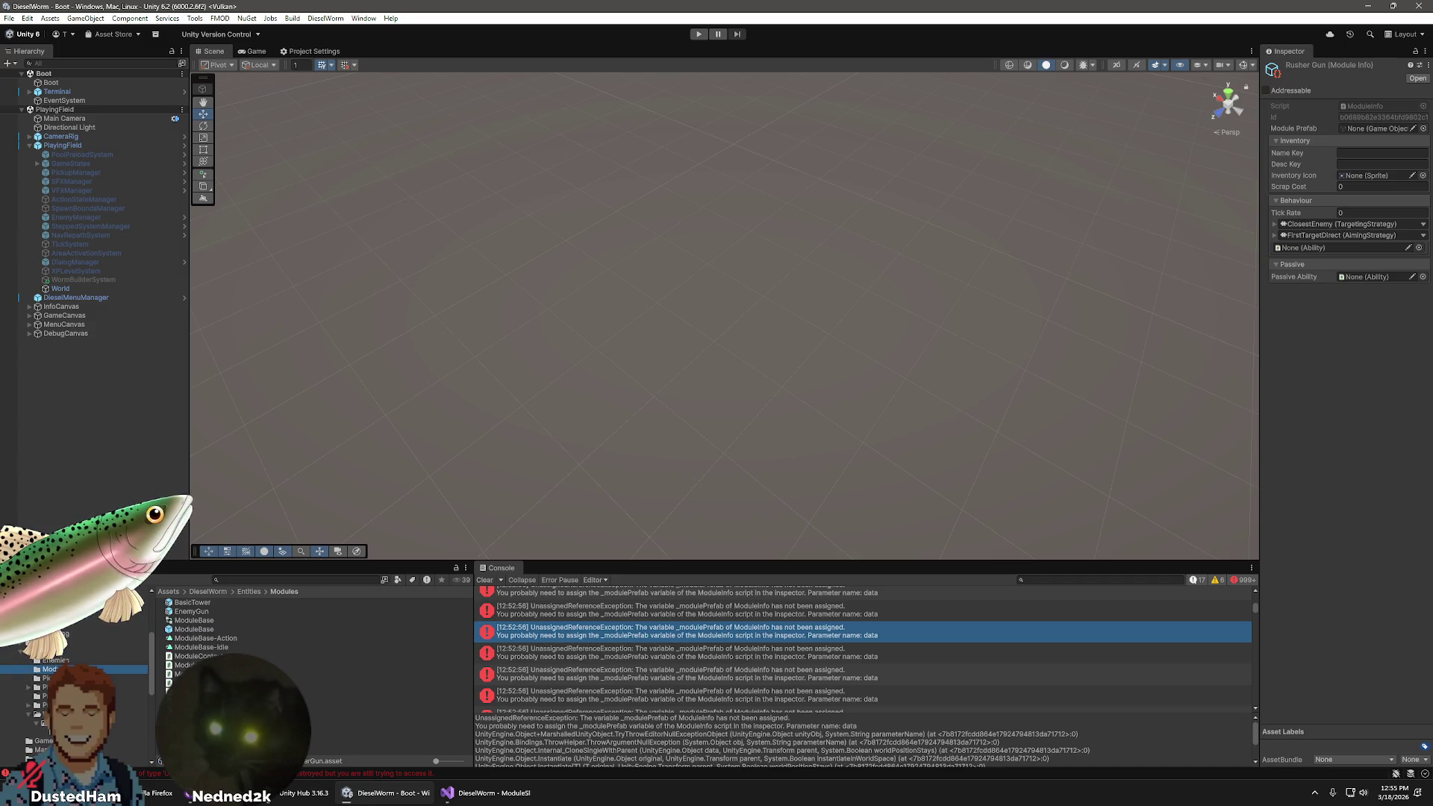
pyautogui.click(188, 612)
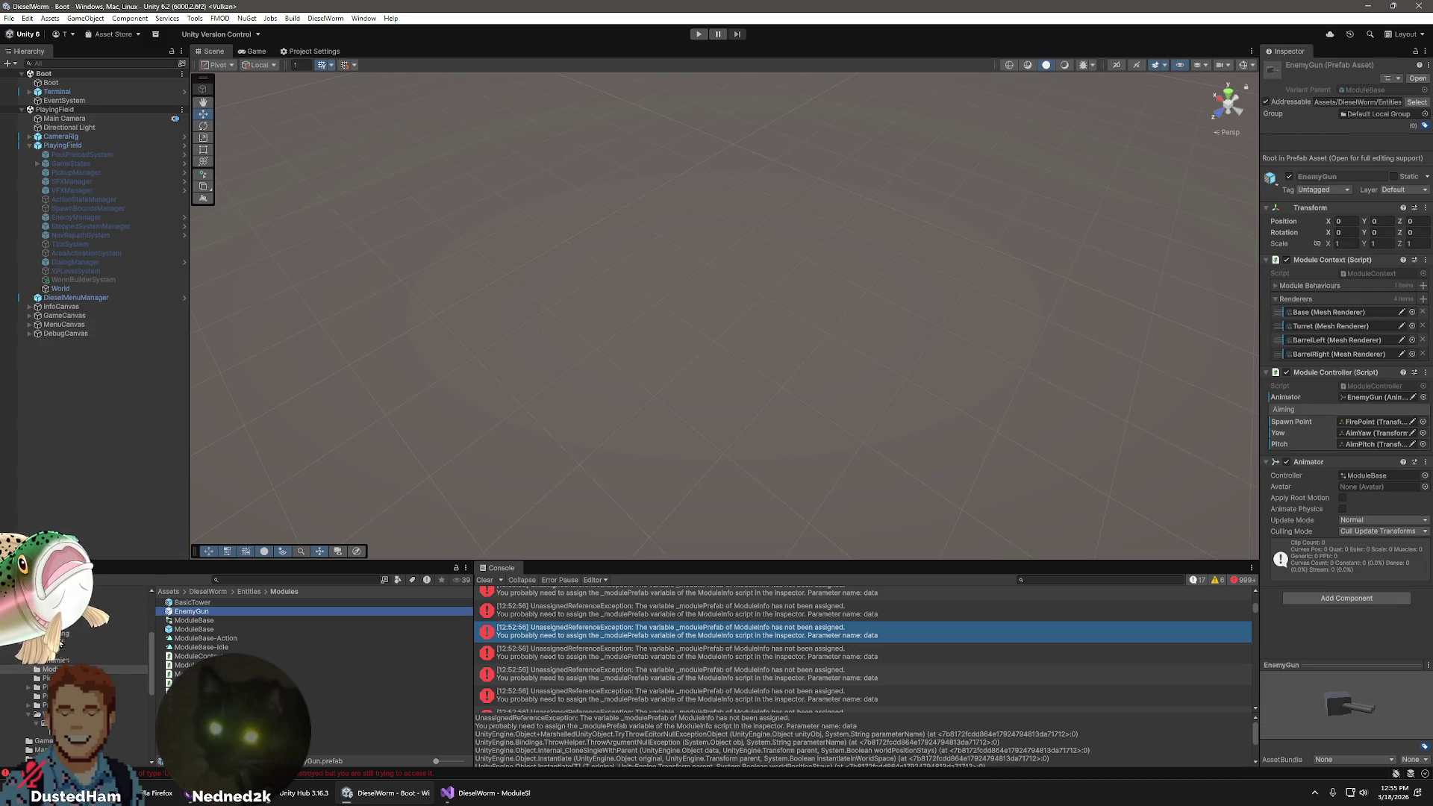
pyautogui.scroll(2, 60, 643)
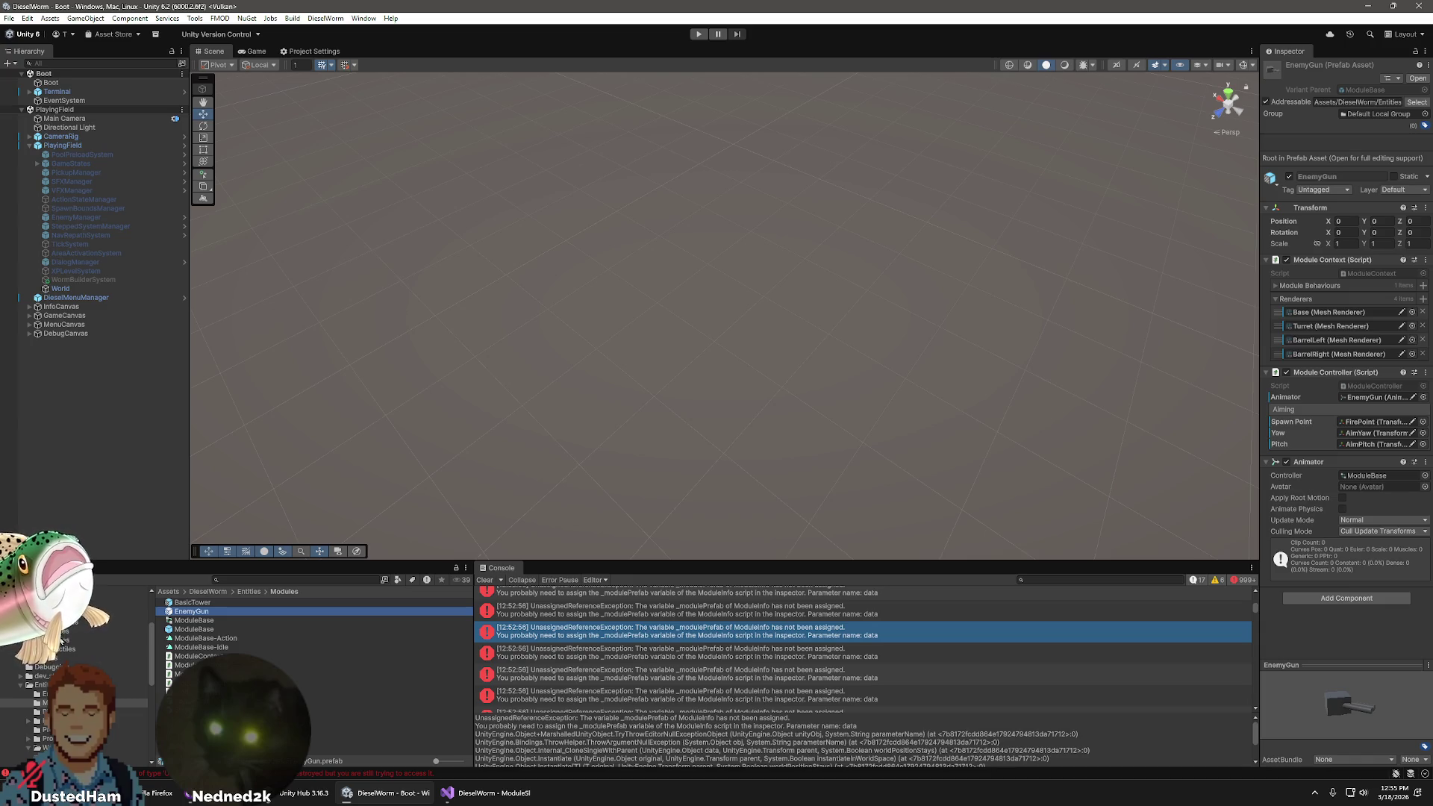
pyautogui.click(60, 632)
pyautogui.click(192, 612)
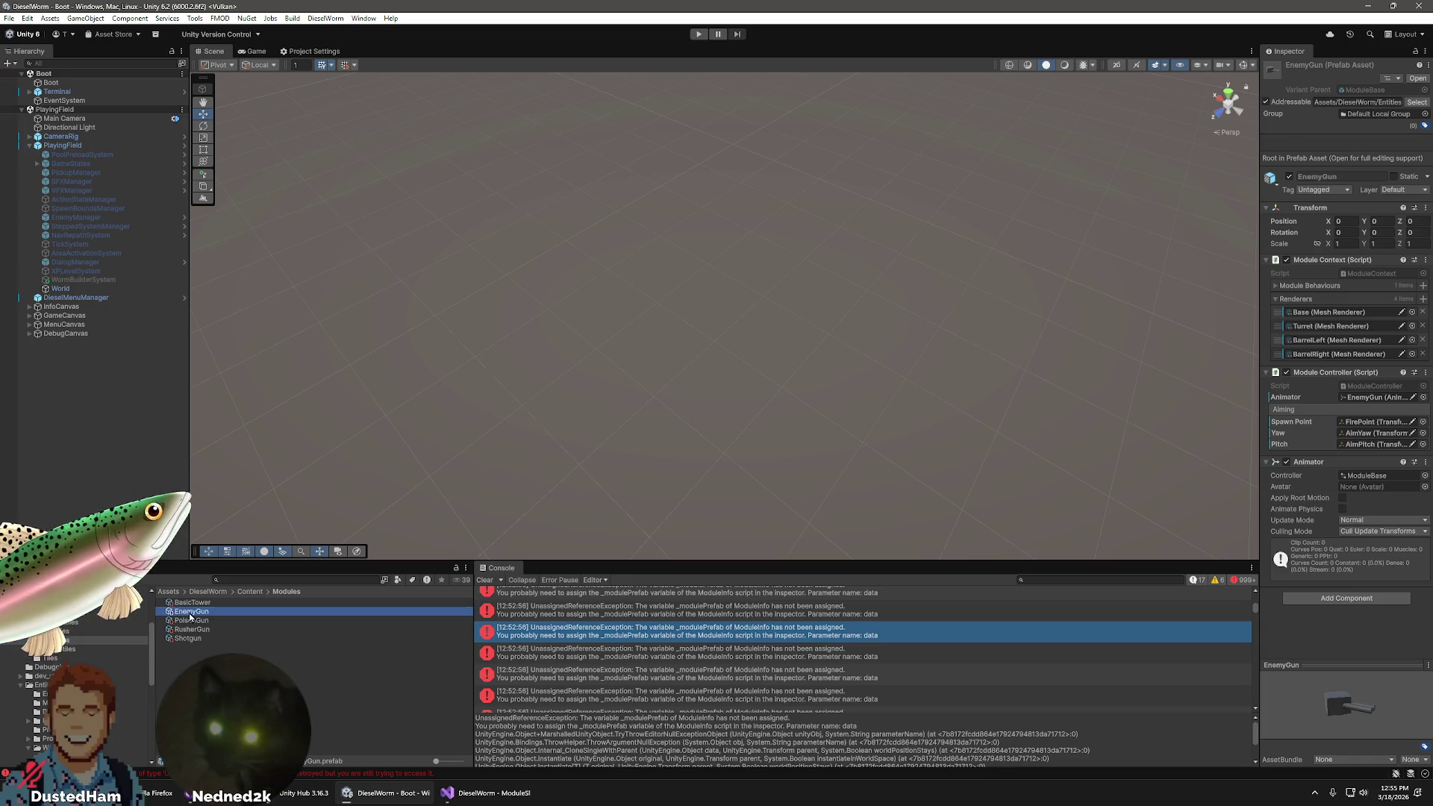
pyautogui.click(197, 629)
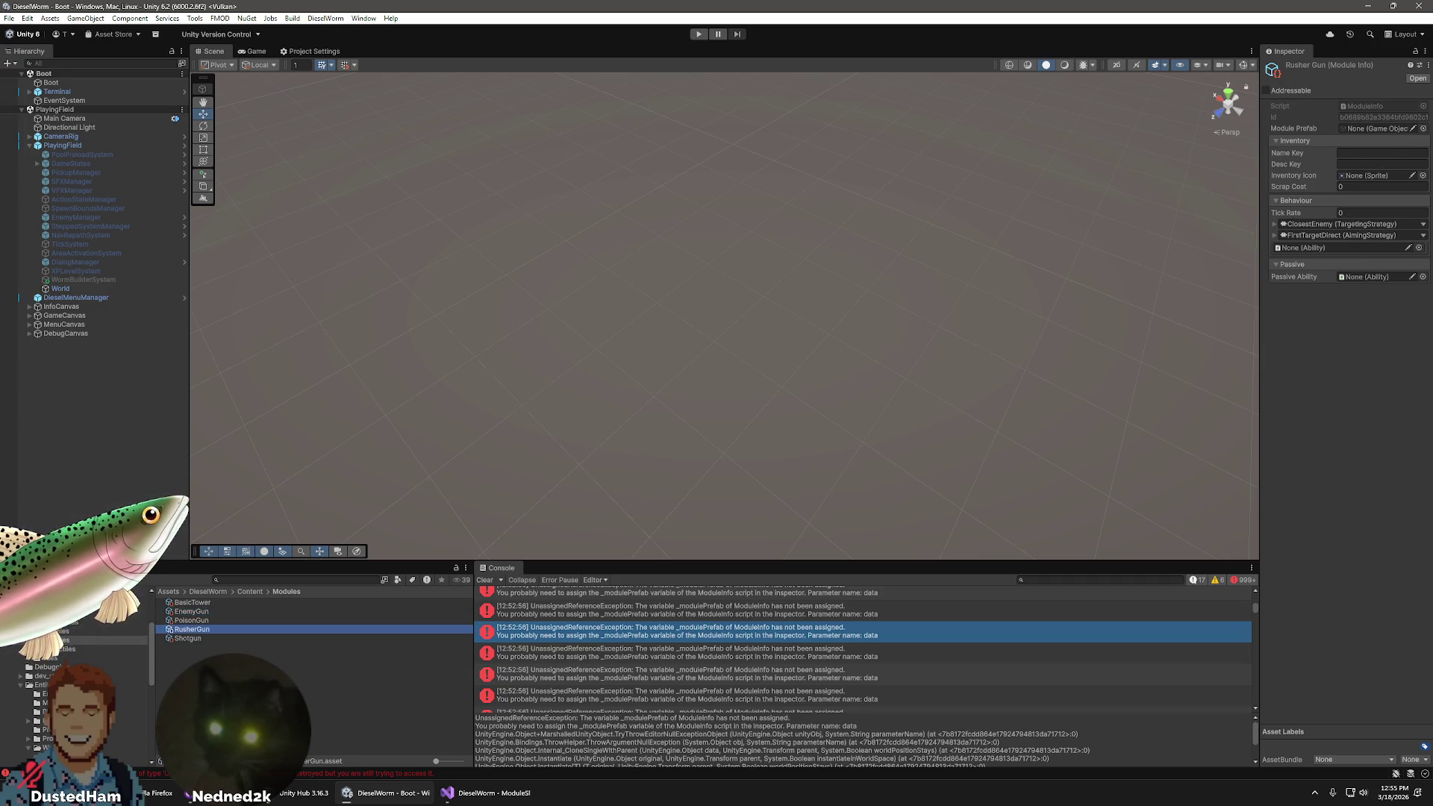
# - Give Rusher Gun the EnemyGun prefab, keys rusher-name and rusher-desc, and the dev-potato icon
pyautogui.click(47, 702)
pyautogui.moveTo(192, 613)
pyautogui.mouseDown()
pyautogui.moveTo(821, 589)
pyautogui.moveTo(1380, 200)
pyautogui.moveTo(1369, 132)
pyautogui.mouseUp()
pyautogui.click(1373, 153)
pyautogui.write('rusher-name')
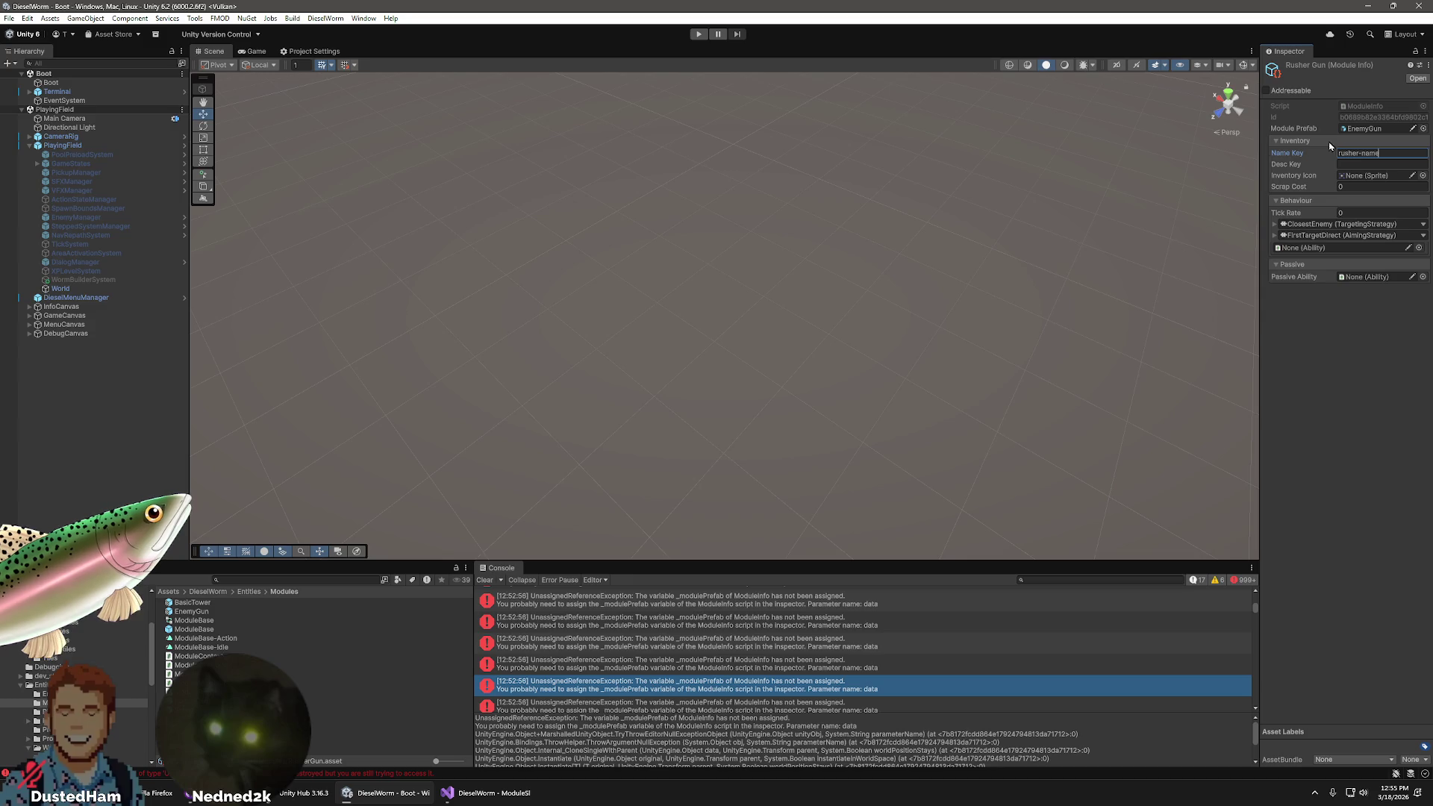
pyautogui.press('Tab')
pyautogui.write('rusher-desc')
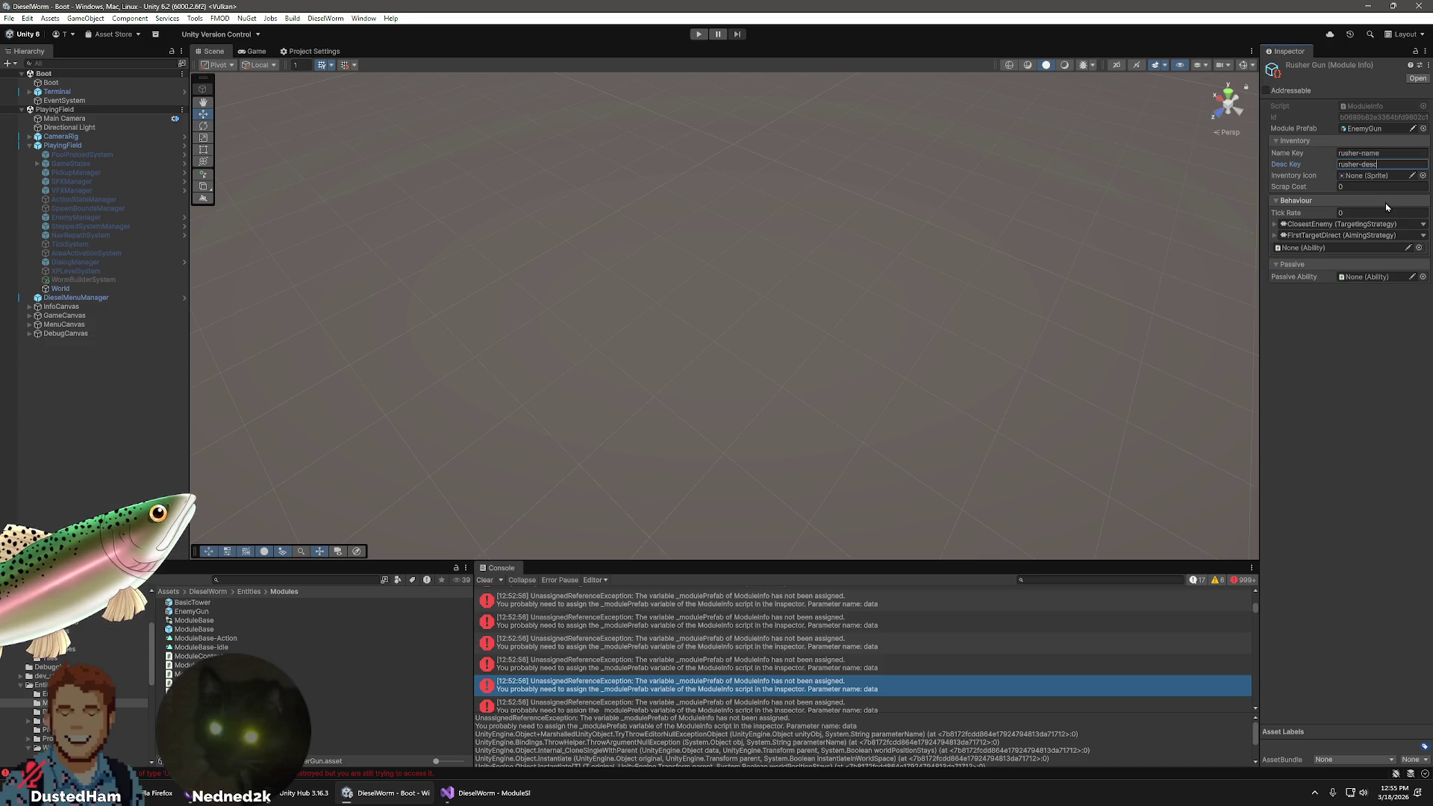
pyautogui.press('Return')
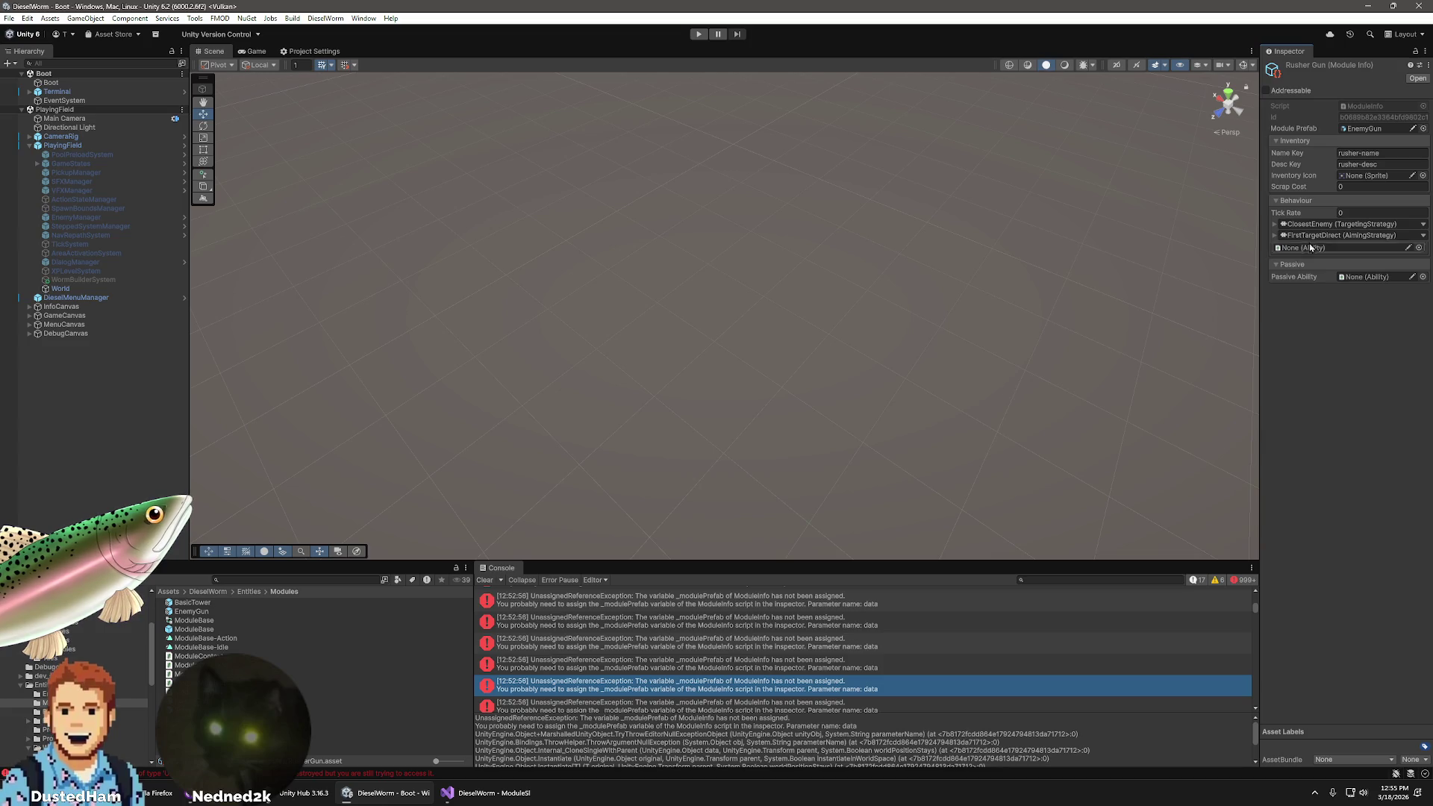
pyautogui.click(1423, 175)
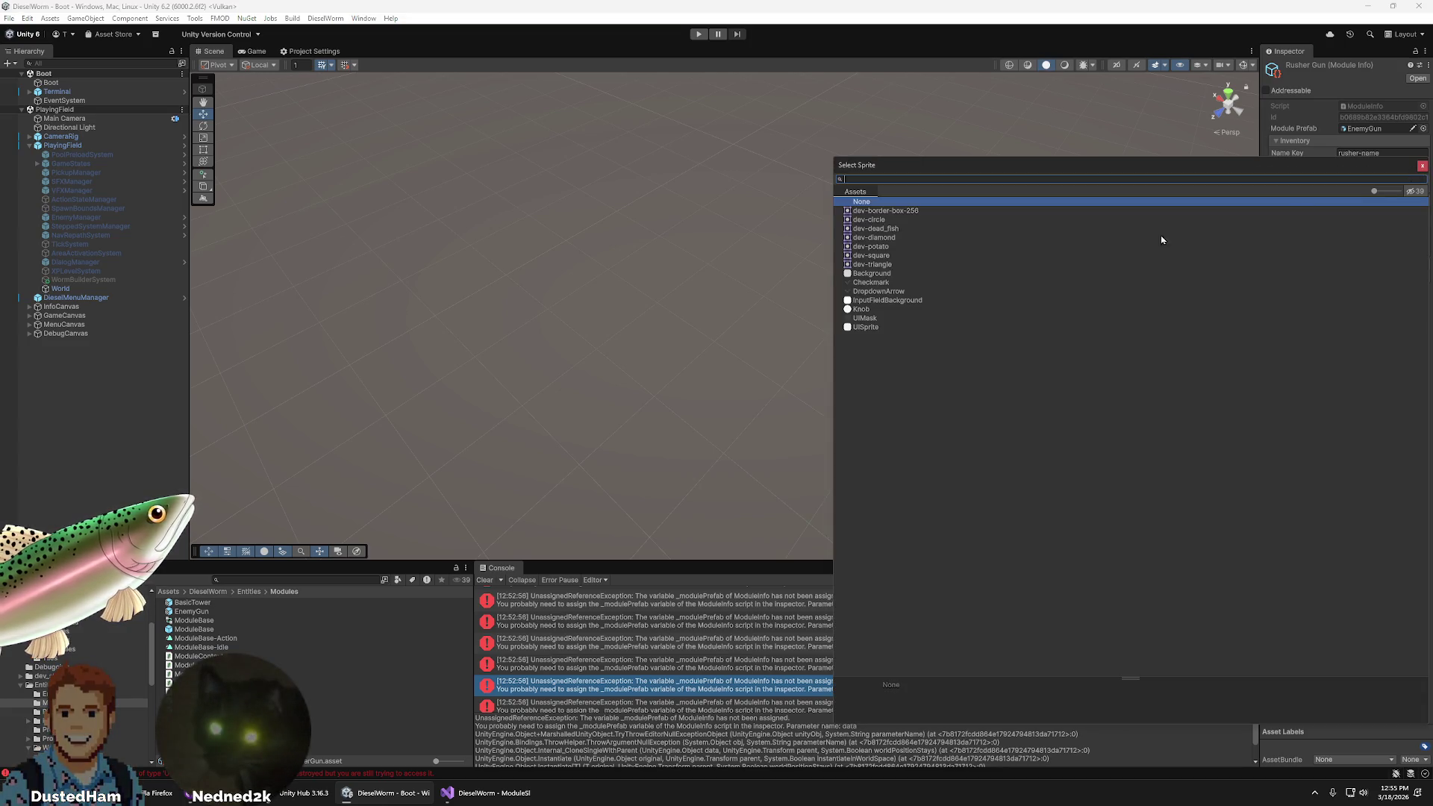
pyautogui.click(876, 247)
pyautogui.doubleClick(877, 248)
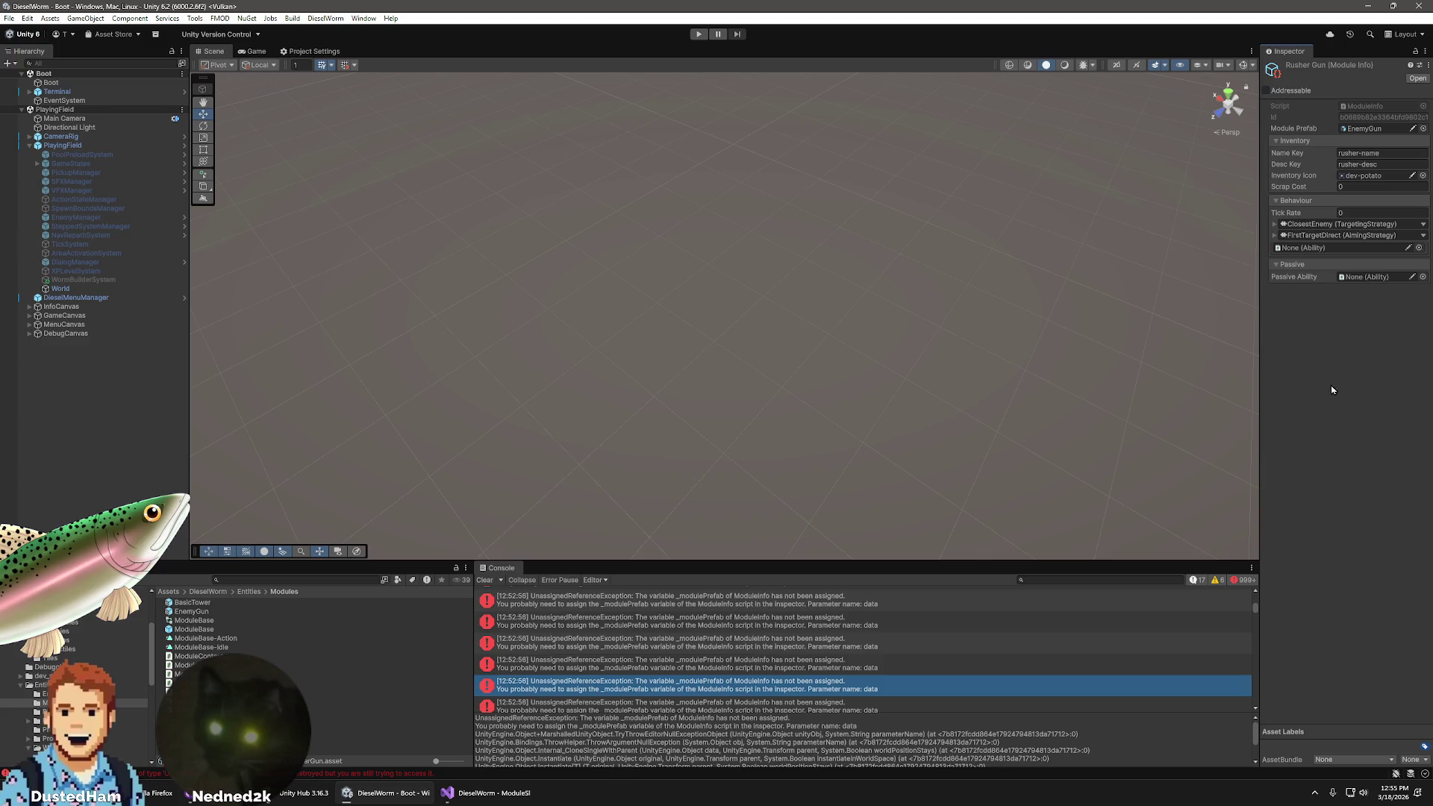
pyautogui.click(848, 480)
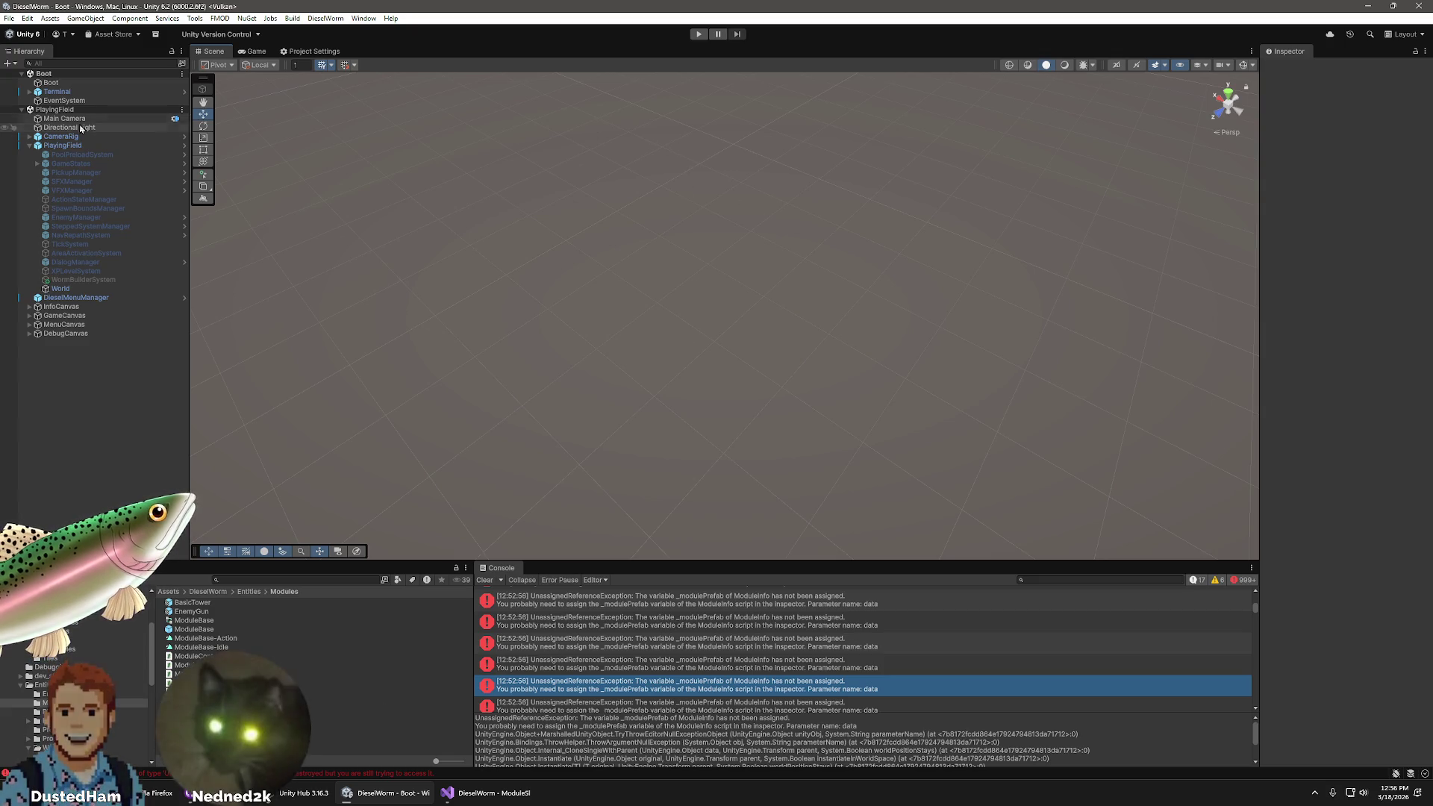
# - Run the game to watch the RusherEnemy units fire their new gun, then stop playing
pyautogui.click(698, 37)
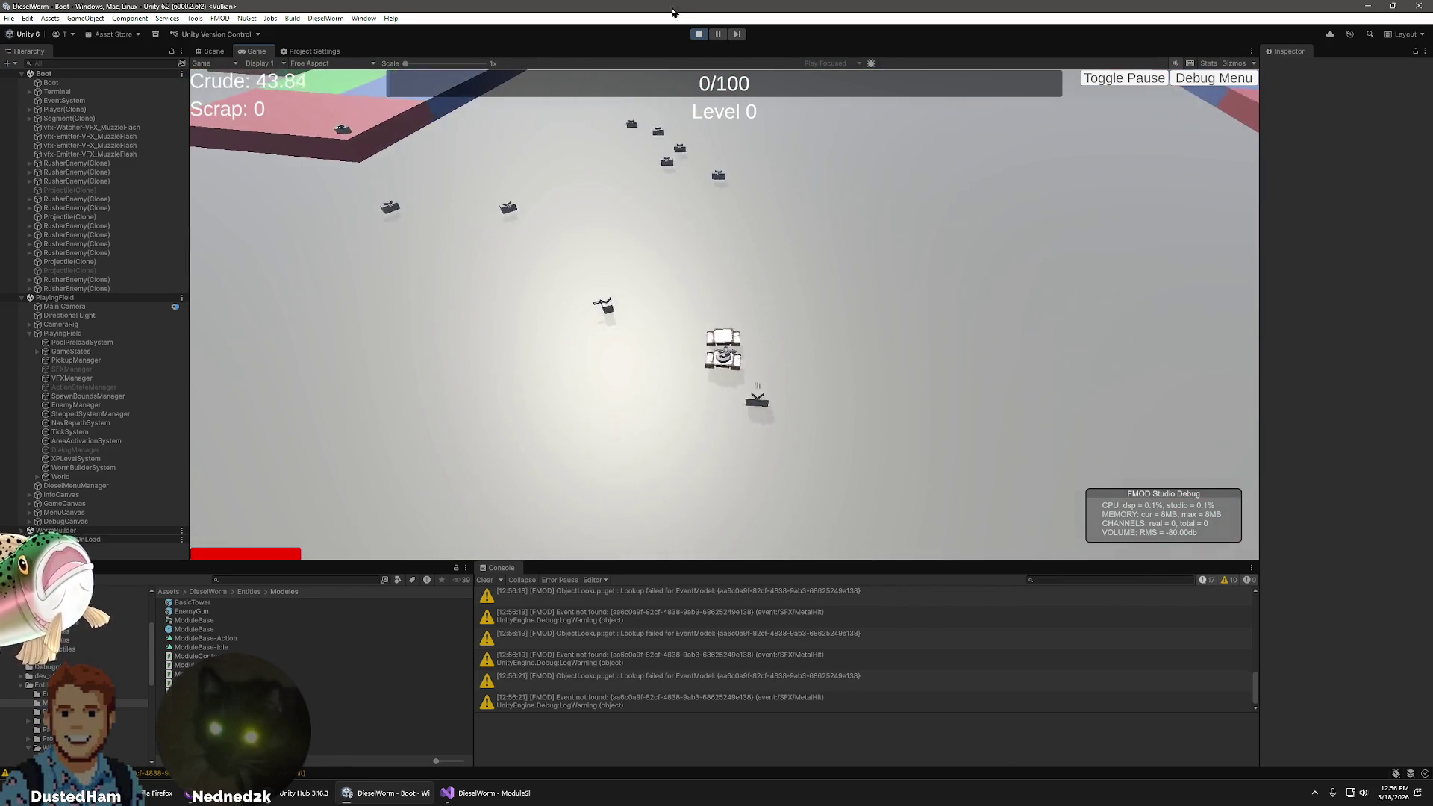
pyautogui.click(700, 34)
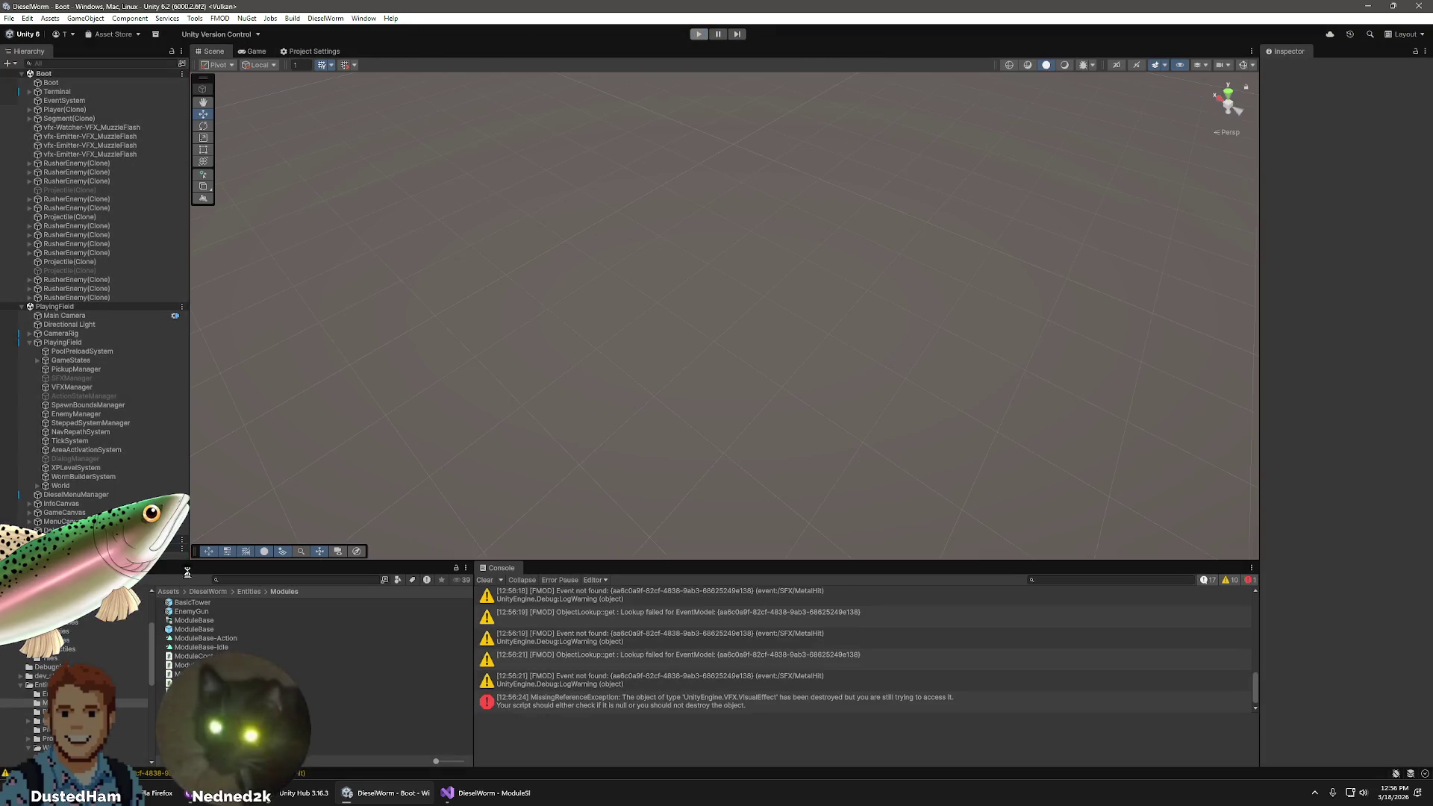
# - Inspect the EnemyGun prefab and the RusherEnemy info's targeting and movement strategies
pyautogui.click(196, 612)
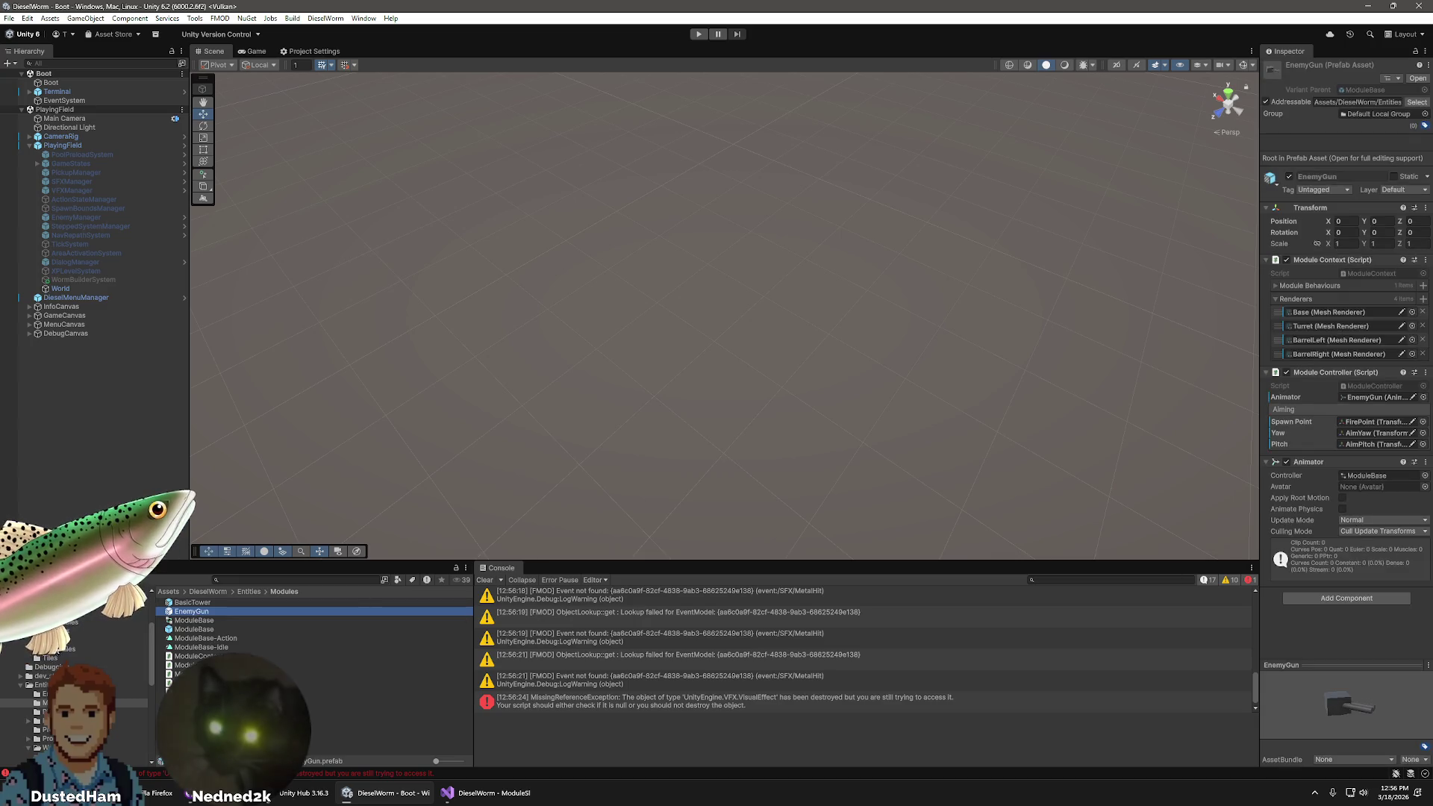
pyautogui.click(83, 633)
pyautogui.click(195, 620)
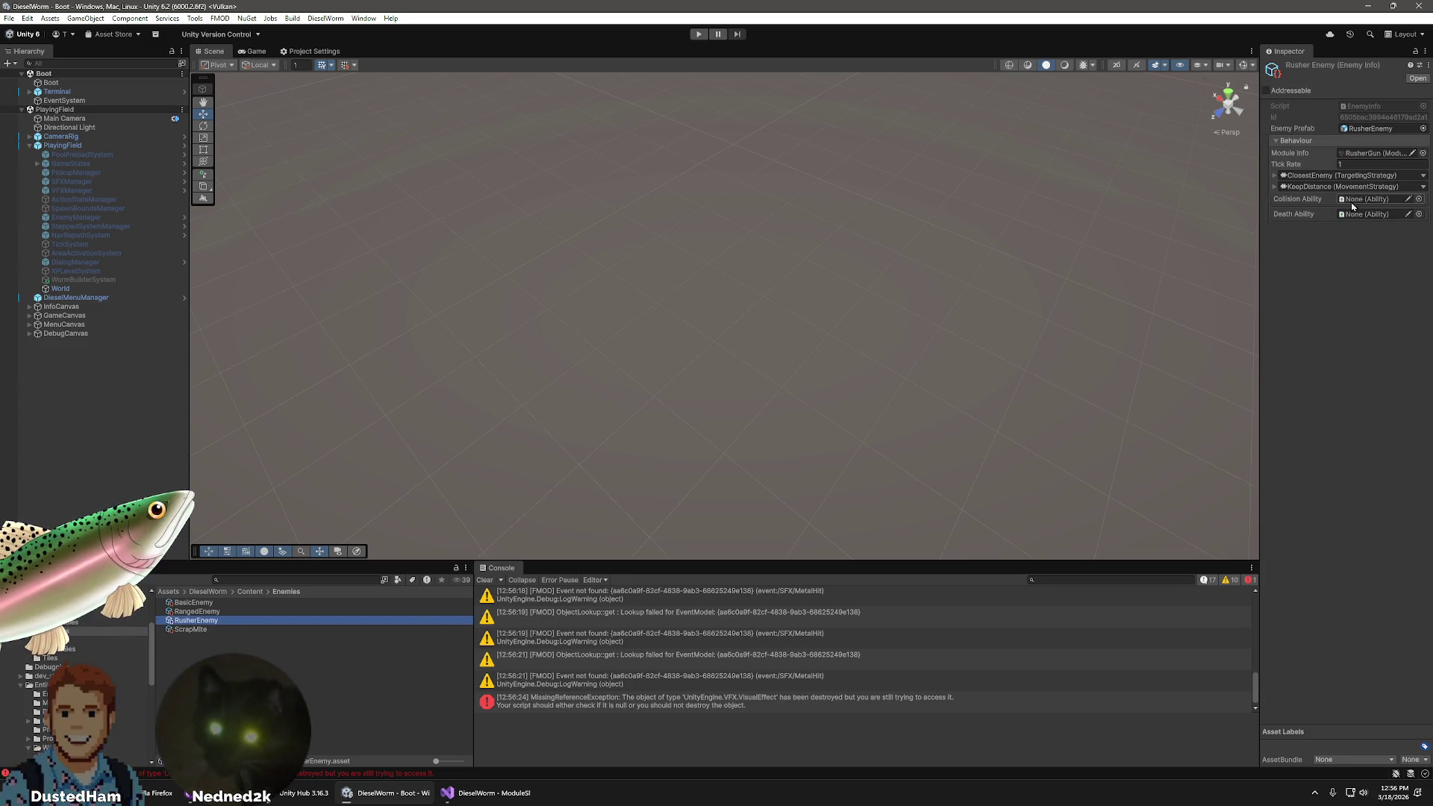
pyautogui.click(1274, 187)
pyautogui.click(1274, 176)
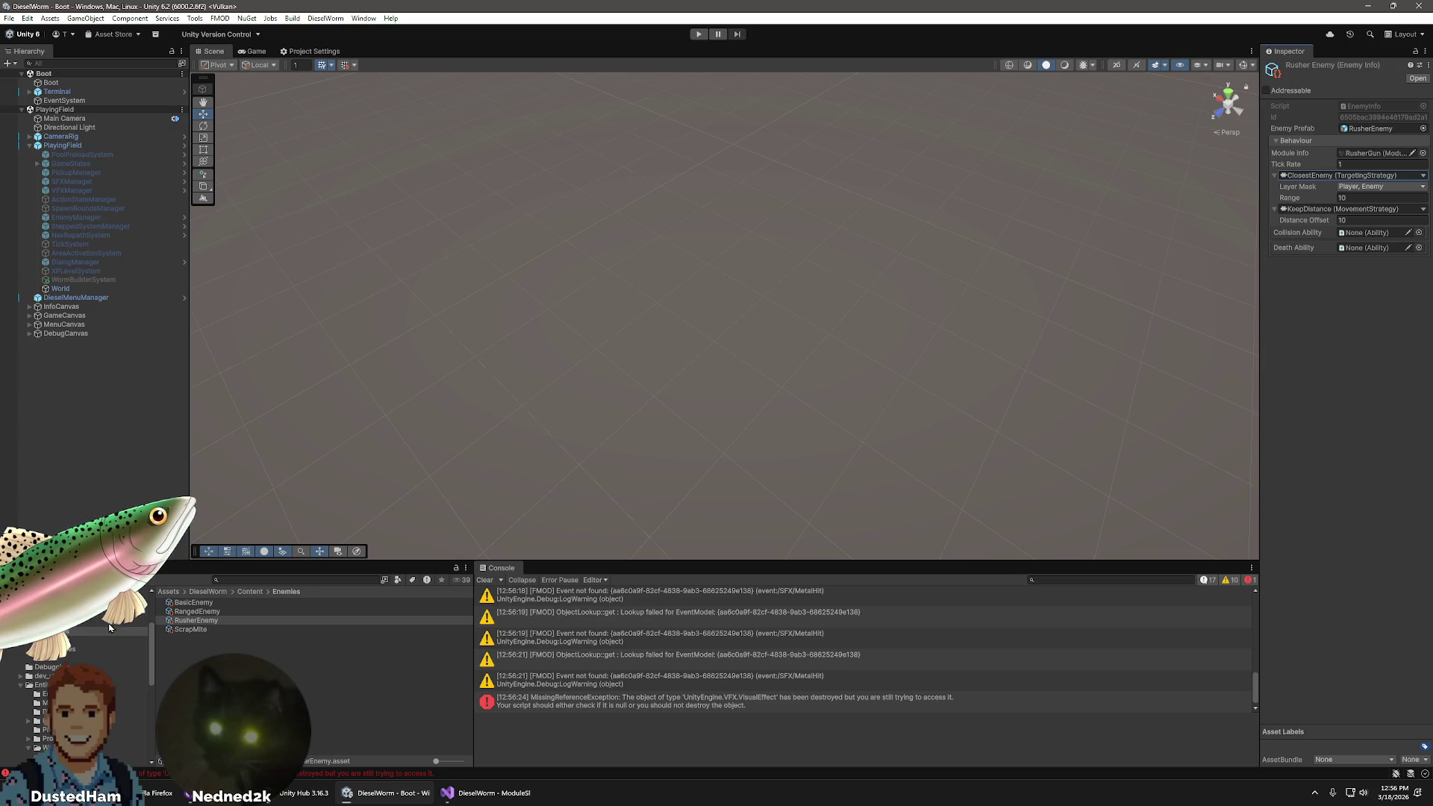
# - Compare the EnemyGun module prefab with ModuleBase in the Entities/Modules folder
pyautogui.click(60, 604)
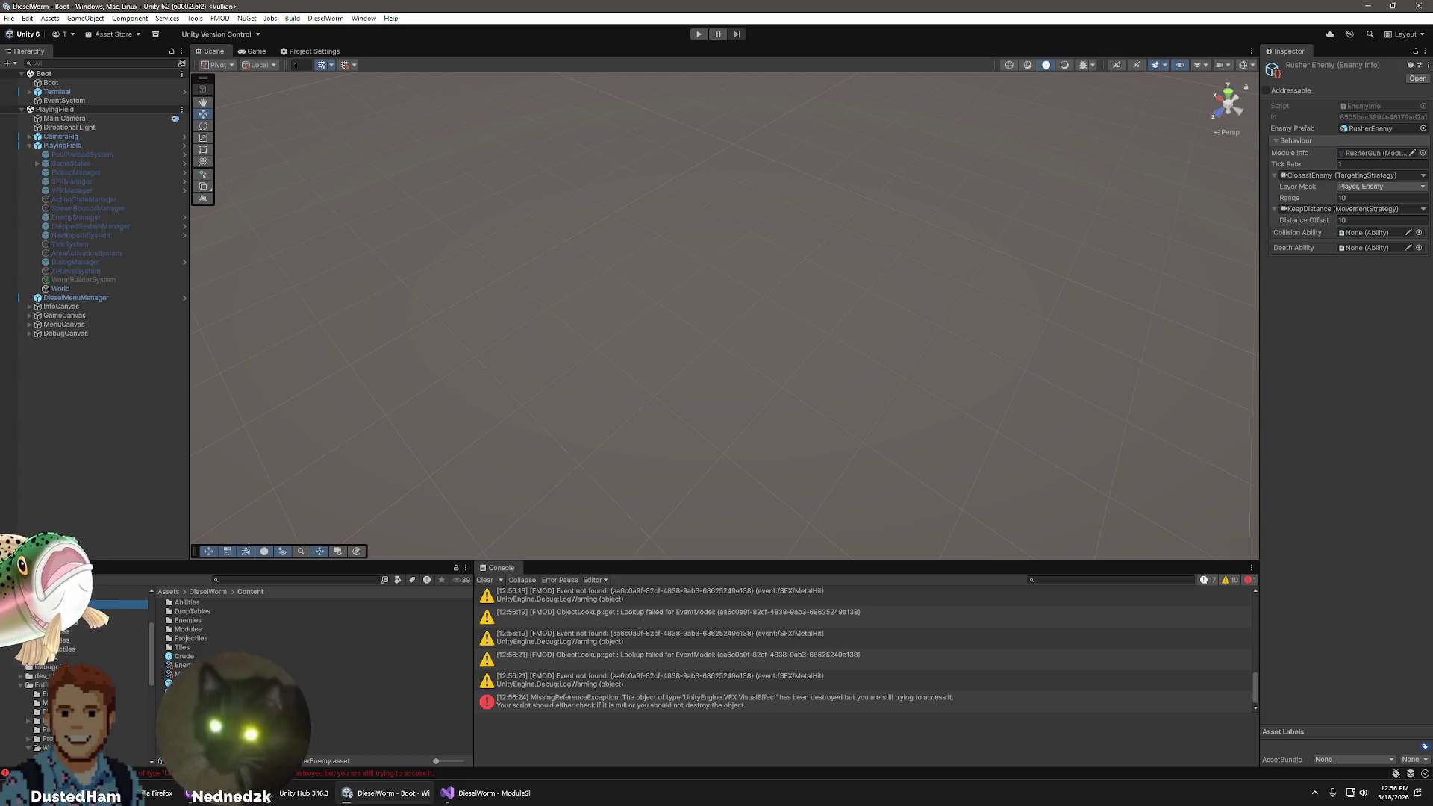
pyautogui.scroll(-2, 61, 647)
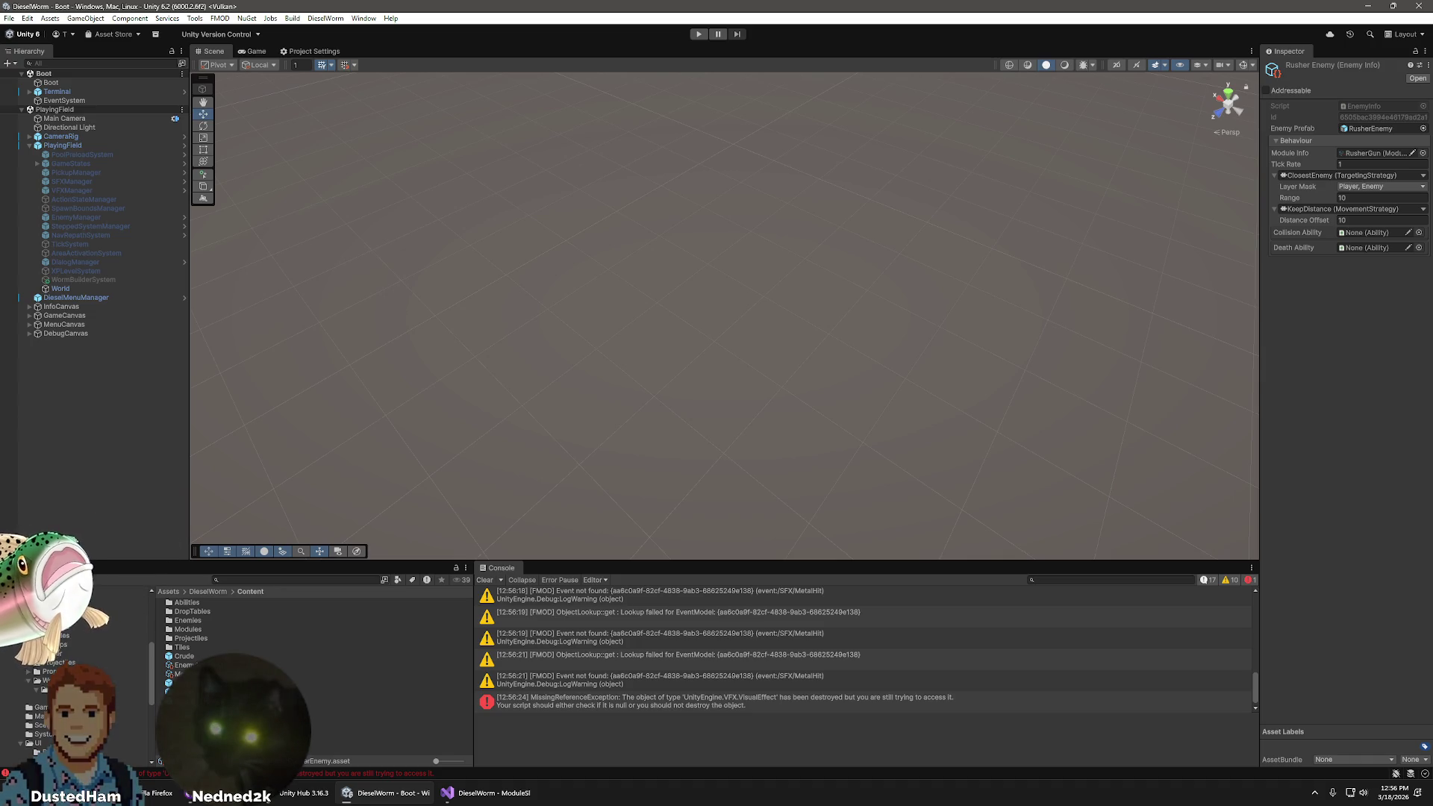
pyautogui.click(67, 635)
pyautogui.click(194, 629)
pyautogui.click(201, 612)
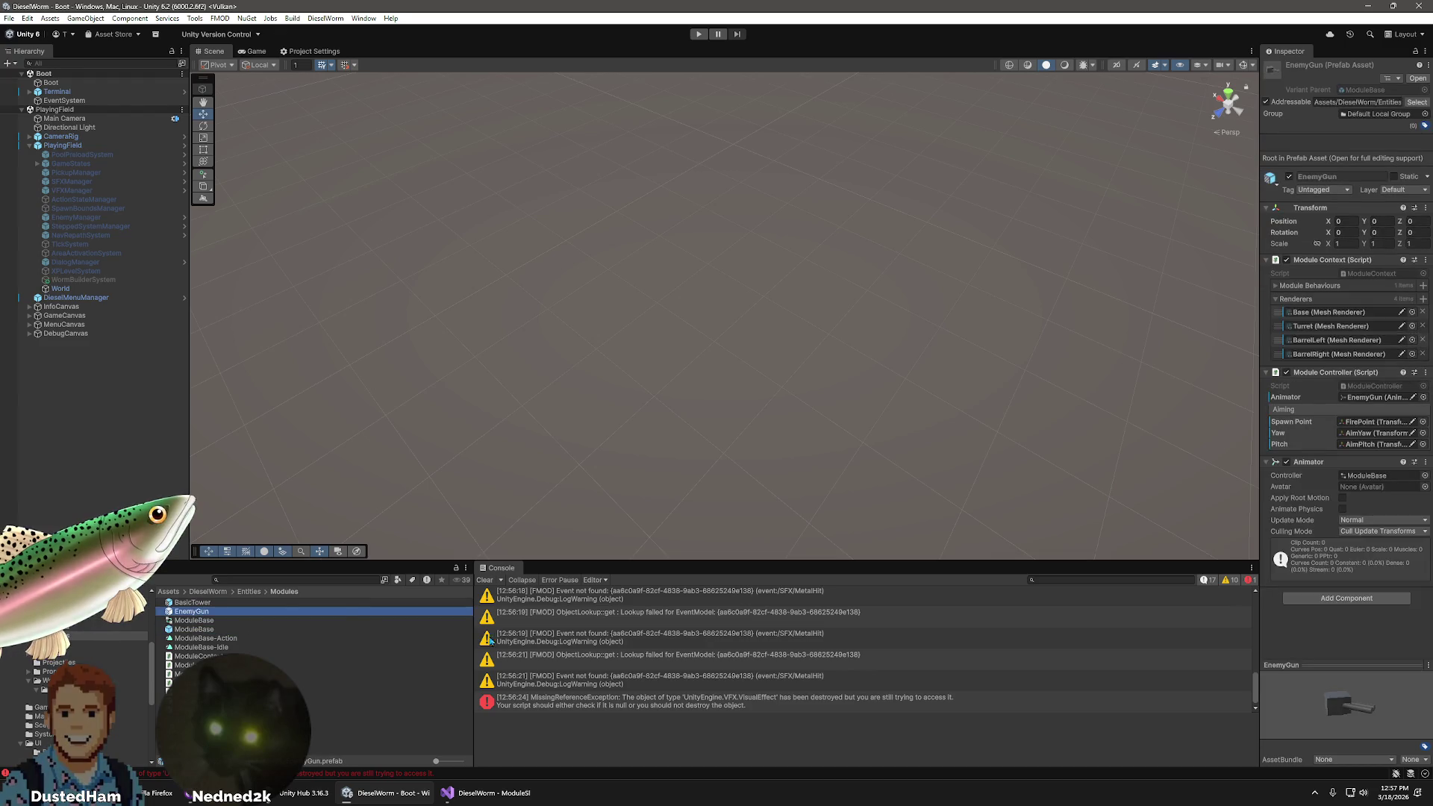
pyautogui.click(193, 622)
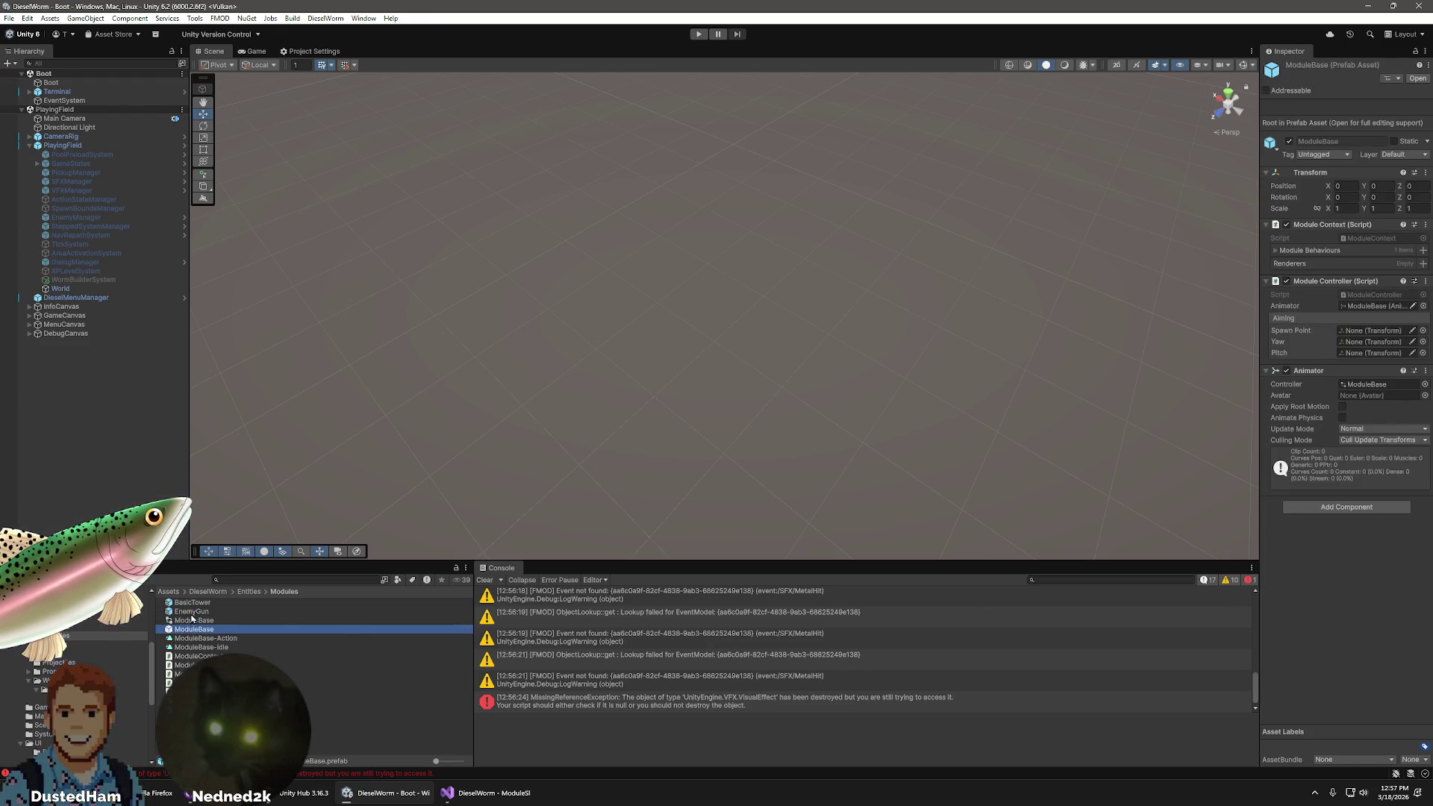
pyautogui.click(192, 613)
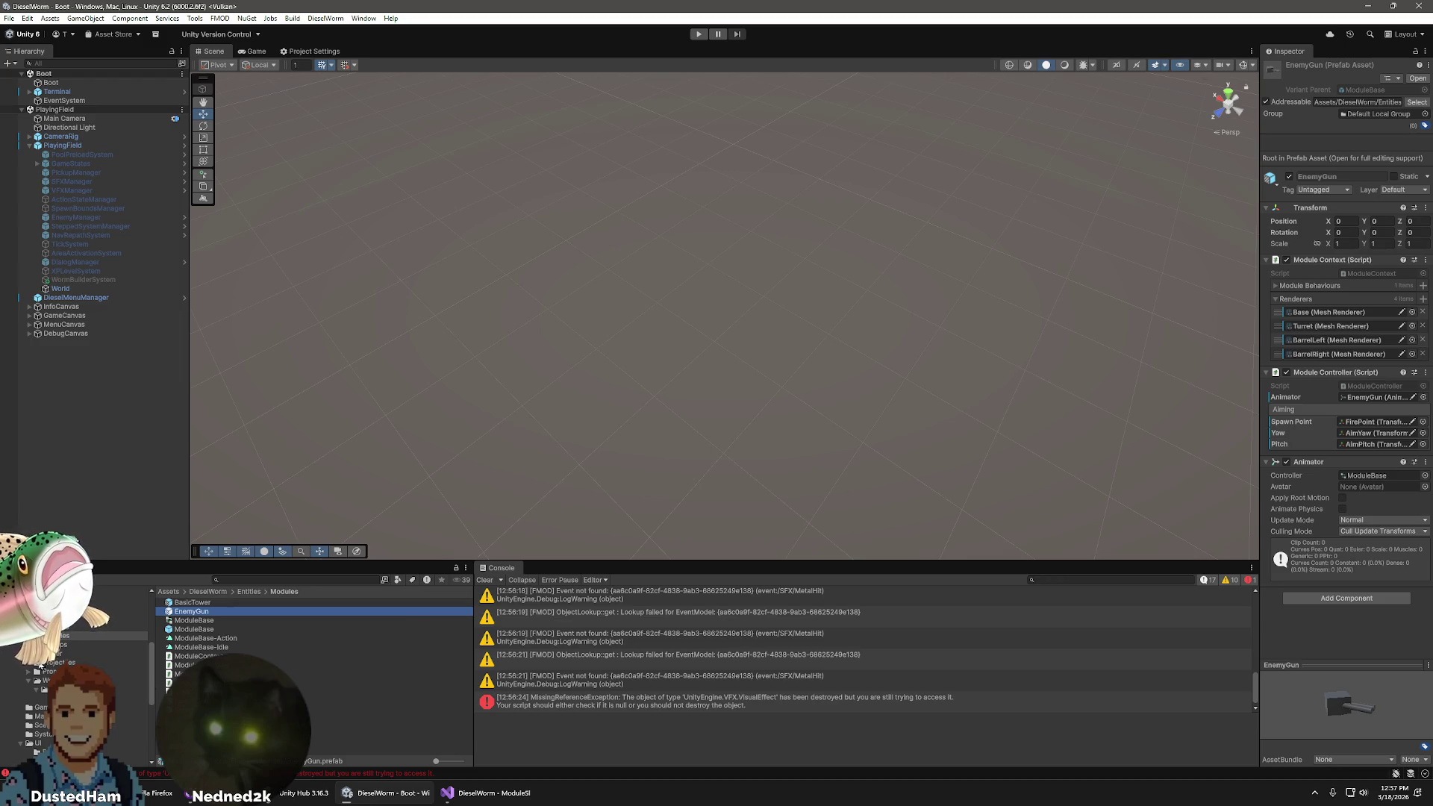
pyautogui.click(59, 657)
pyautogui.click(63, 647)
# - Compare Ability_RusherGun's effects with those of Ability_EnemyGun
pyautogui.click(209, 630)
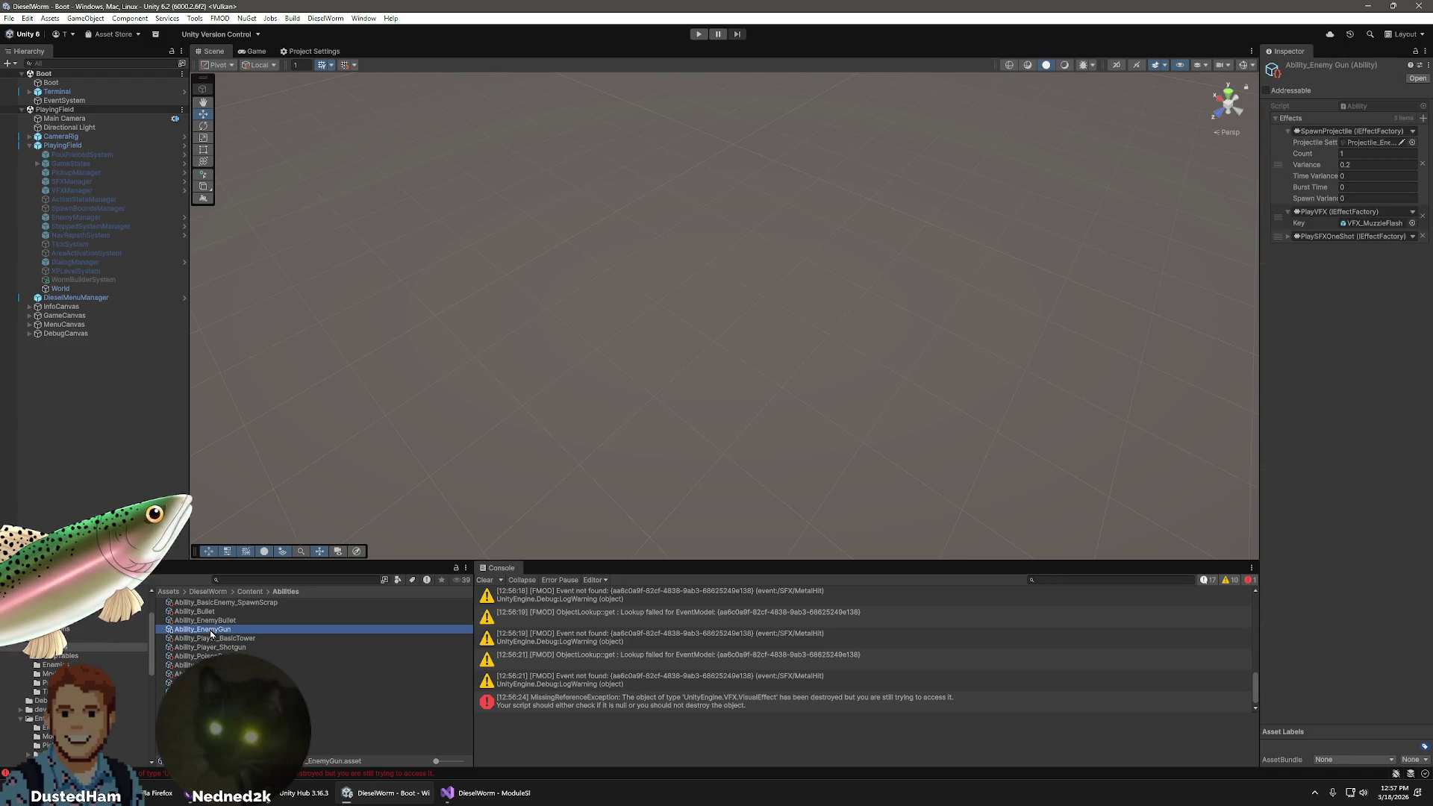
pyautogui.click(239, 701)
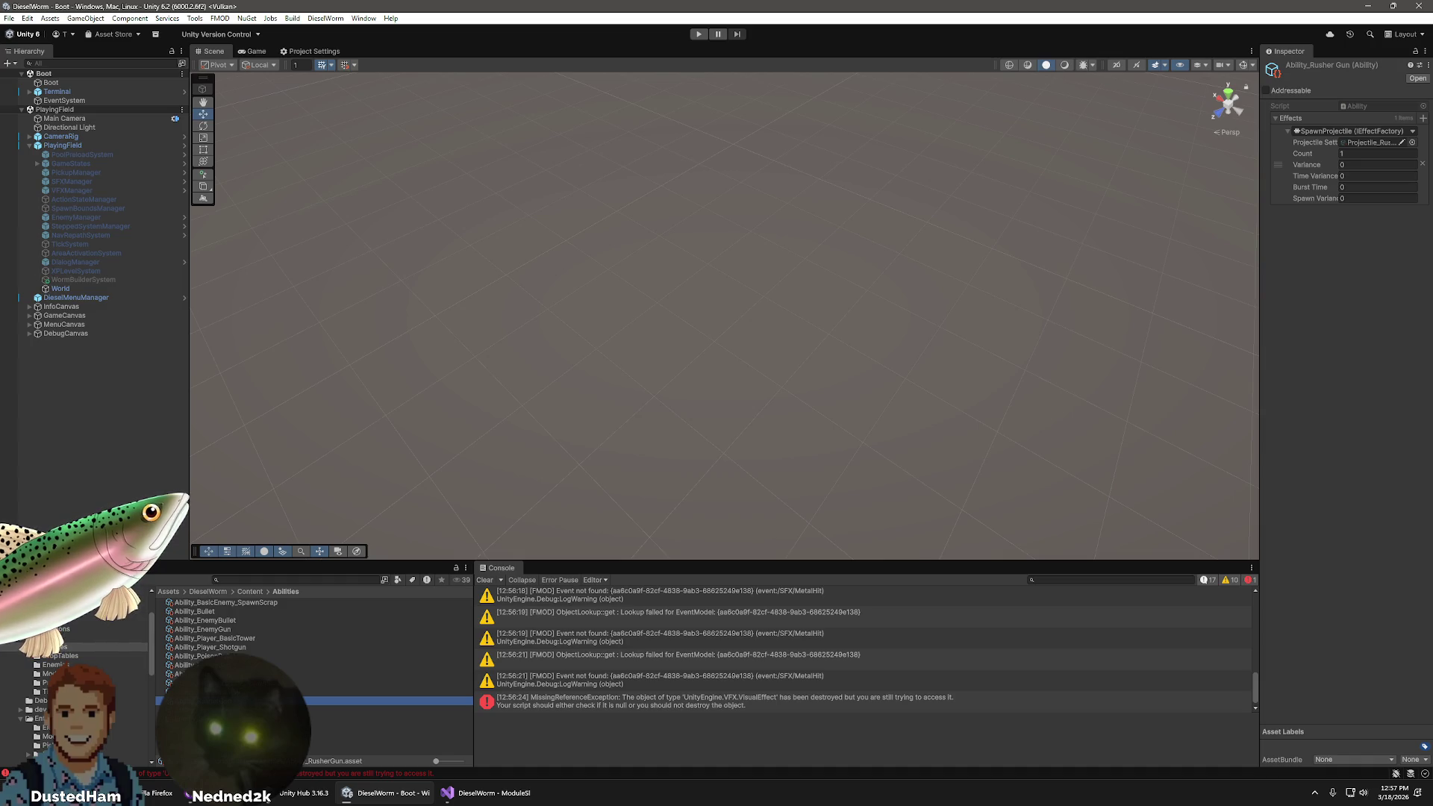
pyautogui.click(222, 631)
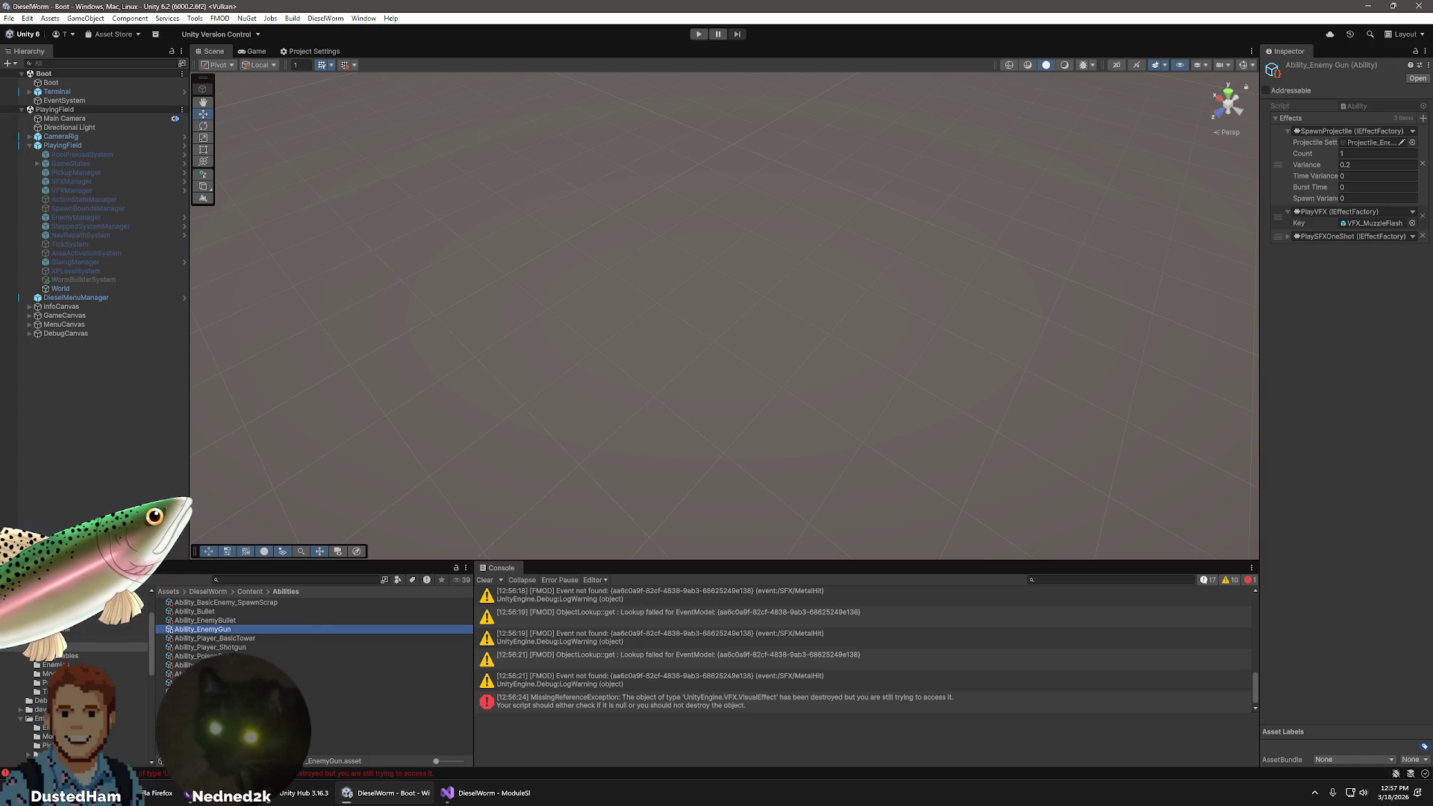
pyautogui.click(209, 701)
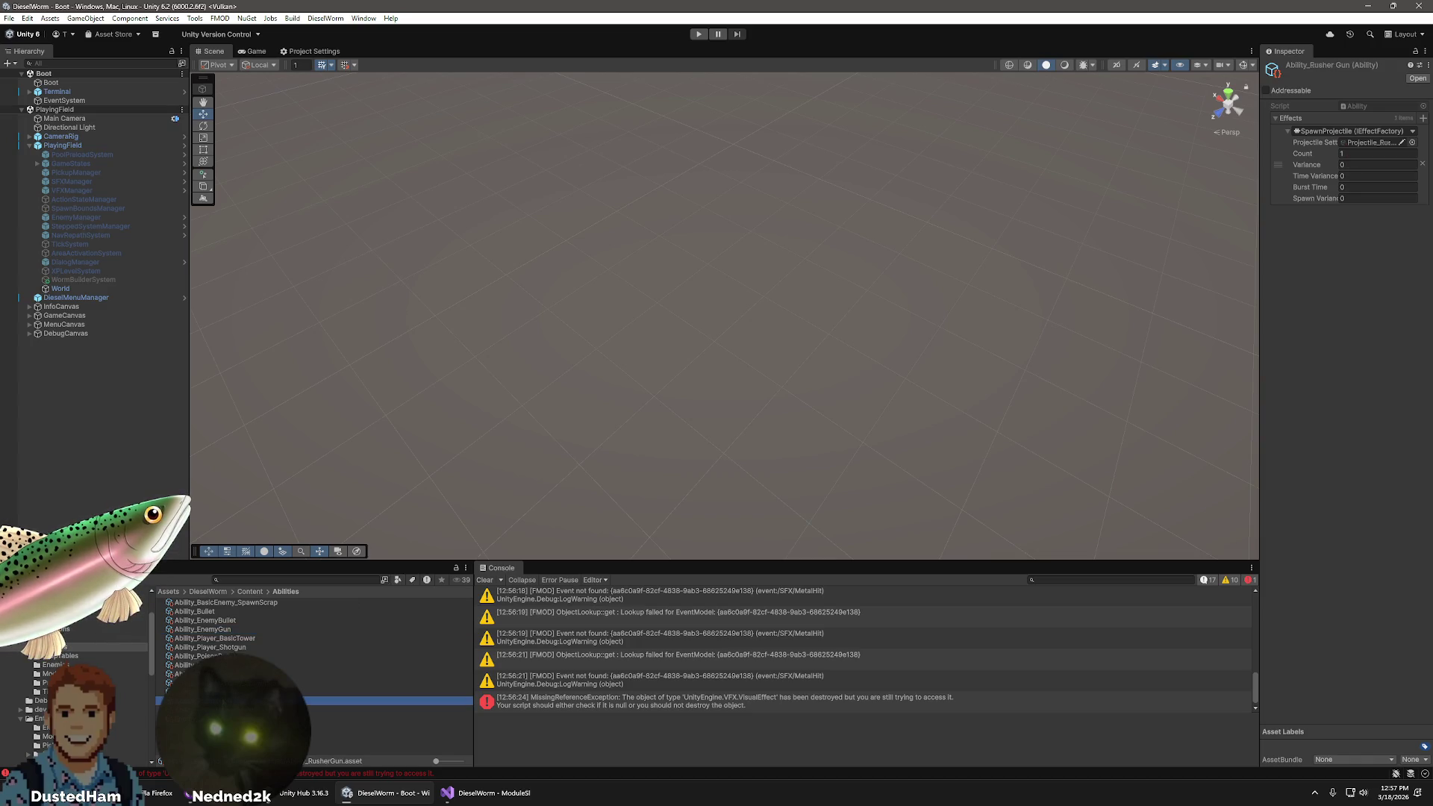
# - Add PlayVFX and PlaySFXOneShot effects to Ability_RusherGun and pick VFX_MuzzleFlash for the key
pyautogui.click(1424, 119)
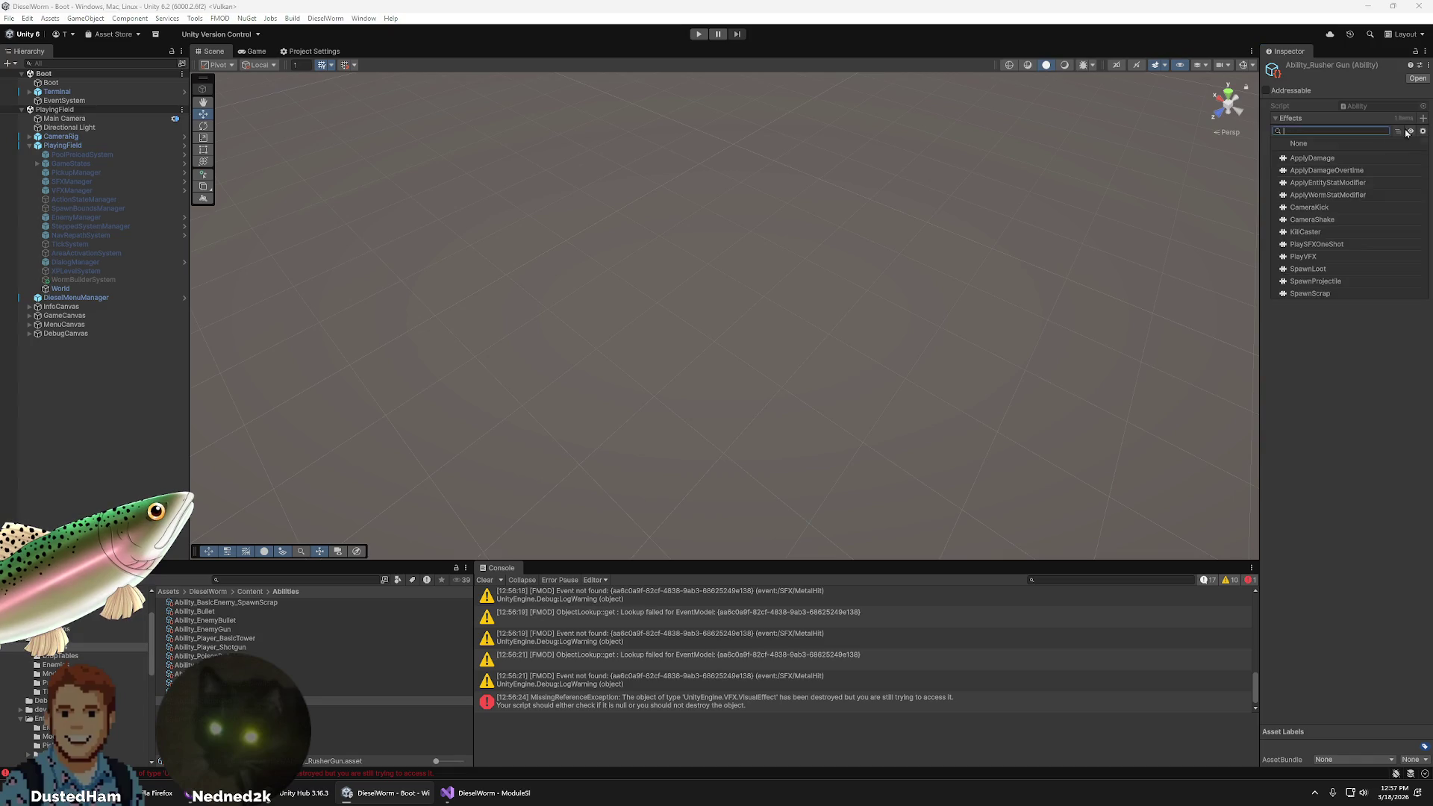
pyautogui.click(1323, 257)
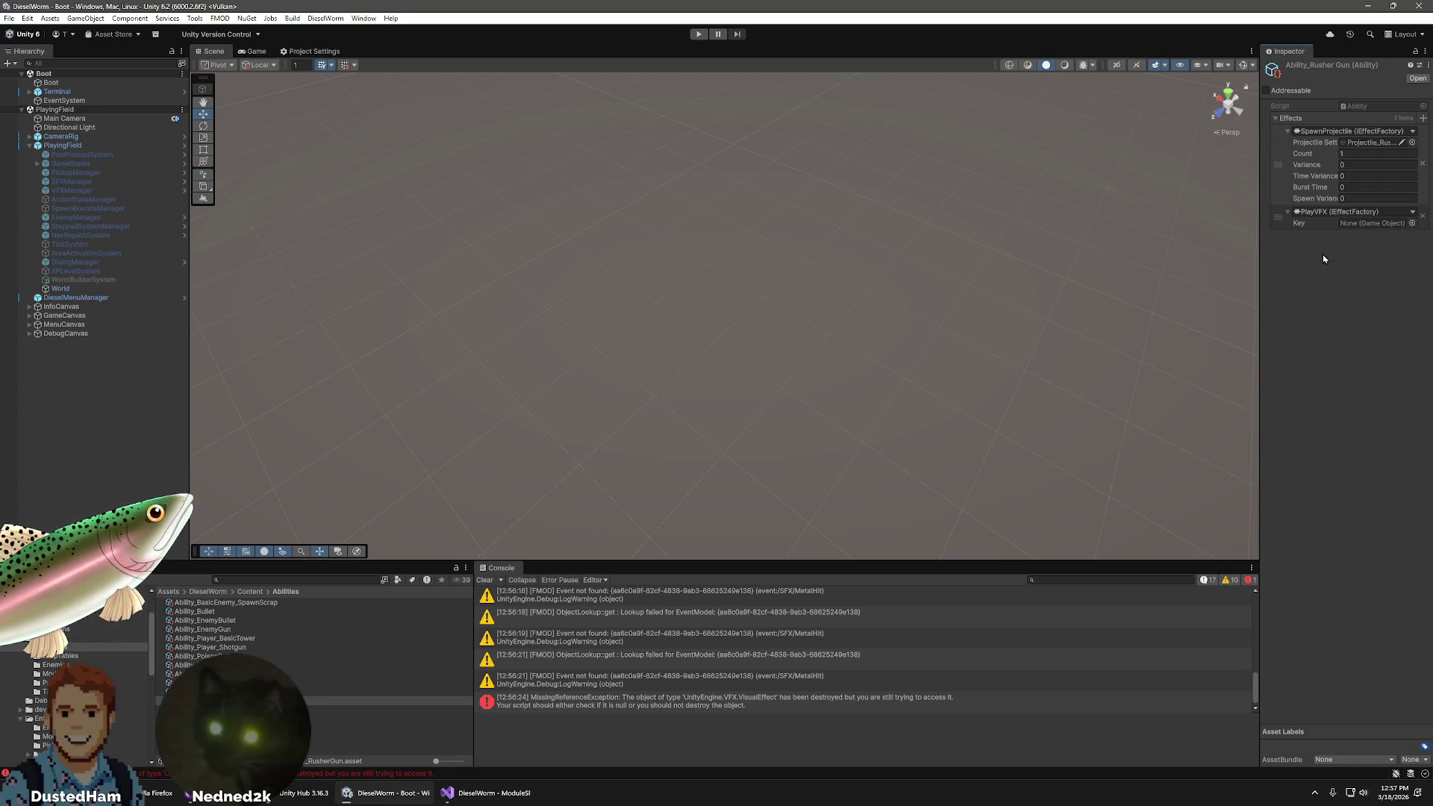
pyautogui.click(1423, 119)
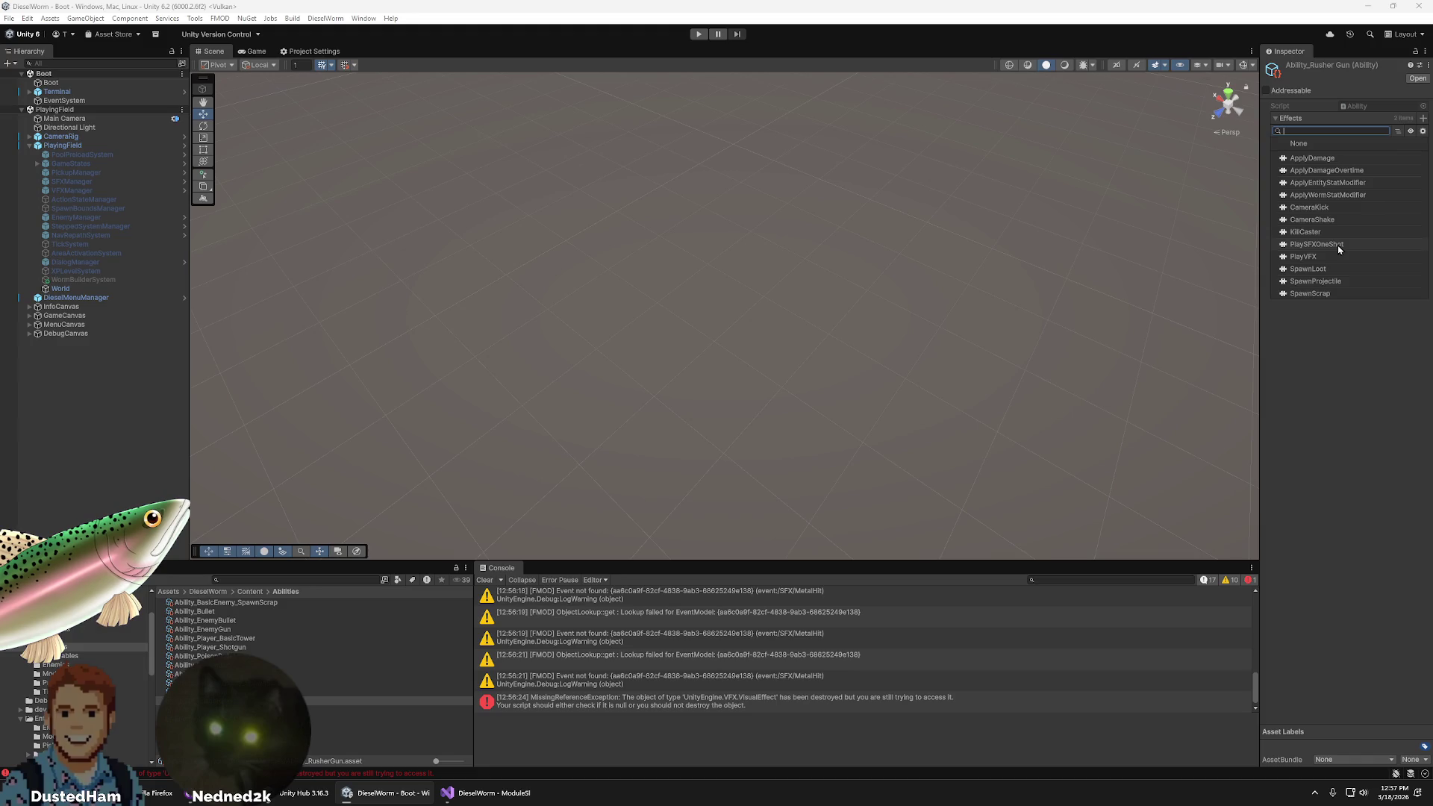
pyautogui.click(1317, 245)
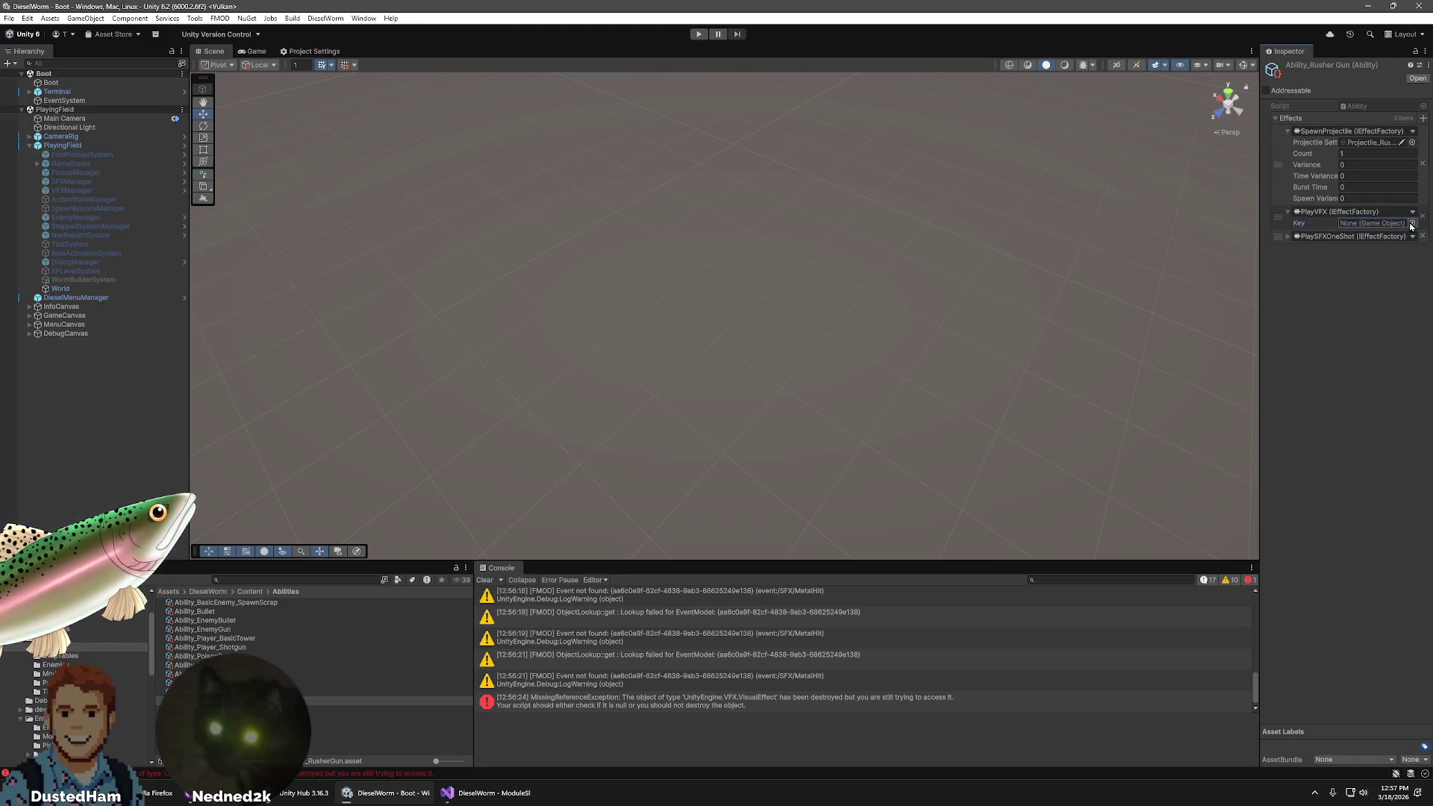
pyautogui.click(1412, 223)
pyautogui.scroll(-10, 606, 339)
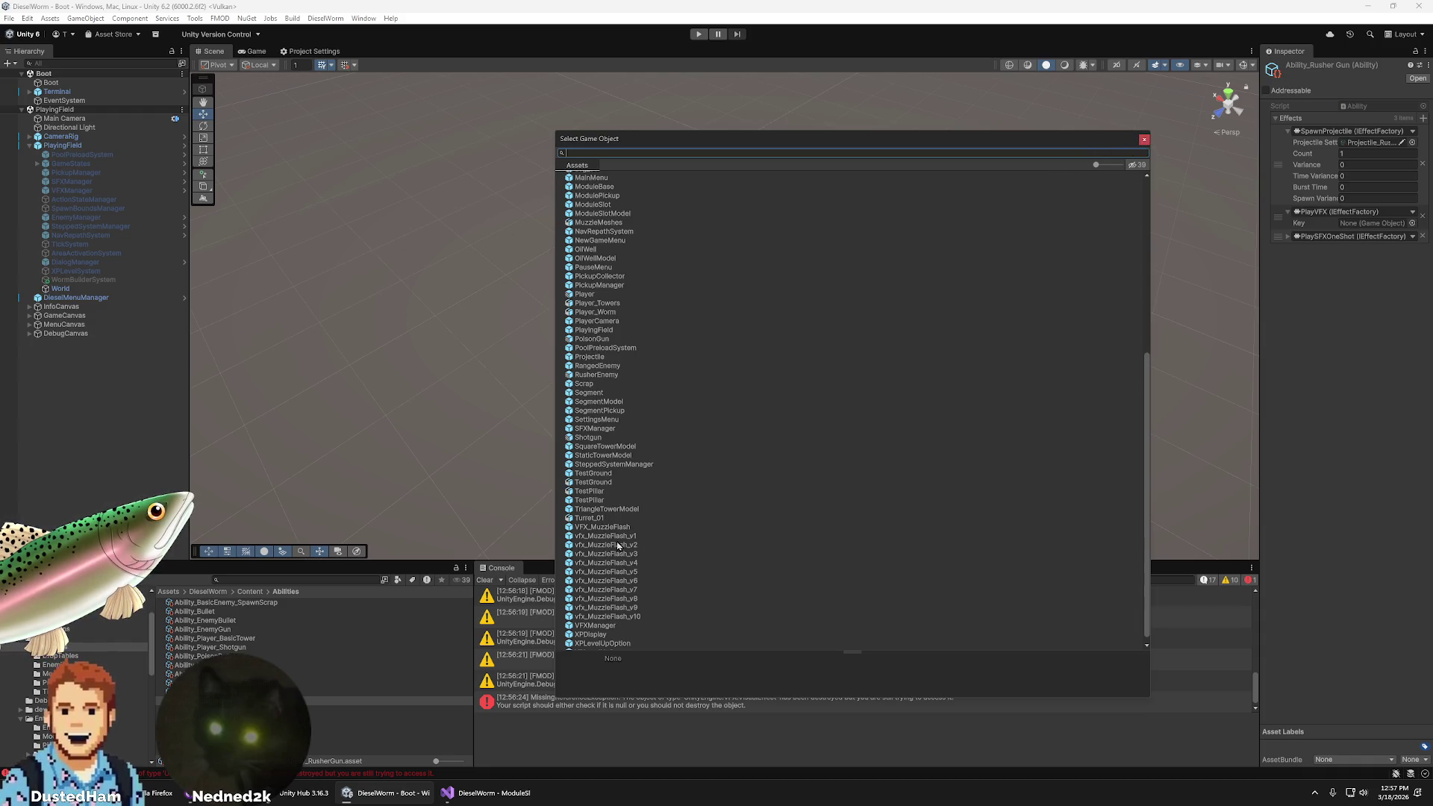
pyautogui.click(610, 528)
# - Confirm VFX_MuzzleFlash as the PlayVFX key
pyautogui.click(618, 547)
pyautogui.click(621, 529)
pyautogui.doubleClick(620, 528)
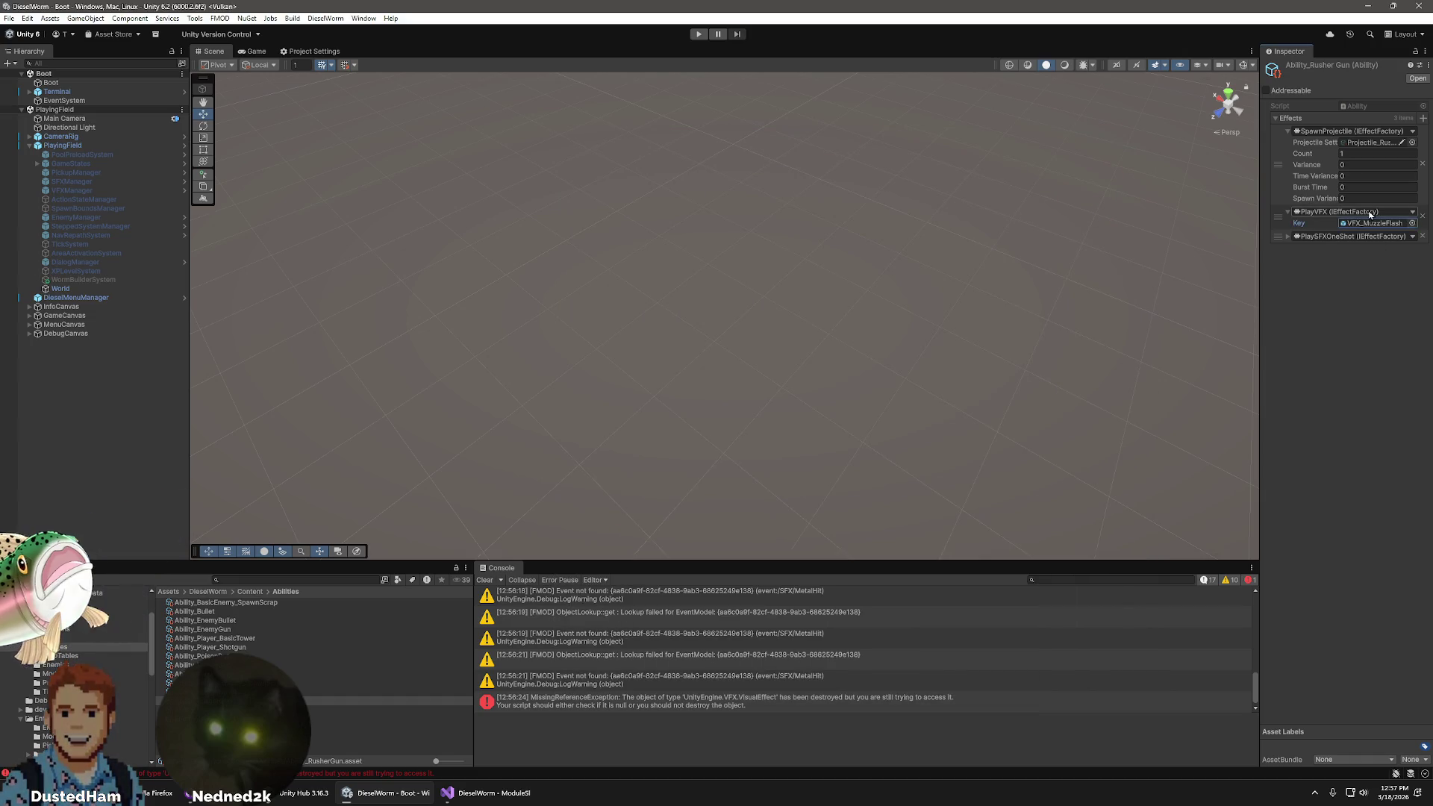
# - Set the PlaySFXOneShot sound to the FMOD SFX/Weapons CannonCast event
pyautogui.click(1287, 236)
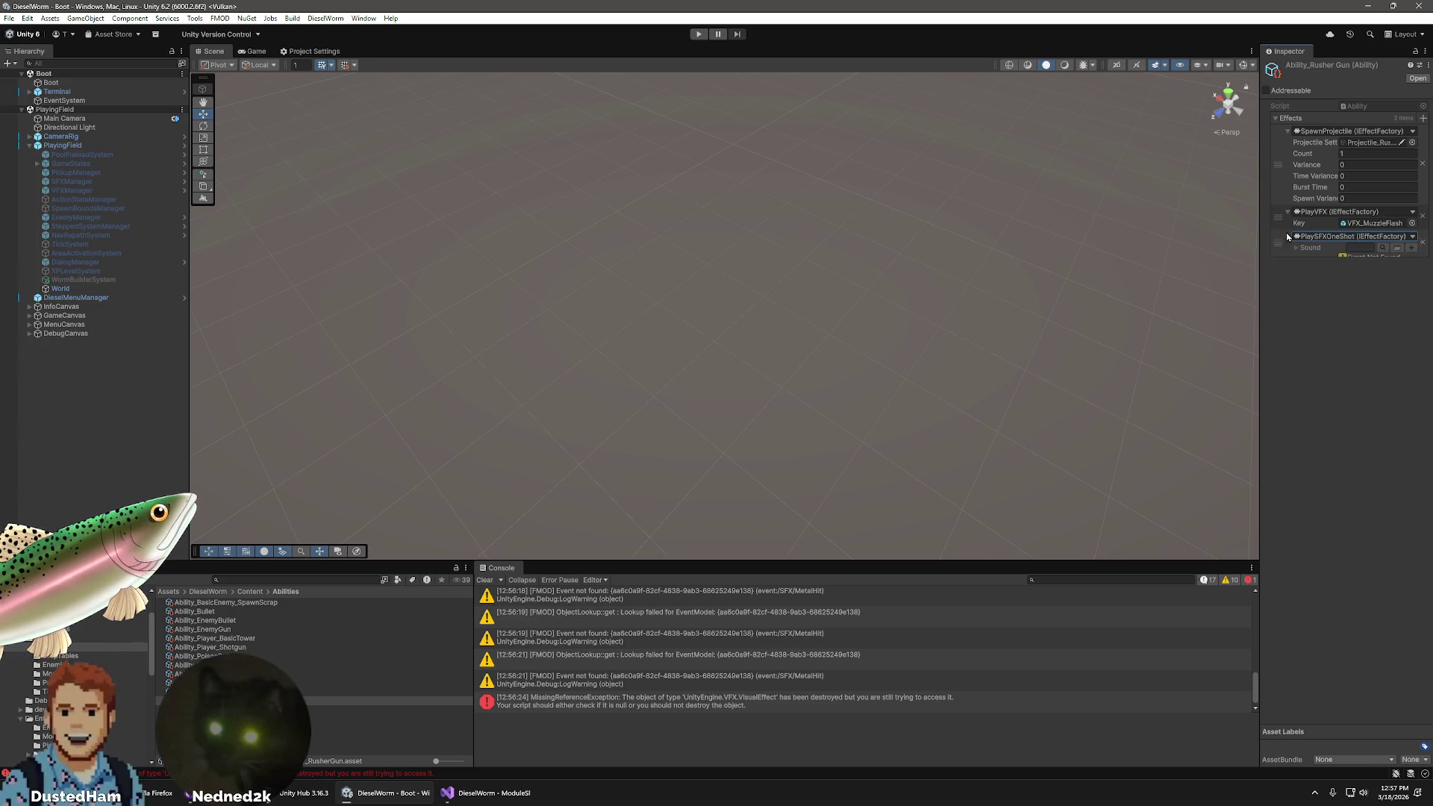
pyautogui.click(1382, 247)
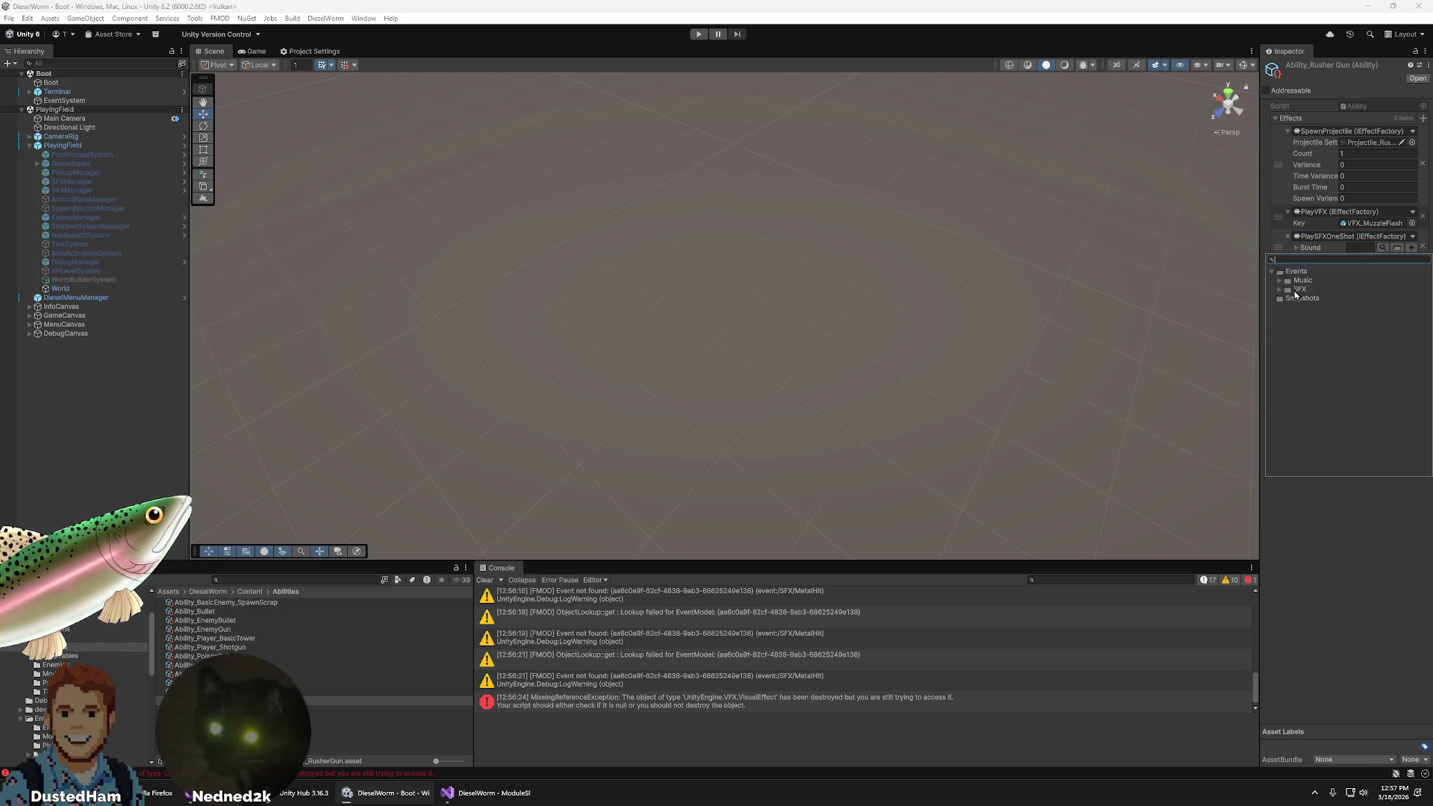
pyautogui.click(1278, 288)
pyautogui.click(1279, 290)
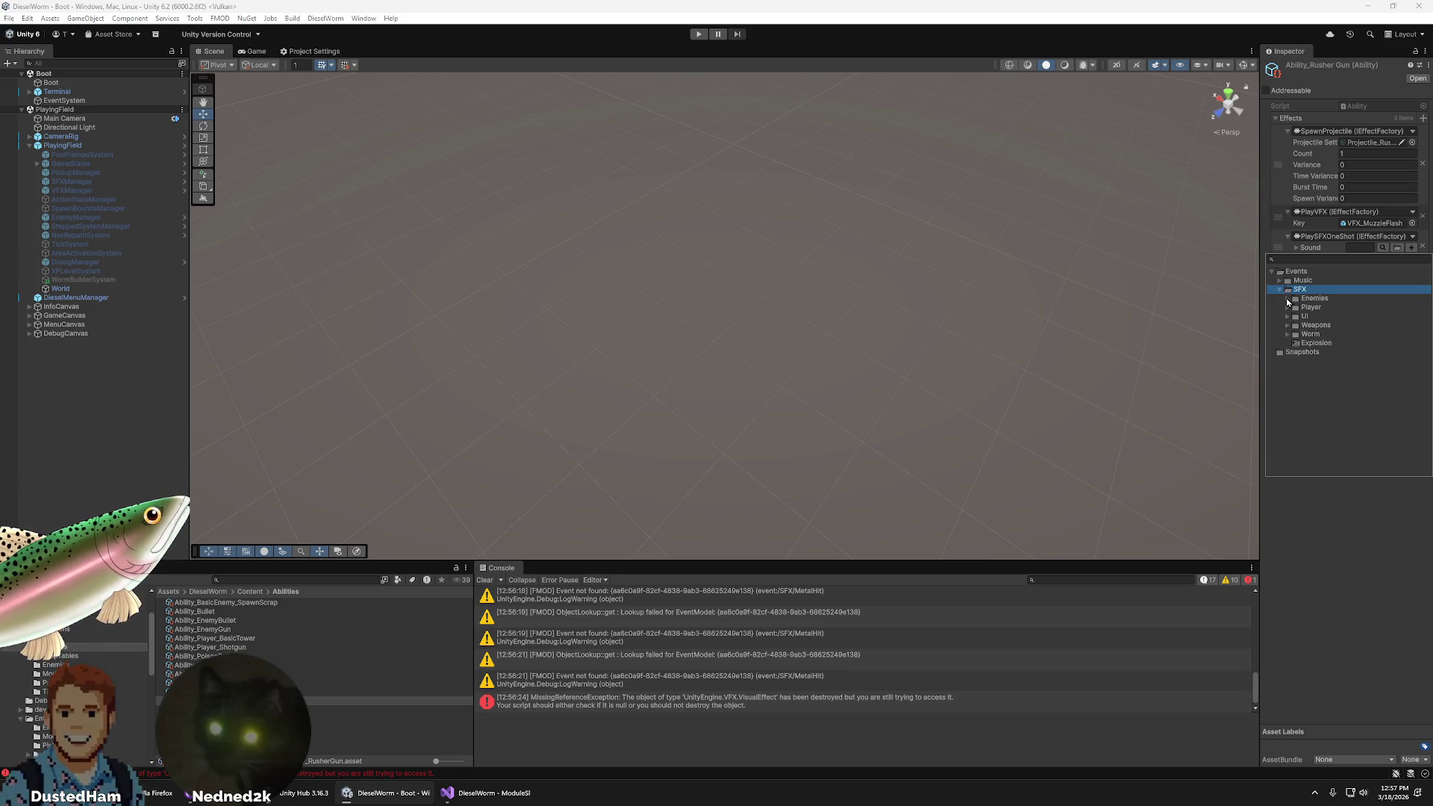
pyautogui.click(1287, 324)
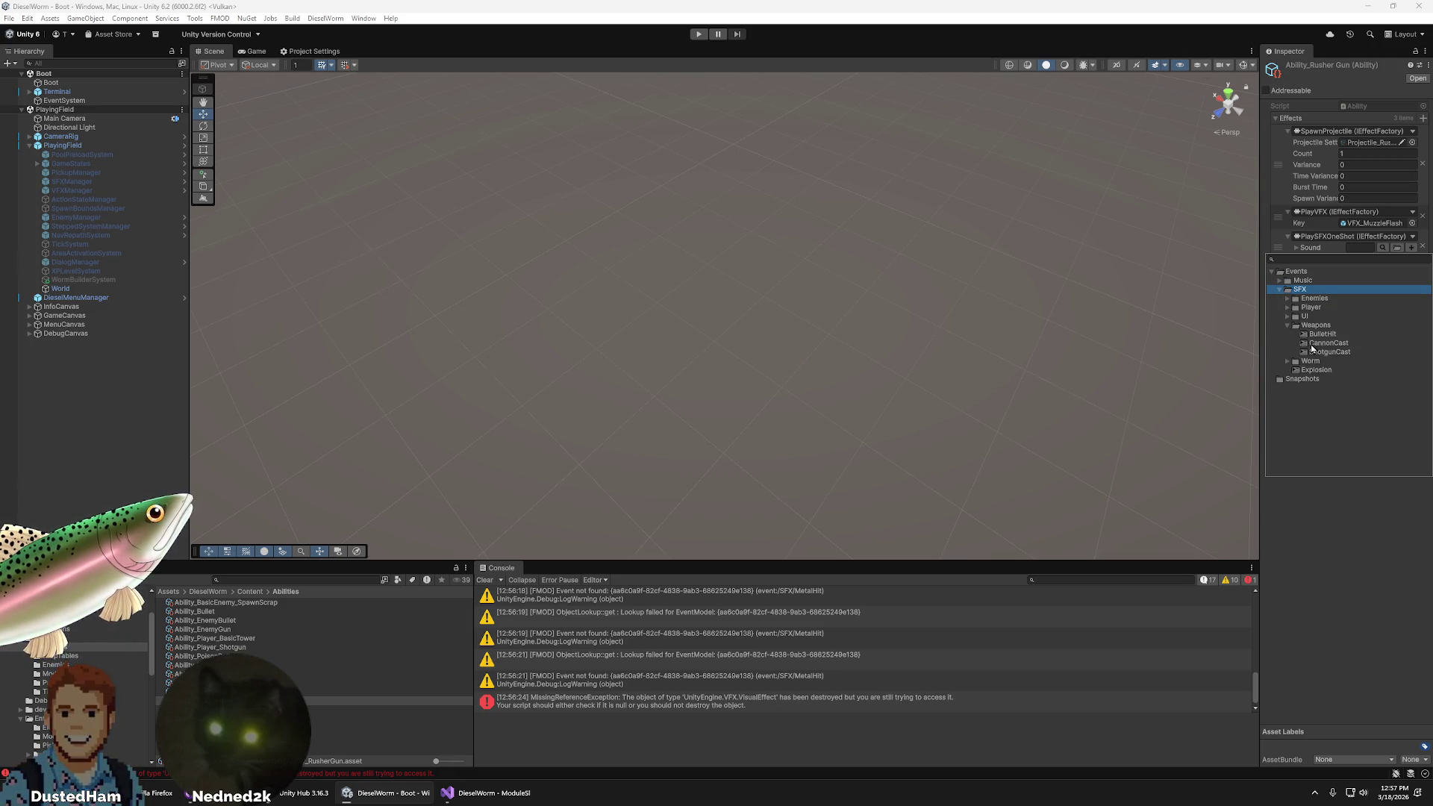
pyautogui.doubleClick(1311, 343)
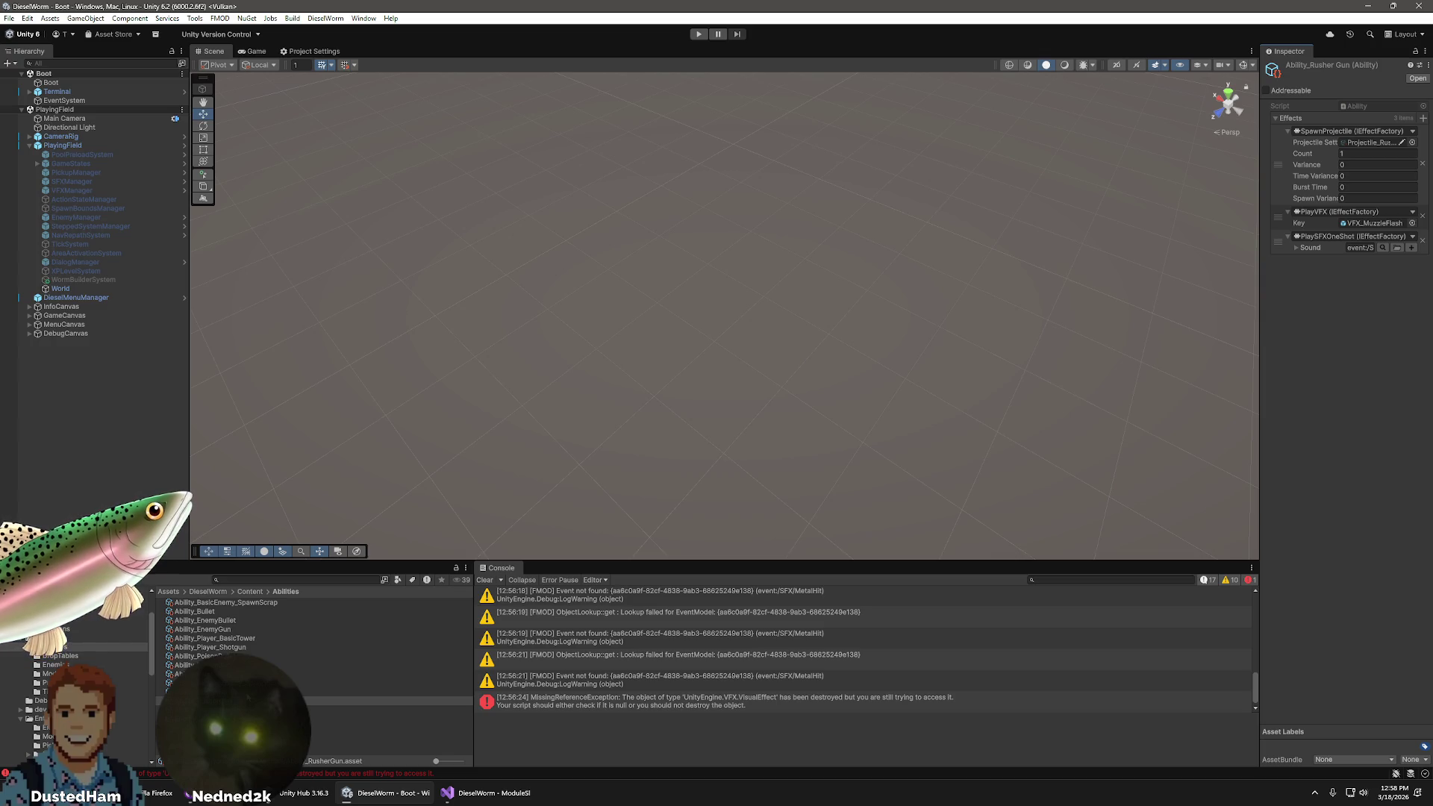
pyautogui.click(45, 682)
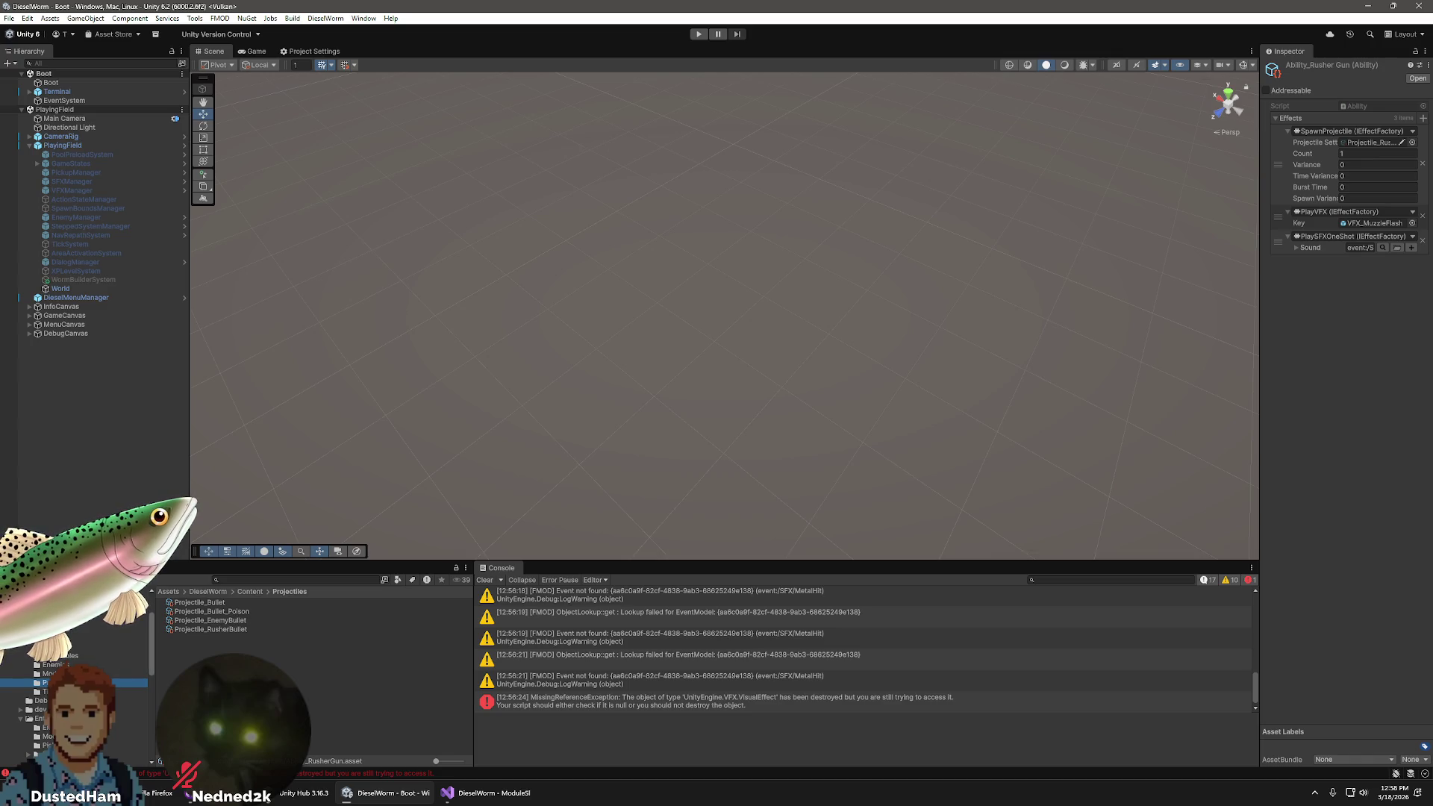
# - Review the Rusher Bullet ability, Projectile_EnemyBullet and Rusher Gun ability assets
pyautogui.click(52, 646)
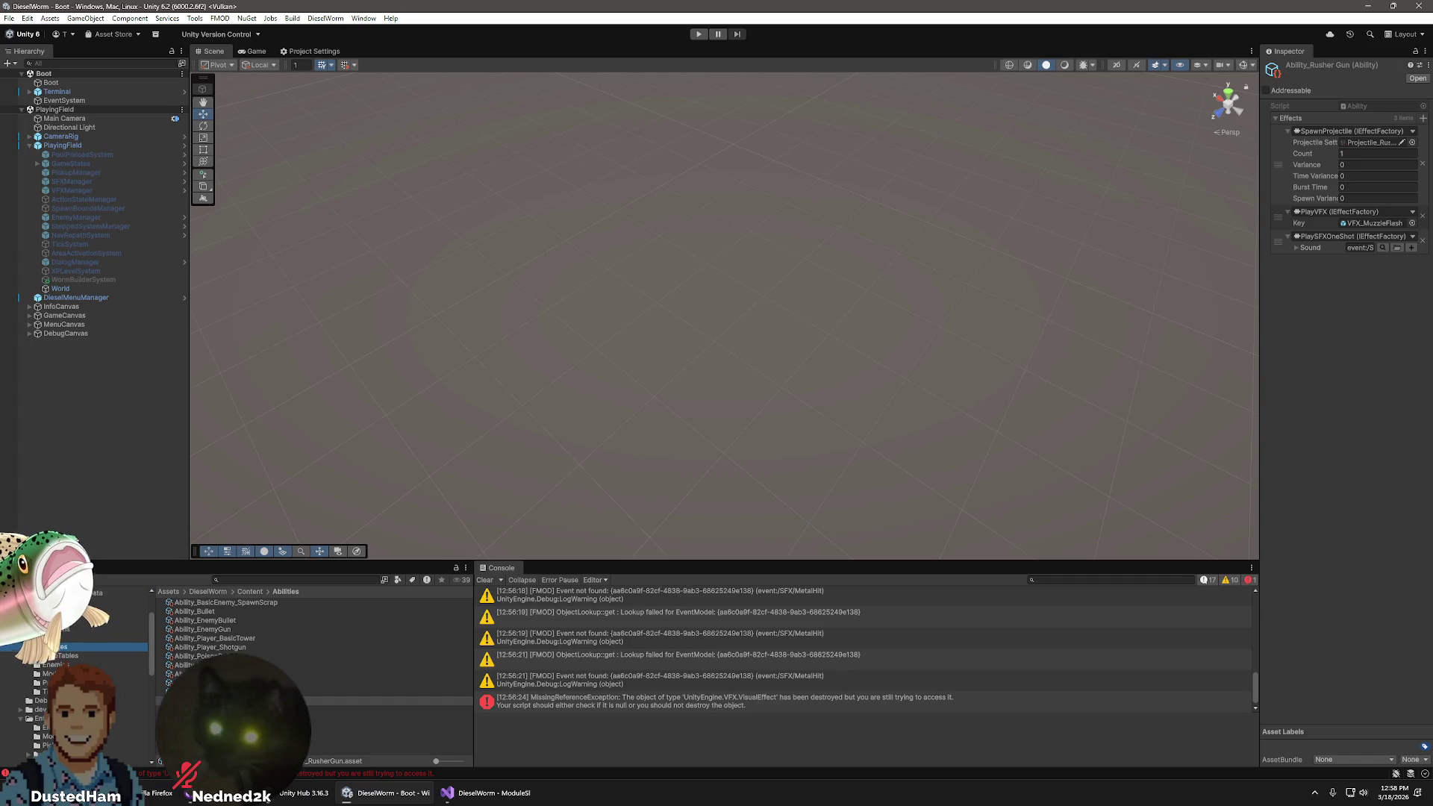
pyautogui.click(224, 692)
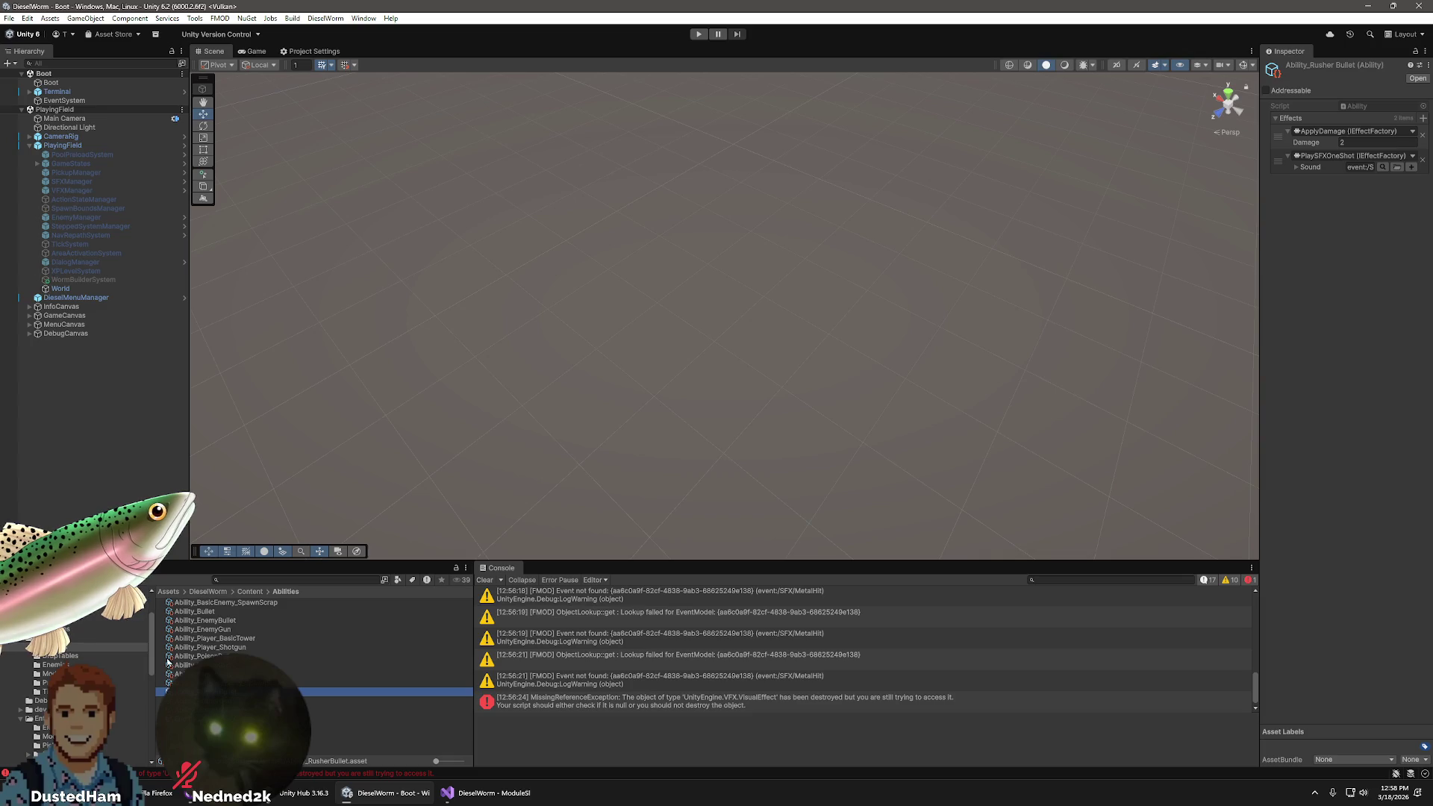
pyautogui.click(49, 673)
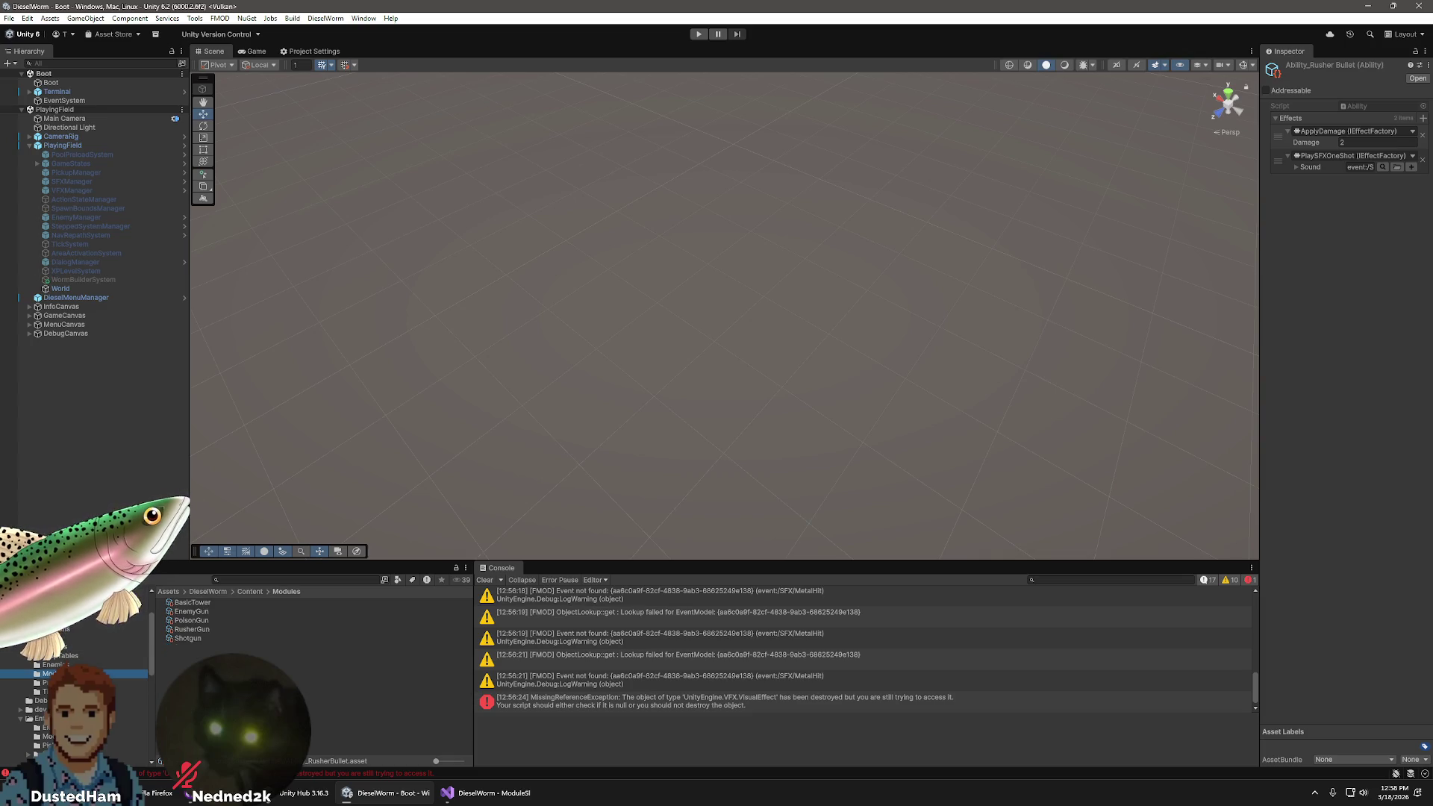
pyautogui.click(49, 682)
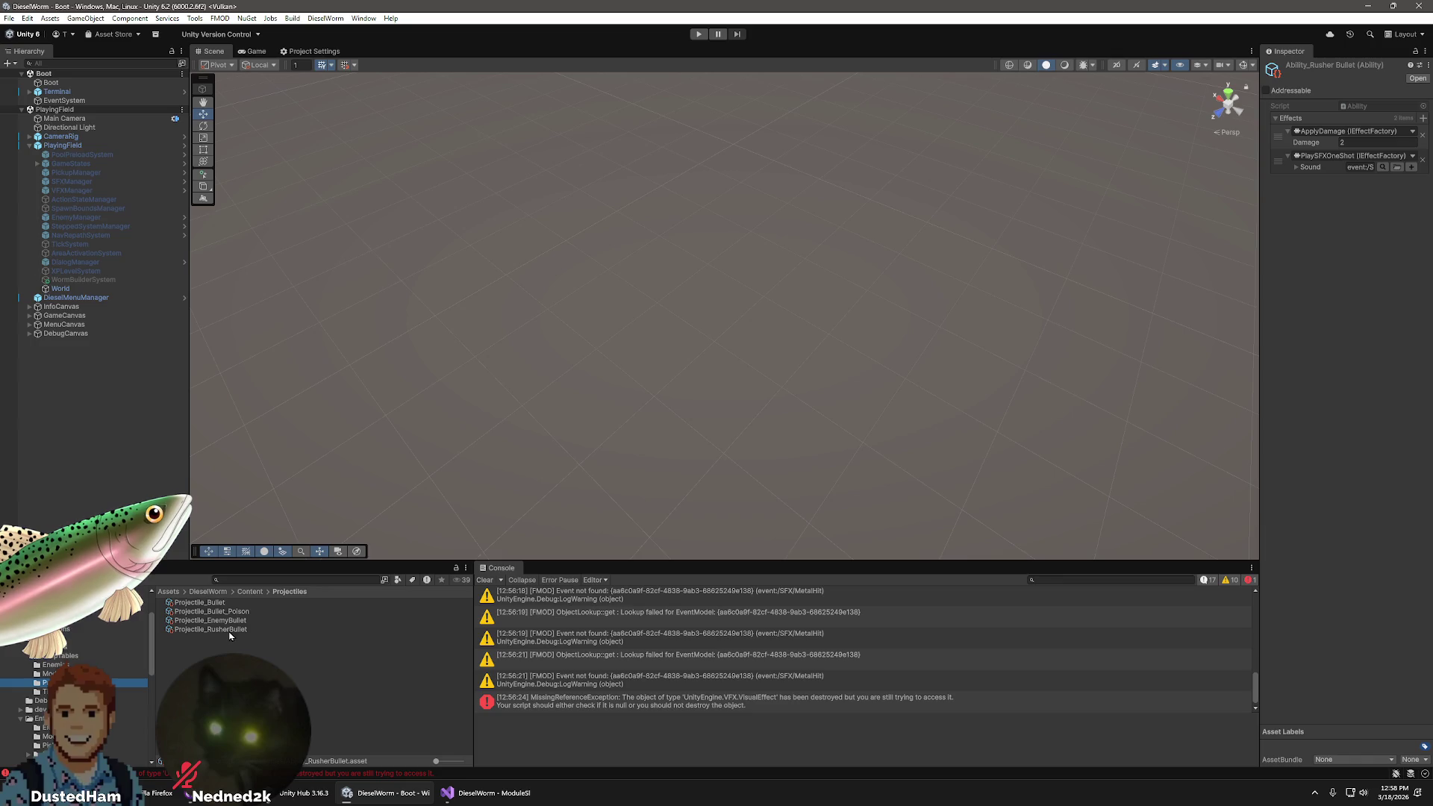
pyautogui.click(208, 621)
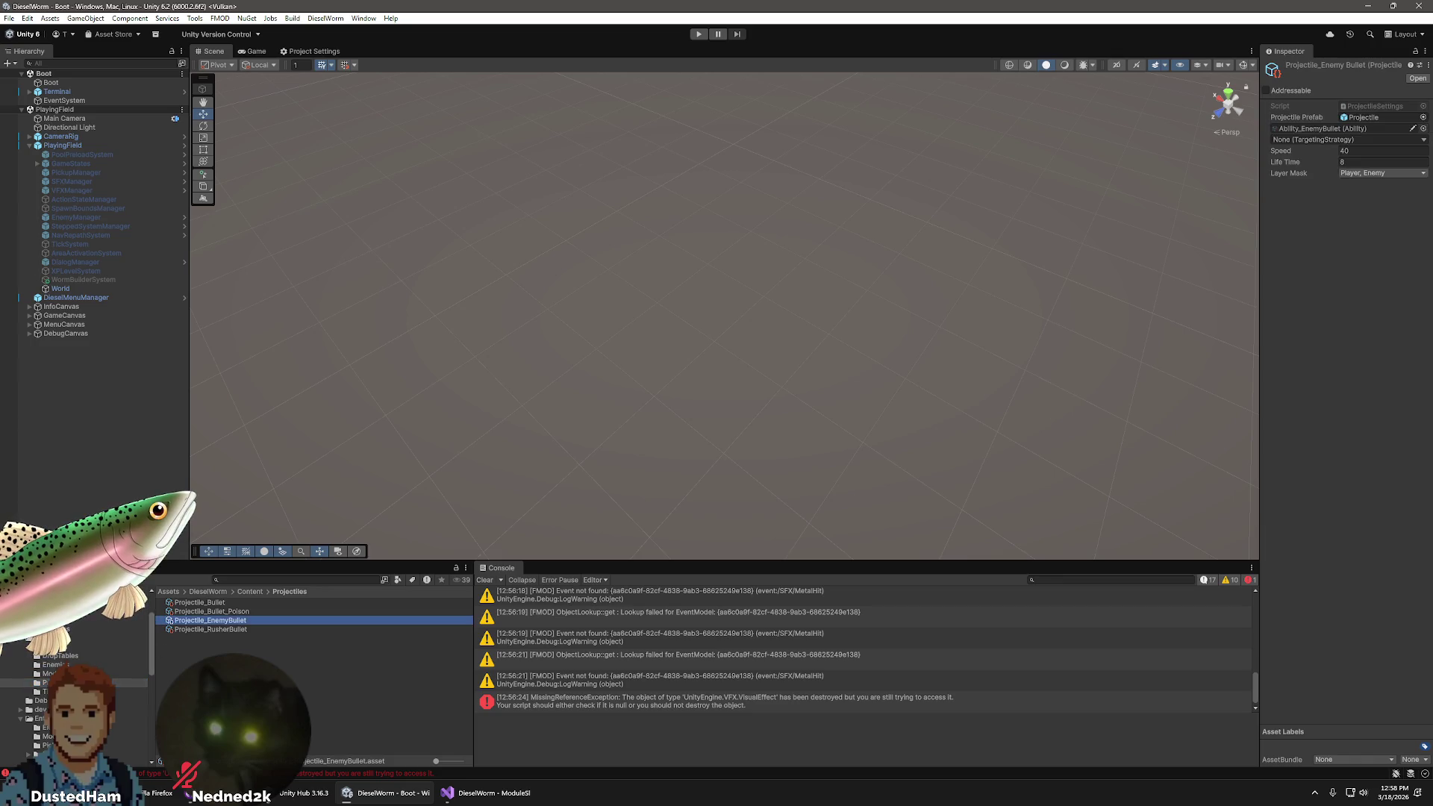
pyautogui.click(59, 647)
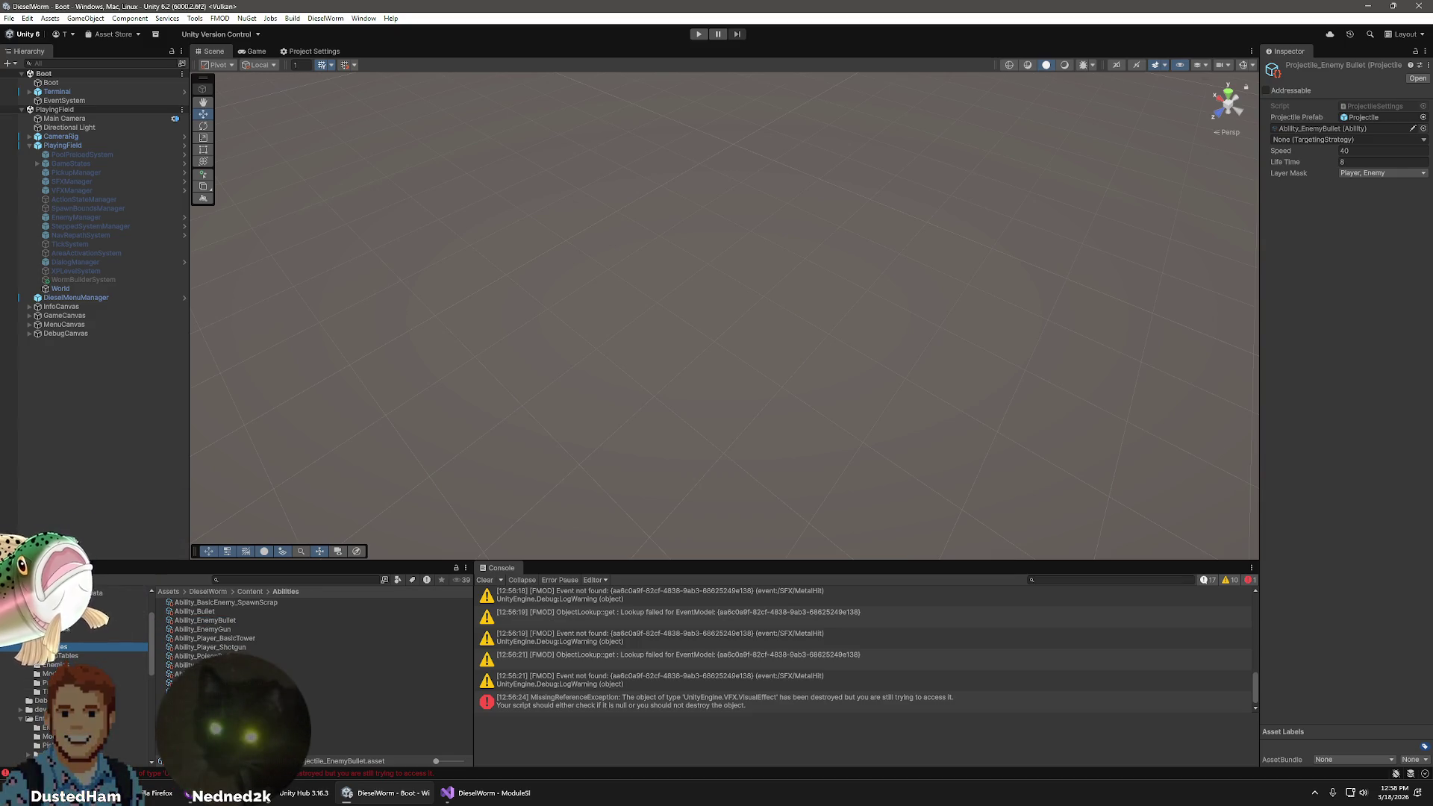
pyautogui.click(209, 691)
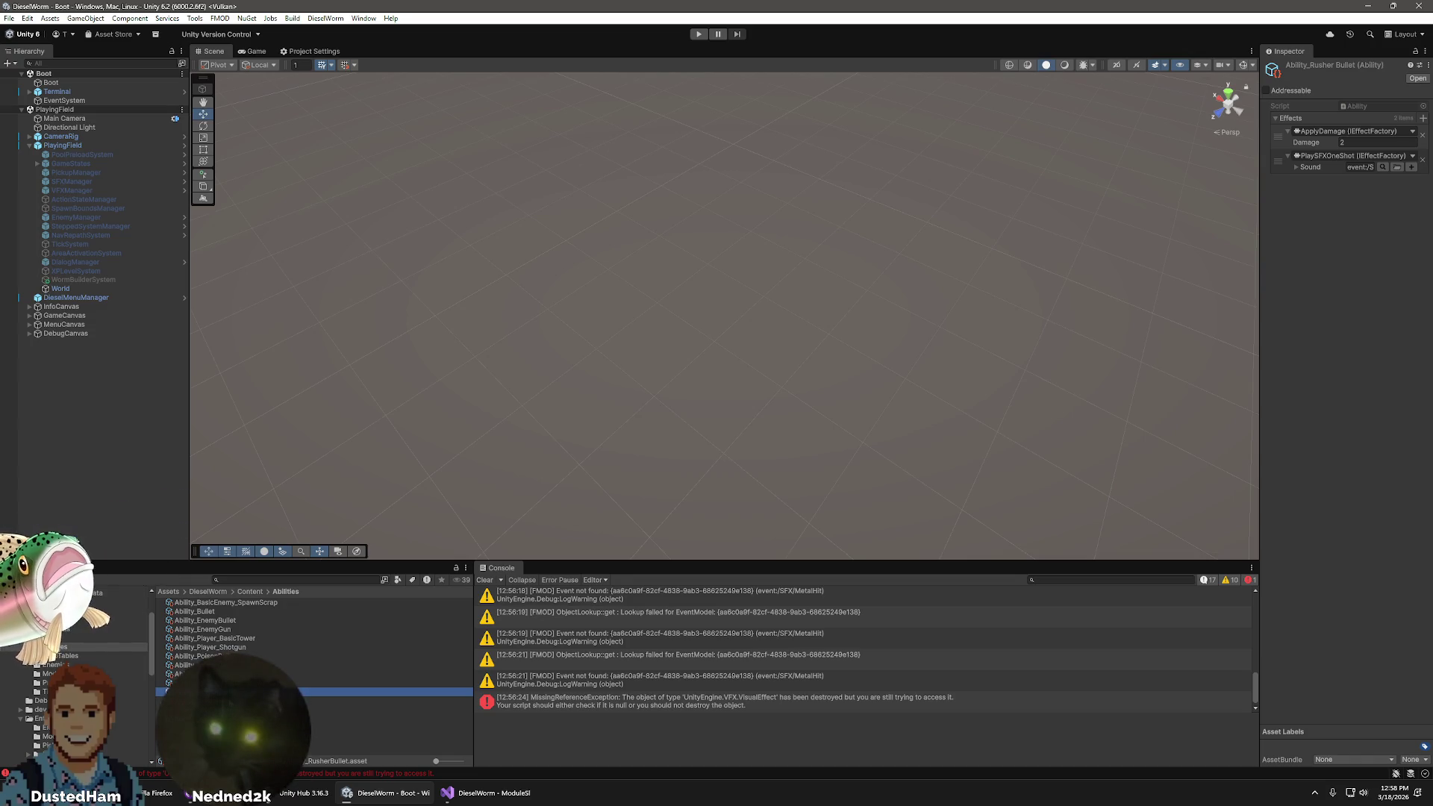
pyautogui.click(224, 701)
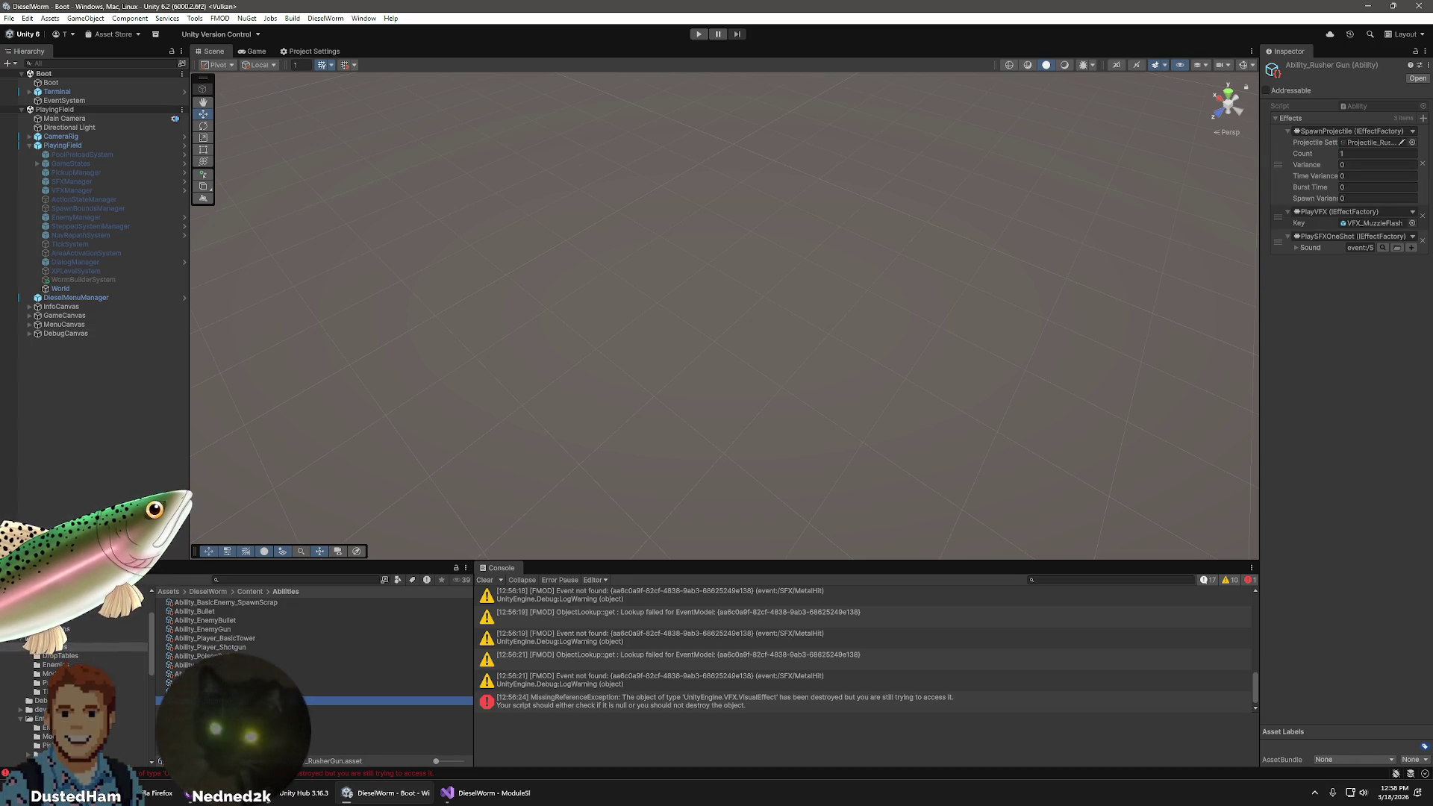
pyautogui.click(49, 673)
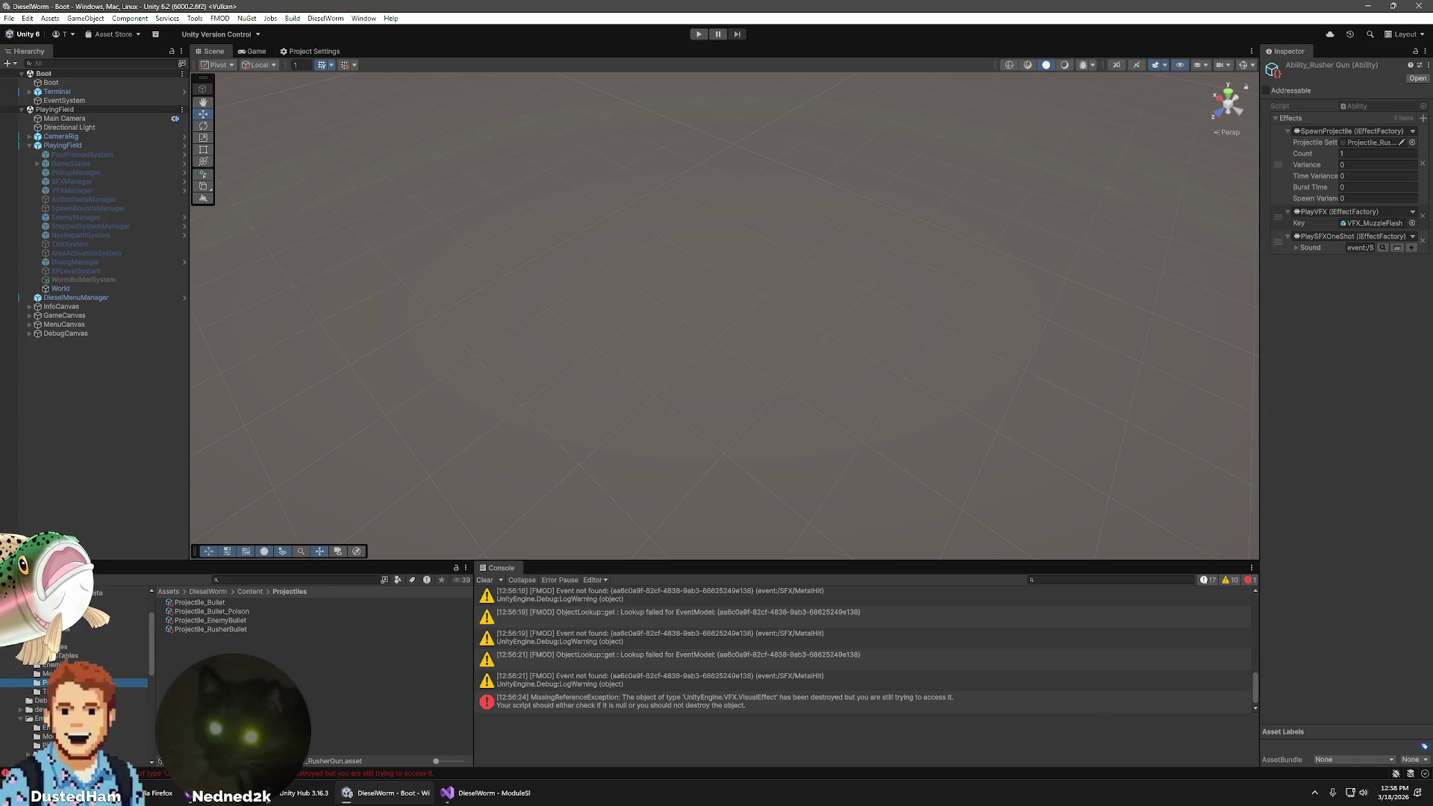
pyautogui.click(66, 647)
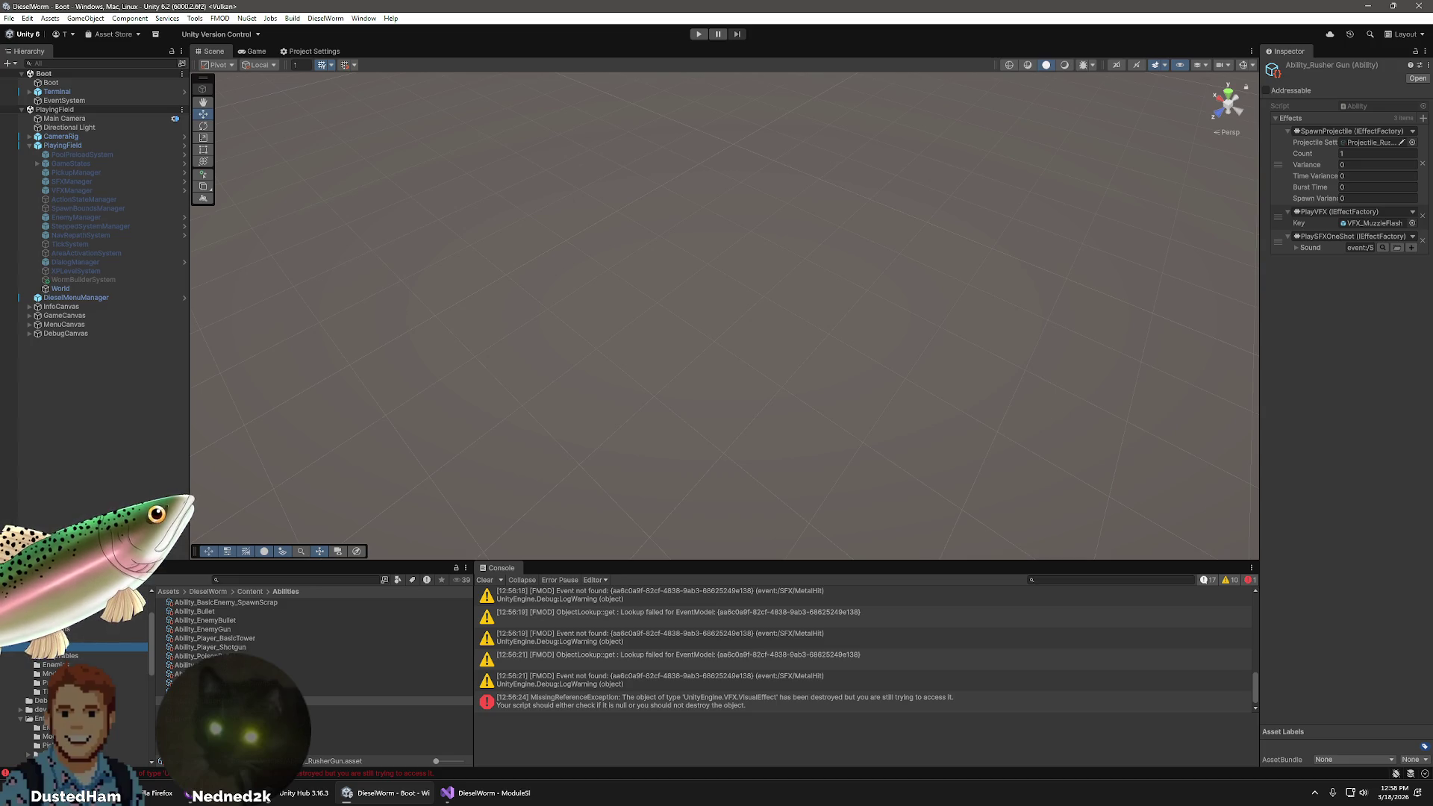
# - Compare other gun abilities and set Ability_Rusher Gun's SpawnProjectile Variance to 0.2
pyautogui.click(224, 683)
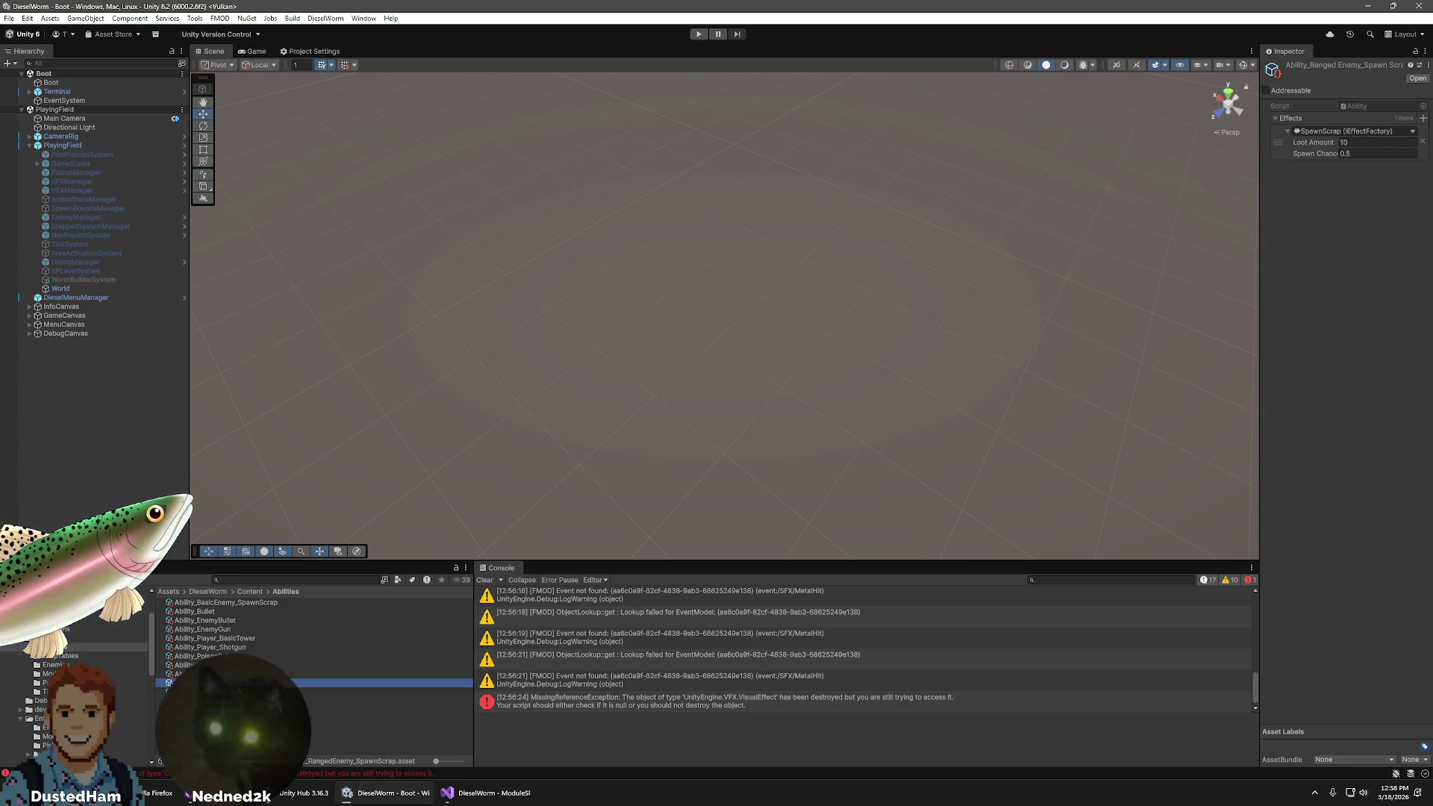
pyautogui.click(224, 701)
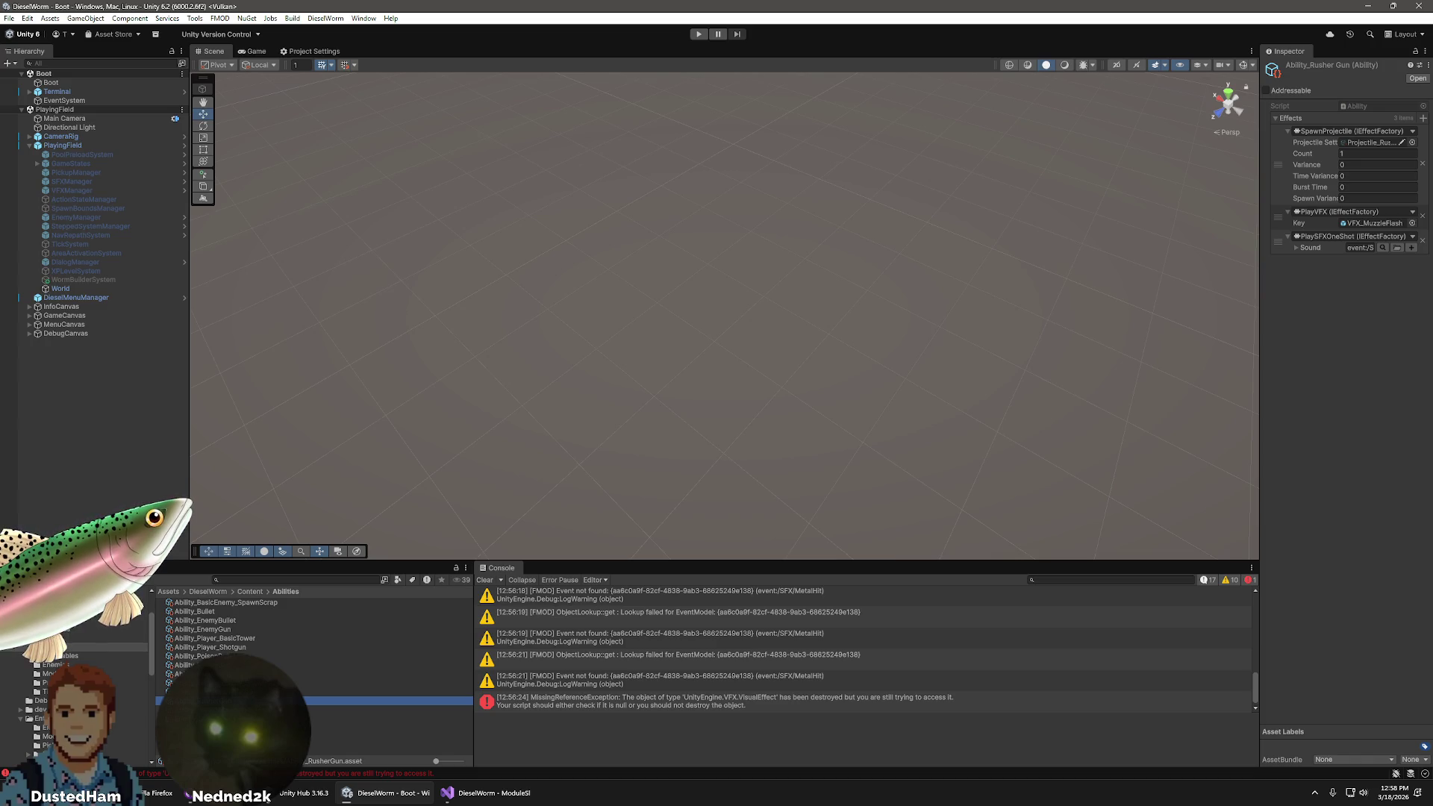
pyautogui.click(224, 665)
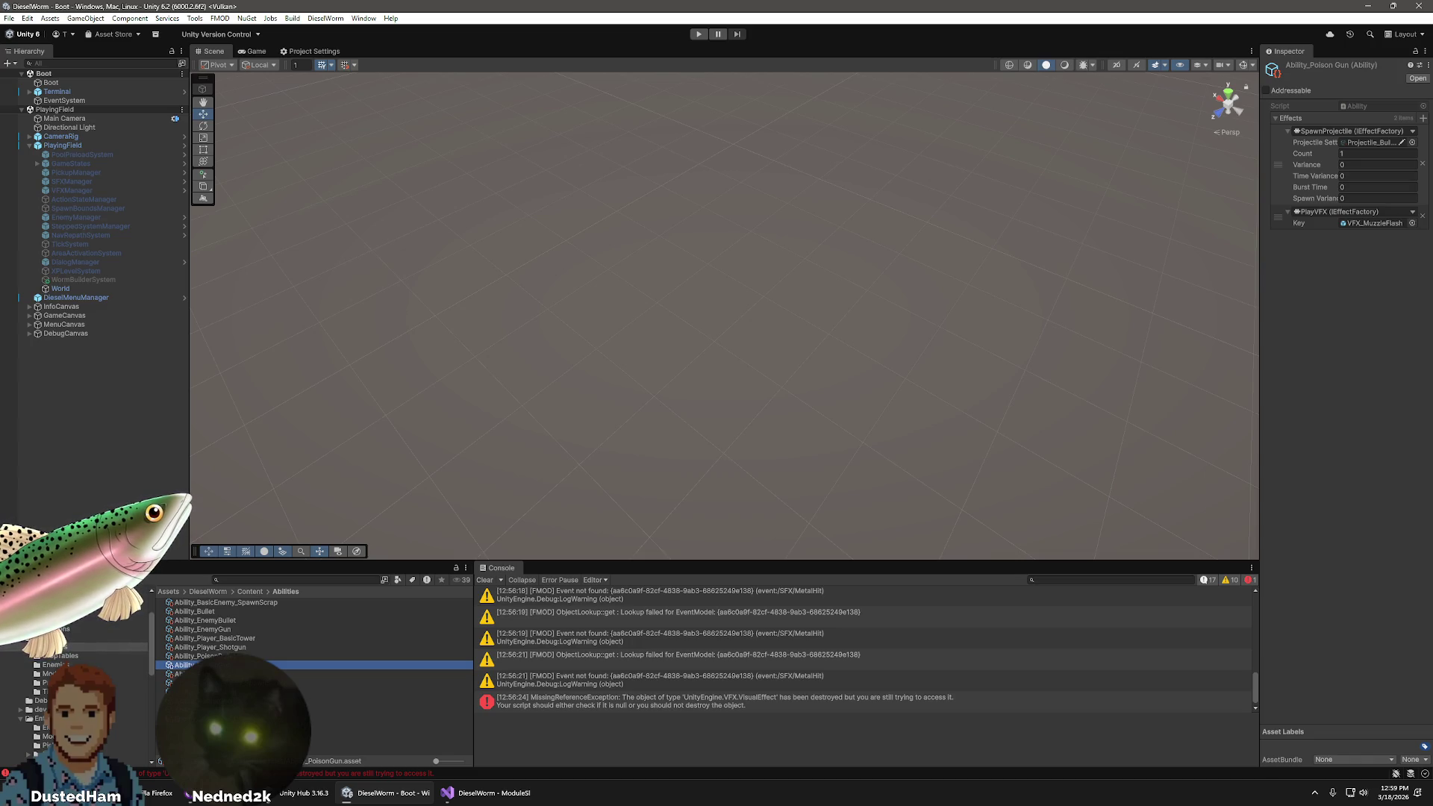
pyautogui.click(216, 647)
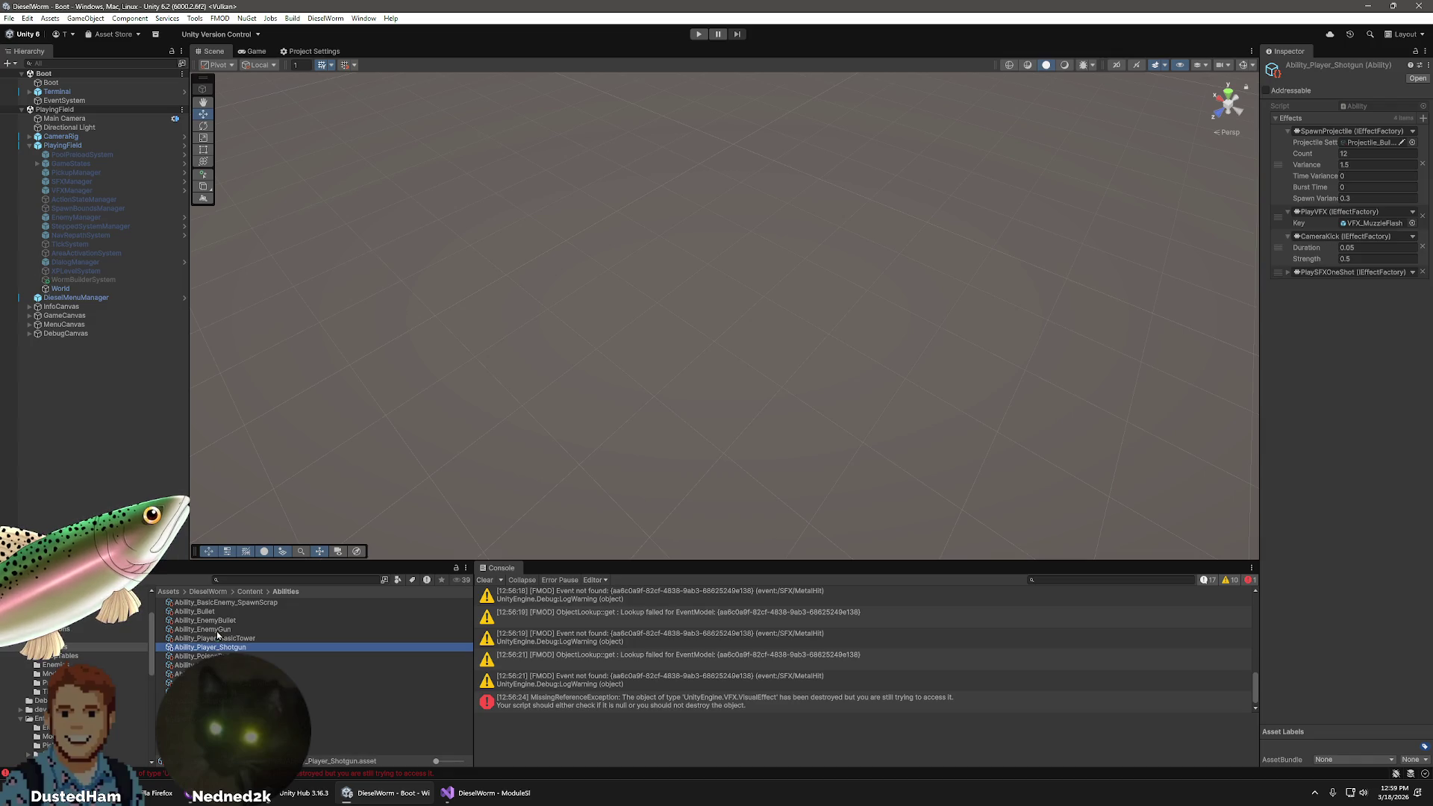
pyautogui.click(217, 630)
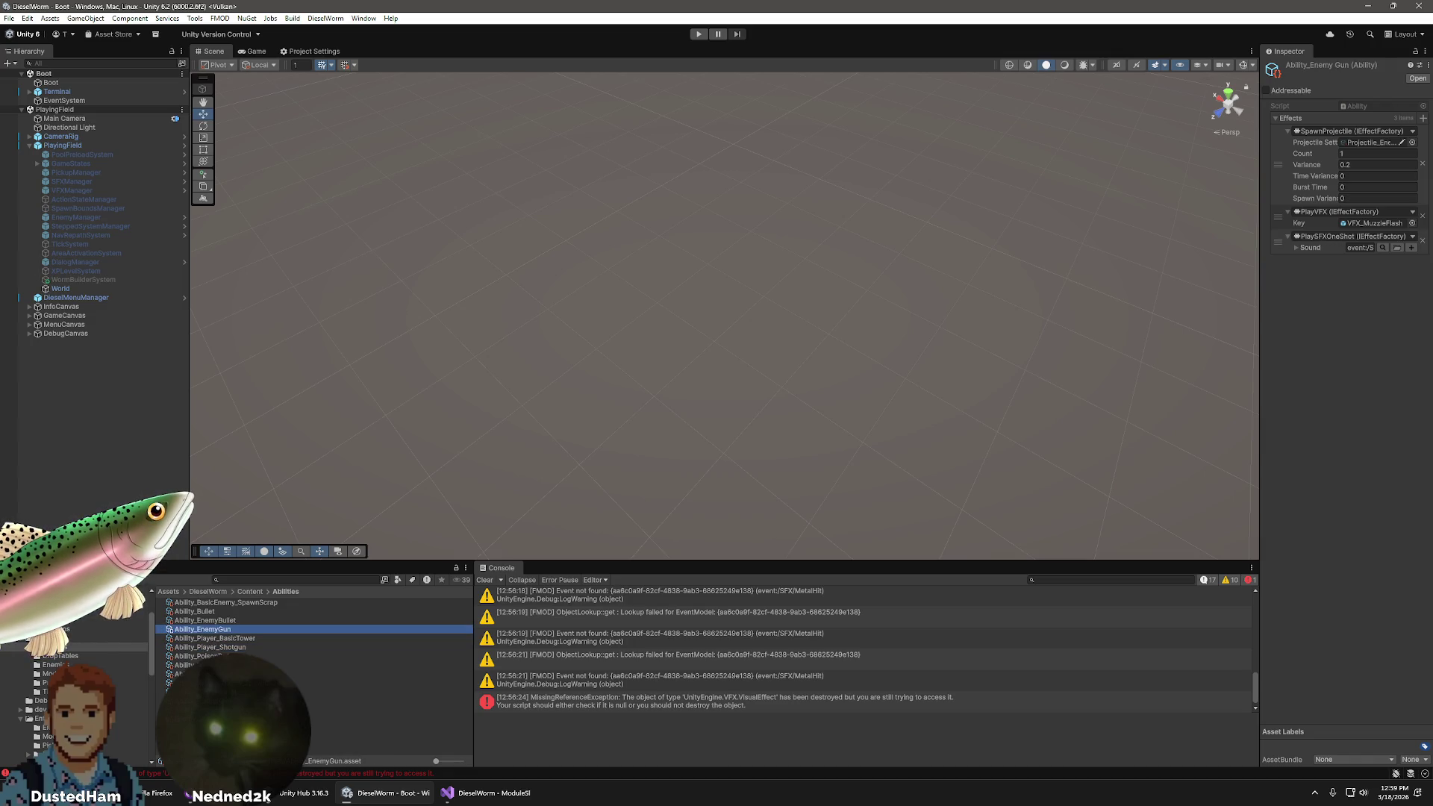
pyautogui.click(216, 701)
pyautogui.click(1376, 166)
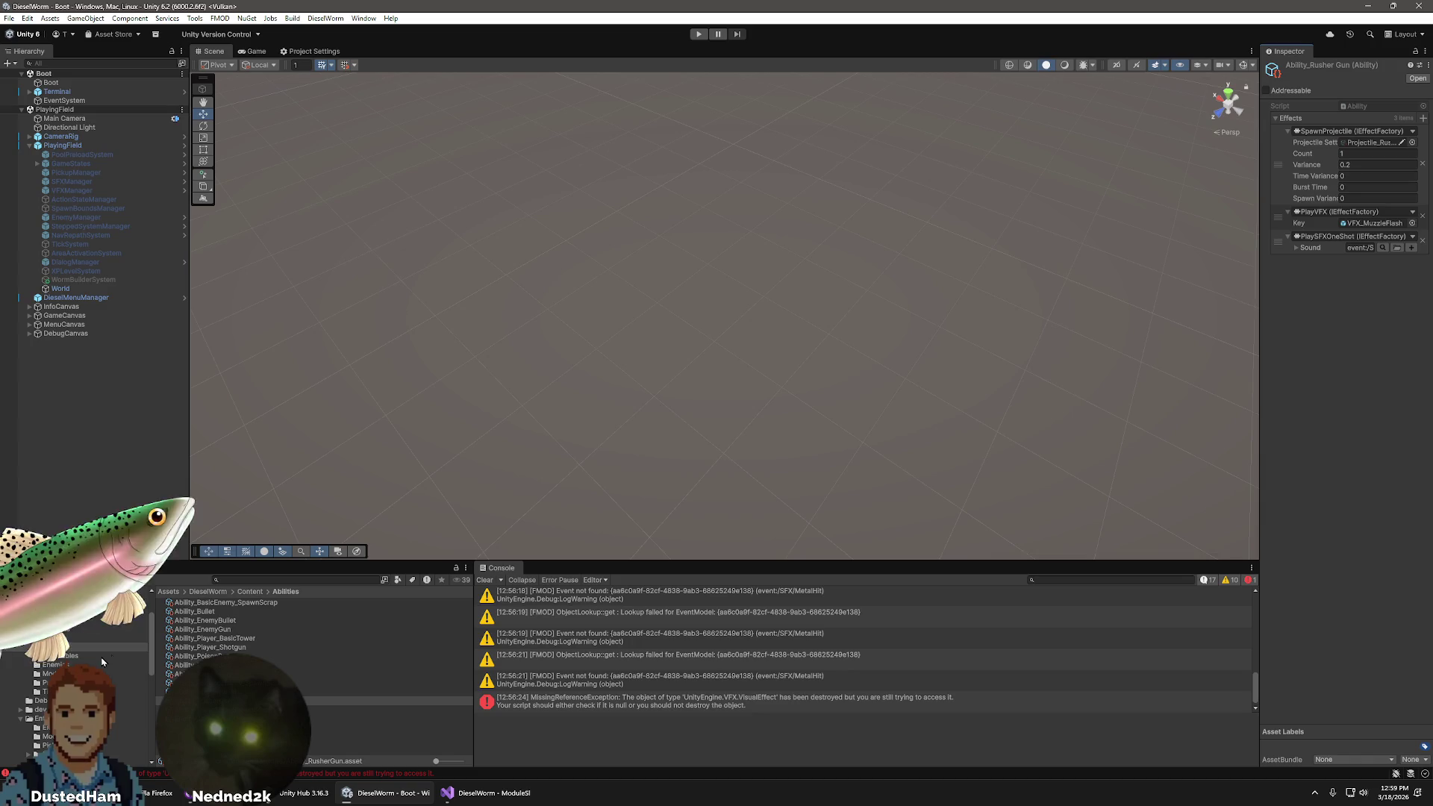
pyautogui.click(205, 629)
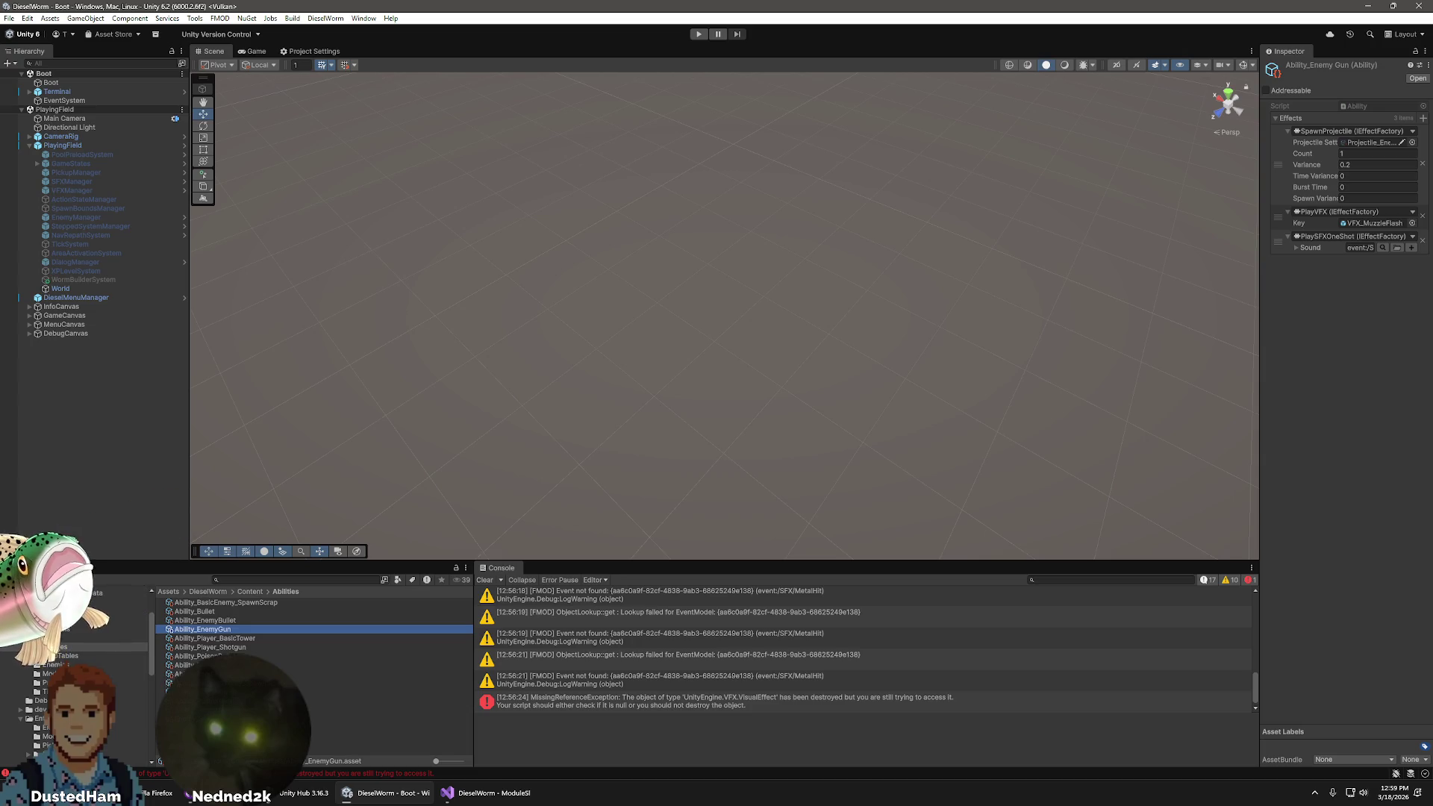
pyautogui.click(50, 664)
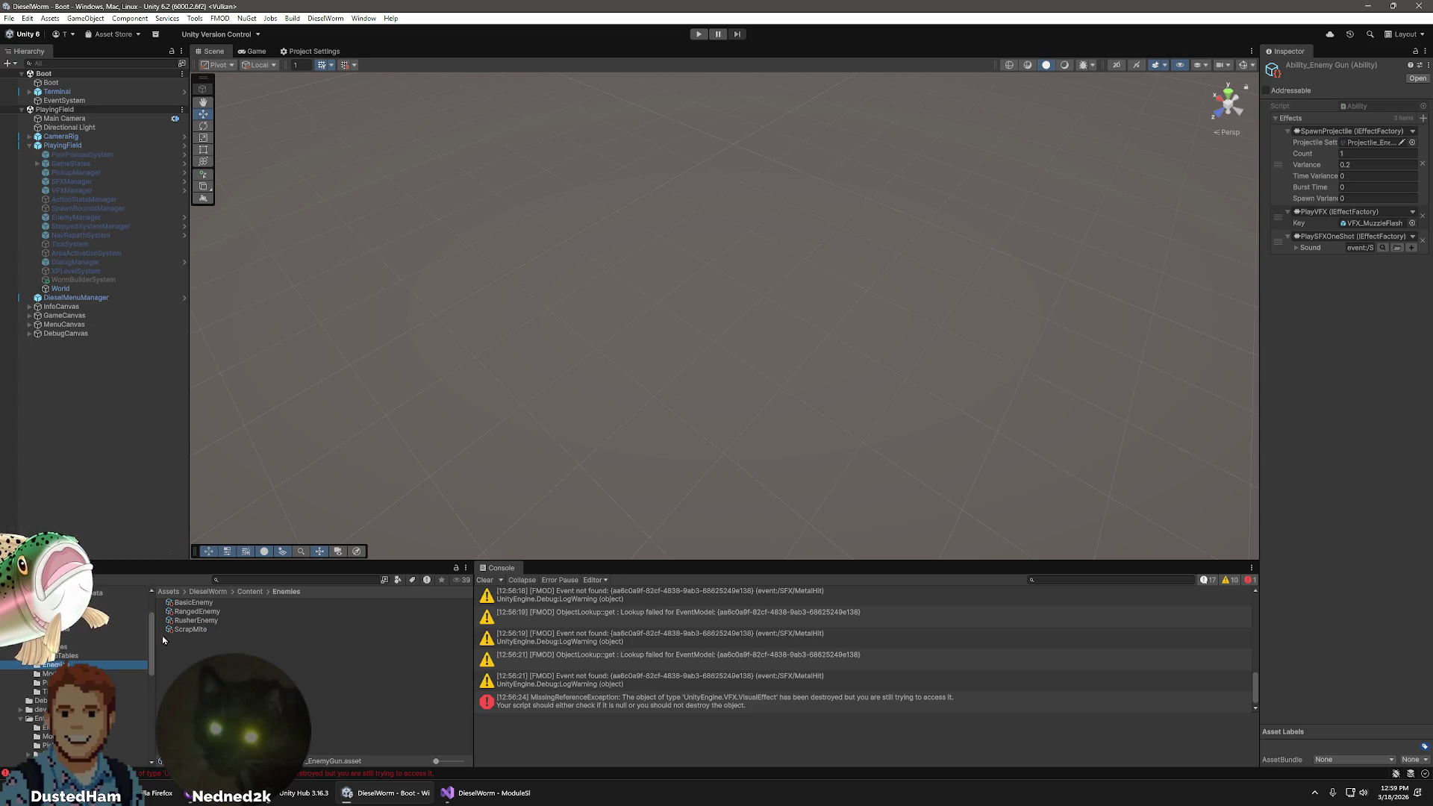
# - Compare the enemy infos and set the Rusher Enemy's targeting Range to 50
pyautogui.click(196, 611)
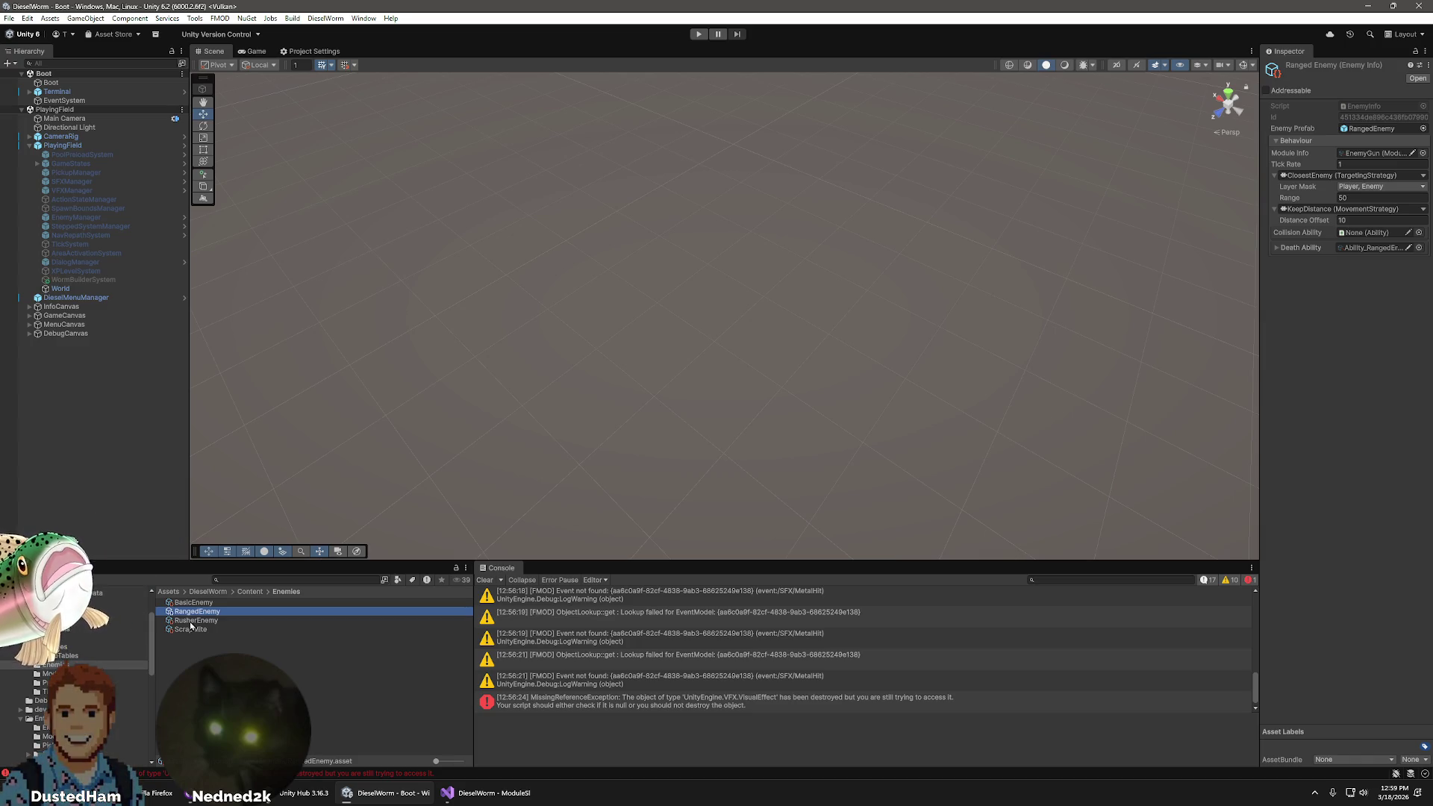
pyautogui.click(192, 622)
pyautogui.click(191, 614)
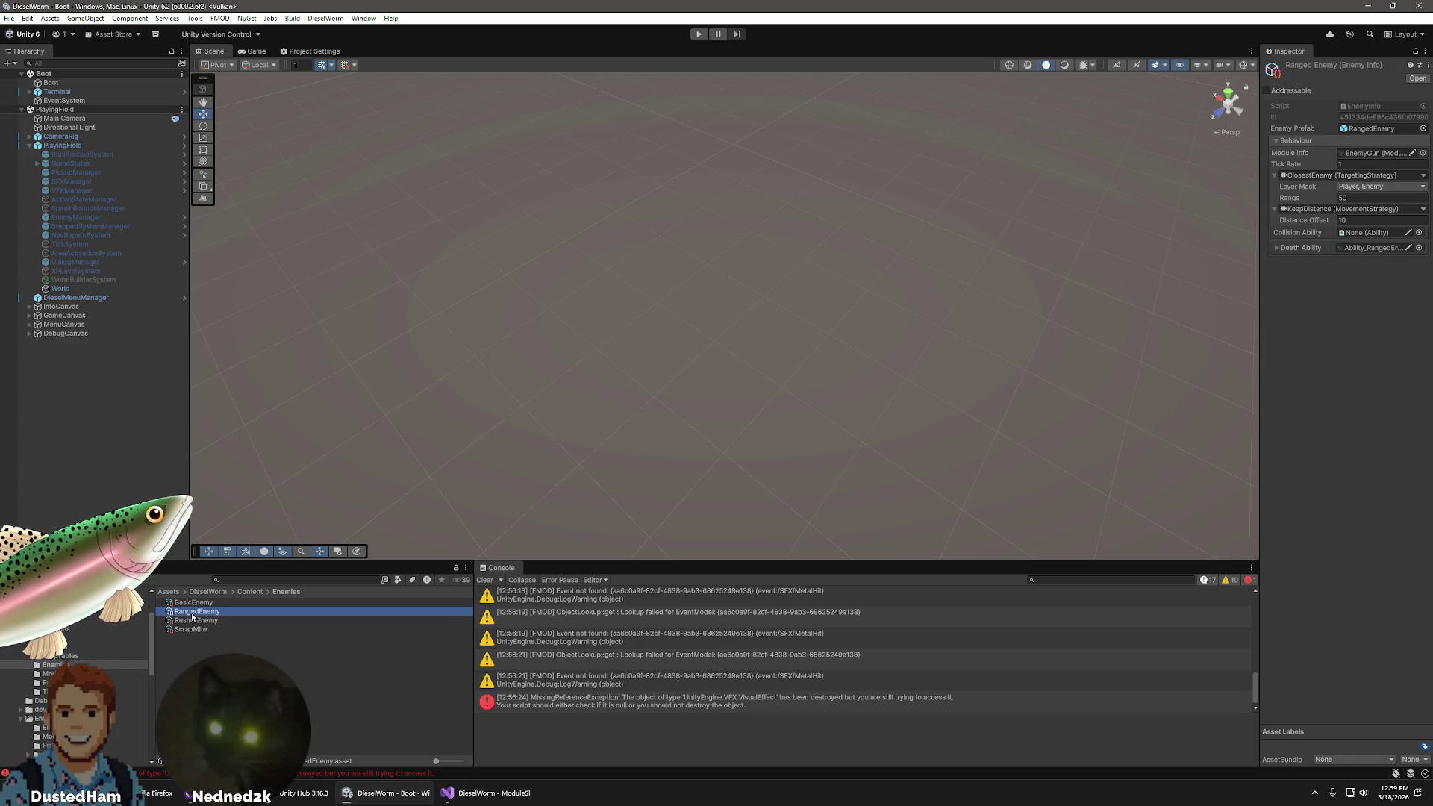
pyautogui.click(192, 629)
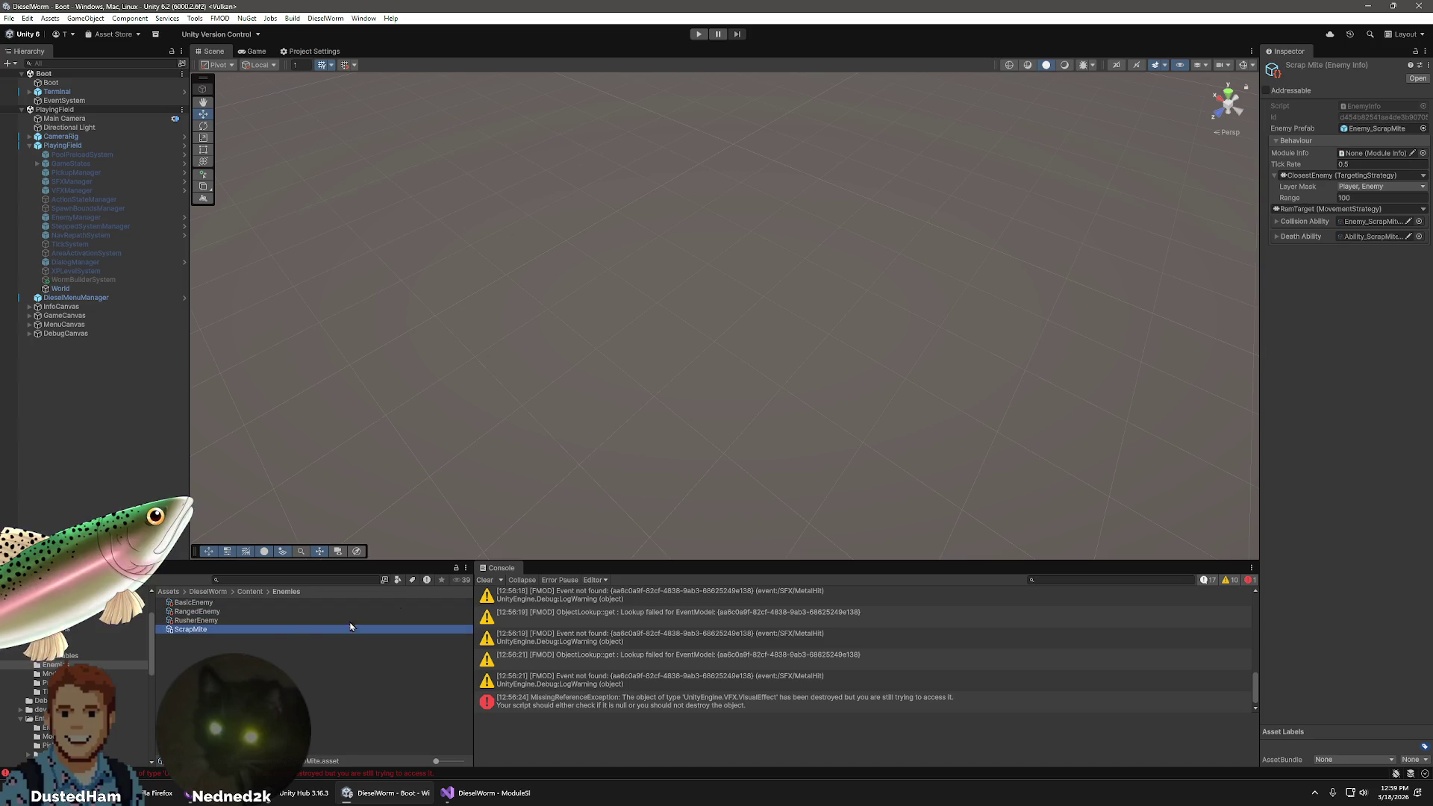
pyautogui.click(197, 620)
pyautogui.click(1388, 198)
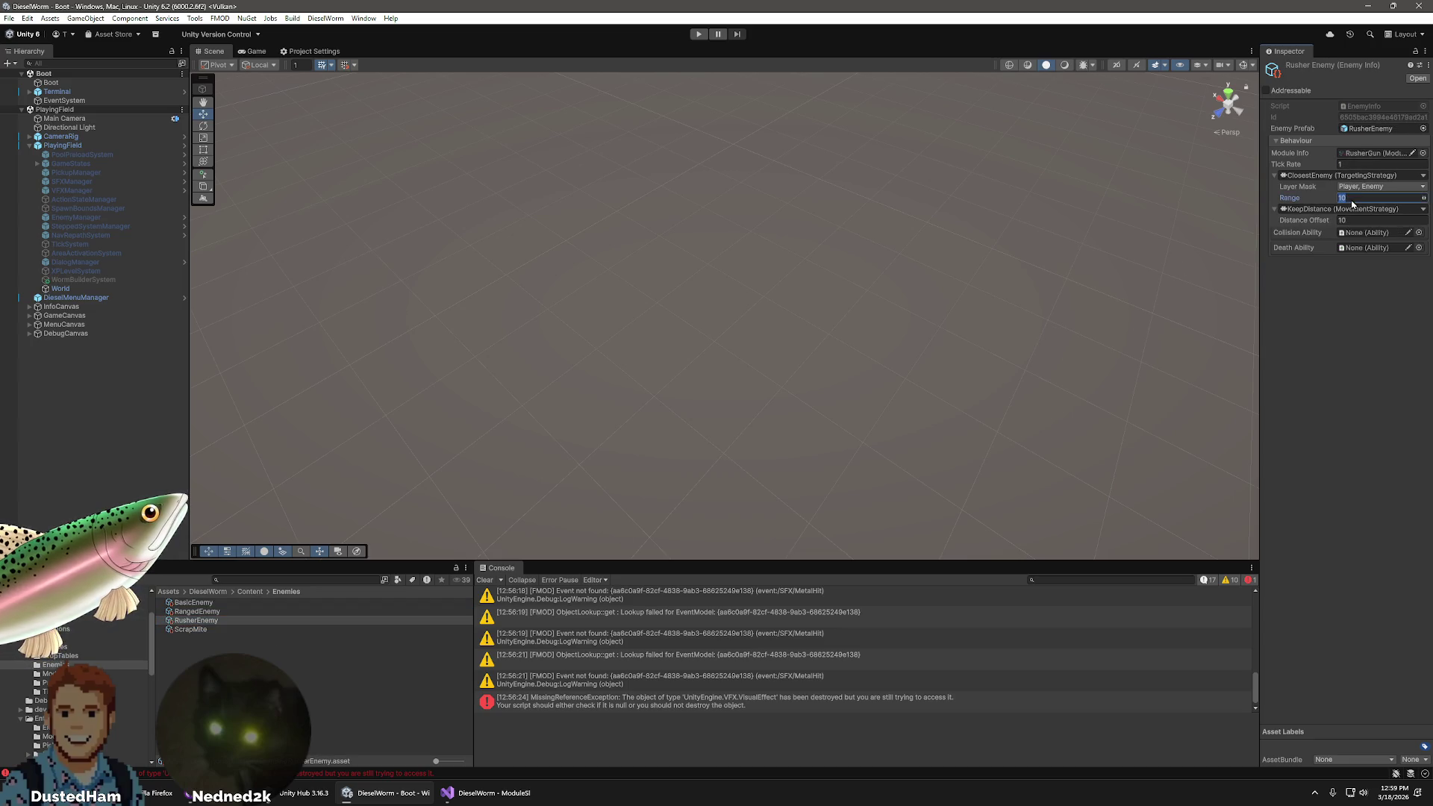
pyautogui.write('50')
pyautogui.press('Return')
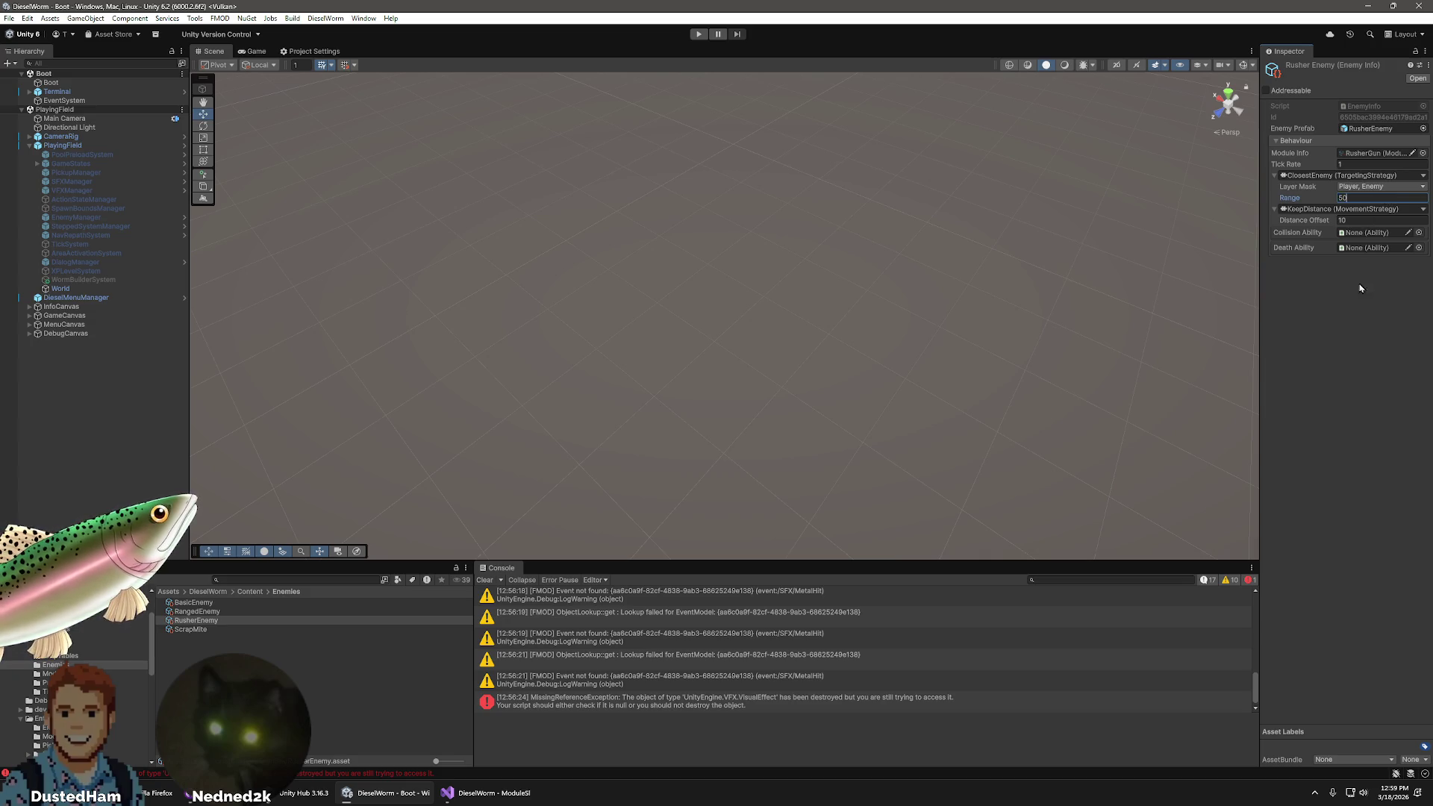
# - Recheck against the Ranged Enemy and leave the Rusher Enemy's Death Ability as None
pyautogui.click(194, 613)
pyautogui.click(192, 622)
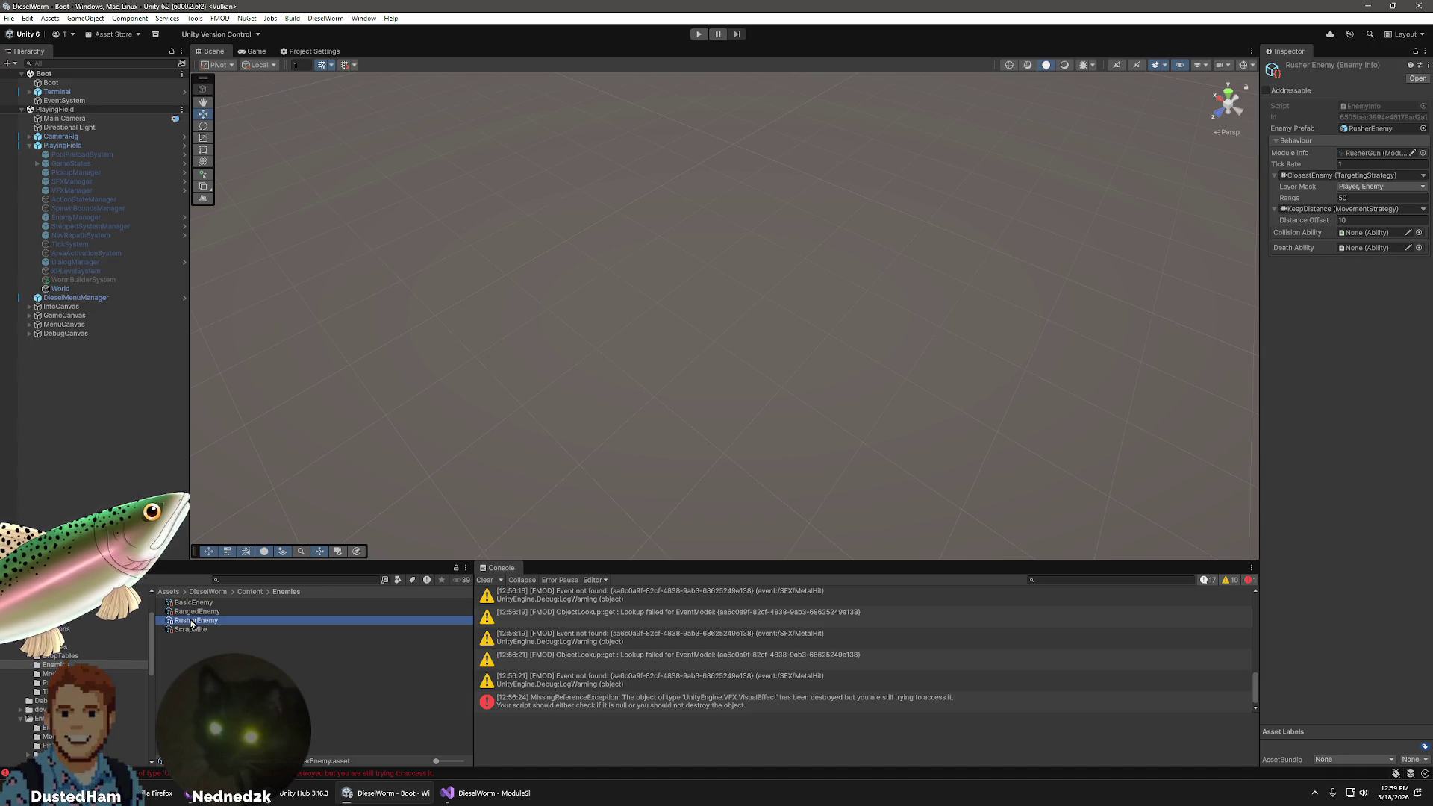
pyautogui.click(194, 615)
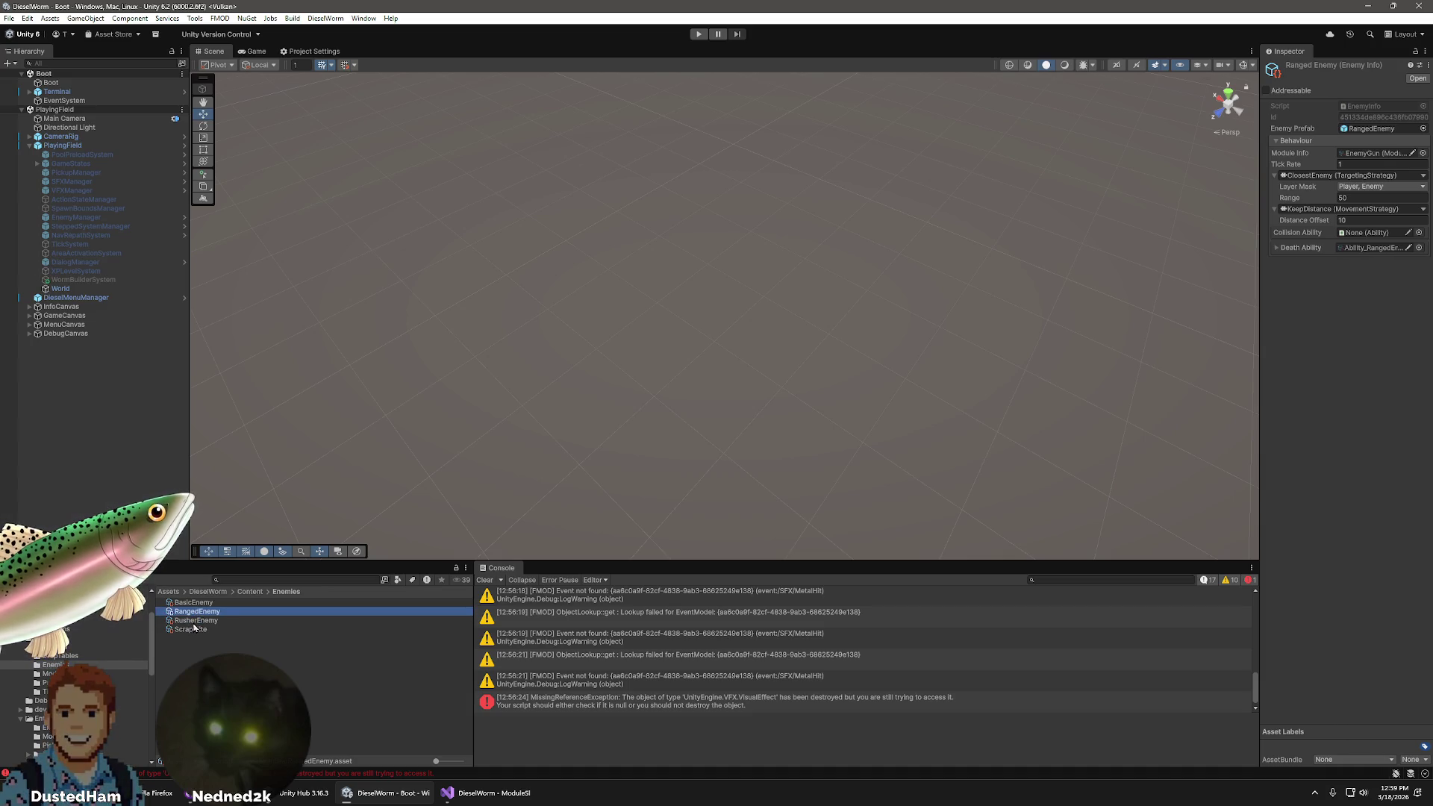
pyautogui.click(196, 620)
pyautogui.click(1409, 250)
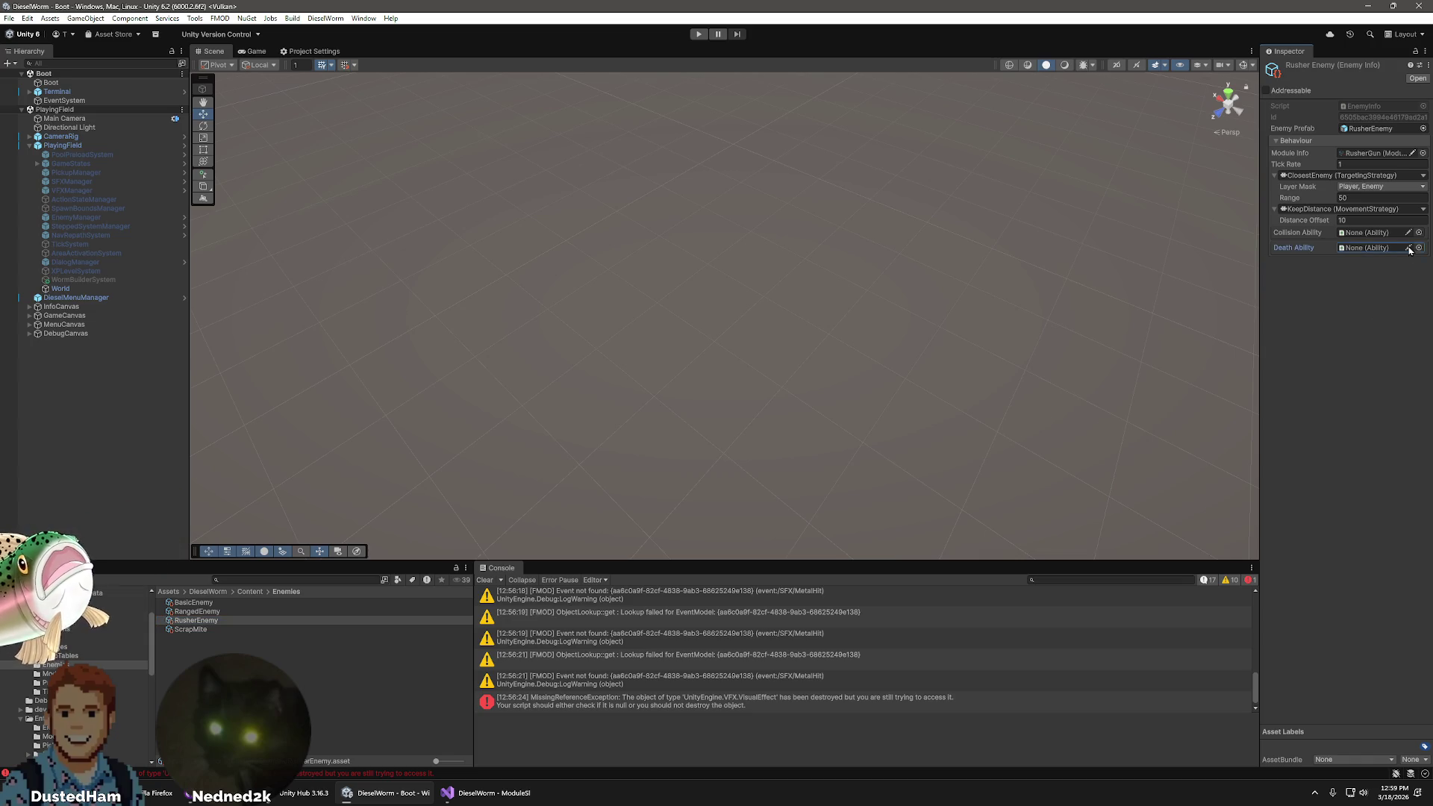
pyautogui.click(1419, 248)
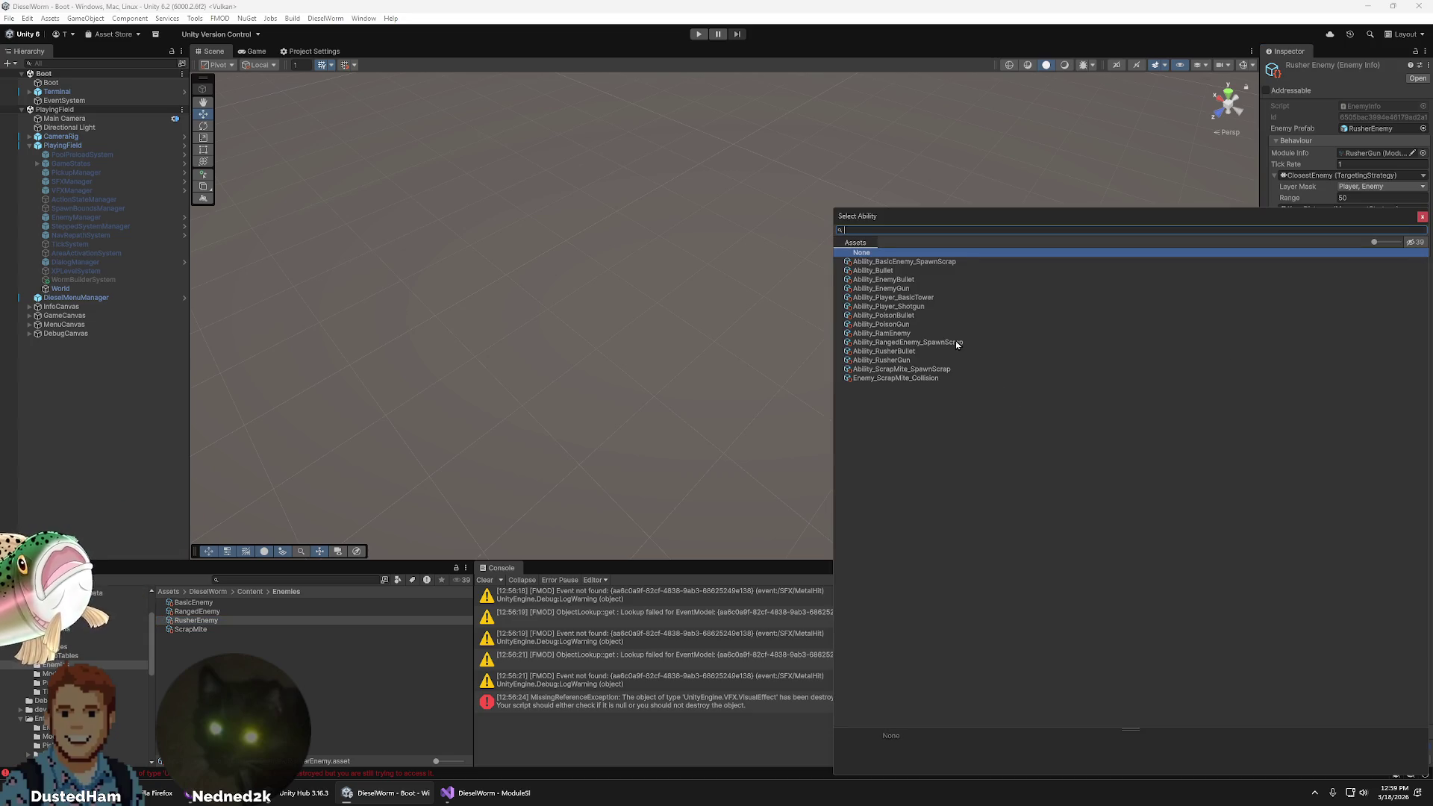
pyautogui.click(1422, 218)
pyautogui.click(196, 621)
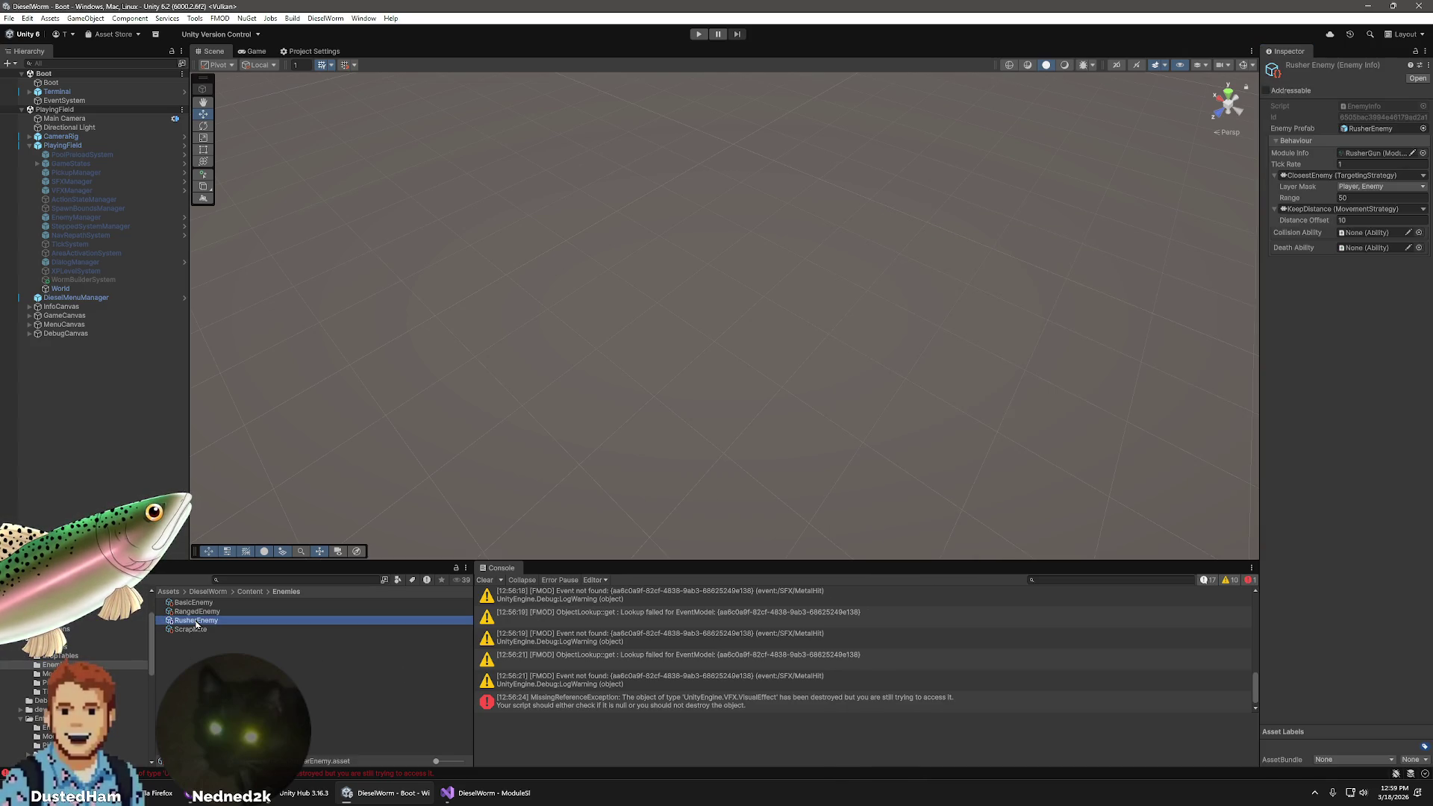
pyautogui.click(699, 34)
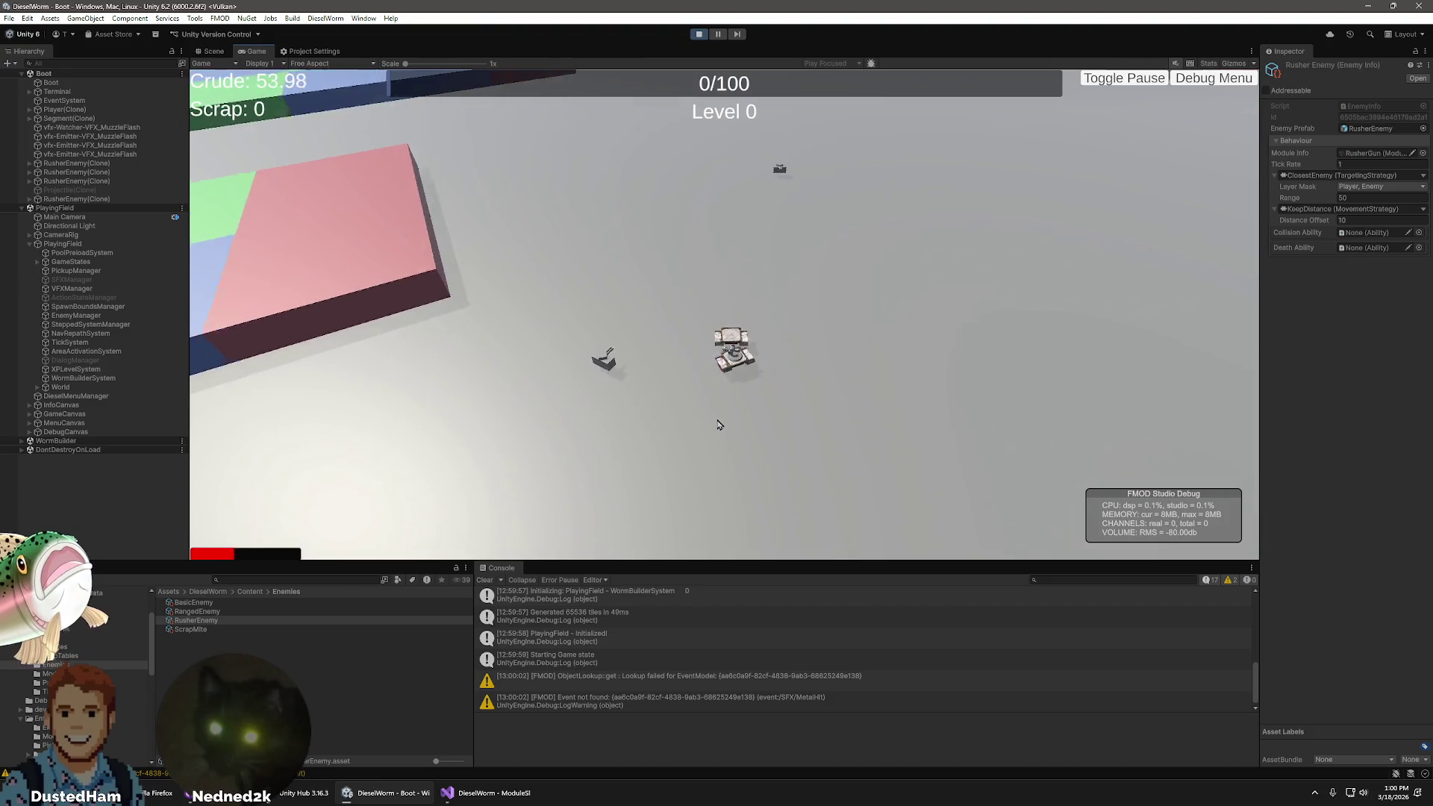
pyautogui.hotkey('ctrl', 'p')
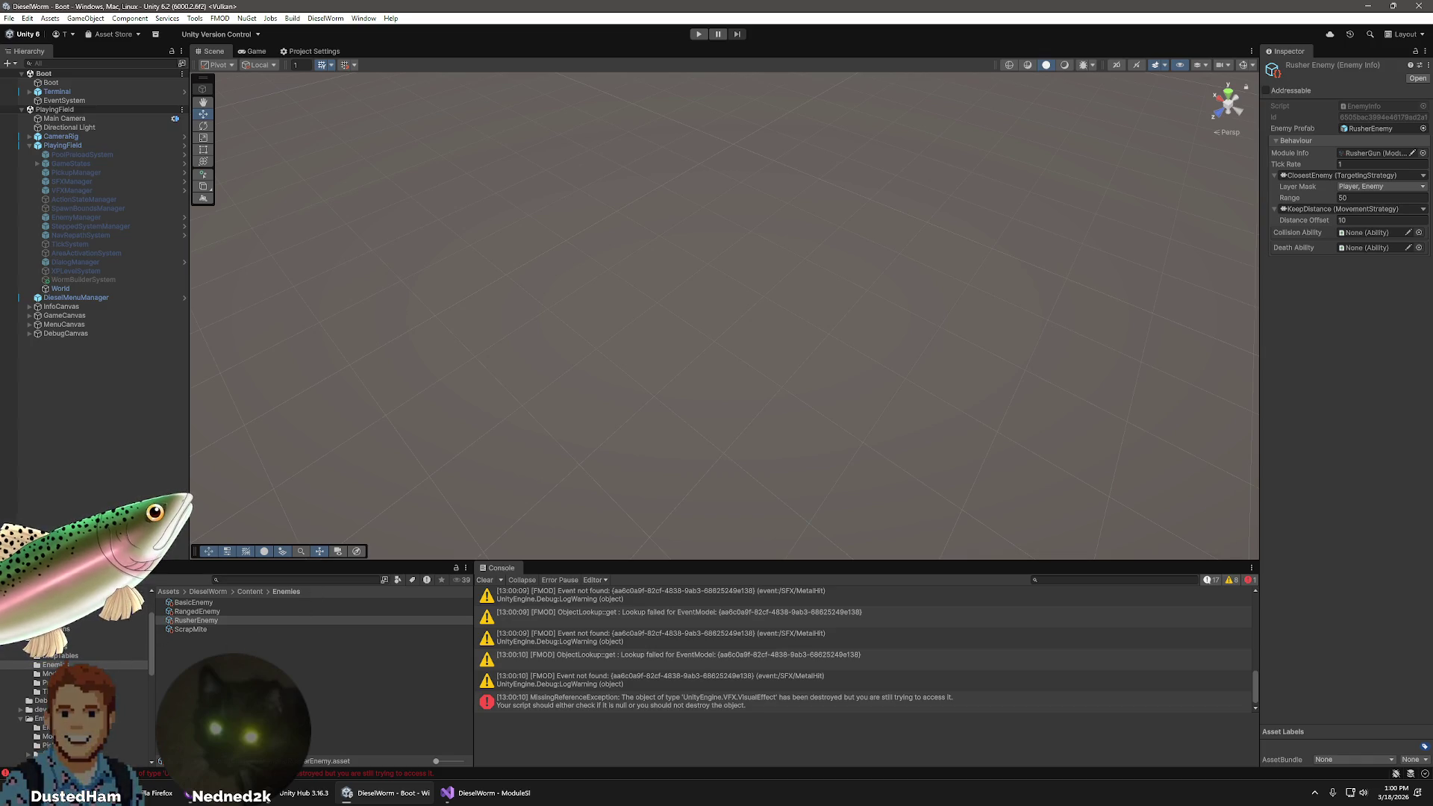
# - Inspect the RangedEnemy settings in the Enemies folder, checking its Range value
pyautogui.click(55, 649)
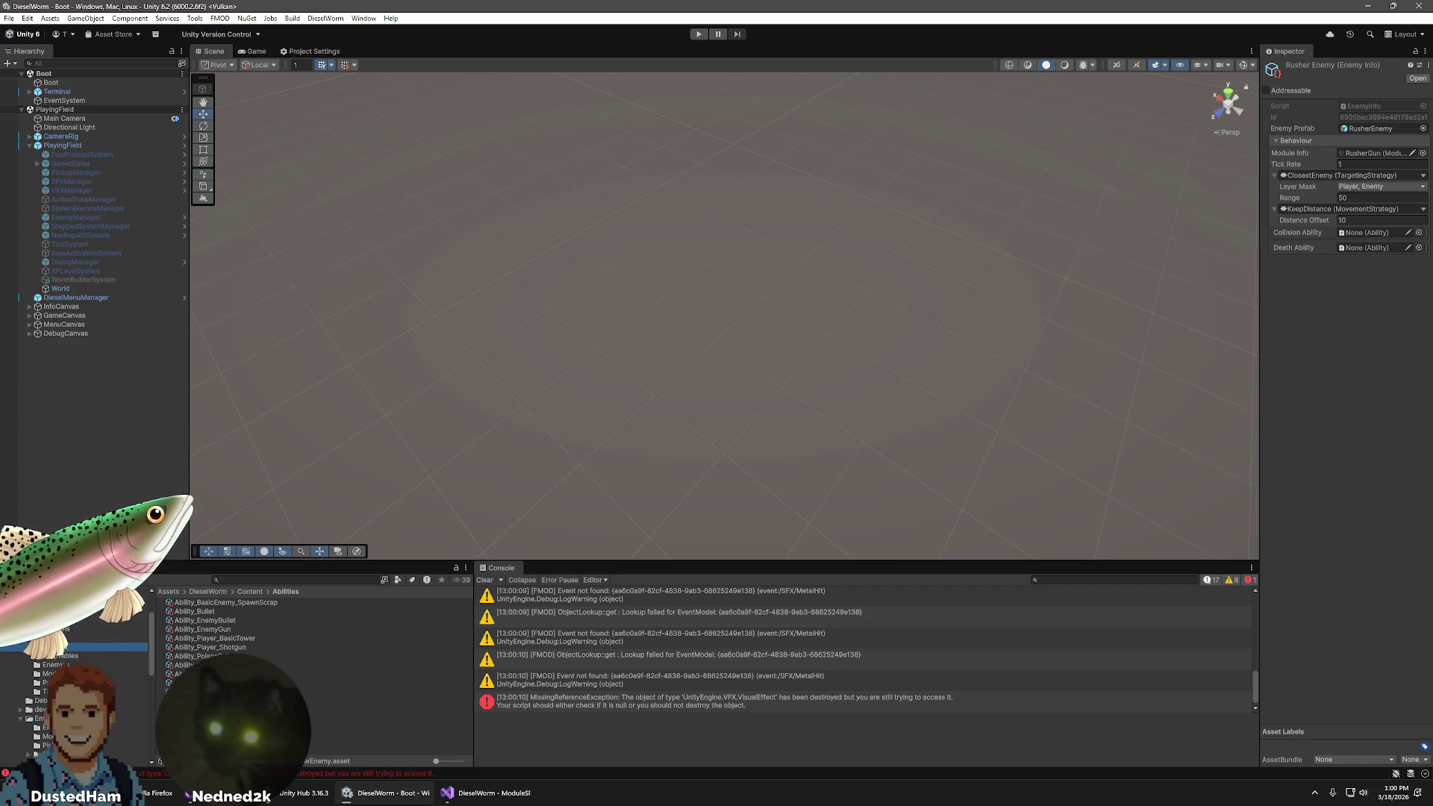
pyautogui.click(53, 664)
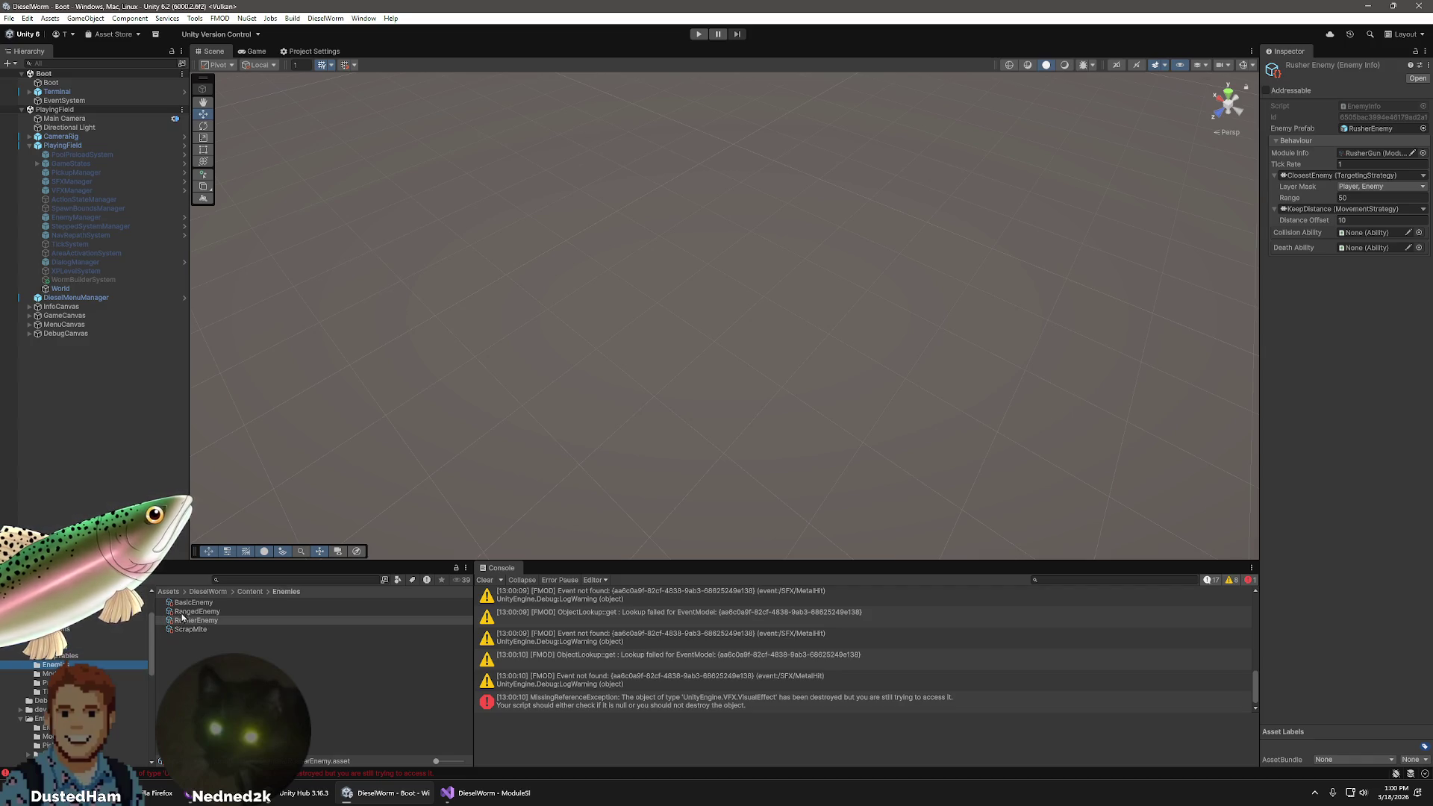
pyautogui.click(191, 611)
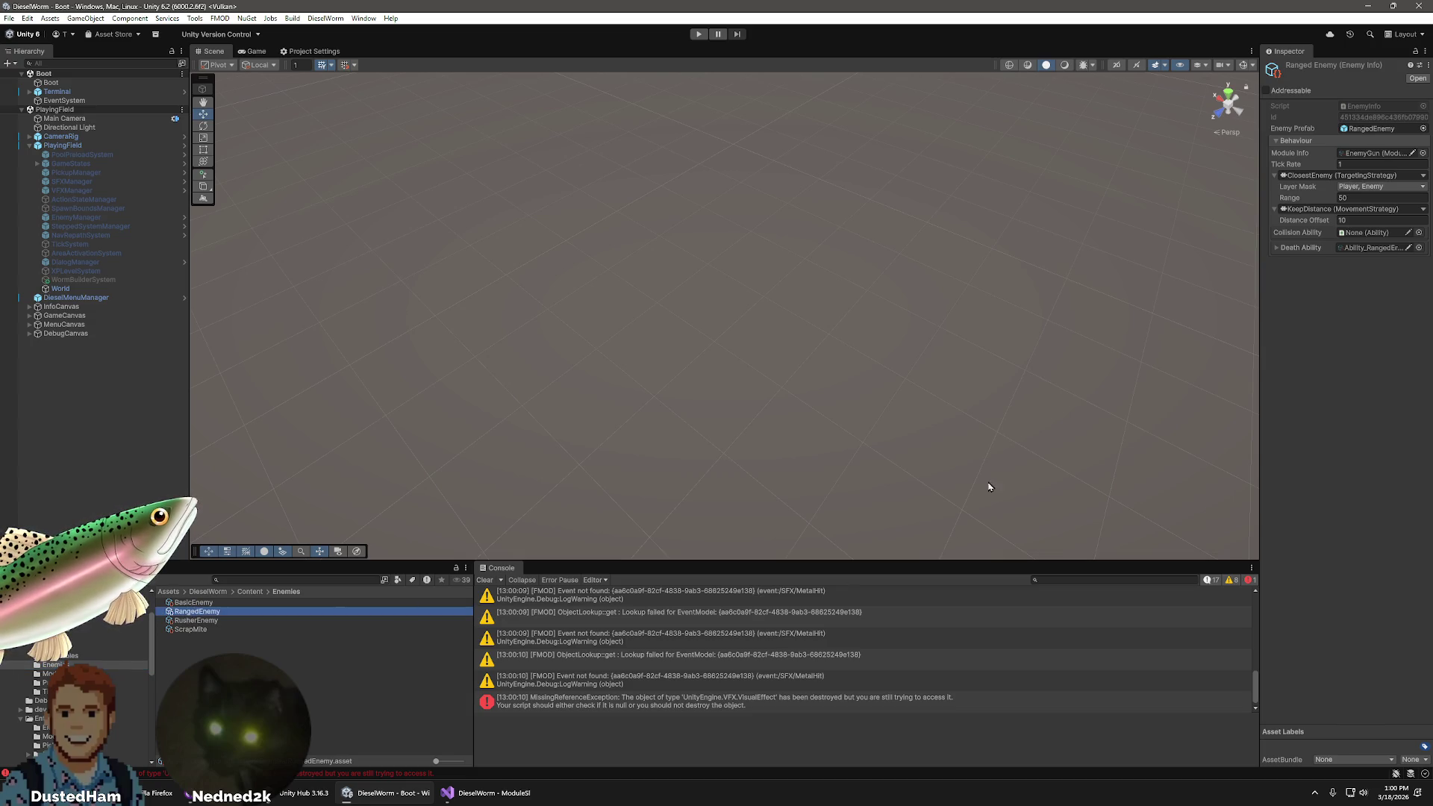
pyautogui.click(1342, 198)
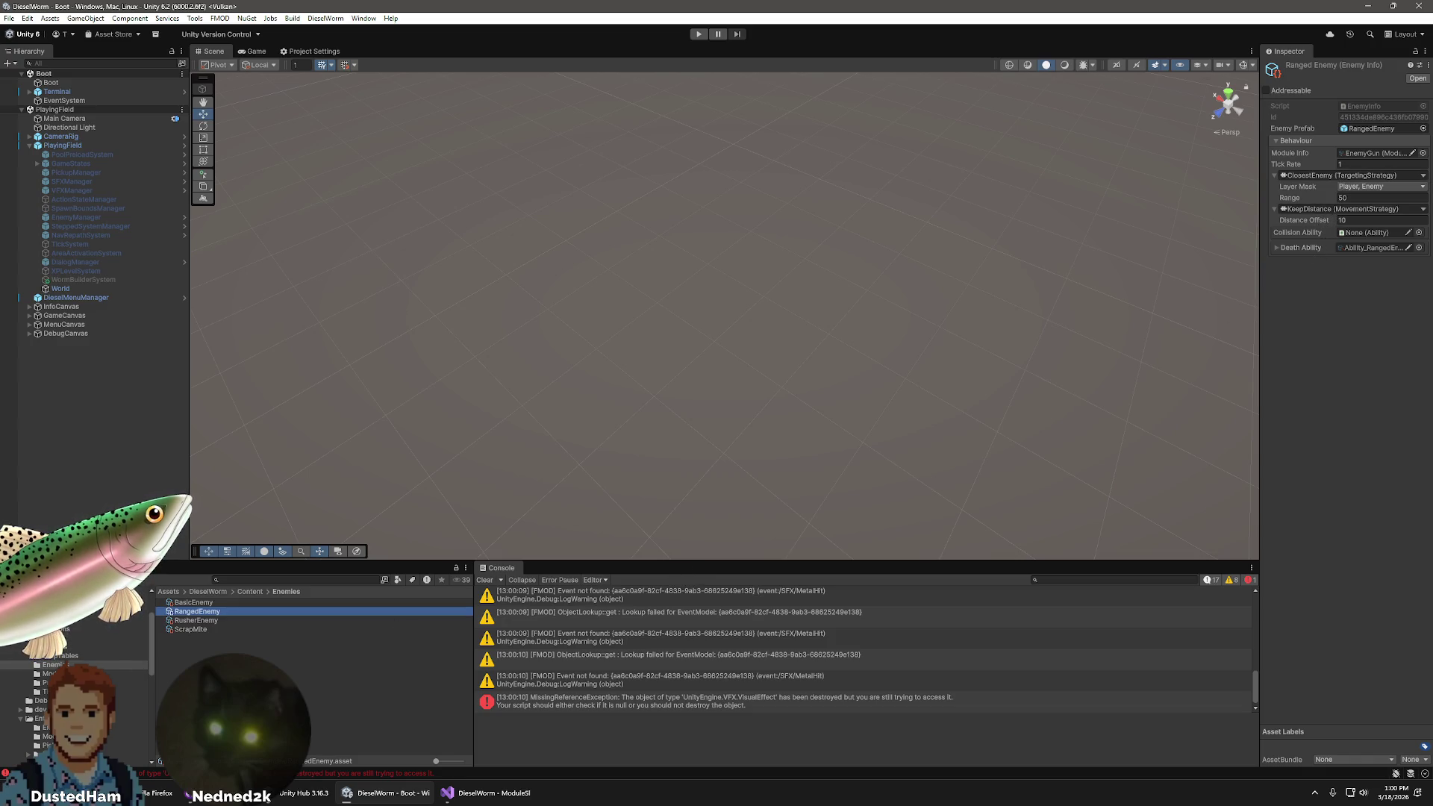
# - Compare RusherGun with EnemyGun in Modules, then give RusherGun the Ability_RusherGun ability
pyautogui.click(137, 673)
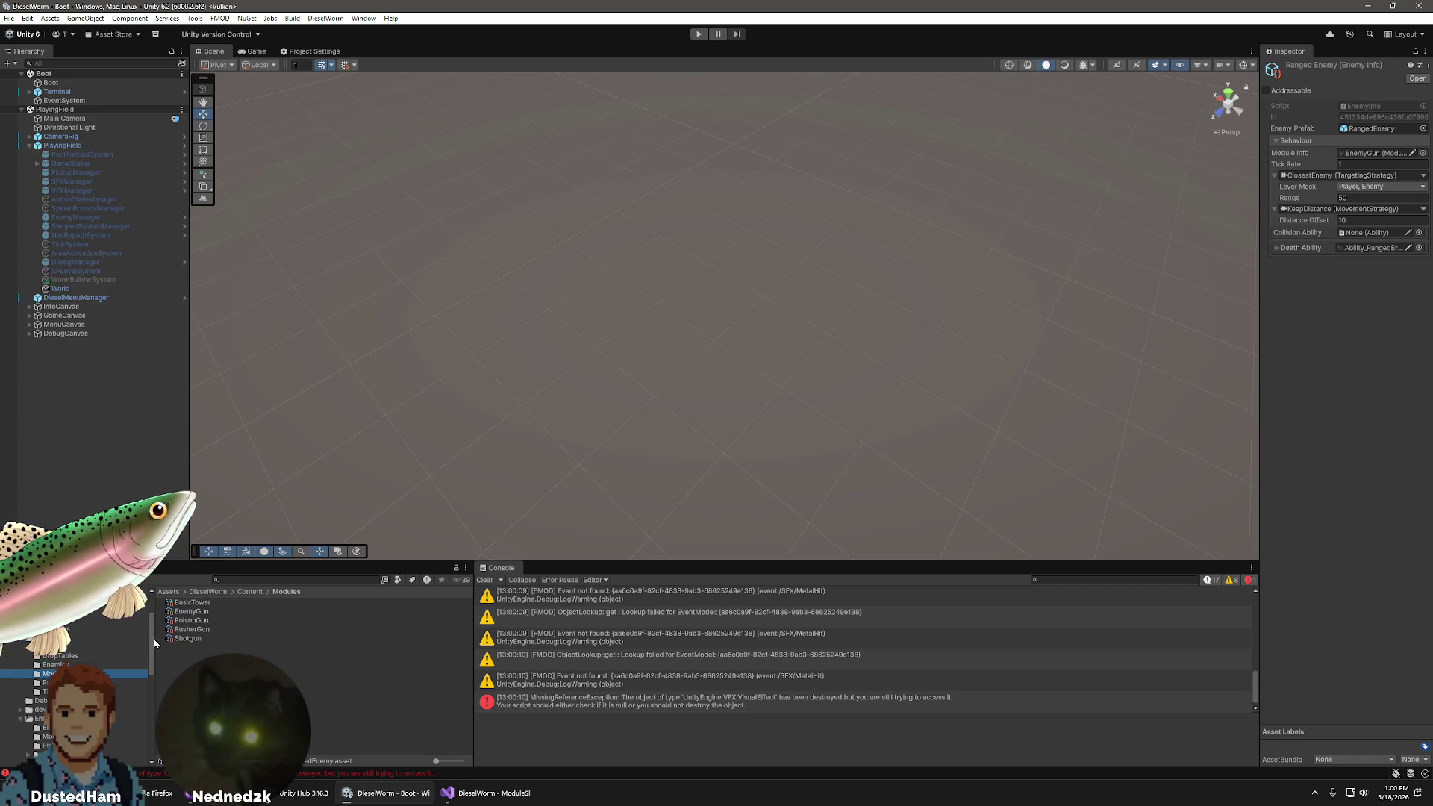
pyautogui.click(191, 612)
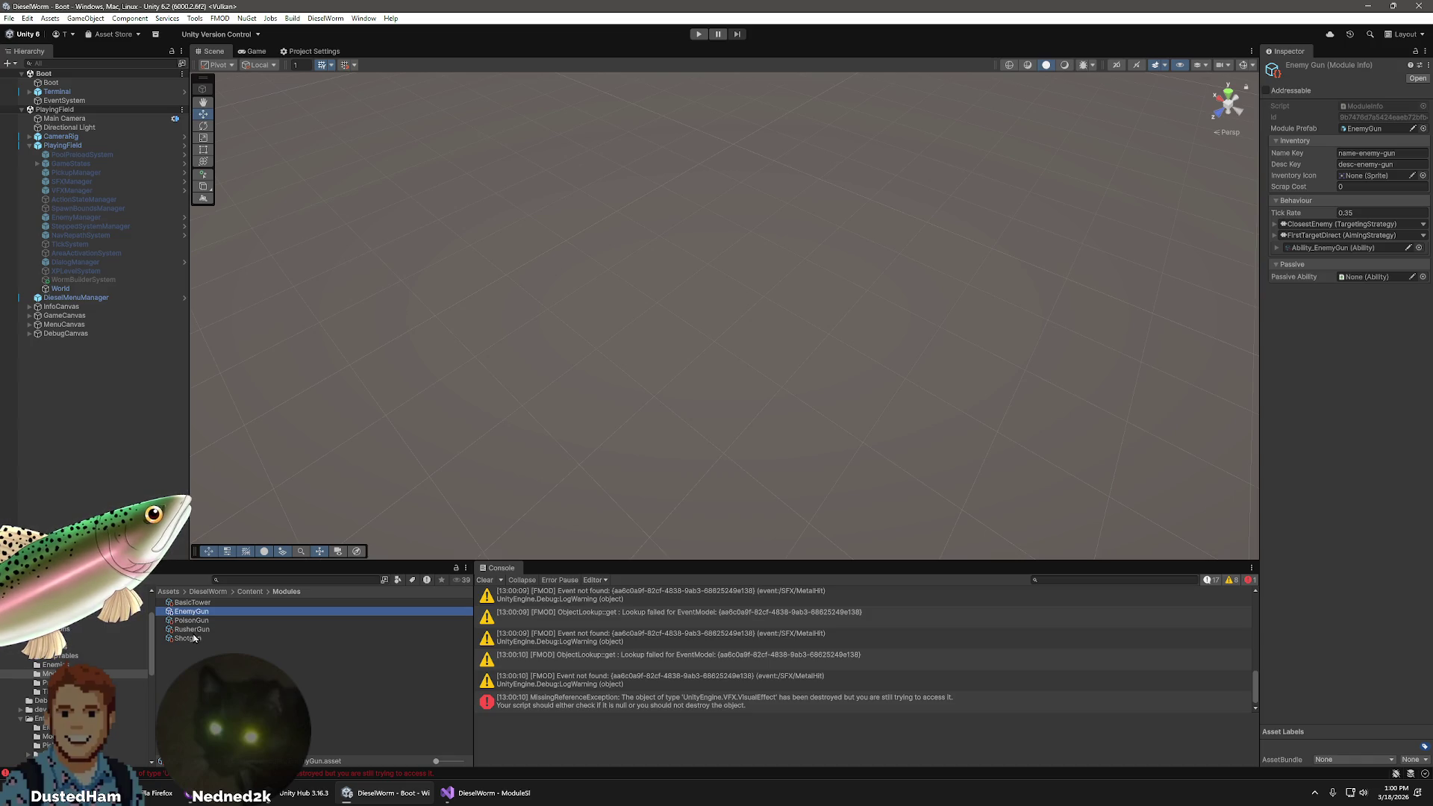
pyautogui.click(192, 630)
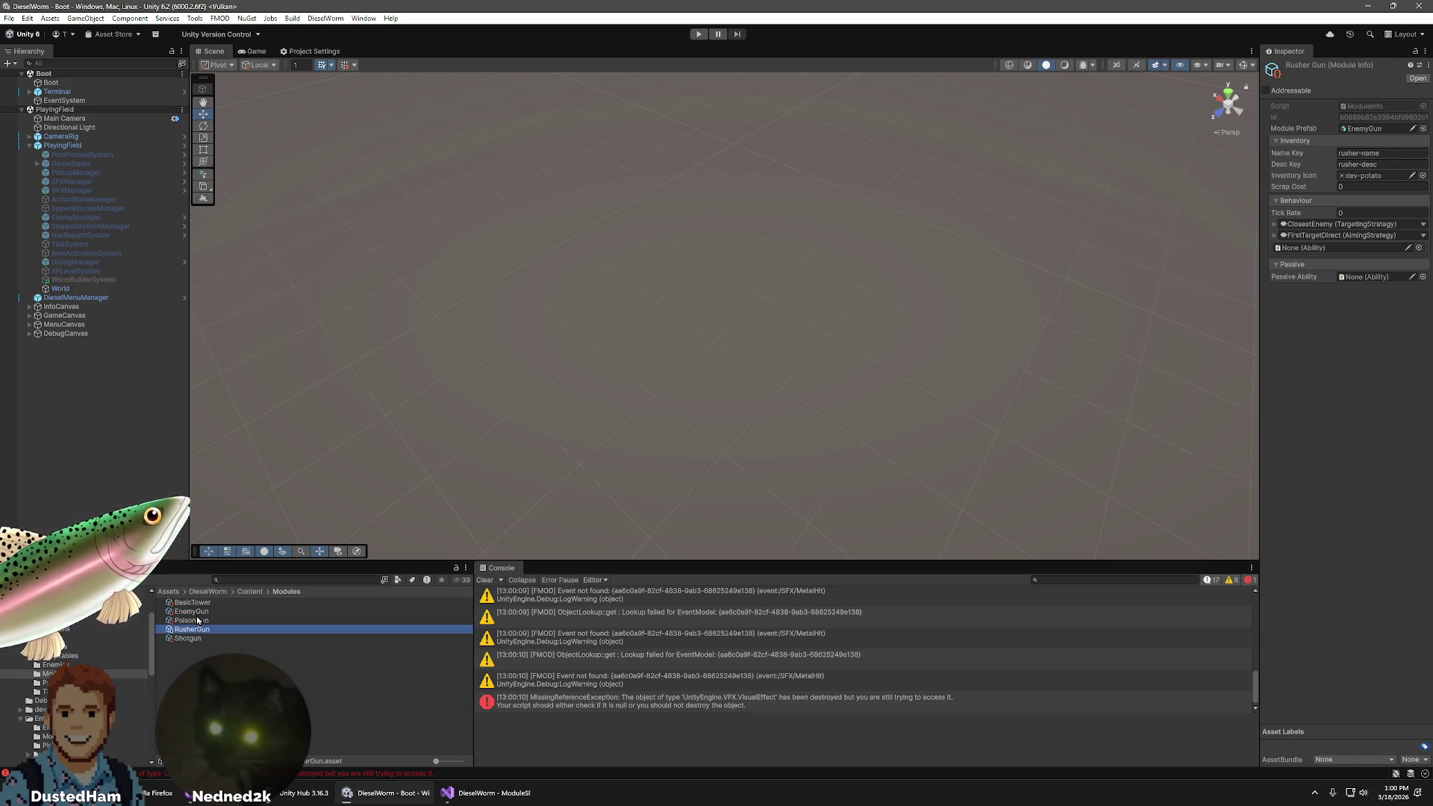
pyautogui.click(198, 612)
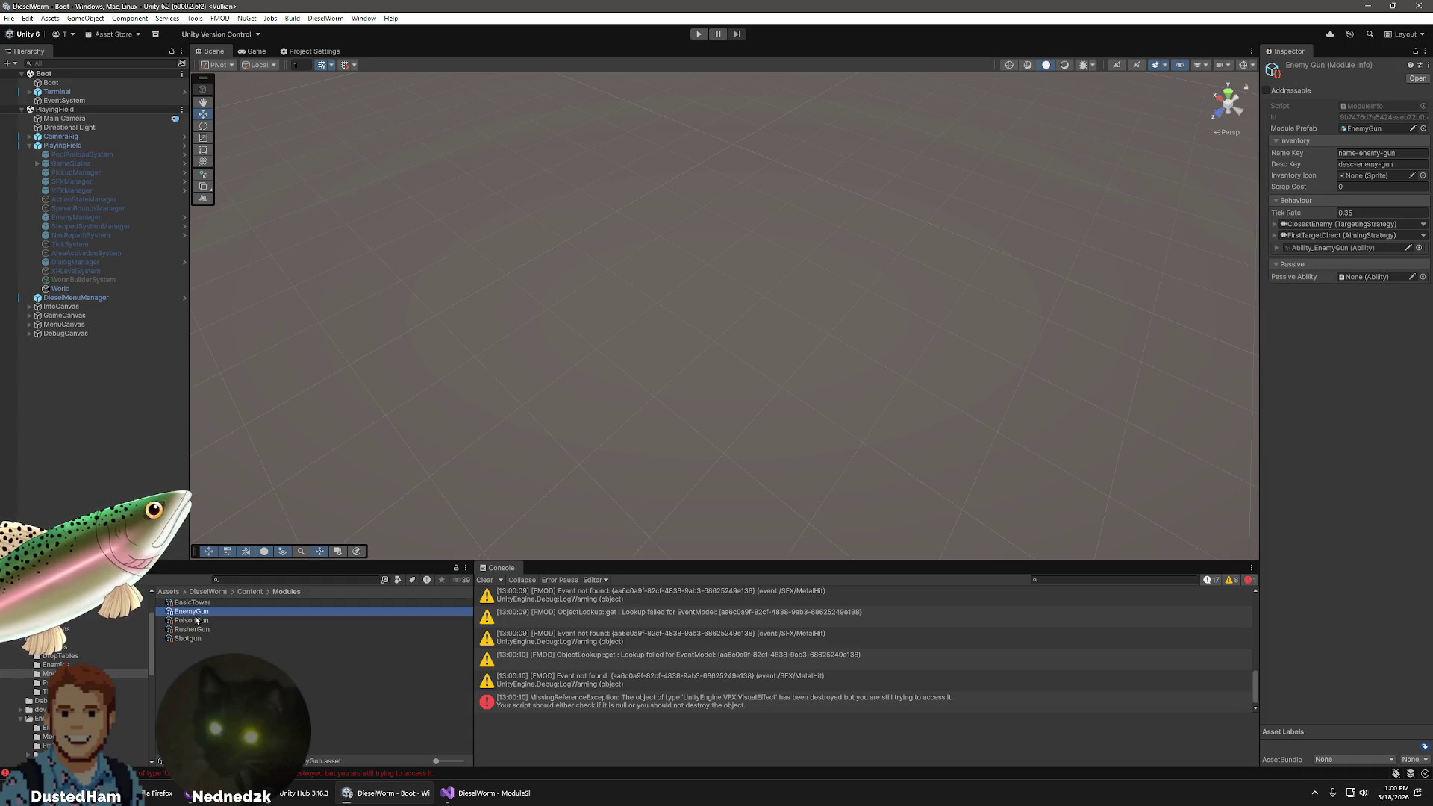
pyautogui.click(198, 629)
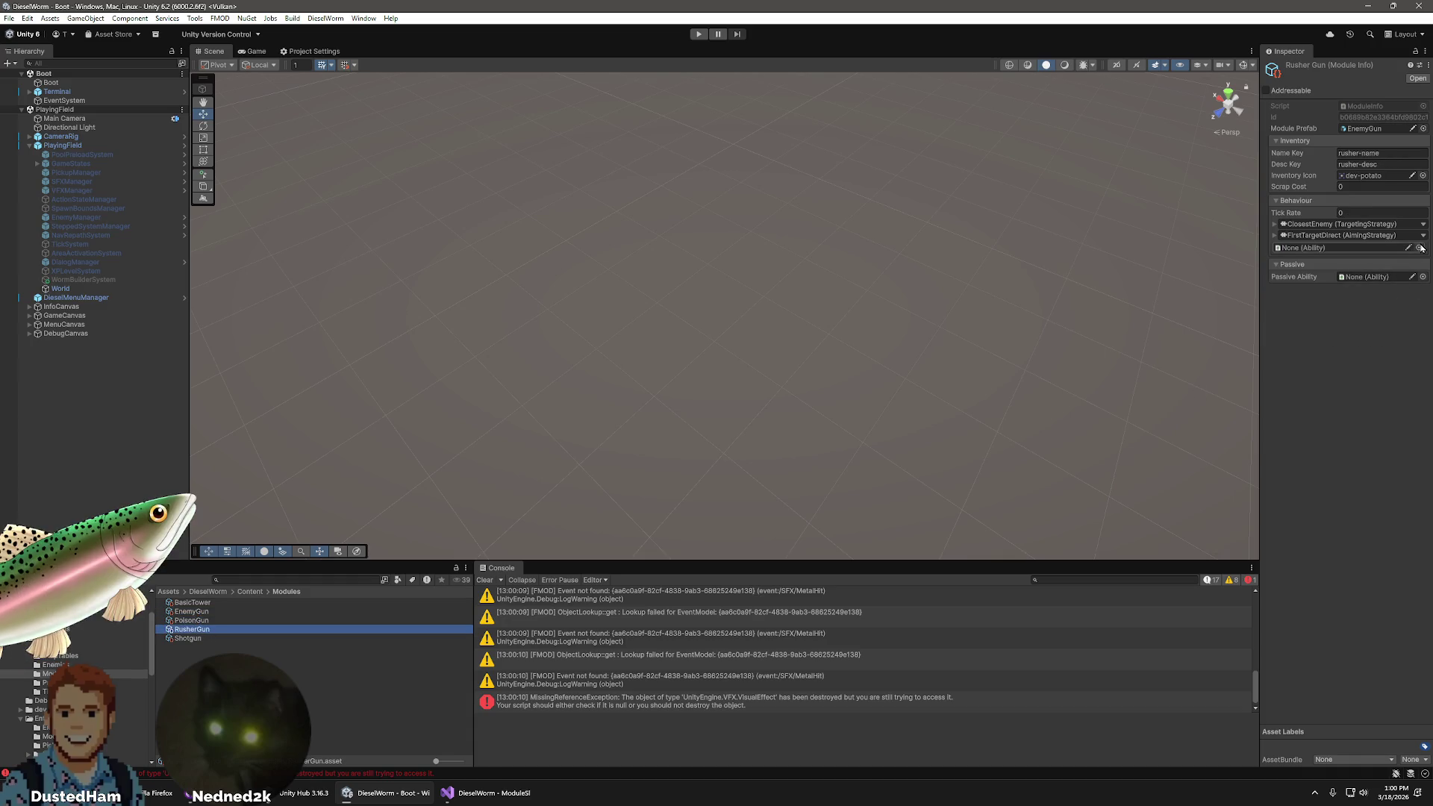
pyautogui.click(1419, 247)
pyautogui.doubleClick(898, 362)
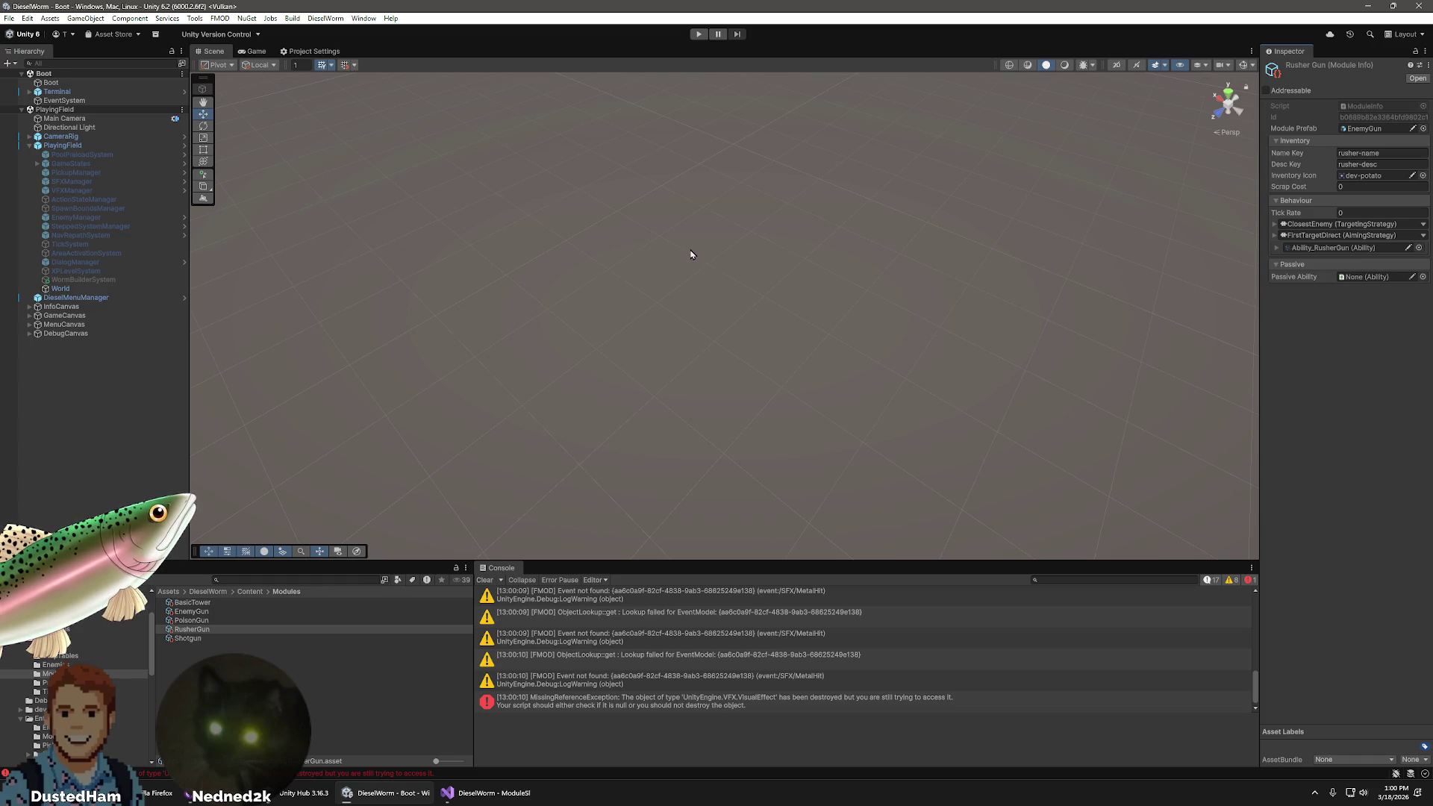
# - Play-test the rusher gun, stop the game, and briefly check Unity Hub
pyautogui.click(698, 34)
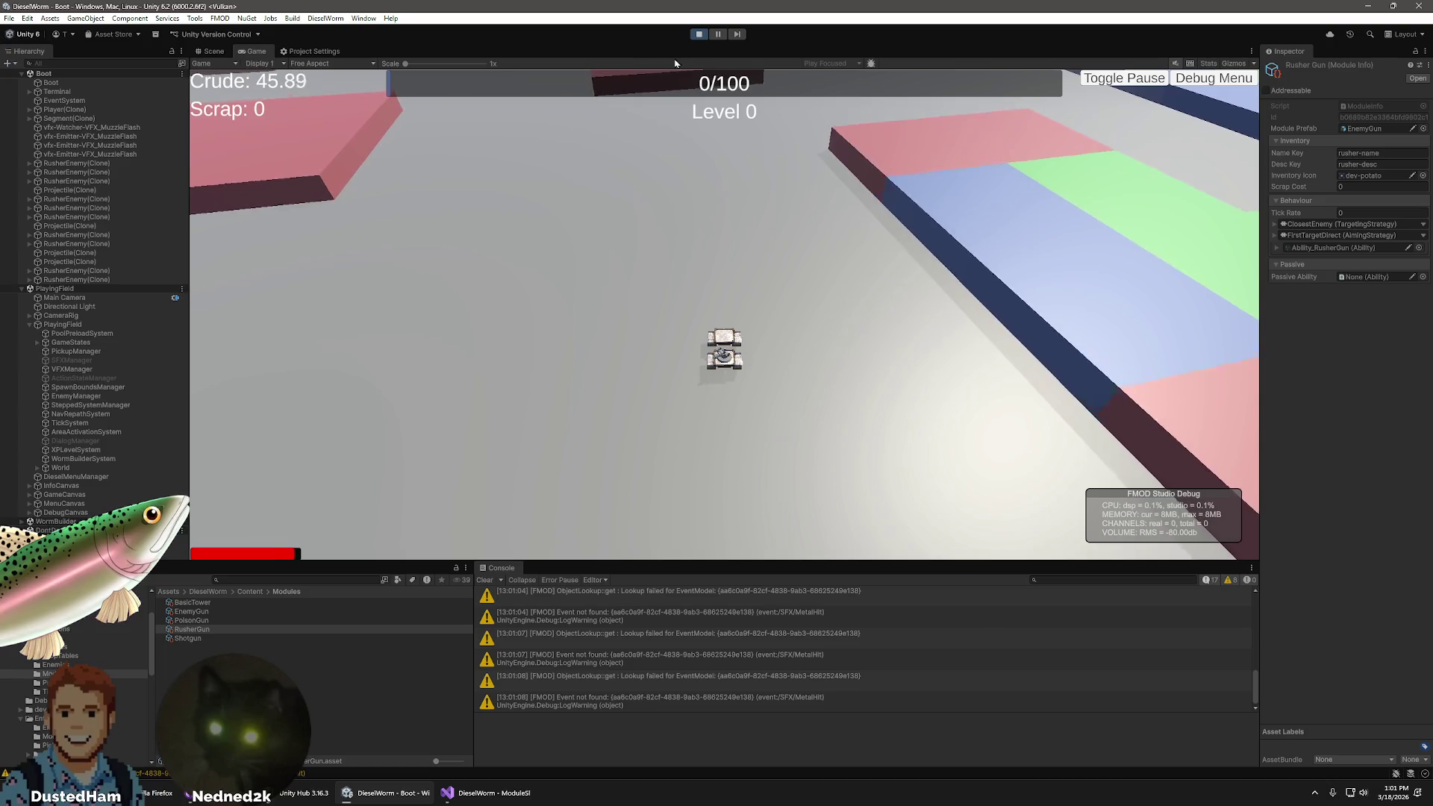
pyautogui.hotkey('ctrl', 'p')
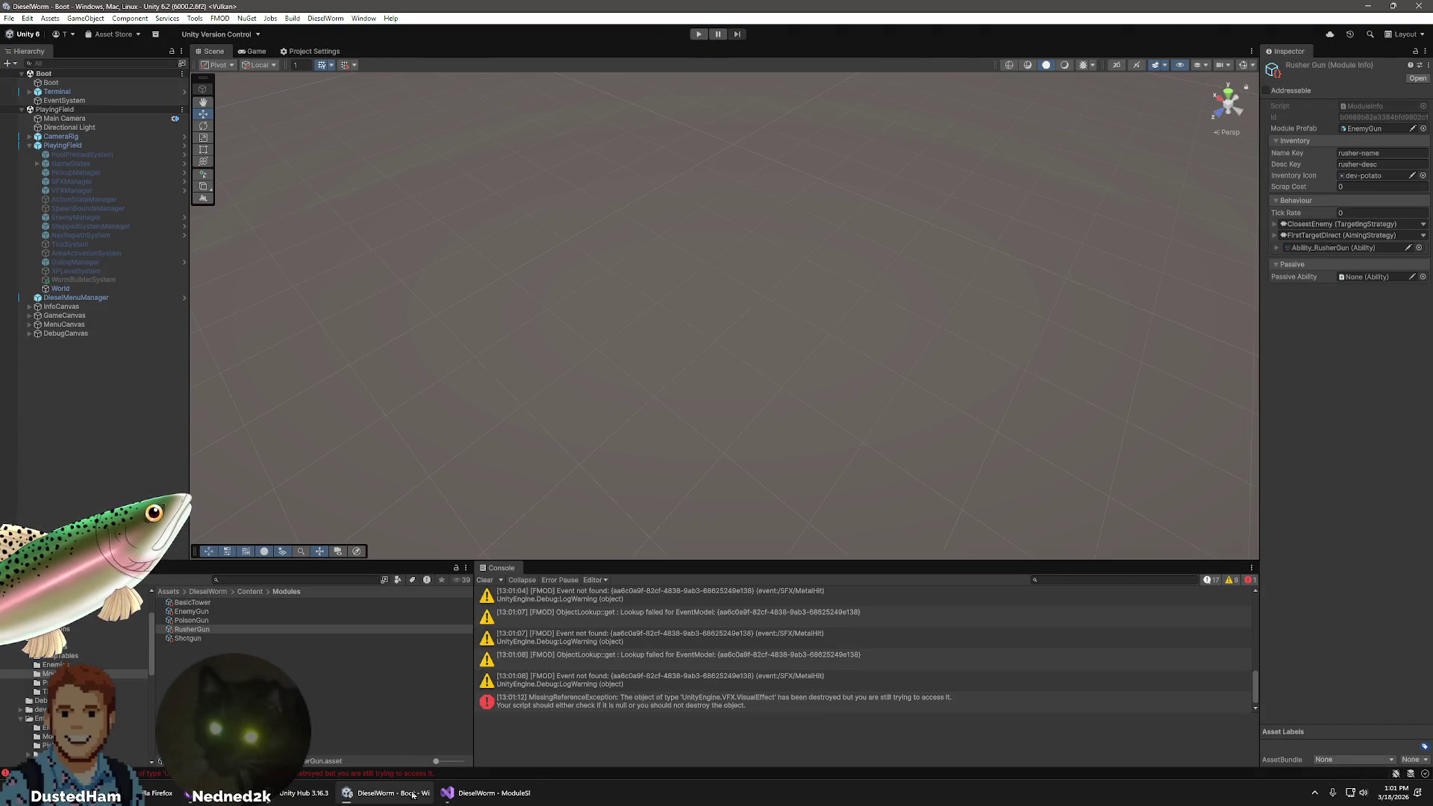
pyautogui.moveTo(521, 800)
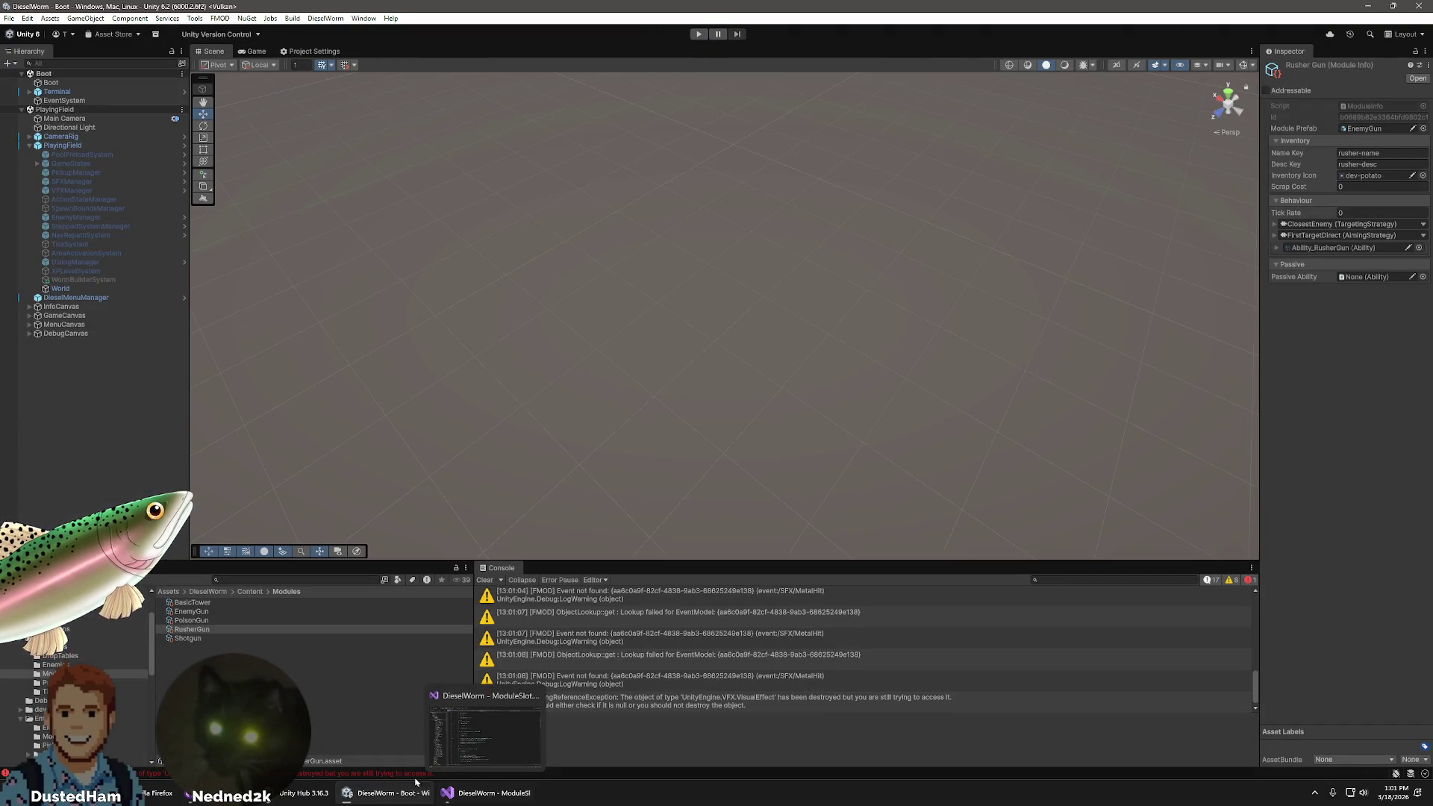
pyautogui.click(290, 801)
pyautogui.click(903, 5)
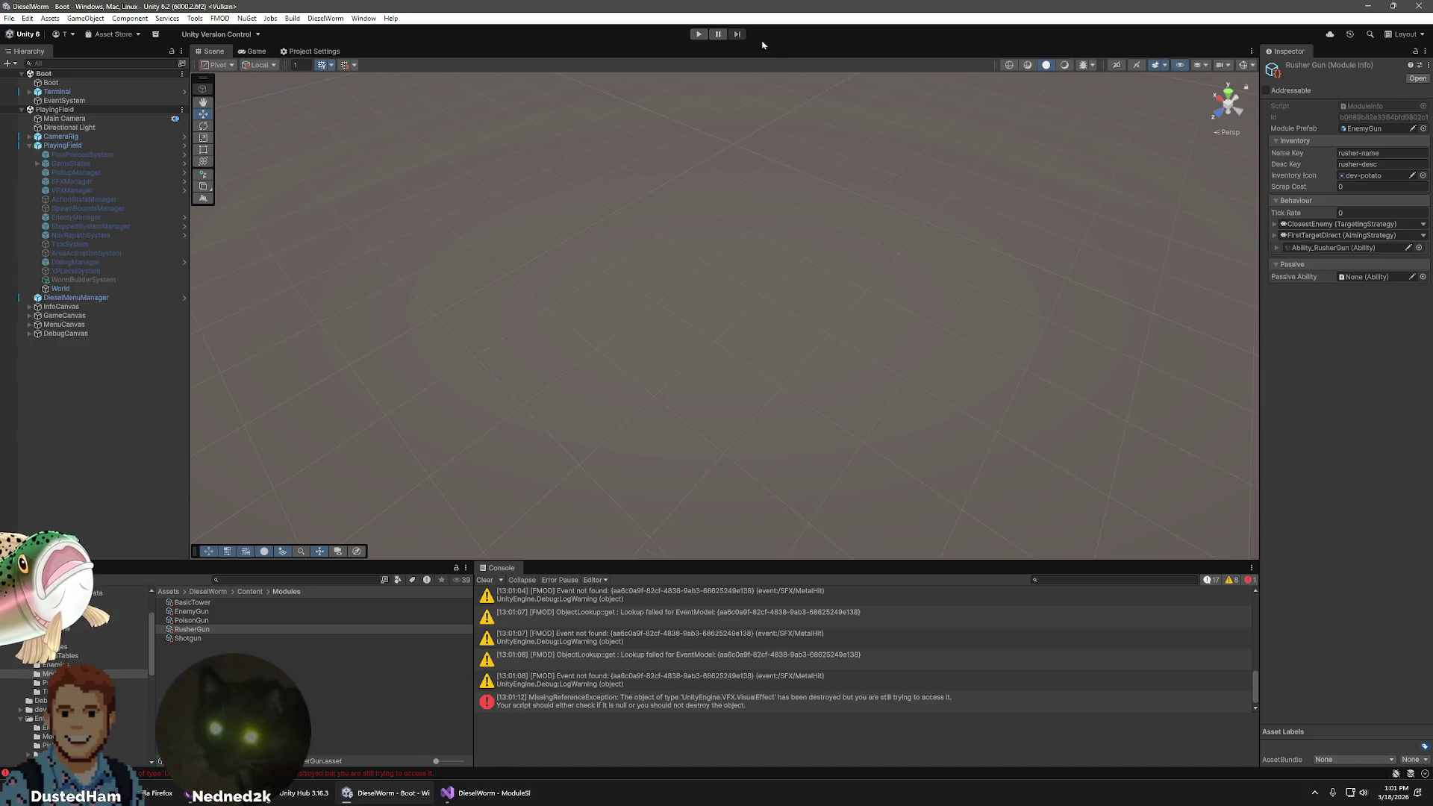
# - Run a second play test with RusherEnemy clones spawning, then stop and show the Enemies folder
pyautogui.click(700, 35)
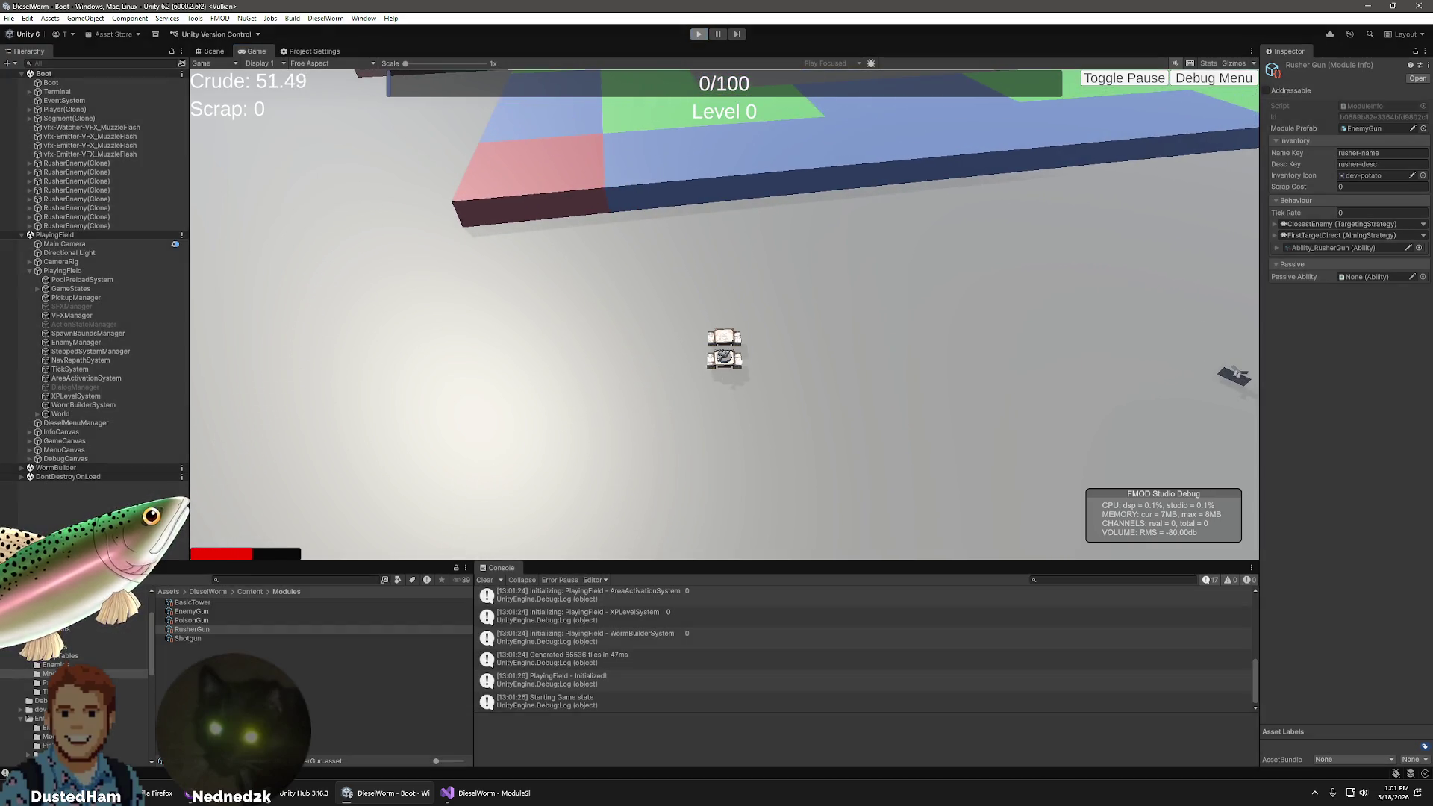
pyautogui.hotkey('ctrl', 'p')
pyautogui.click(54, 664)
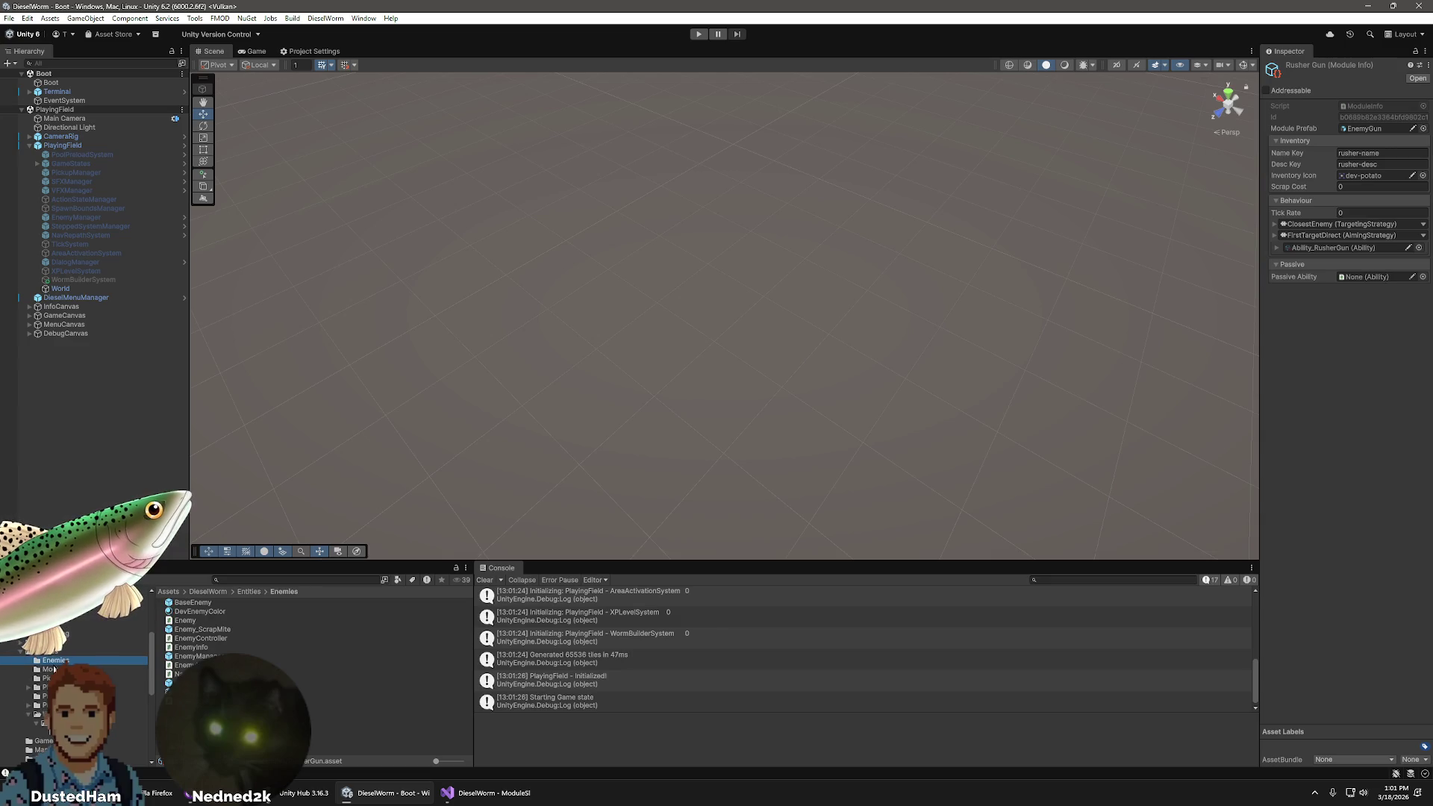
# - In the RusherEnemy prefab, scale the Model to X 0.5 and Z 1, then exit Prefab Mode
pyautogui.doubleClick(202, 691)
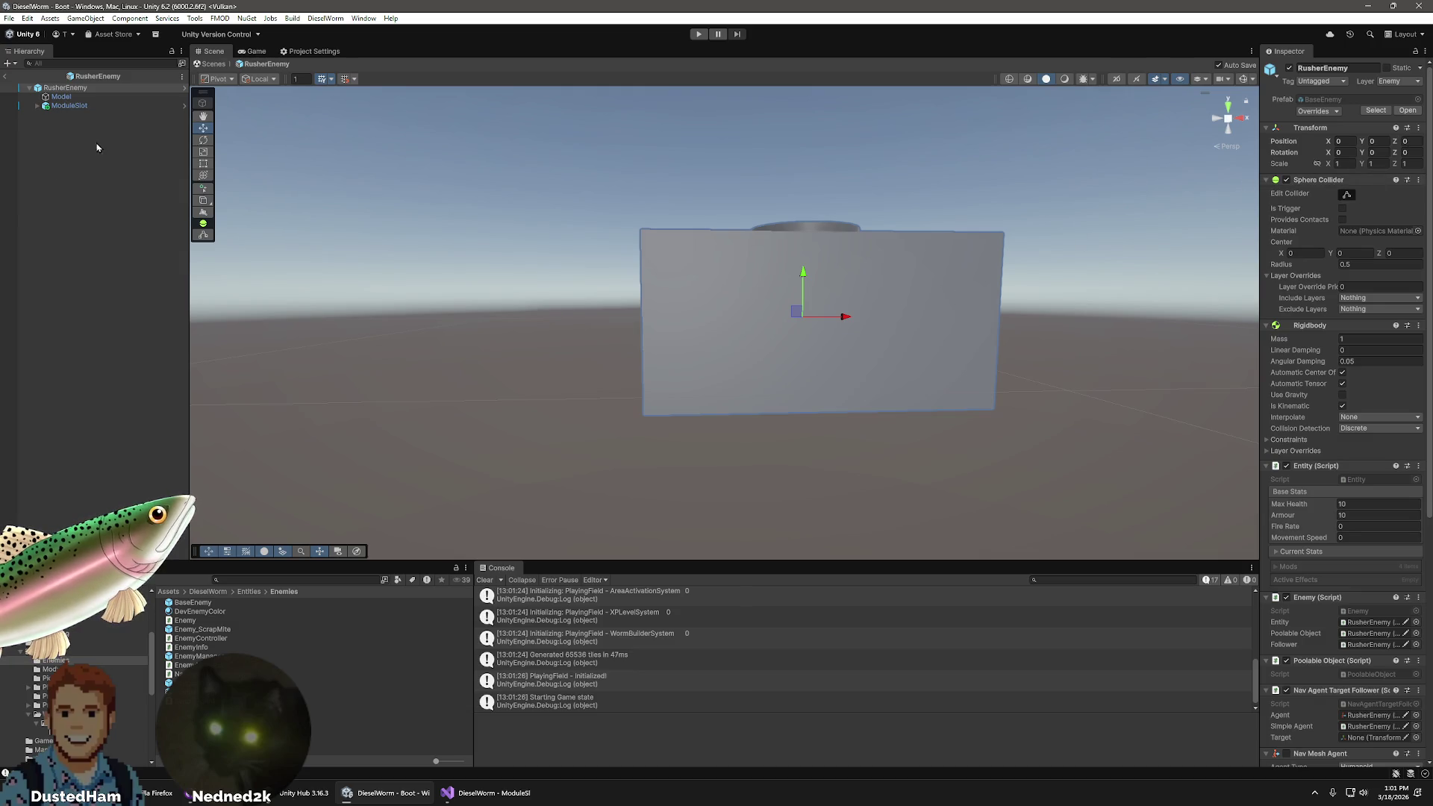
pyautogui.click(75, 97)
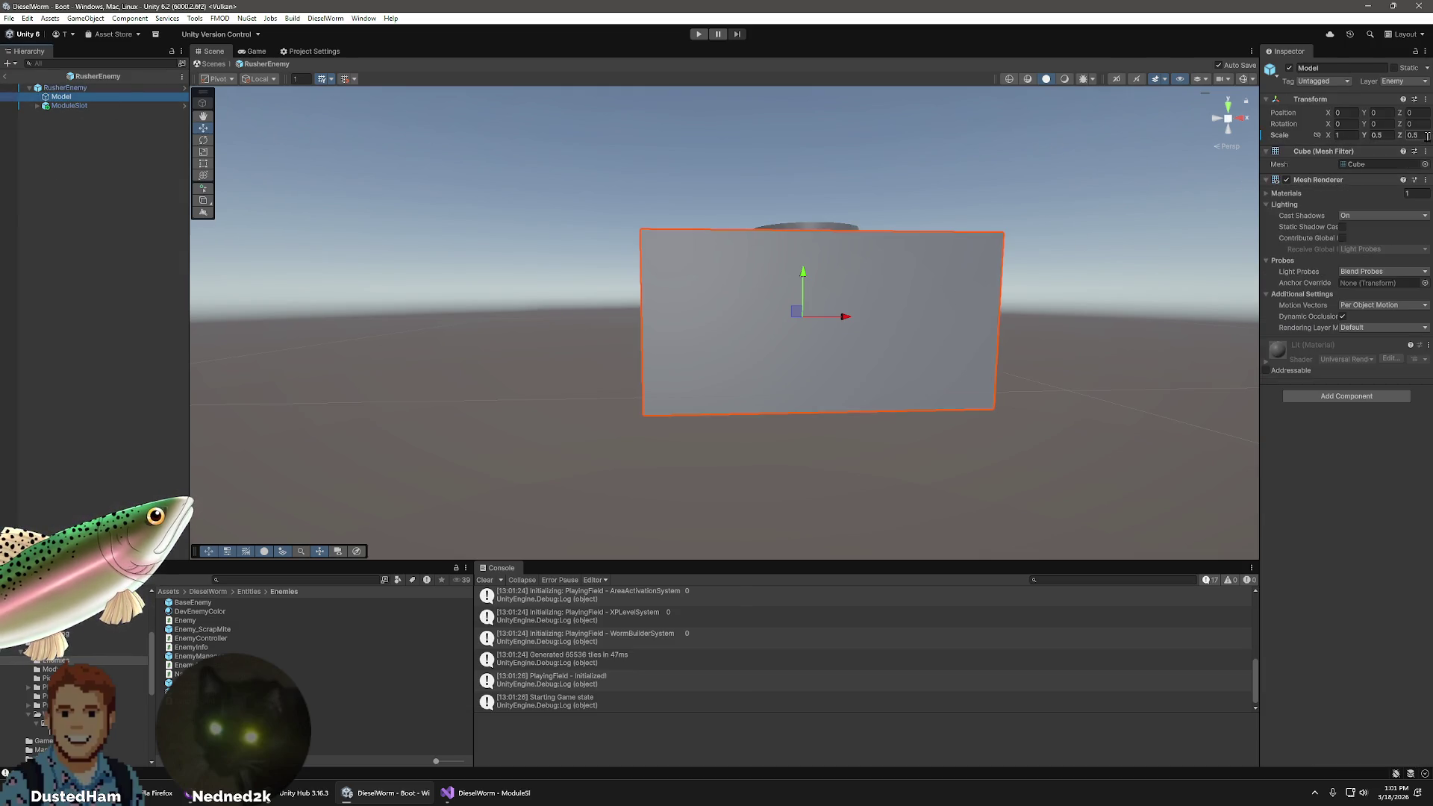
pyautogui.write('1')
pyautogui.click(1346, 134)
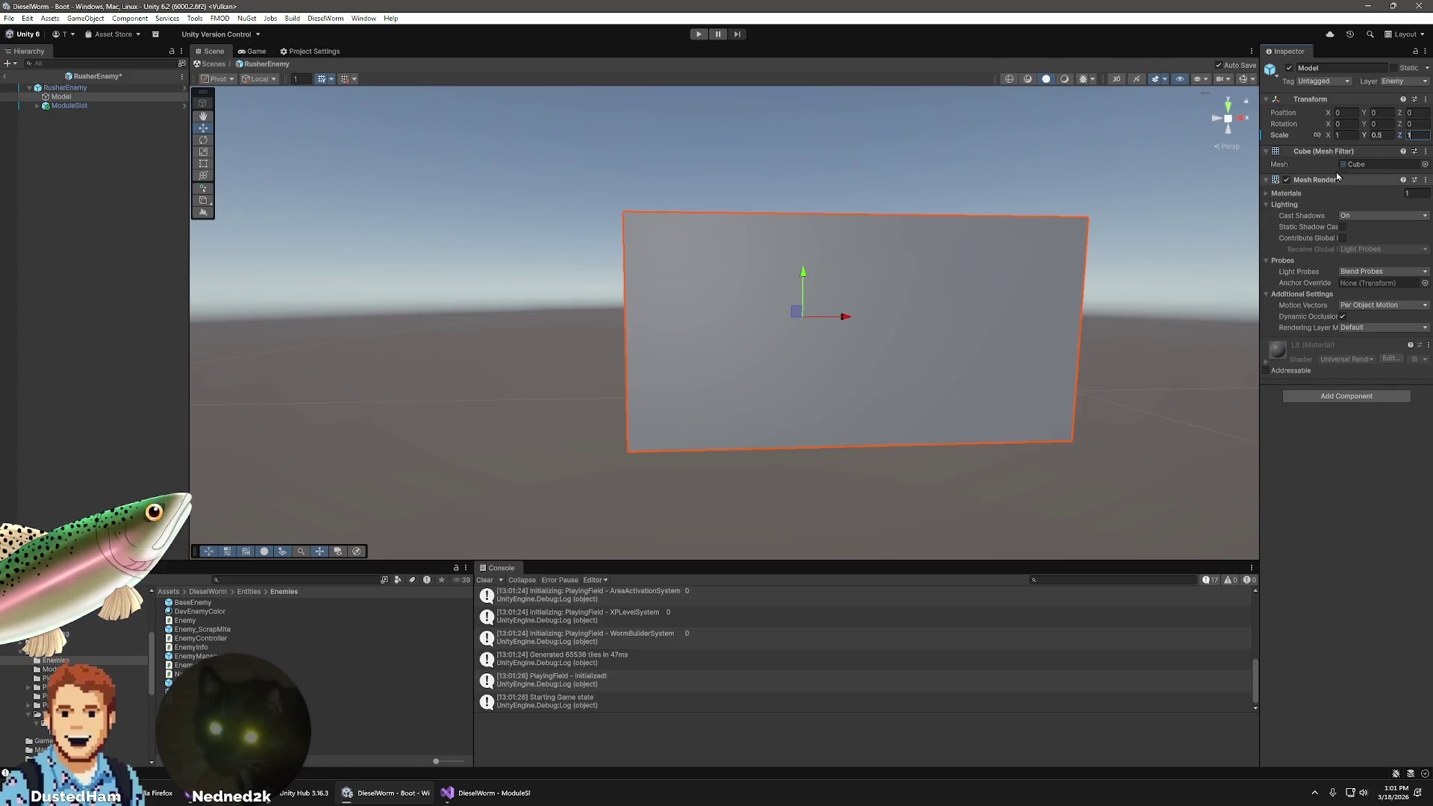
pyautogui.write('0.5')
pyautogui.press('Return')
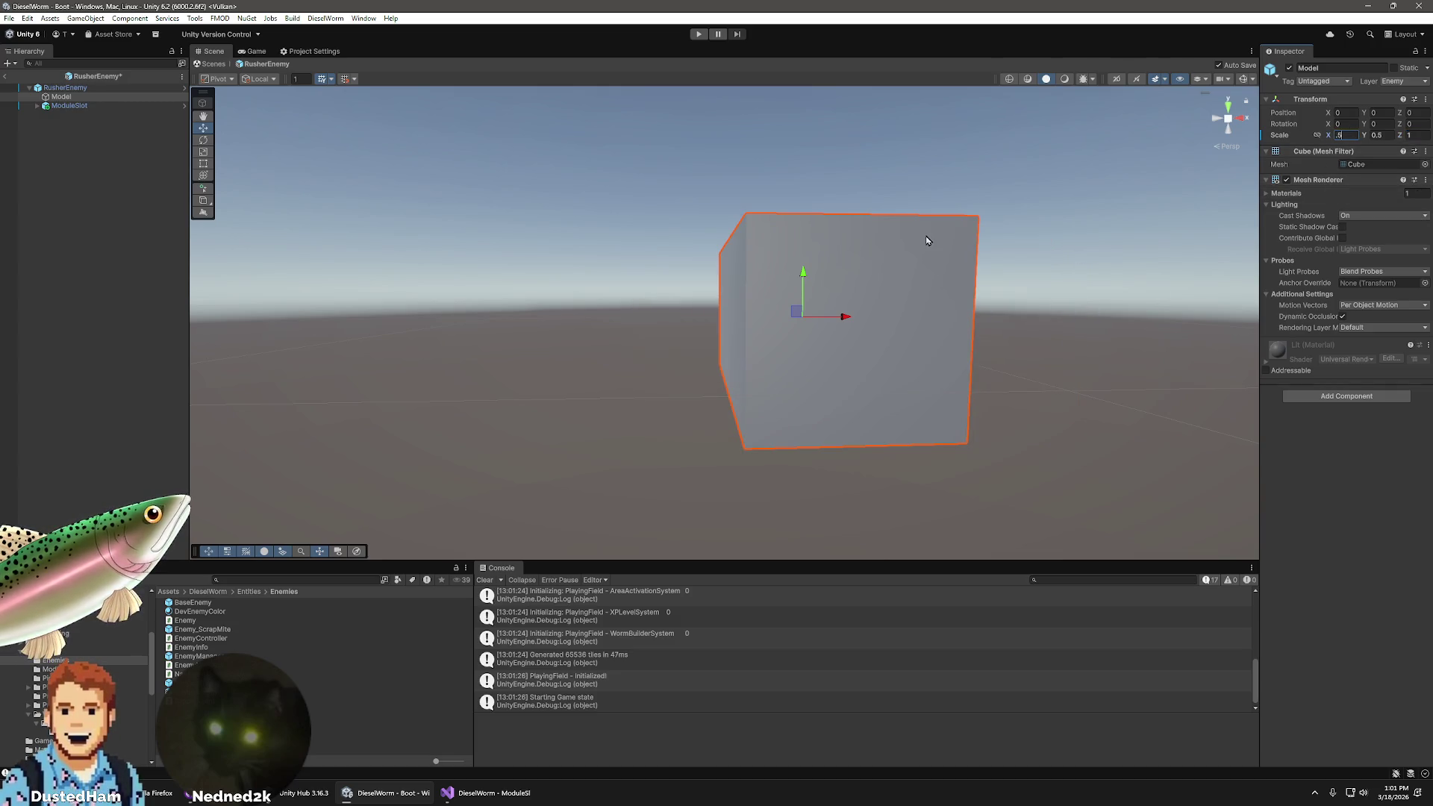
pyautogui.click(939, 287)
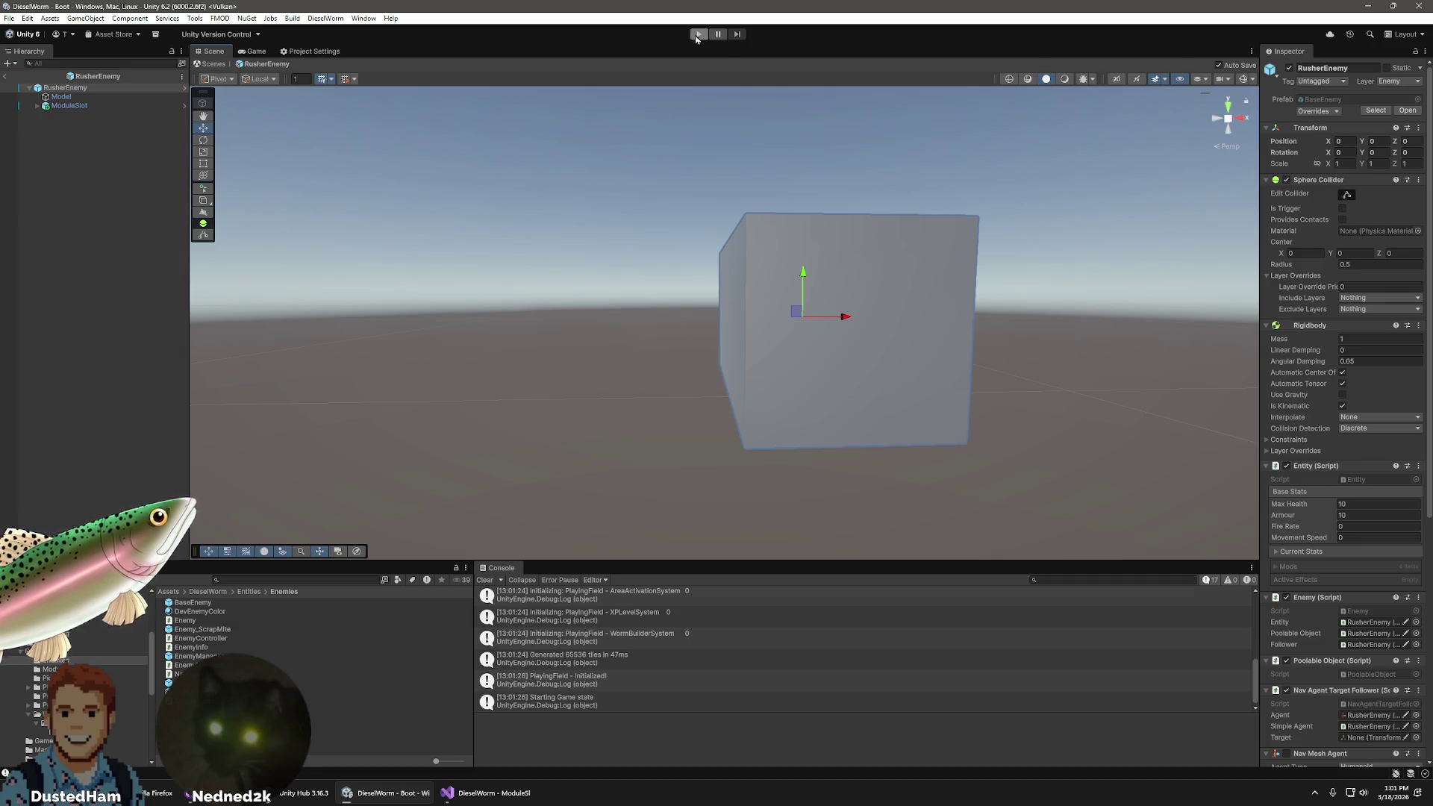
pyautogui.click(7, 77)
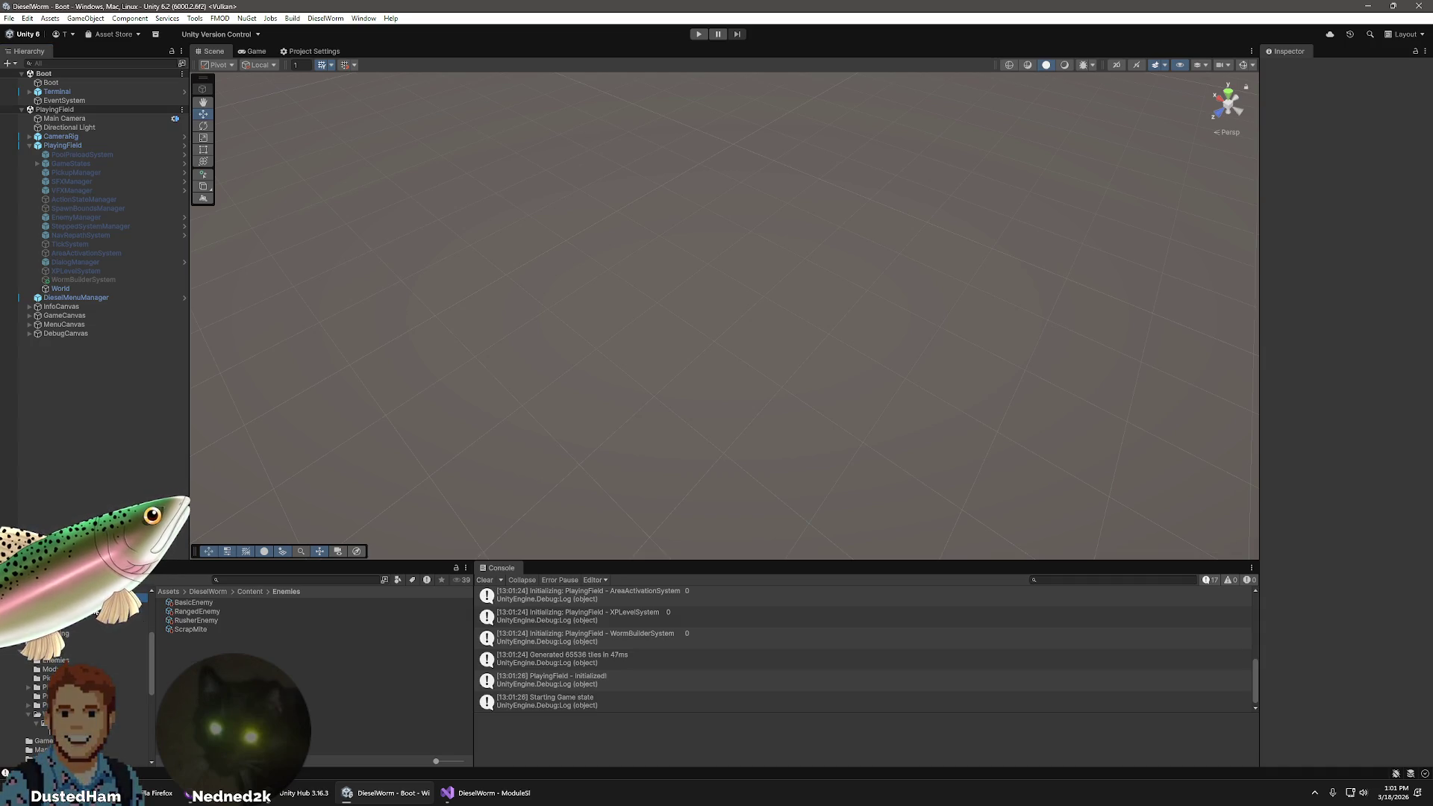
# - Compare the RangedEnemy and RusherEnemy settings back and forth in Content/Enemies
pyautogui.click(204, 612)
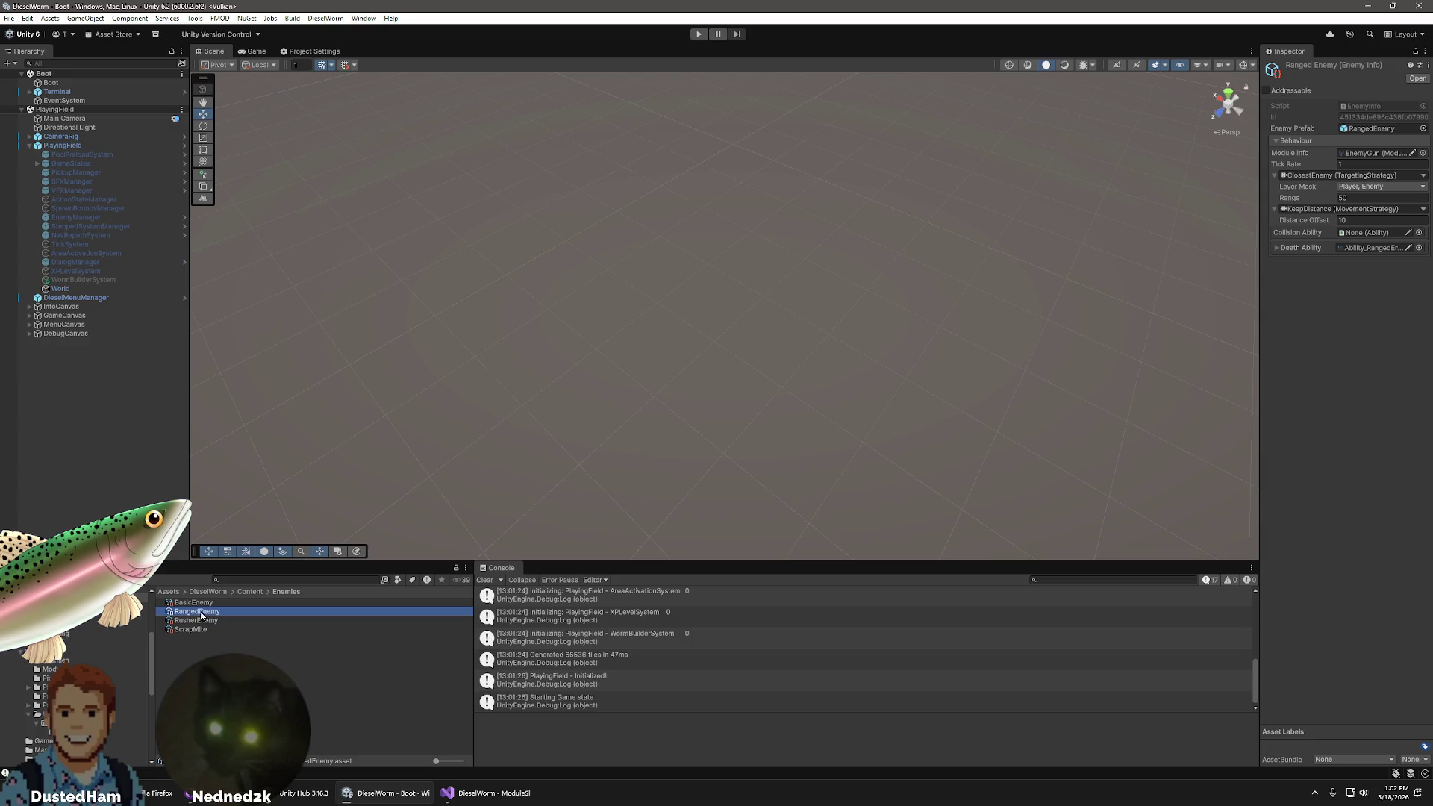
pyautogui.click(200, 623)
pyautogui.click(203, 612)
pyautogui.click(202, 623)
pyautogui.click(206, 612)
pyautogui.click(200, 622)
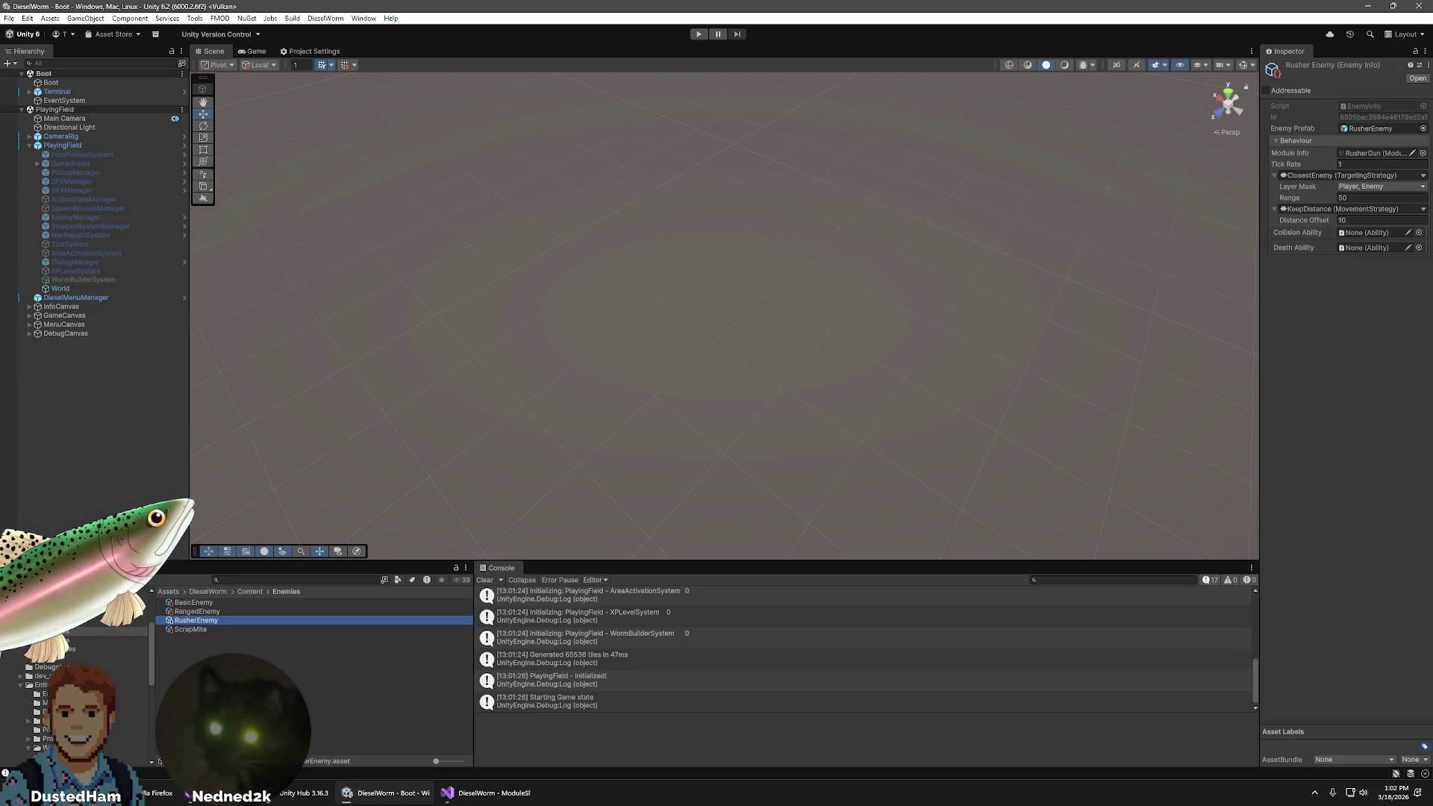
# - Peek into Abilities, recheck RangedEnemy and RusherEnemy, then go up to the Content folder
pyautogui.click(66, 630)
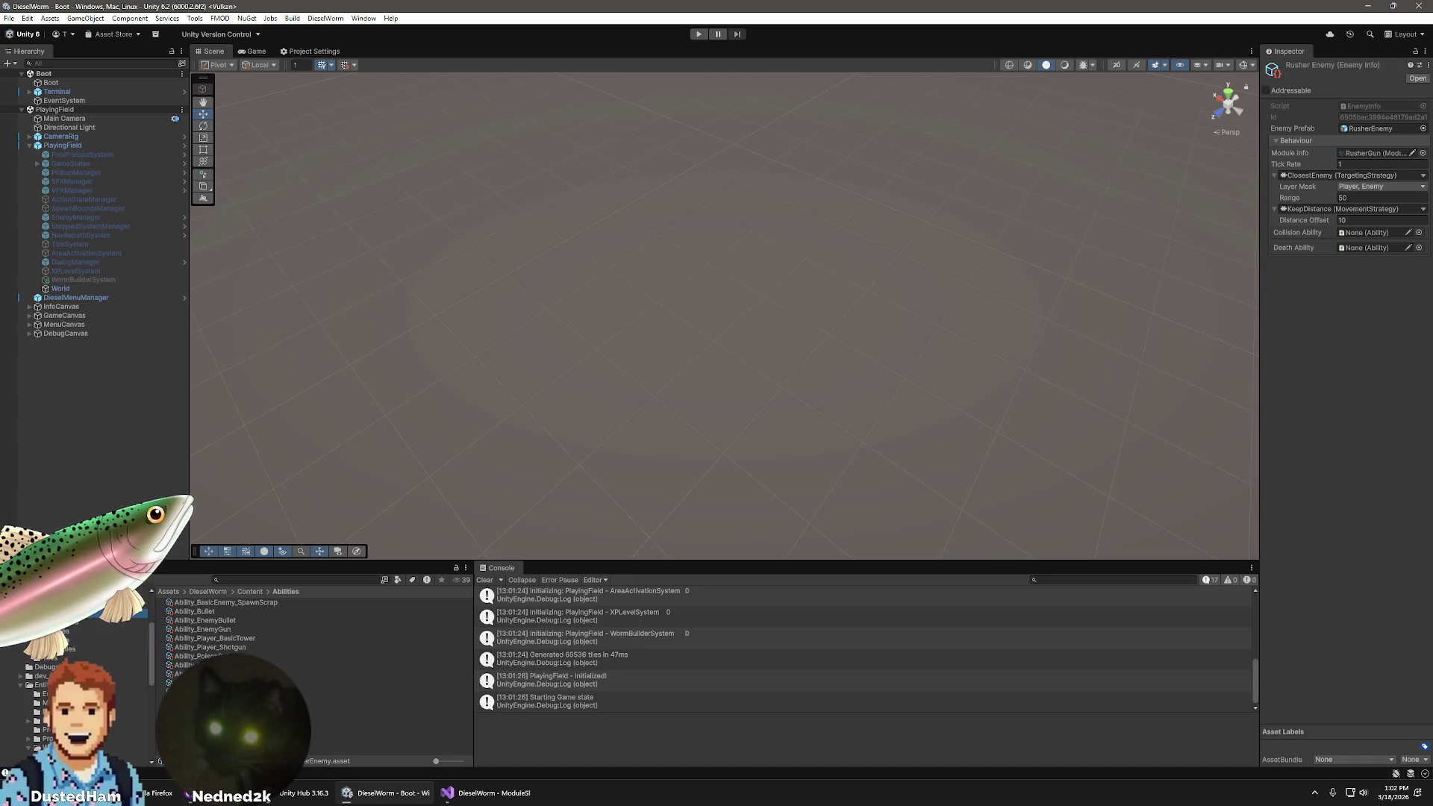
pyautogui.click(71, 631)
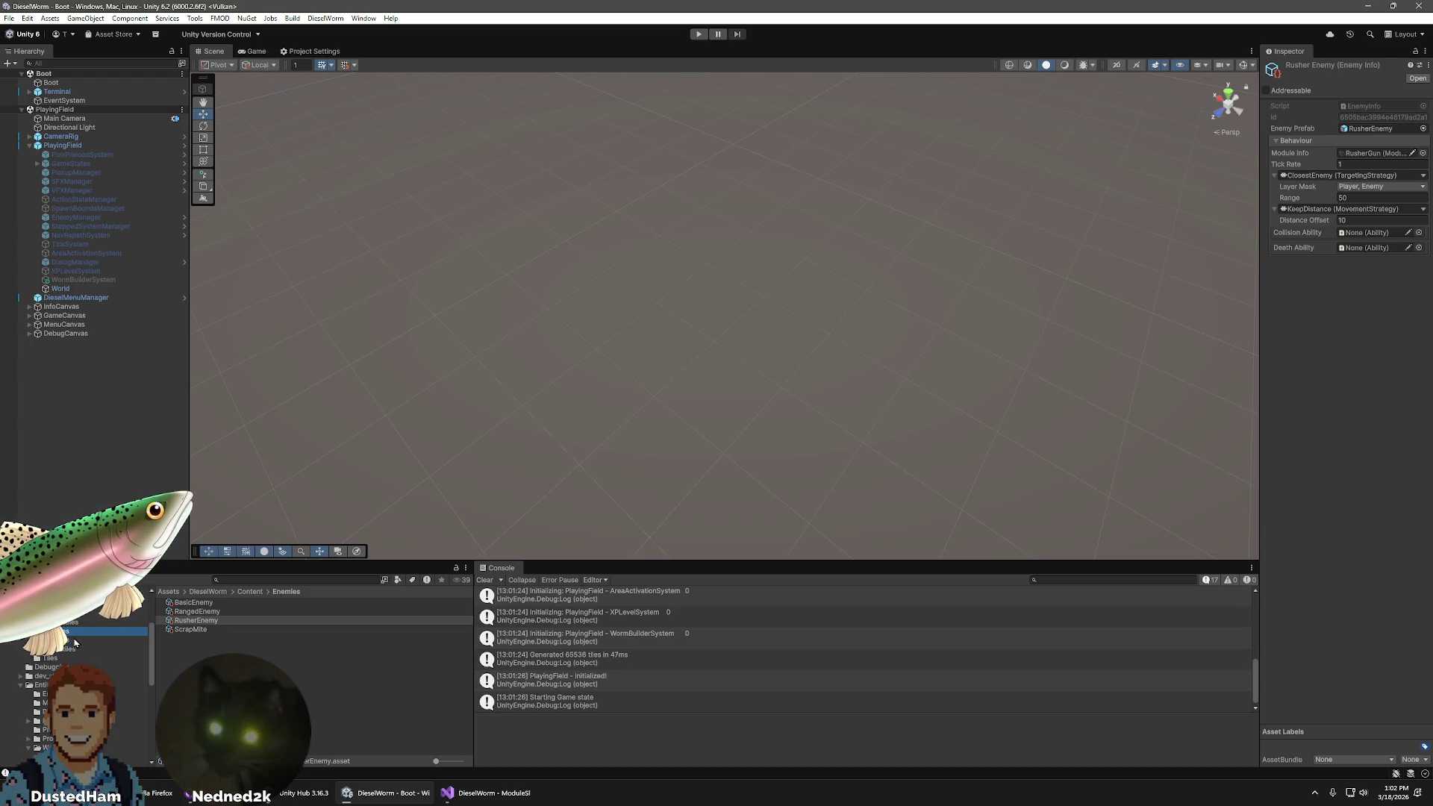
pyautogui.click(194, 602)
pyautogui.click(198, 612)
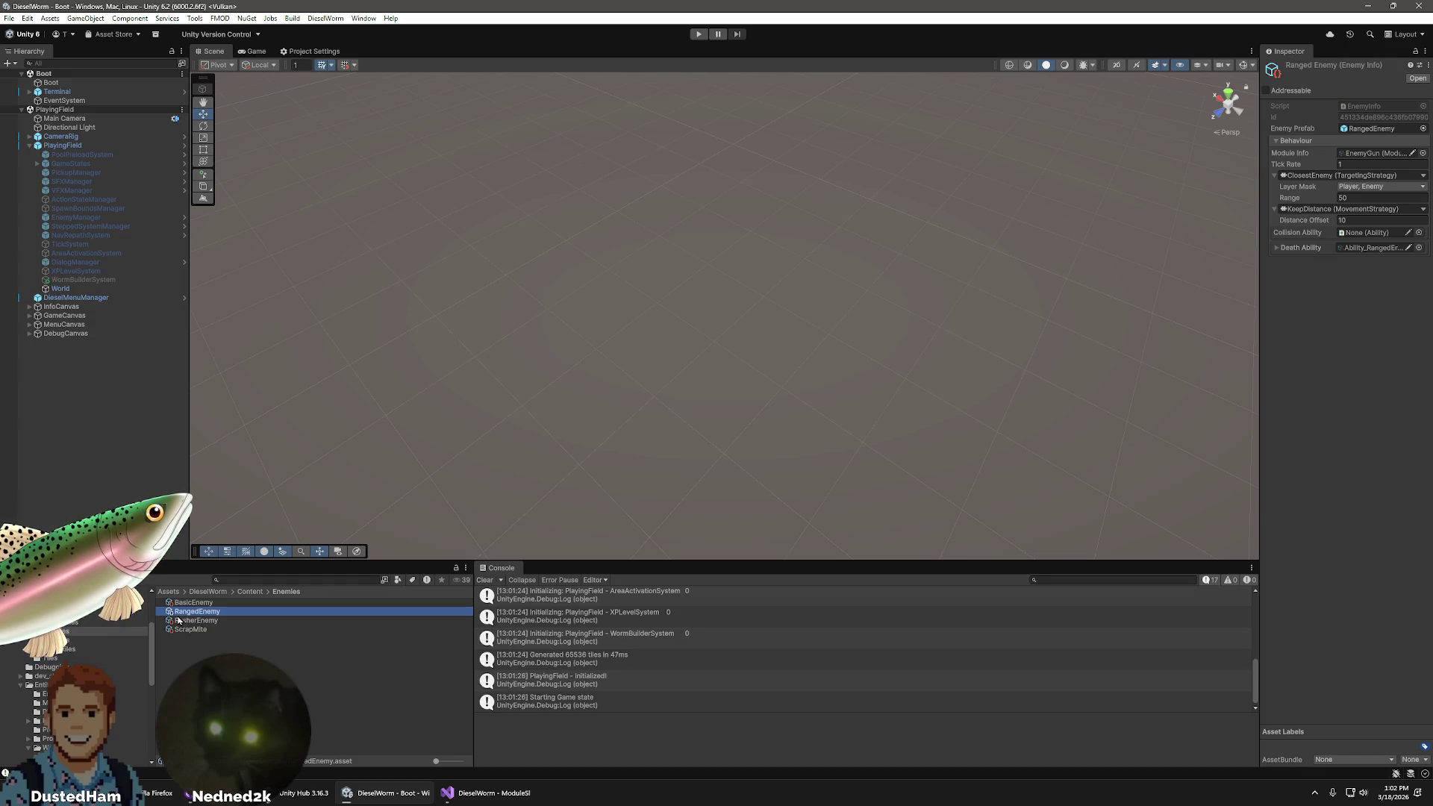
pyautogui.click(188, 621)
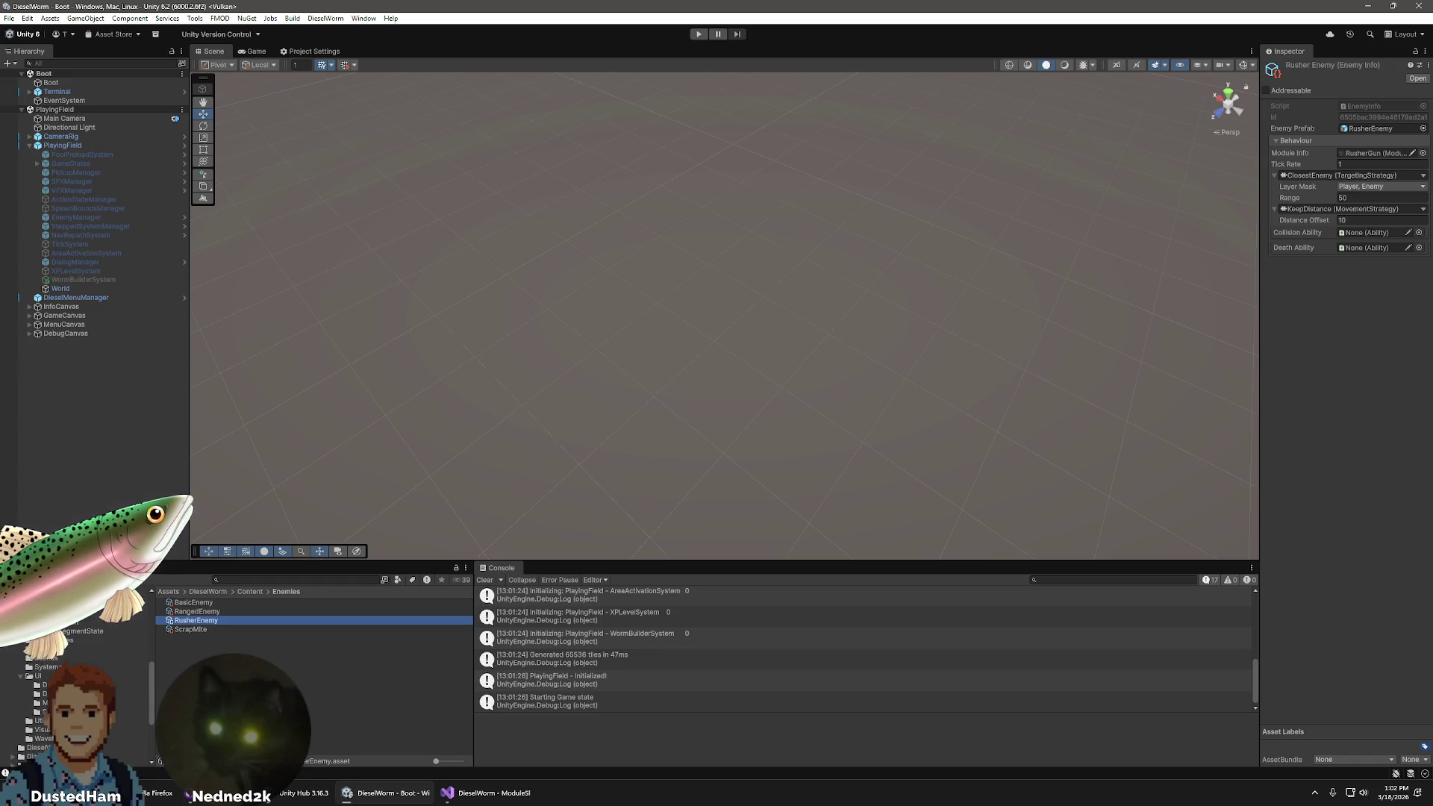
pyautogui.click(250, 591)
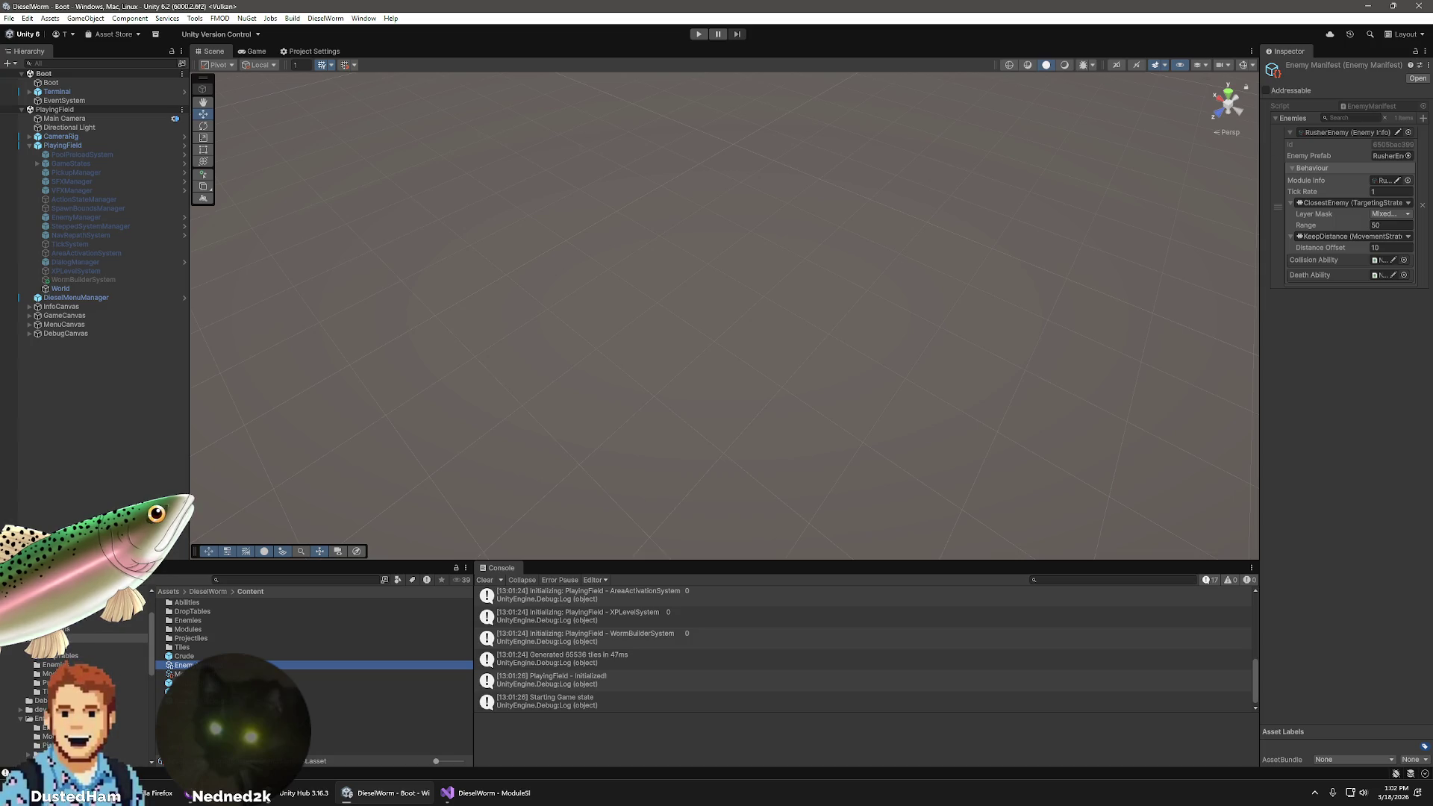
# - Open the Enemy Manifest asset from its right-click menu in the Content folder
pyautogui.click(1427, 69)
pyautogui.click(1279, 426)
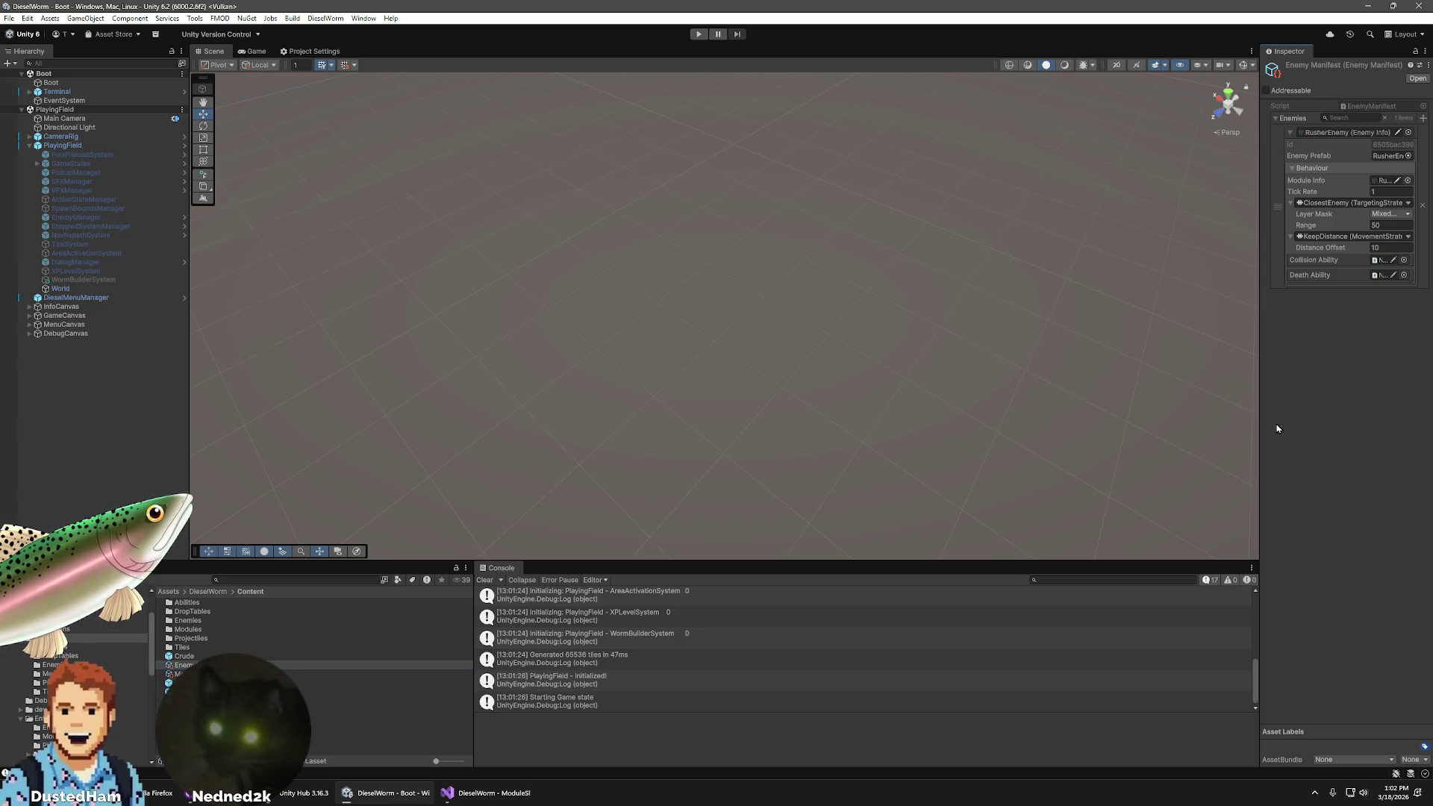
pyautogui.click(187, 665)
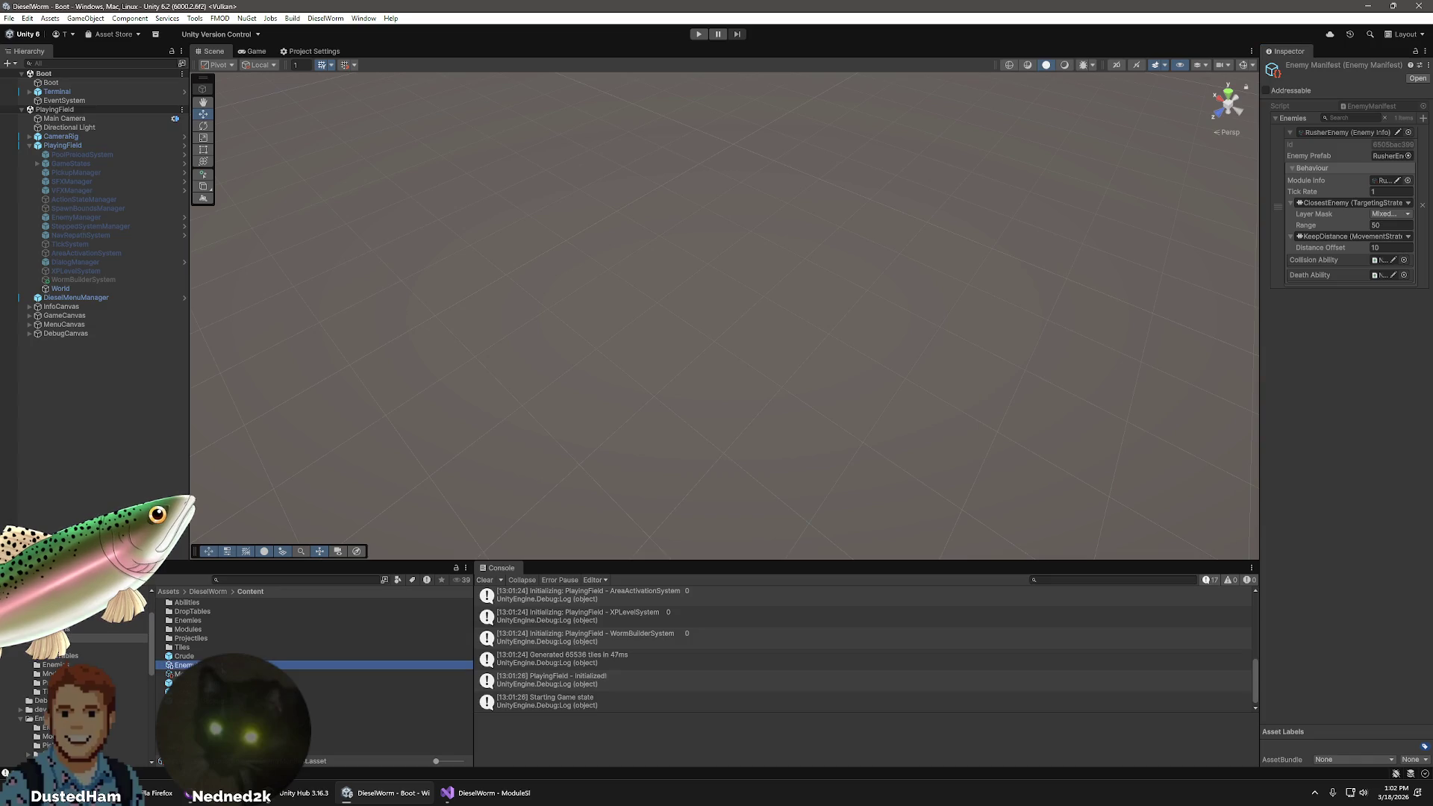
pyautogui.rightClick(222, 664)
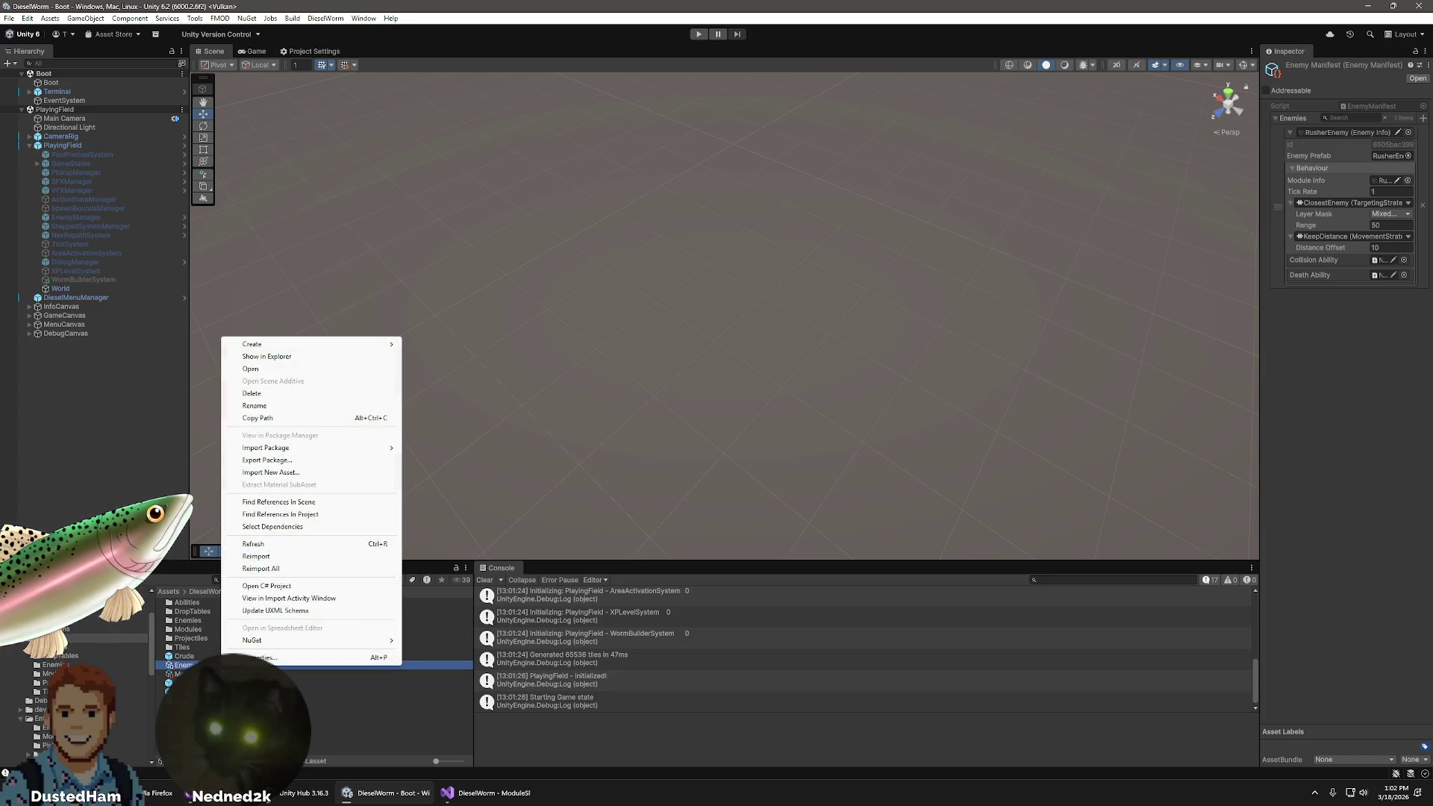
pyautogui.click(253, 369)
# - Widen the Inspector so the RusherEnemy entry with RusherGun and tick rate 1 reads in full
pyautogui.moveTo(1256, 269); pyautogui.dragTo(1177, 286)
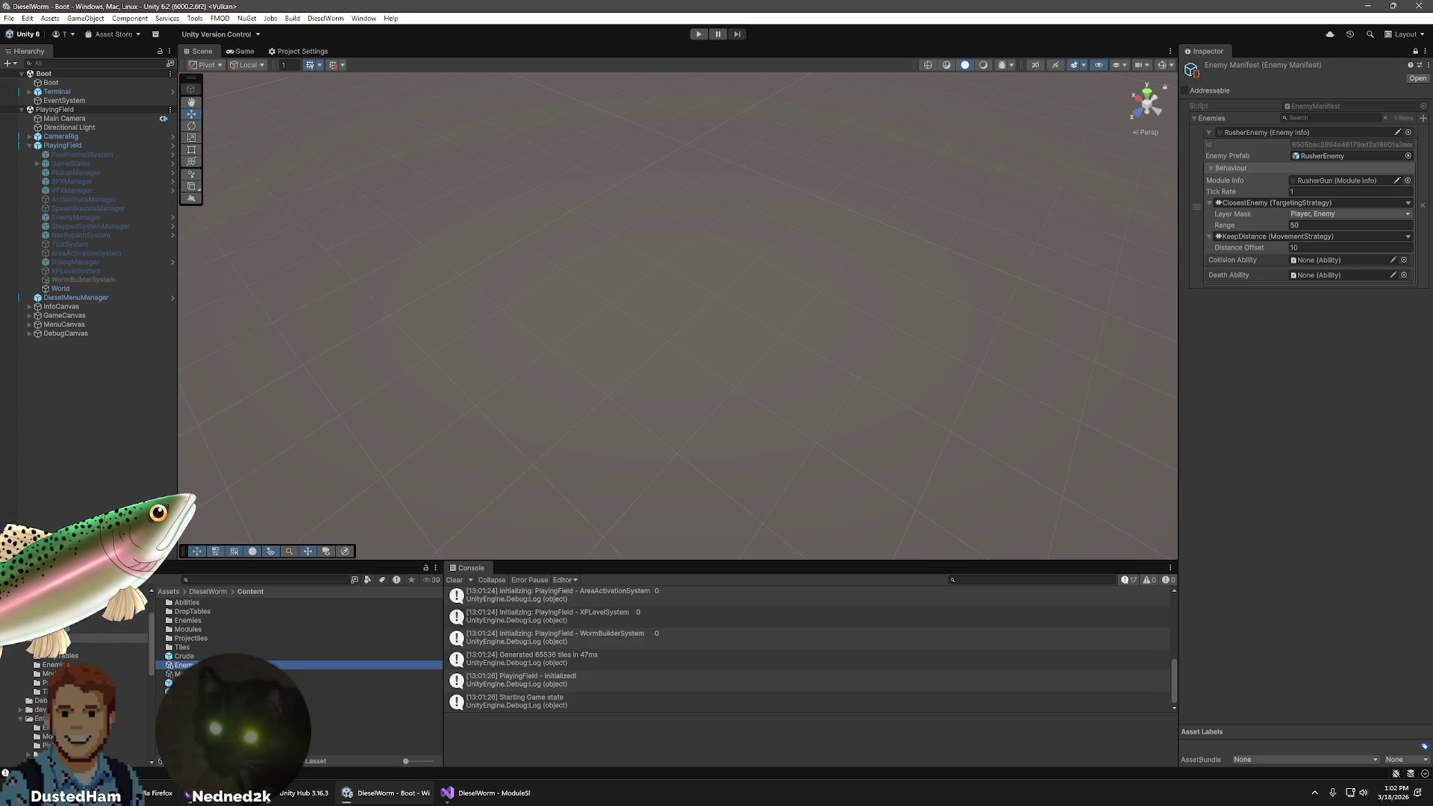
pyautogui.click(1415, 52)
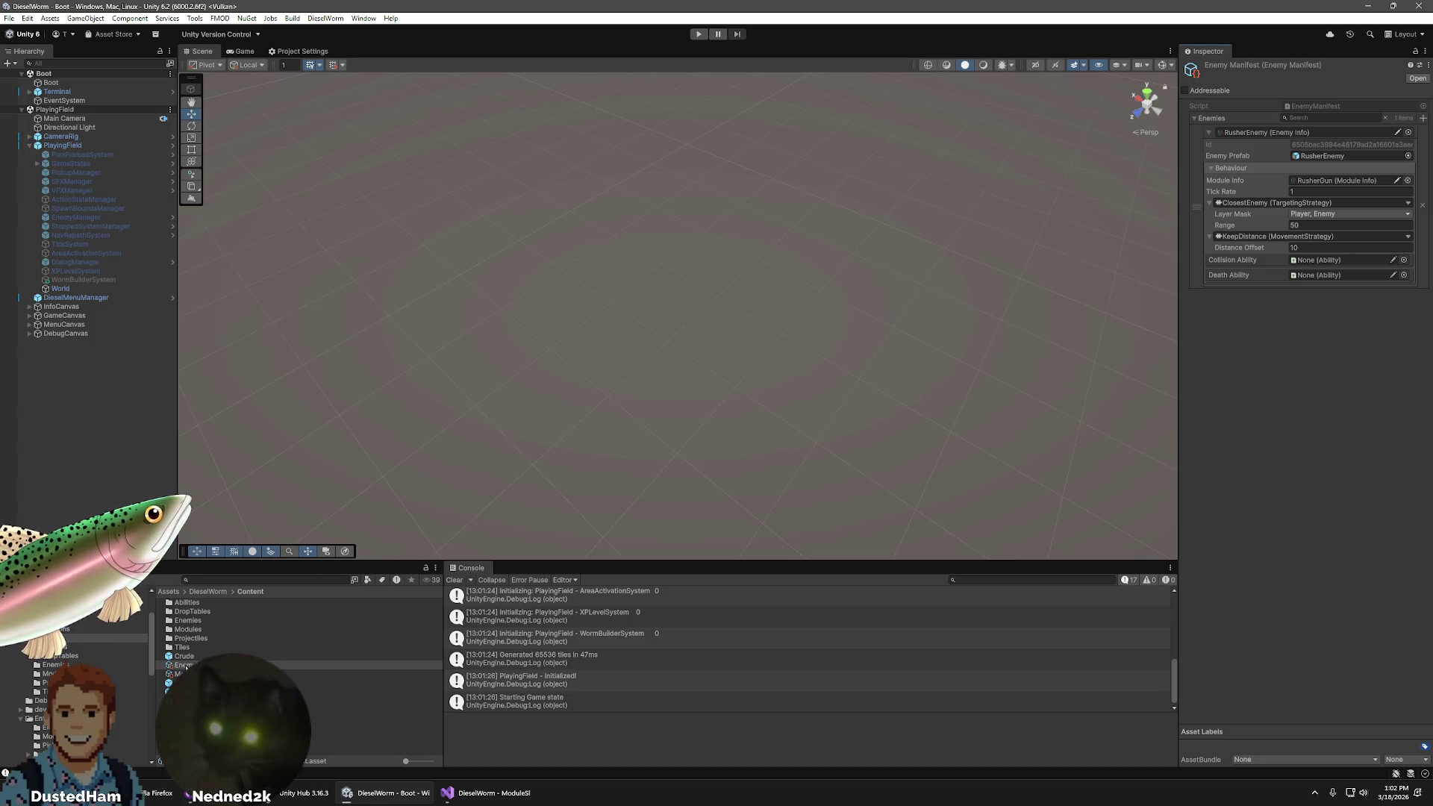
pyautogui.click(187, 674)
pyautogui.click(187, 665)
pyautogui.click(186, 674)
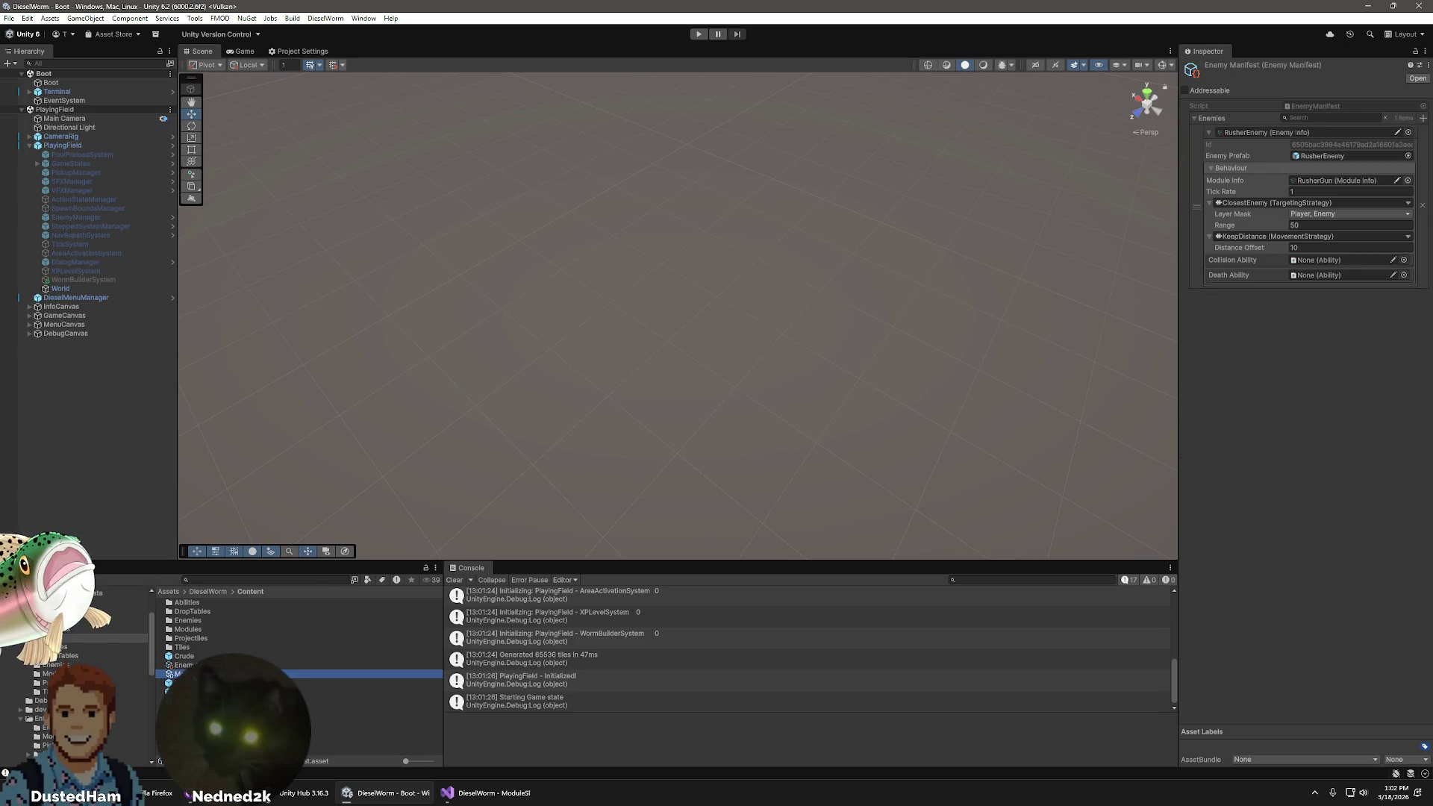
pyautogui.click(187, 665)
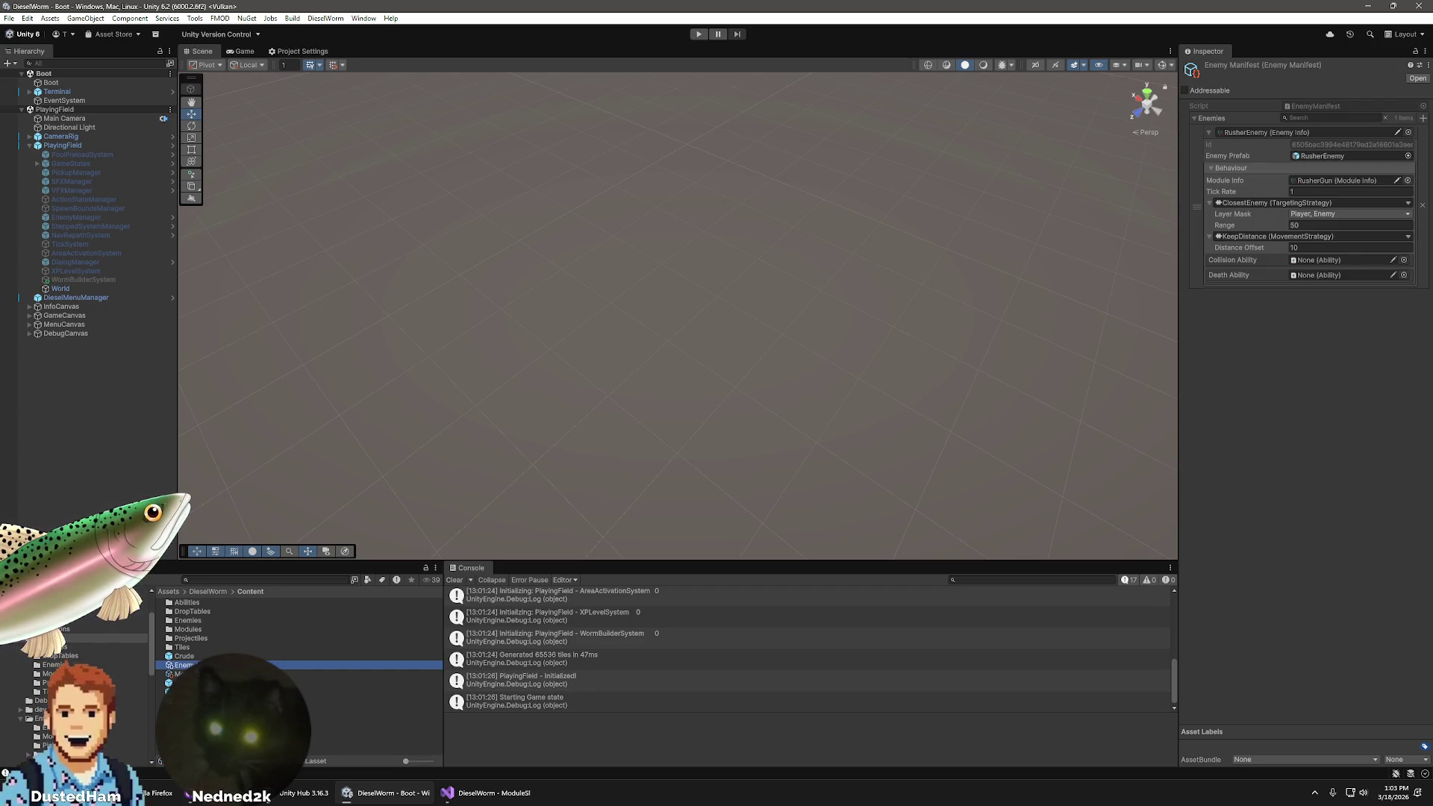
pyautogui.rightClick(214, 663)
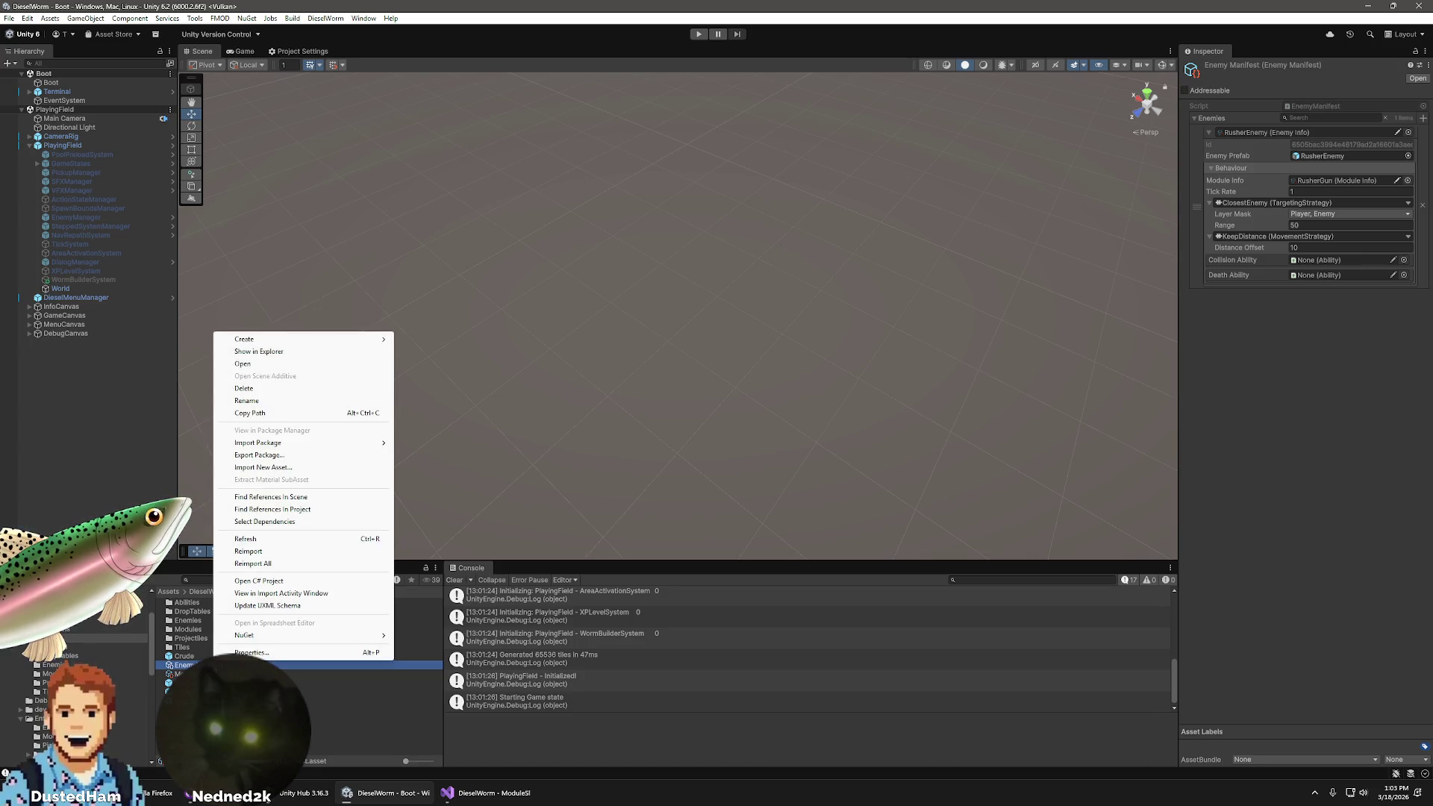
pyautogui.press('Escape')
pyautogui.click(1365, 409)
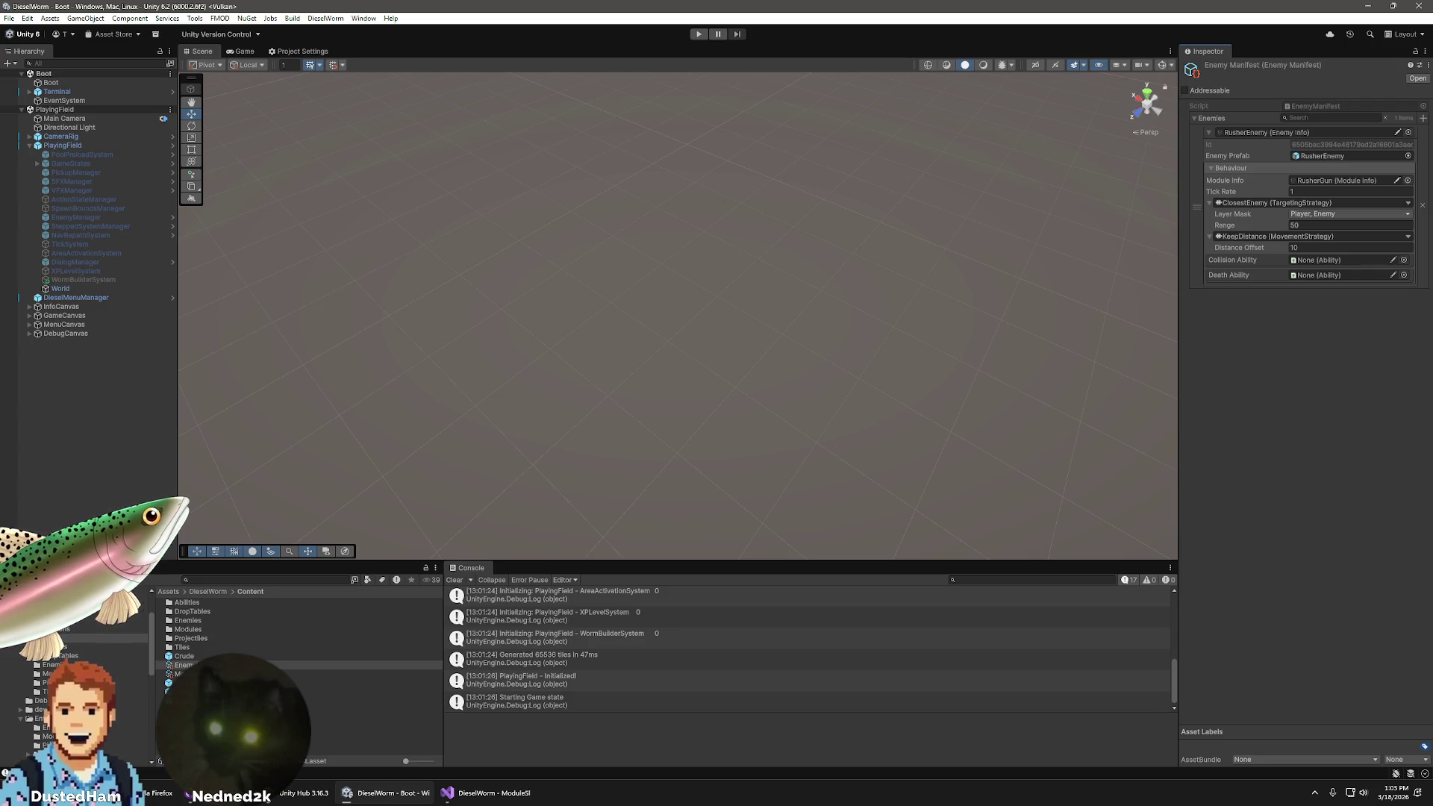
pyautogui.click(364, 18)
pyautogui.moveTo(412, 183)
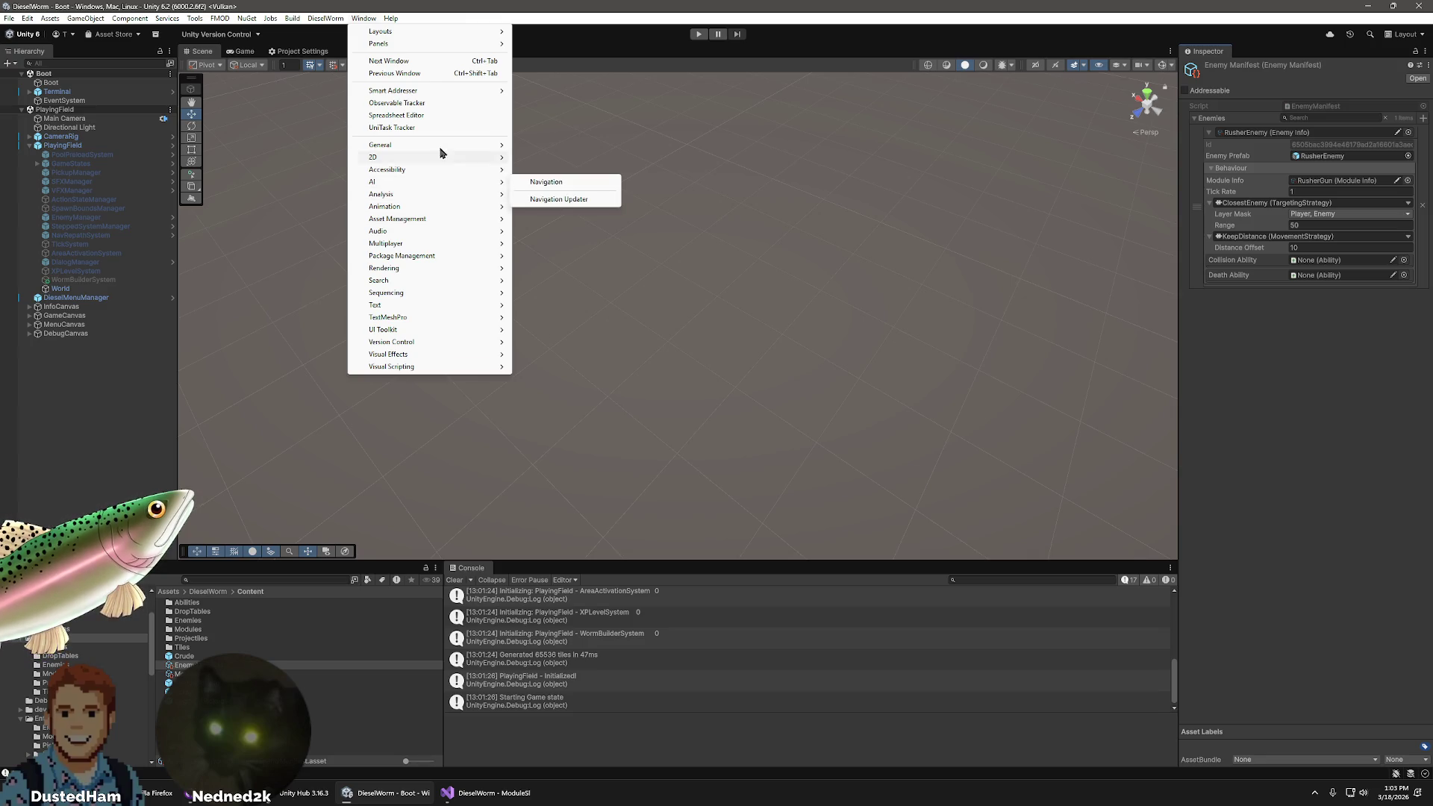
pyautogui.moveTo(462, 45)
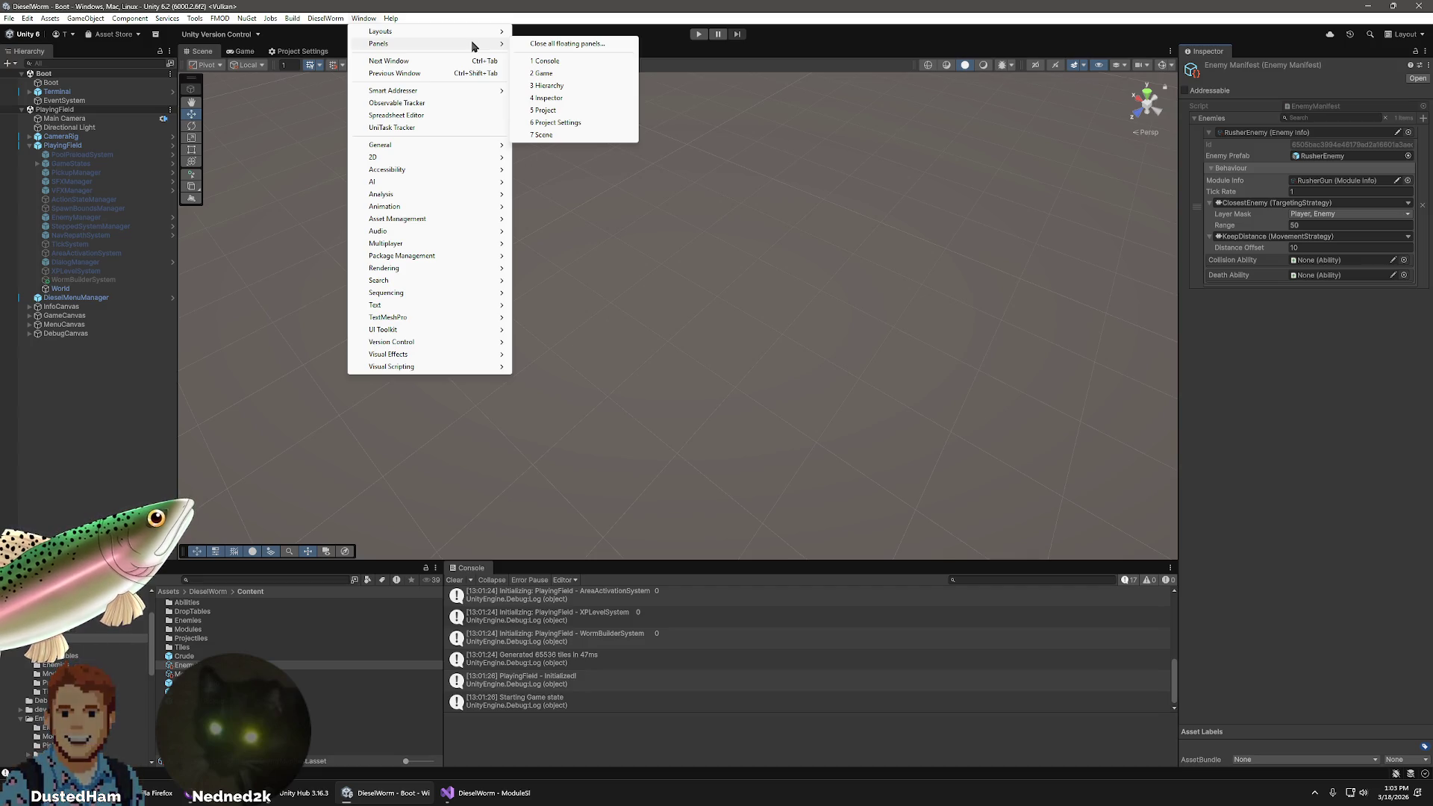
pyautogui.click(560, 99)
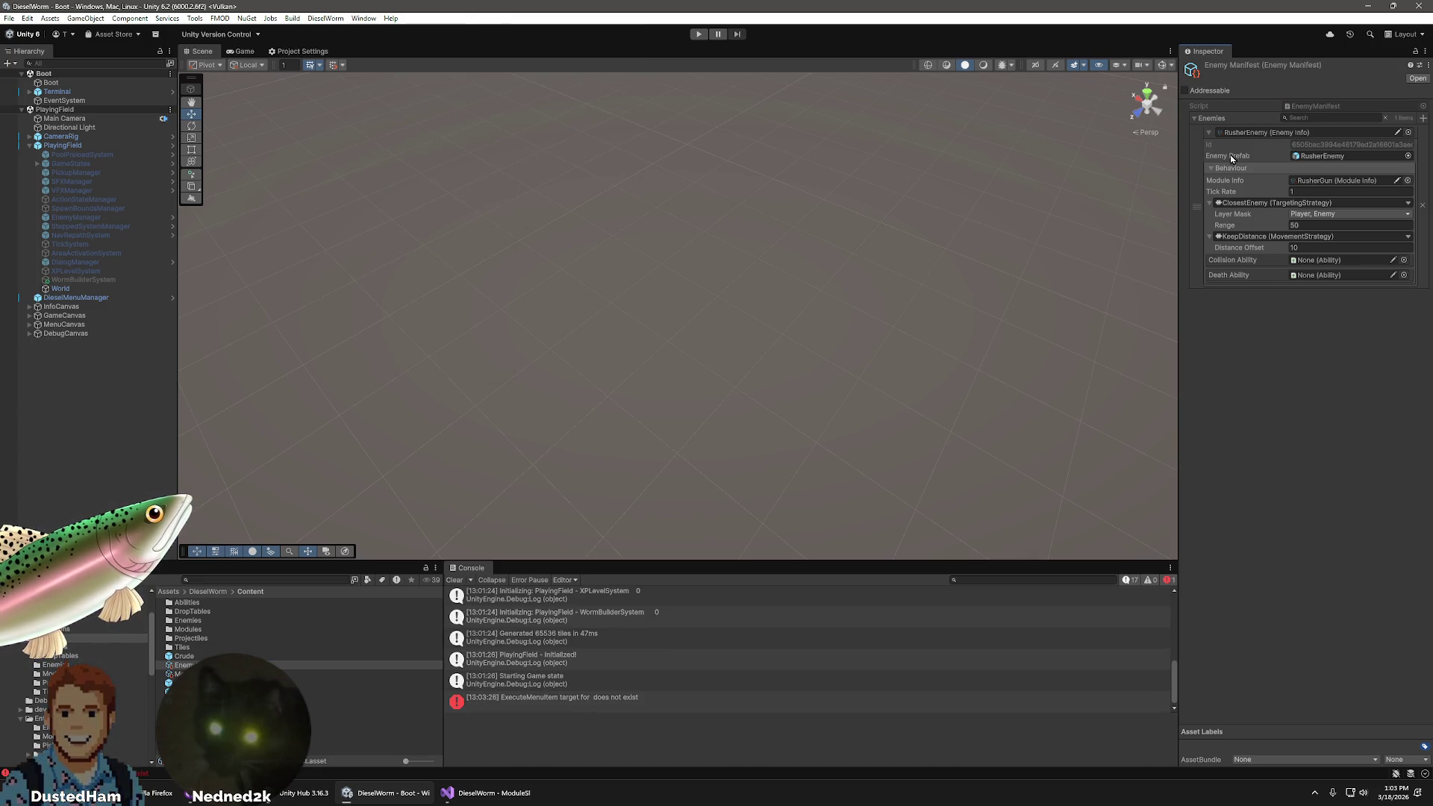
pyautogui.click(1424, 52)
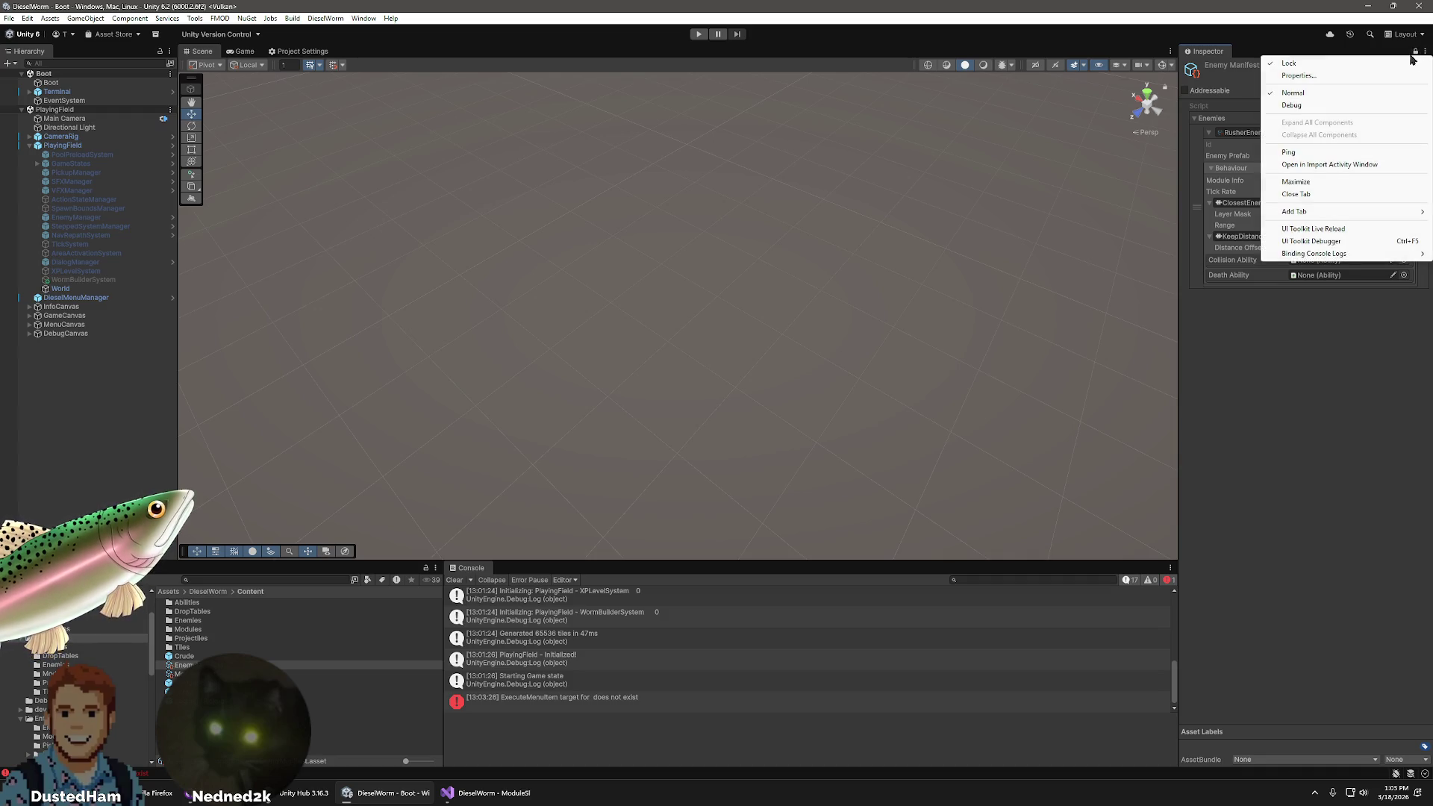
pyautogui.moveTo(1319, 211)
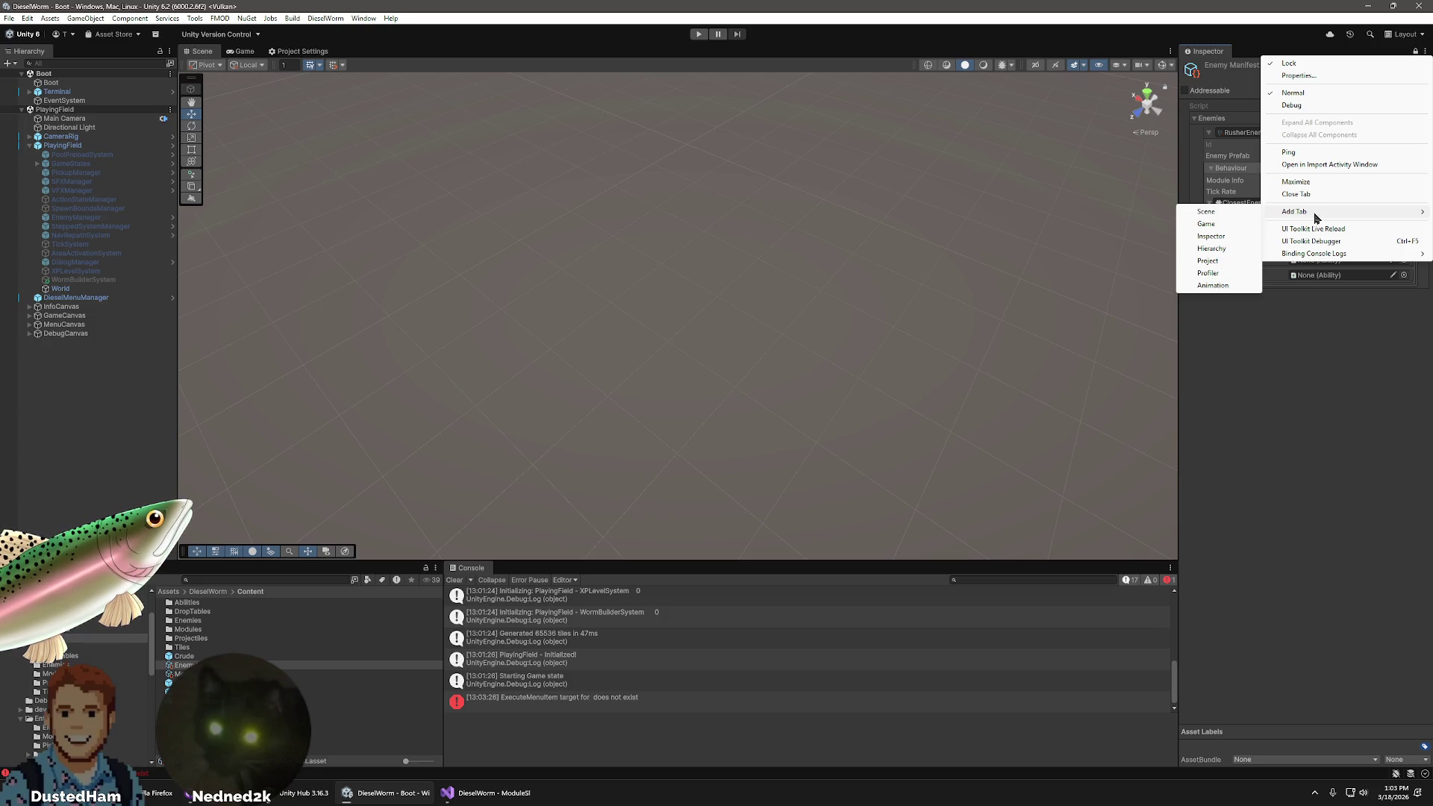
pyautogui.click(1210, 236)
pyautogui.moveTo(1253, 55); pyautogui.dragTo(803, 326)
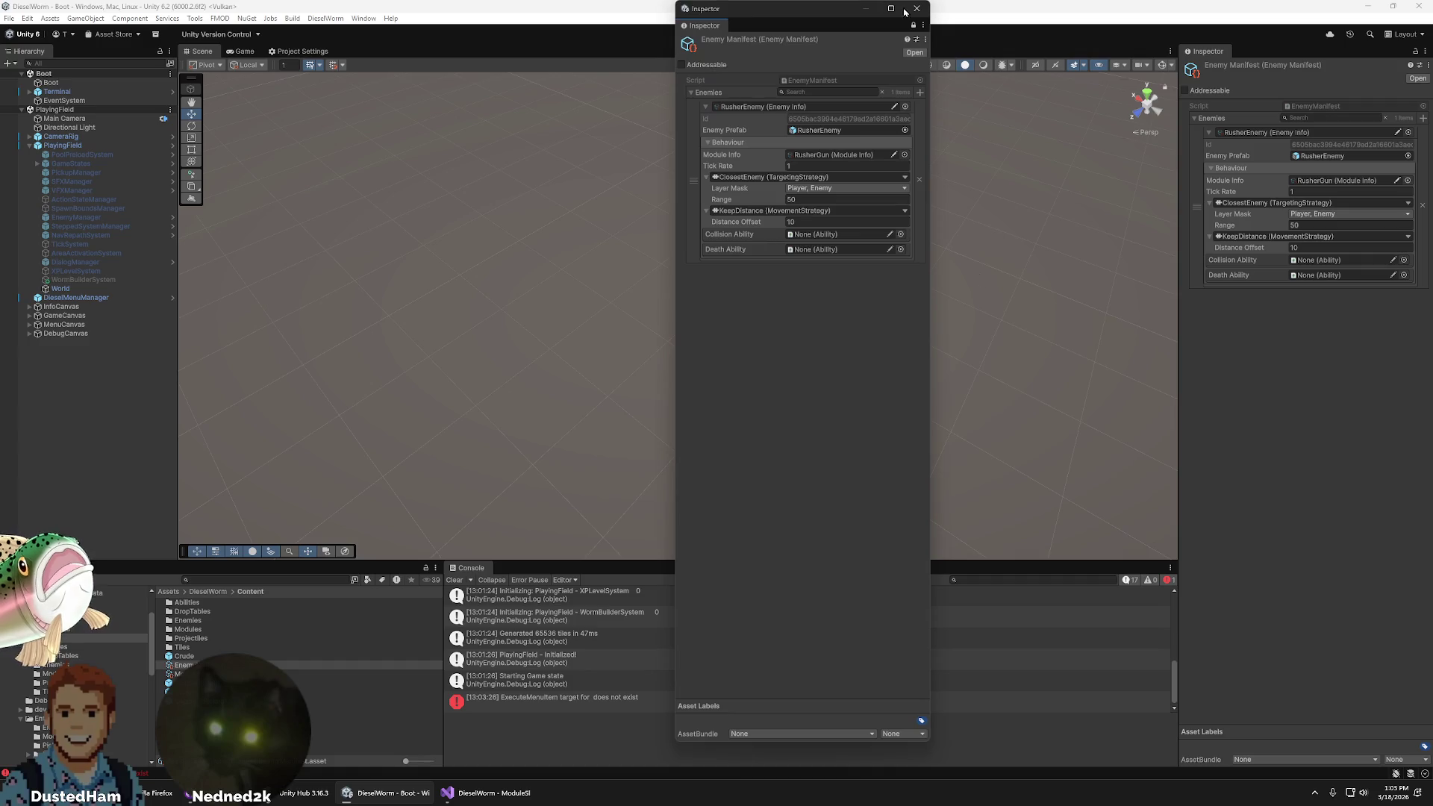
pyautogui.moveTo(921, 744)
pyautogui.mouseDown()
pyautogui.moveTo(1171, 418)
pyautogui.moveTo(1136, 275)
pyautogui.moveTo(1147, 394)
pyautogui.mouseUp()
pyautogui.moveTo(977, 17)
pyautogui.mouseDown()
pyautogui.moveTo(624, 137)
pyautogui.moveTo(541, 124)
pyautogui.mouseUp()
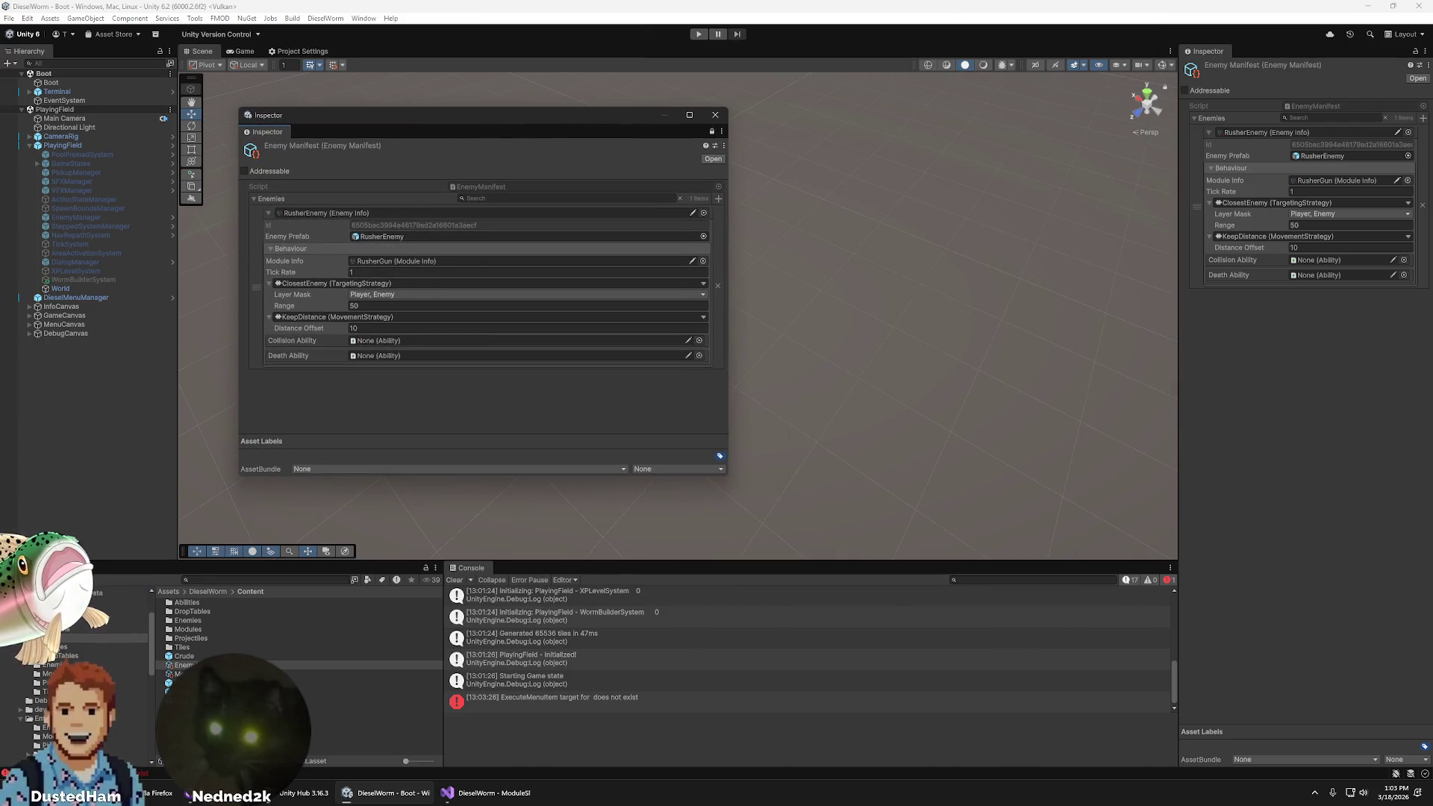
pyautogui.click(358, 700)
pyautogui.click(379, 477)
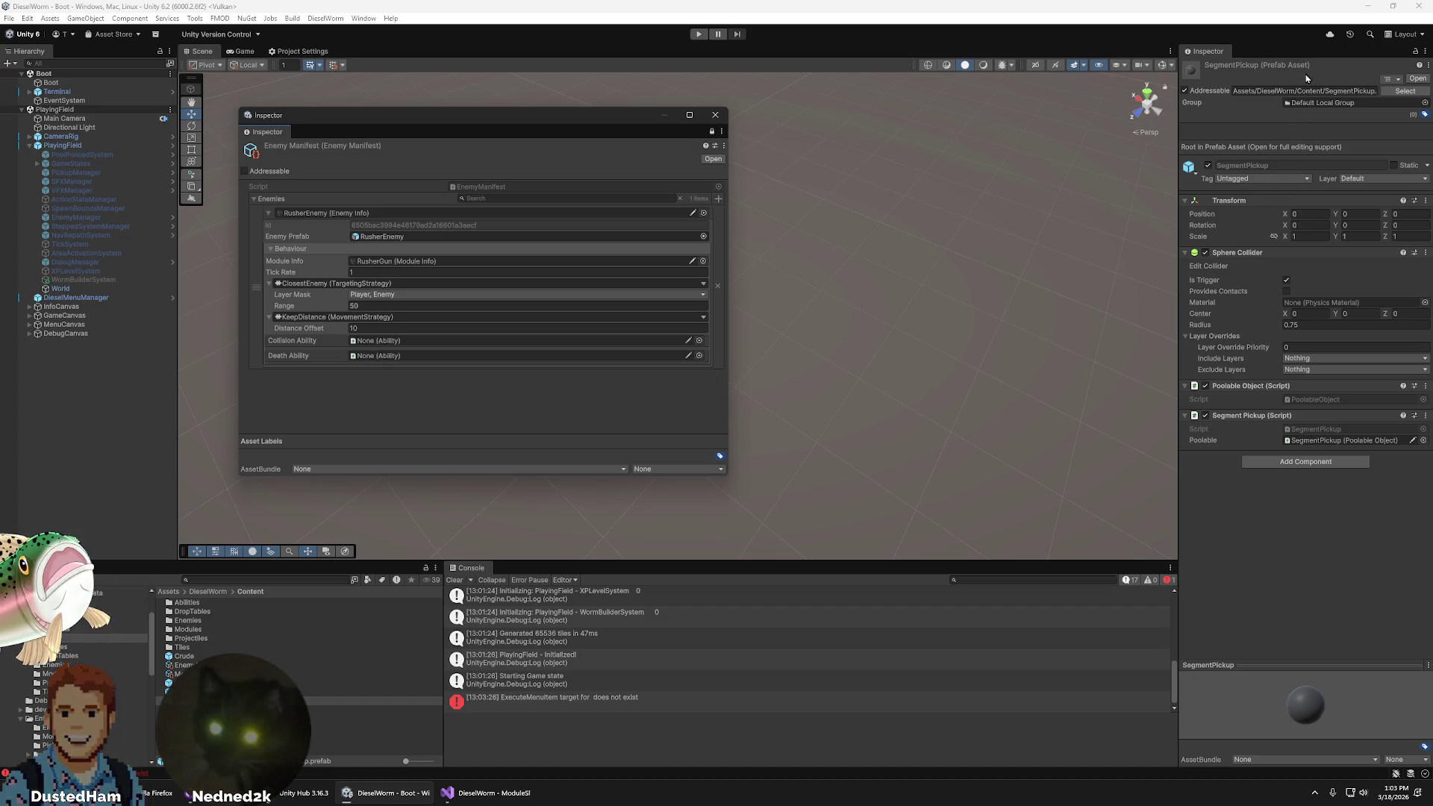
pyautogui.click(1337, 62)
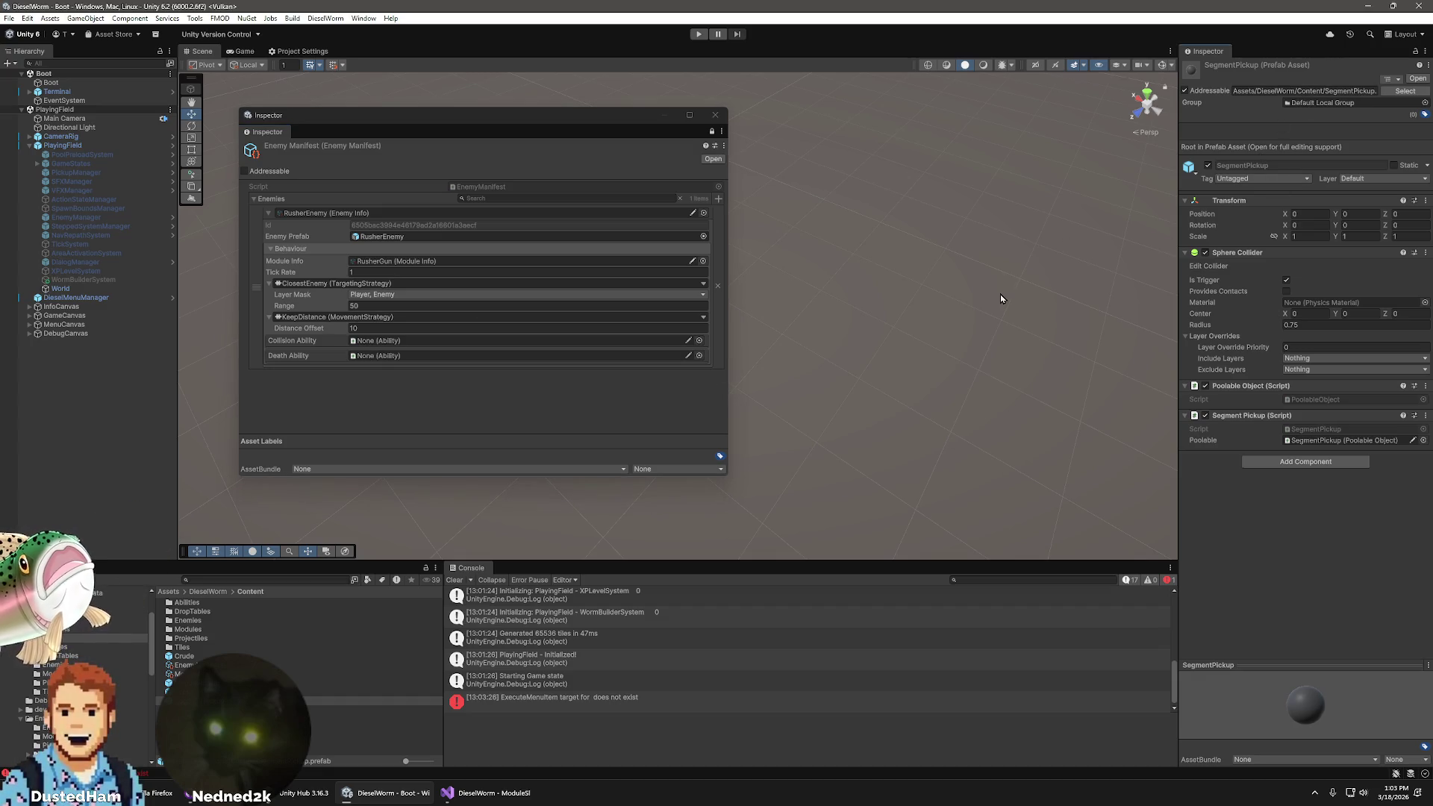
pyautogui.click(173, 696)
pyautogui.click(173, 674)
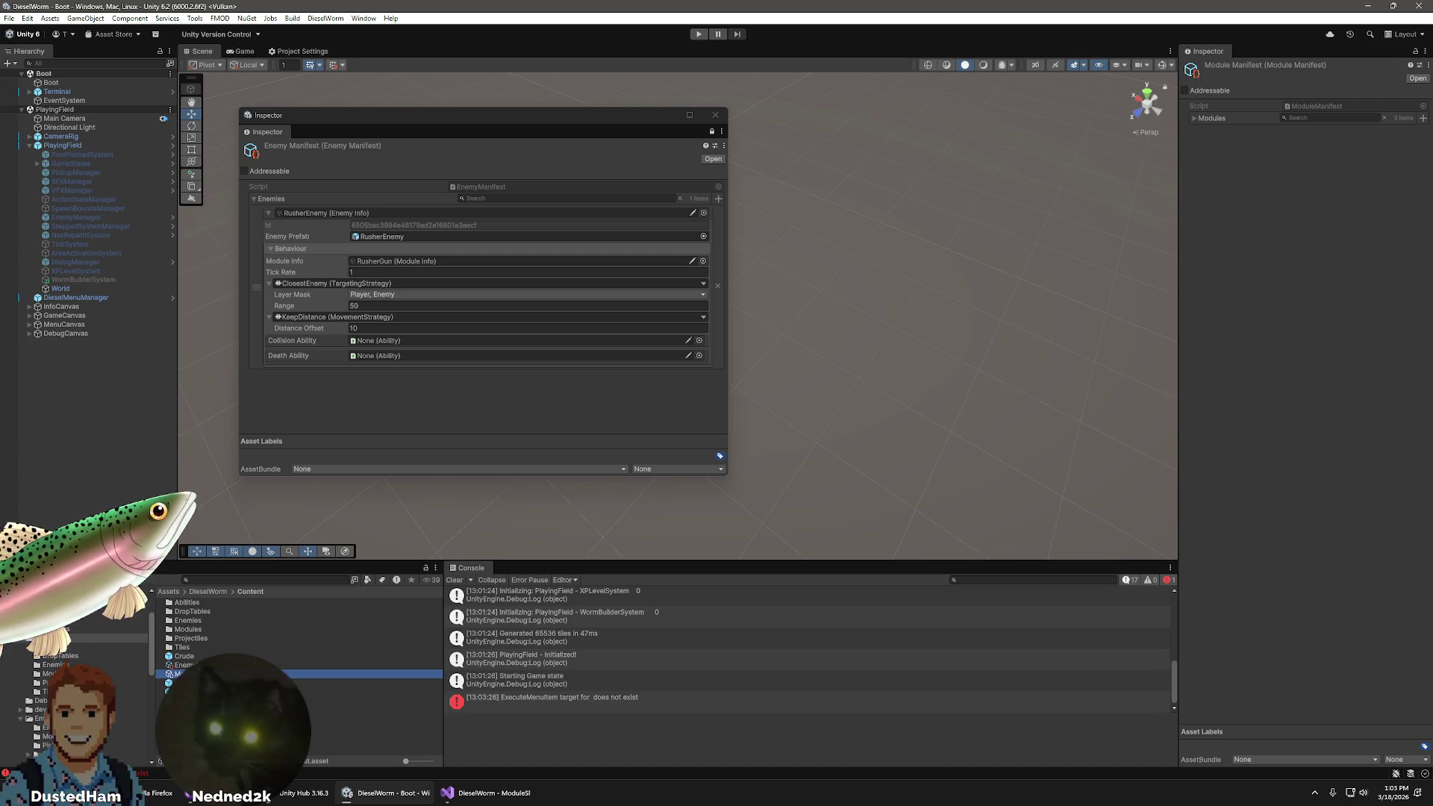
pyautogui.click(179, 665)
pyautogui.doubleClick(179, 674)
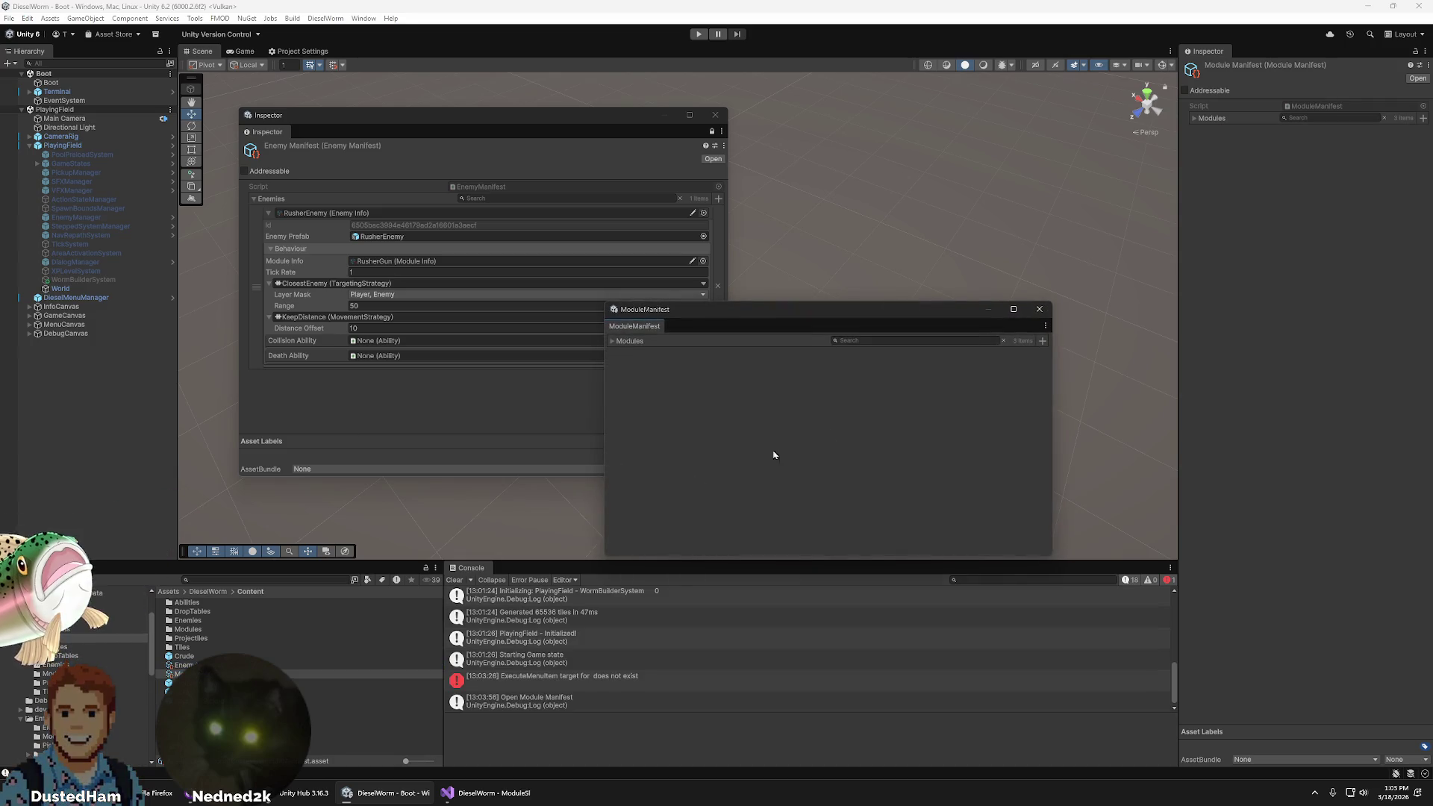
pyautogui.click(616, 342)
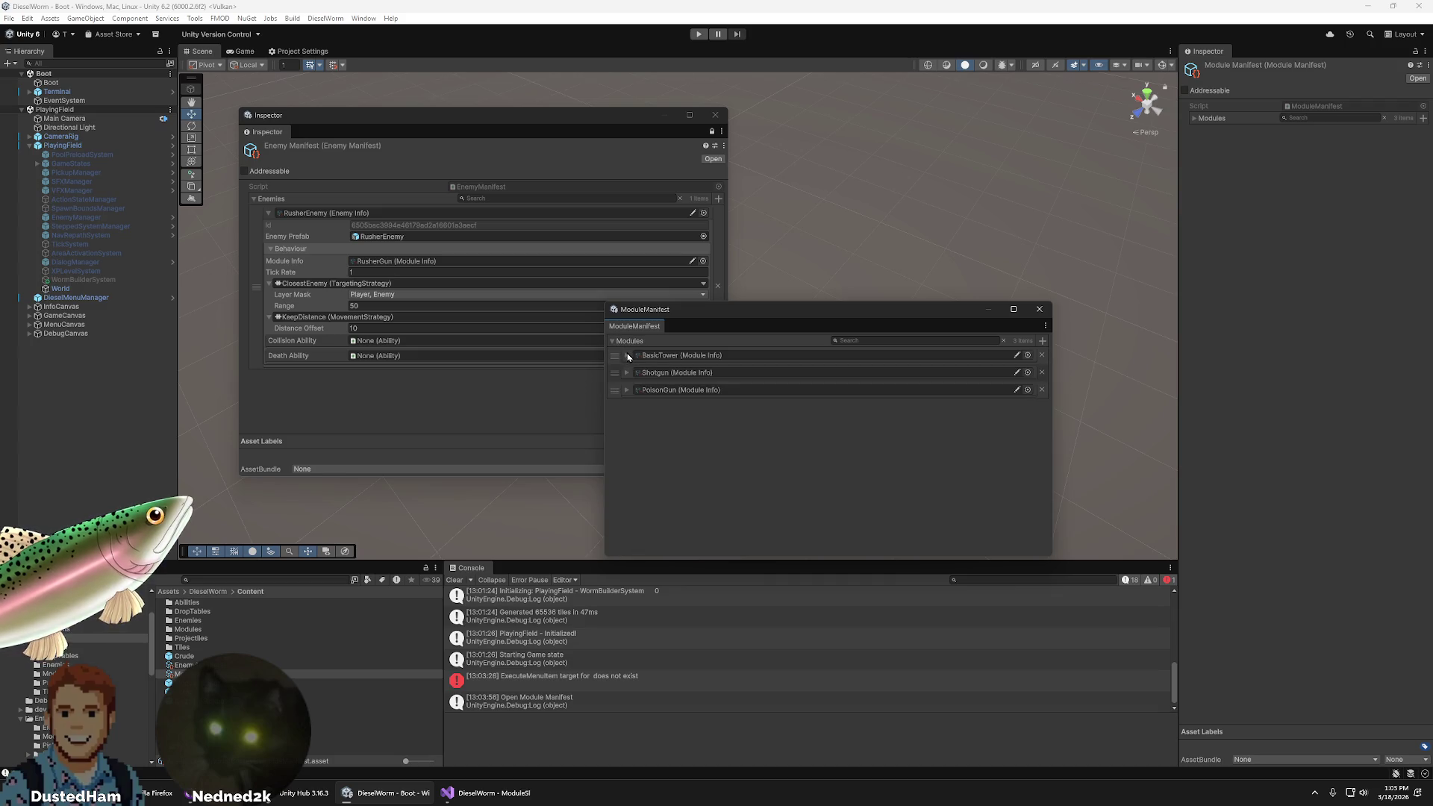
pyautogui.click(1039, 309)
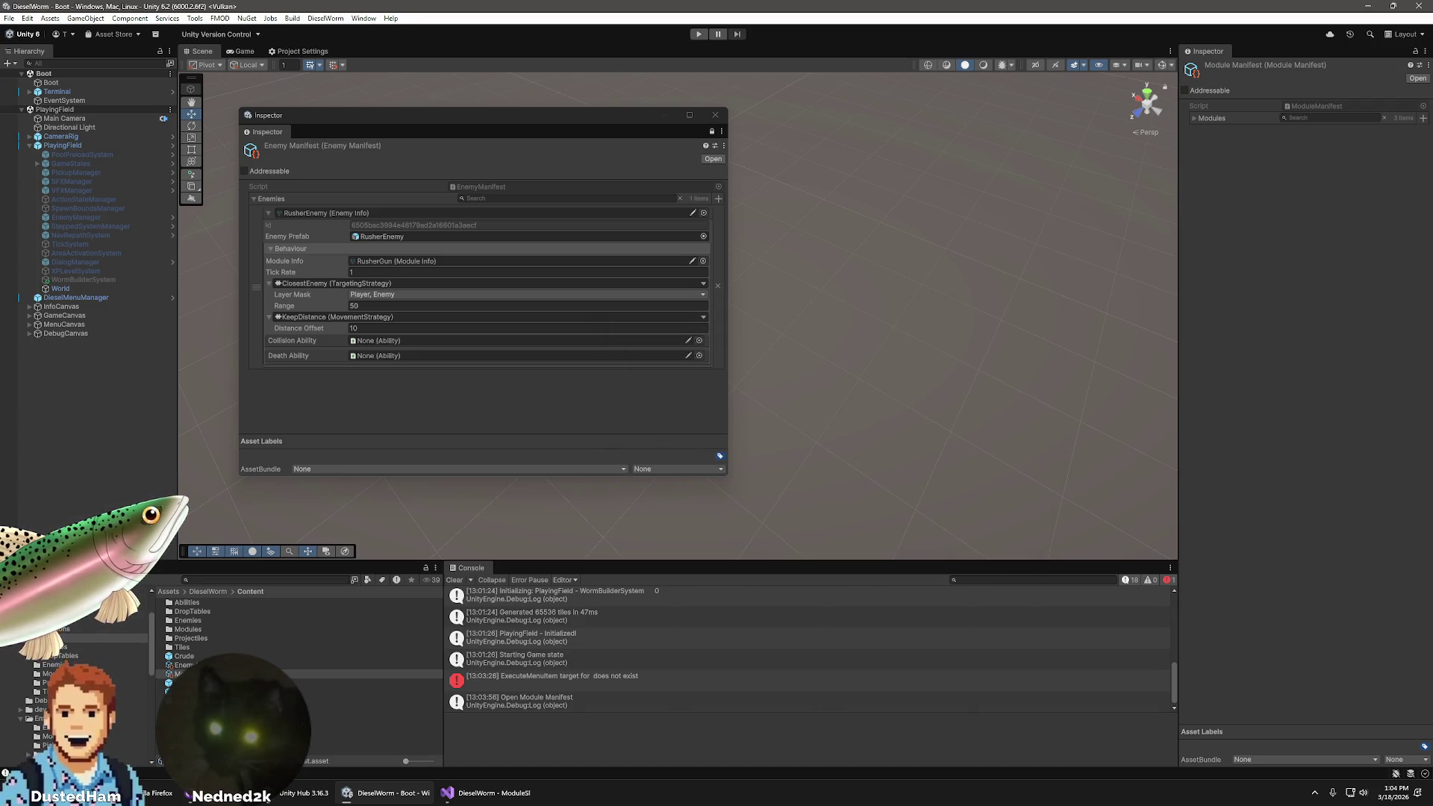
pyautogui.press('Return')
pyautogui.click(1055, 325)
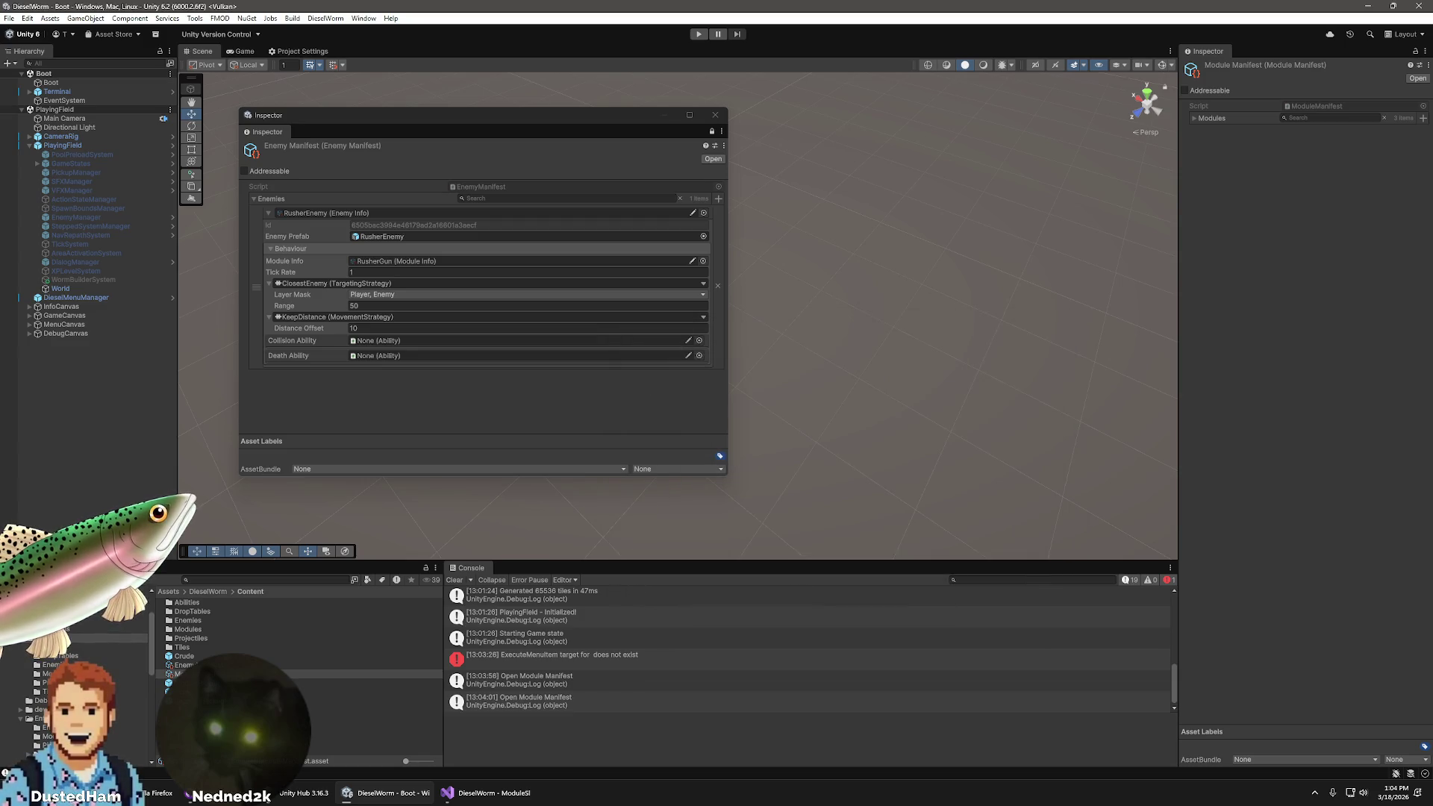
pyautogui.click(187, 665)
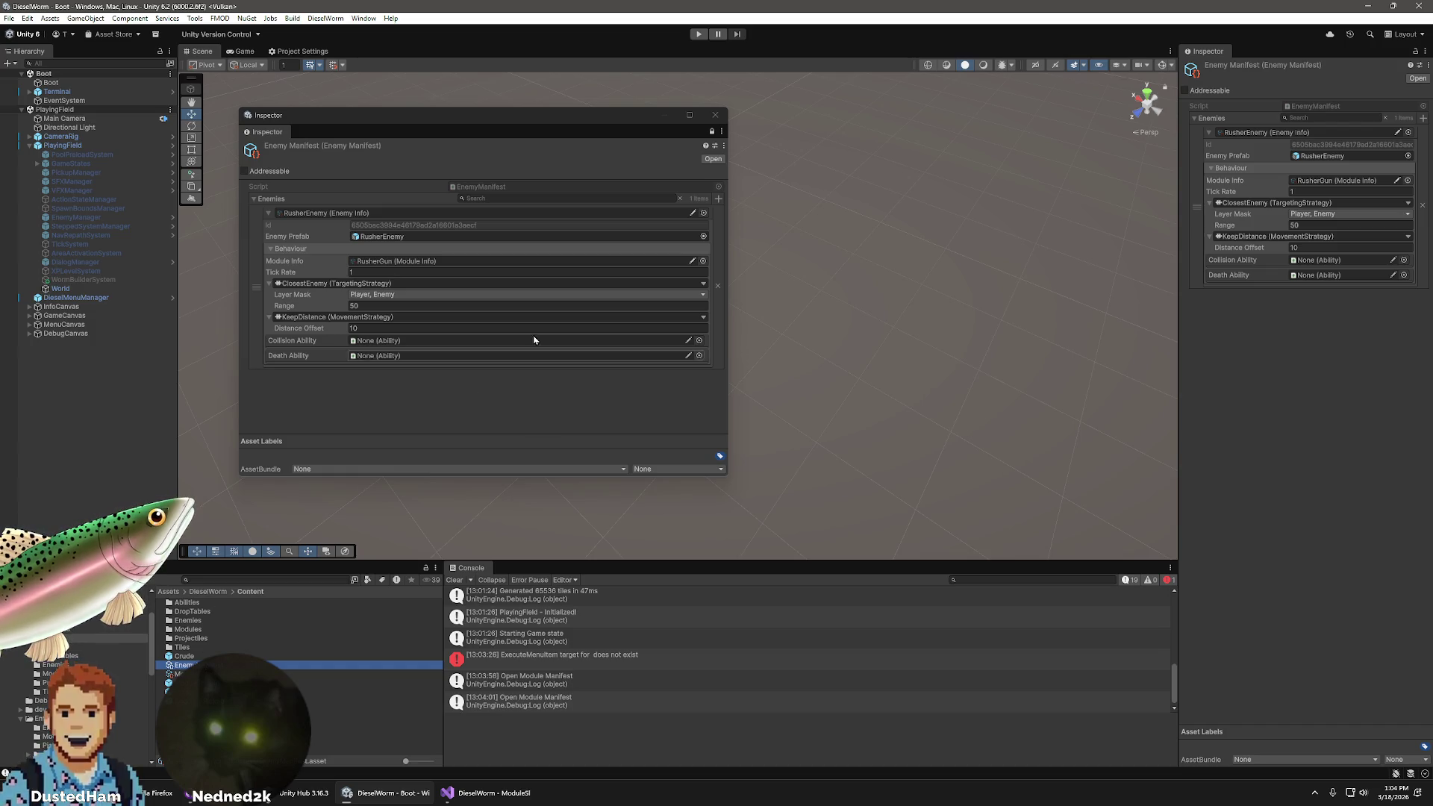
pyautogui.moveTo(500, 120); pyautogui.dragTo(712, 102)
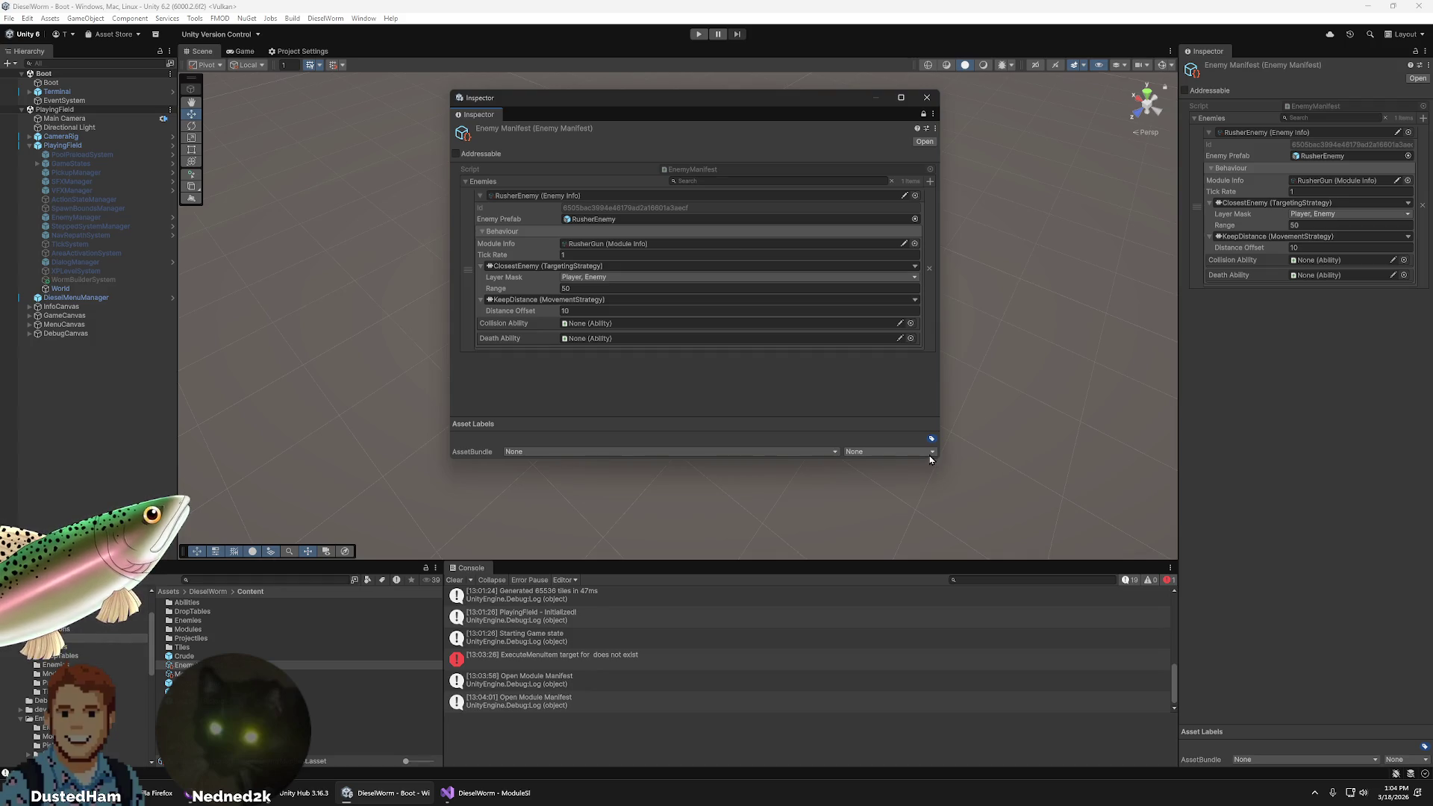
pyautogui.moveTo(939, 462)
pyautogui.mouseDown()
pyautogui.moveTo(1020, 549)
pyautogui.moveTo(965, 498)
pyautogui.moveTo(964, 473)
pyautogui.moveTo(973, 498)
pyautogui.mouseUp()
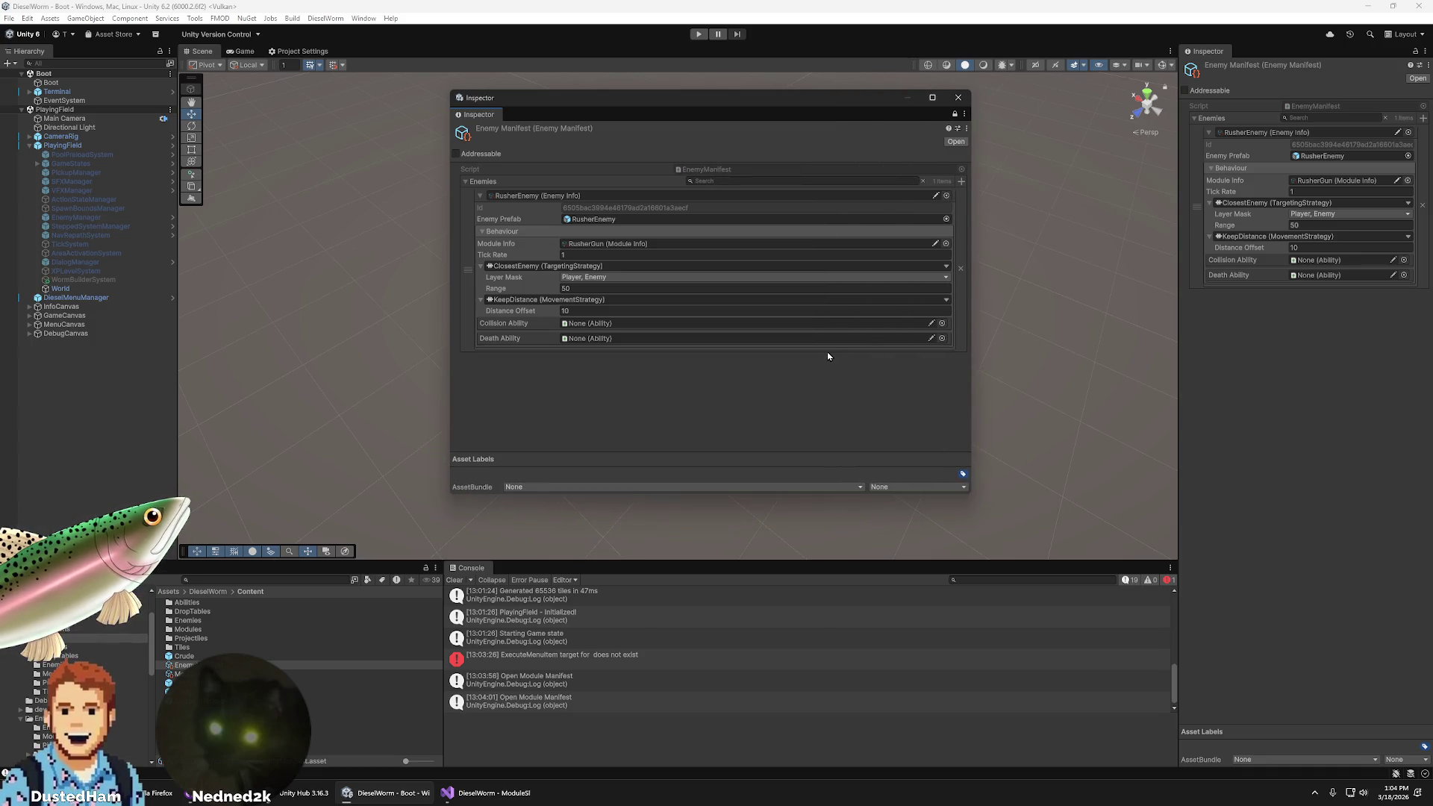
pyautogui.click(958, 97)
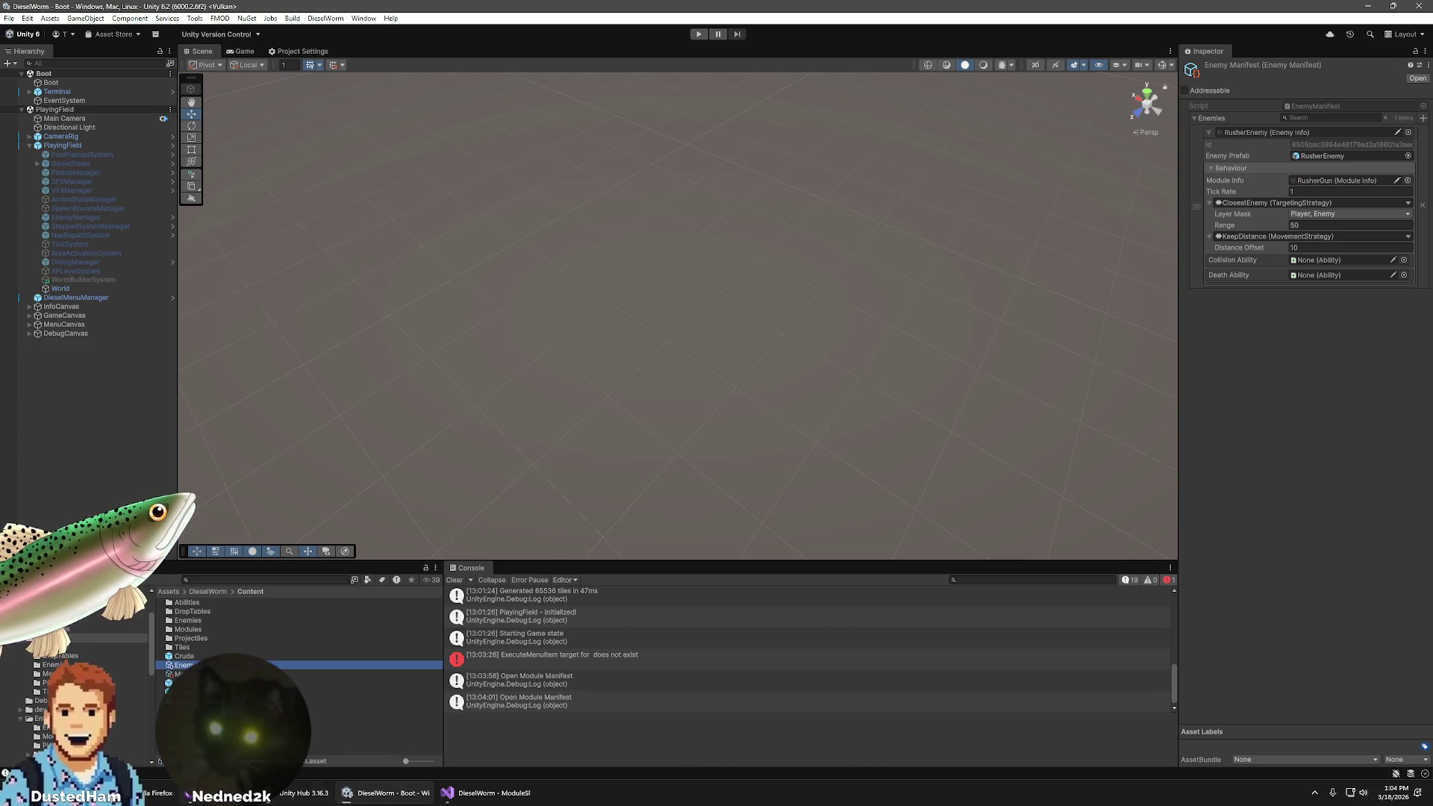
# - Discard EnemyManifest.asset's changes in GitHub Desktop, restoring the ScrapMite, BasicEnemy and RangedEnemy entries
pyautogui.hotkey('alt', 'Tab')
pyautogui.scroll(-3, 388, 397)
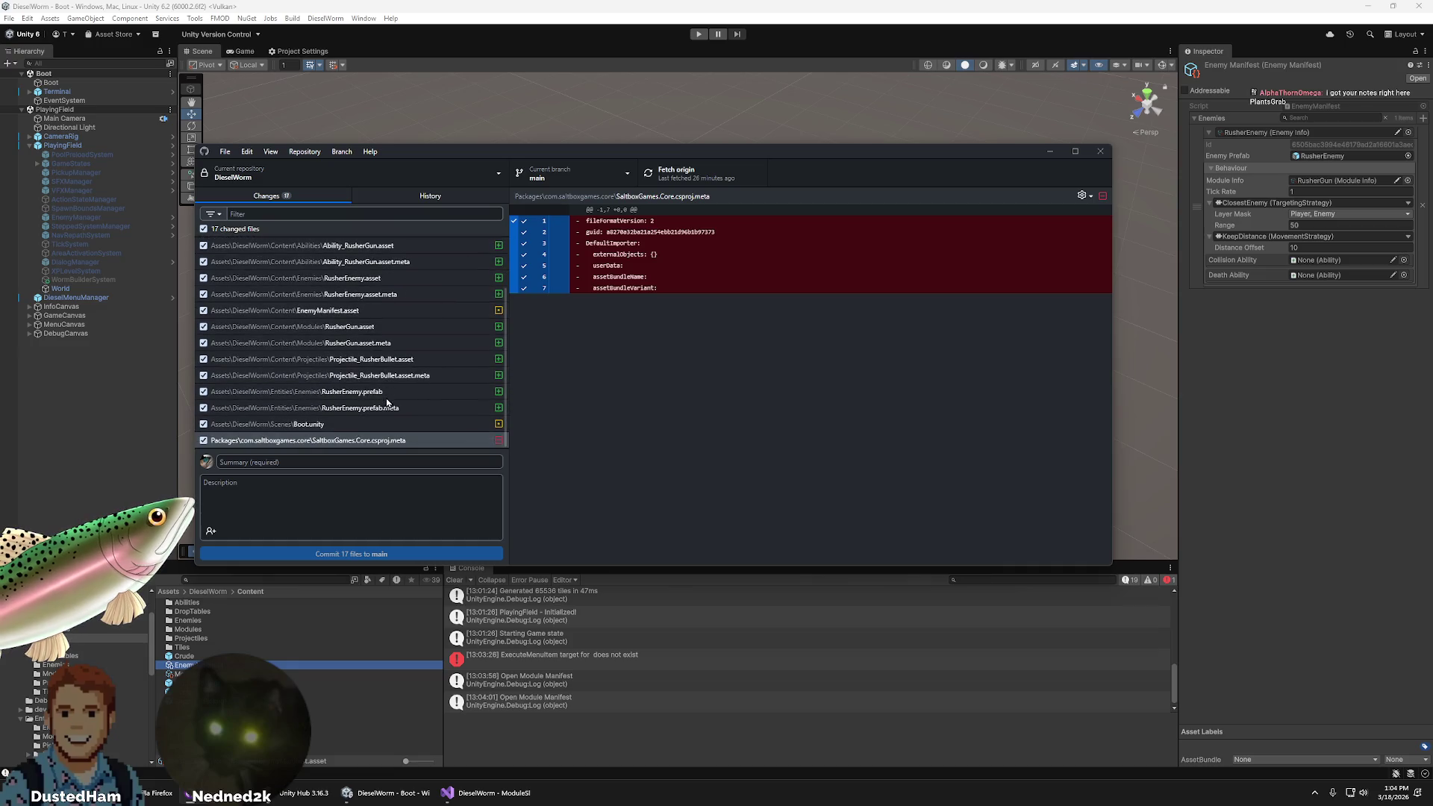
pyautogui.click(359, 311)
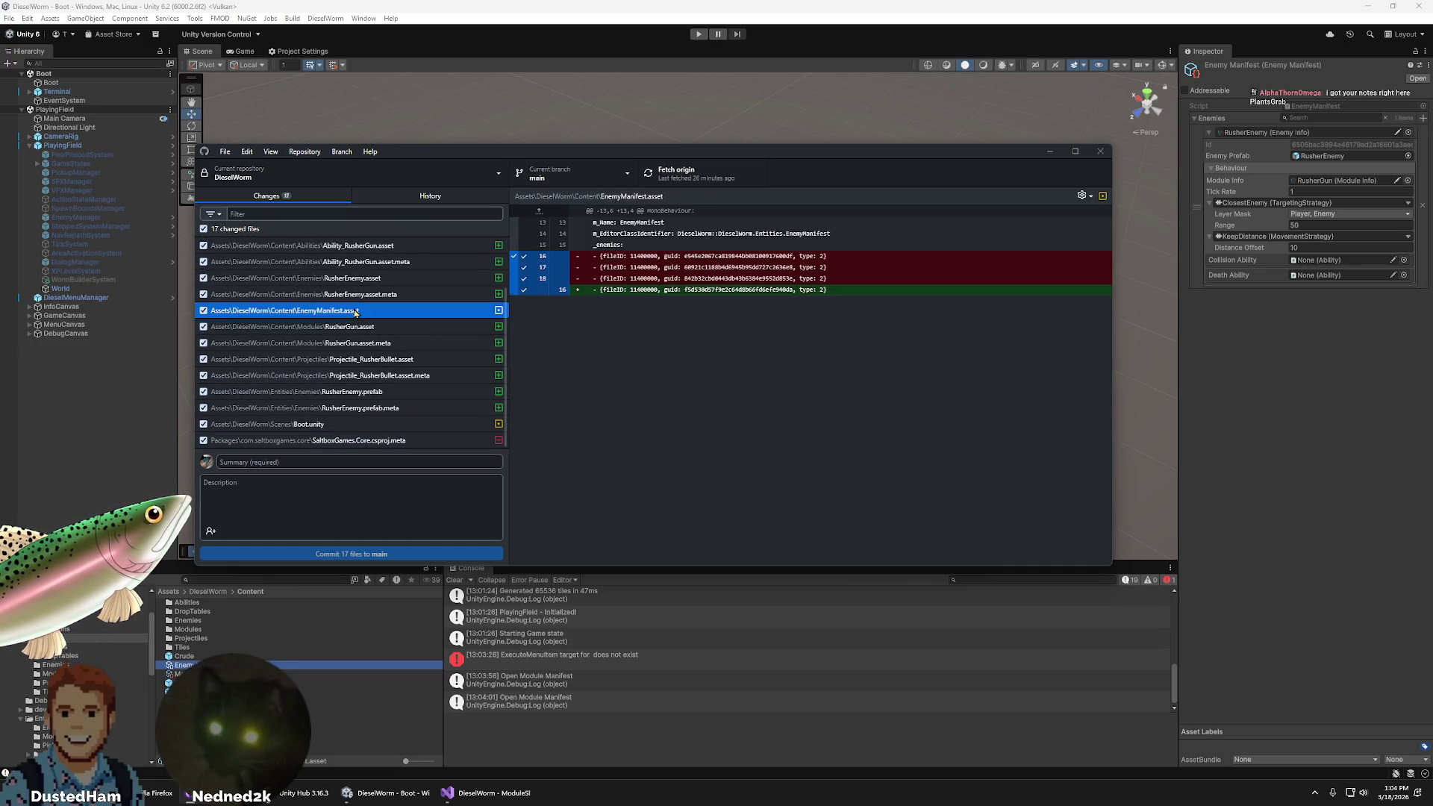
pyautogui.rightClick(360, 311)
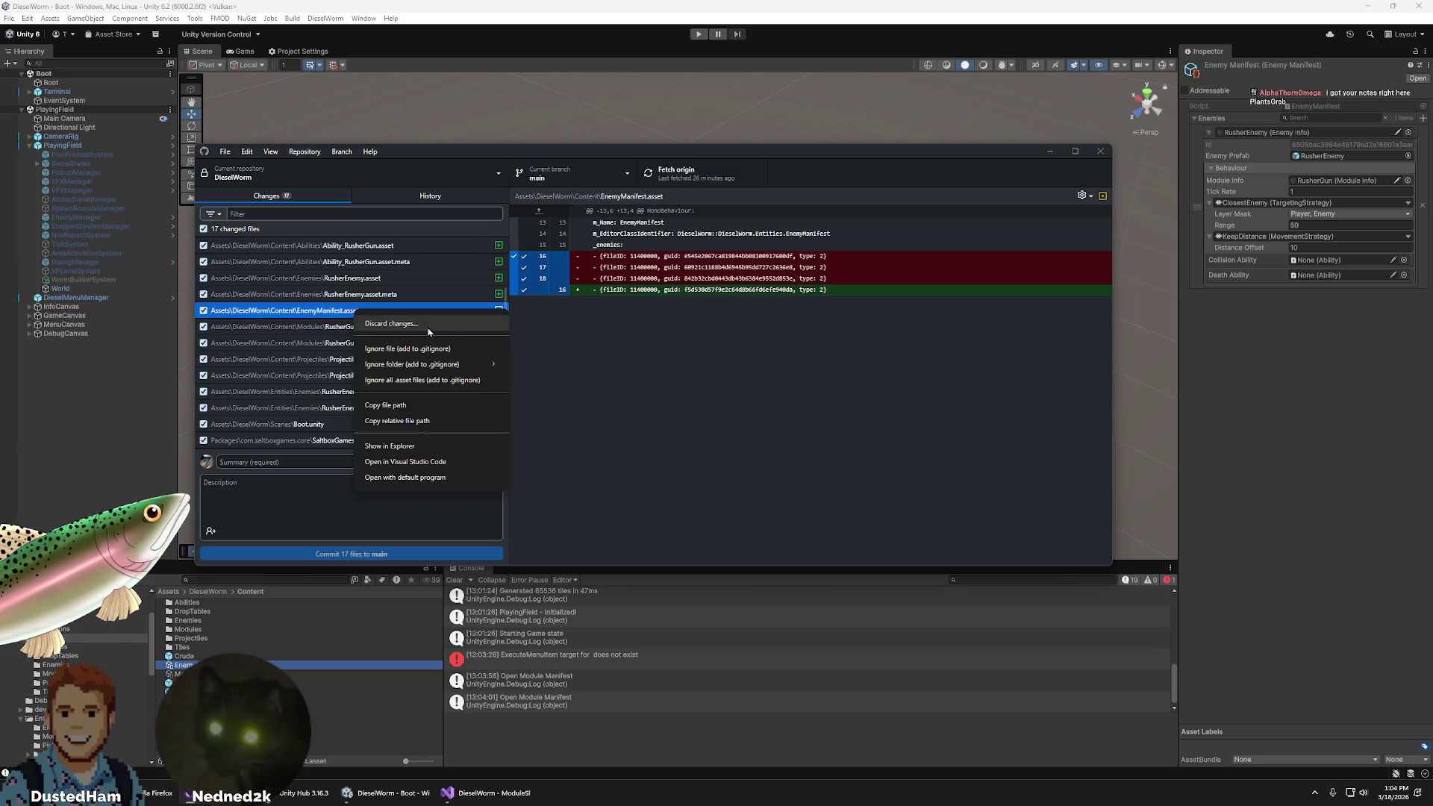
pyautogui.click(387, 324)
pyautogui.click(662, 415)
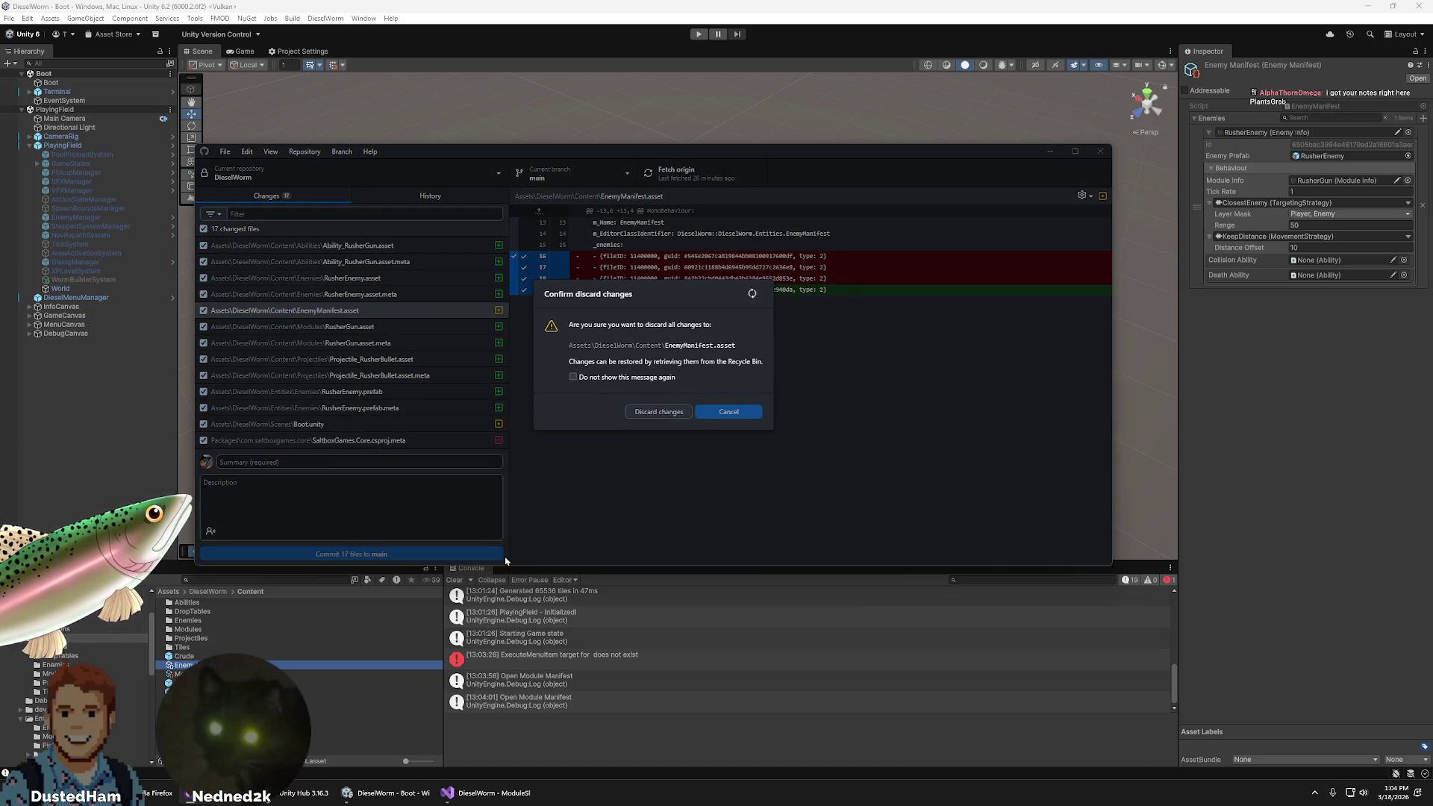
pyautogui.click(671, 5)
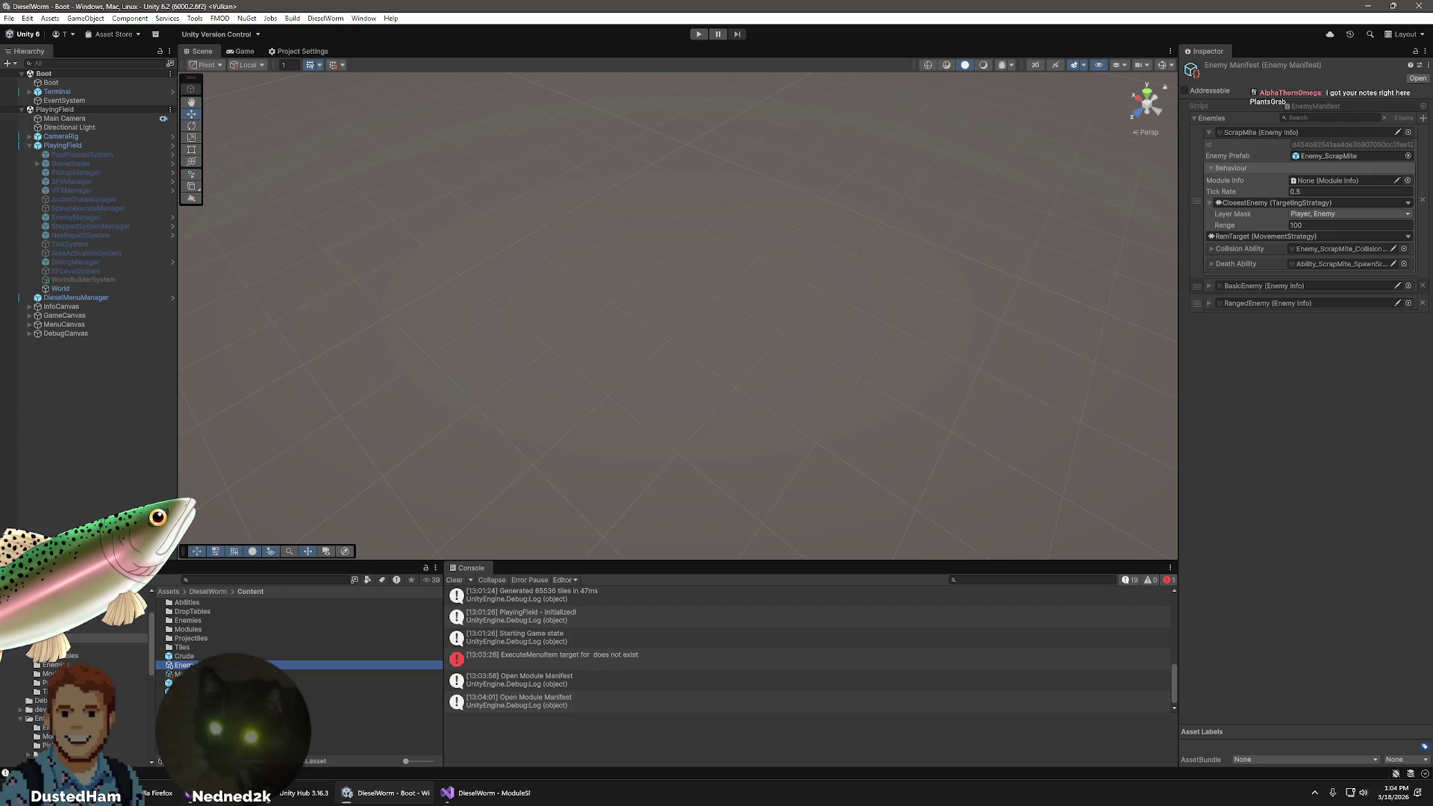
# - Add a second Inspector tab and float it as a resized window near the top centre
pyautogui.click(1416, 77)
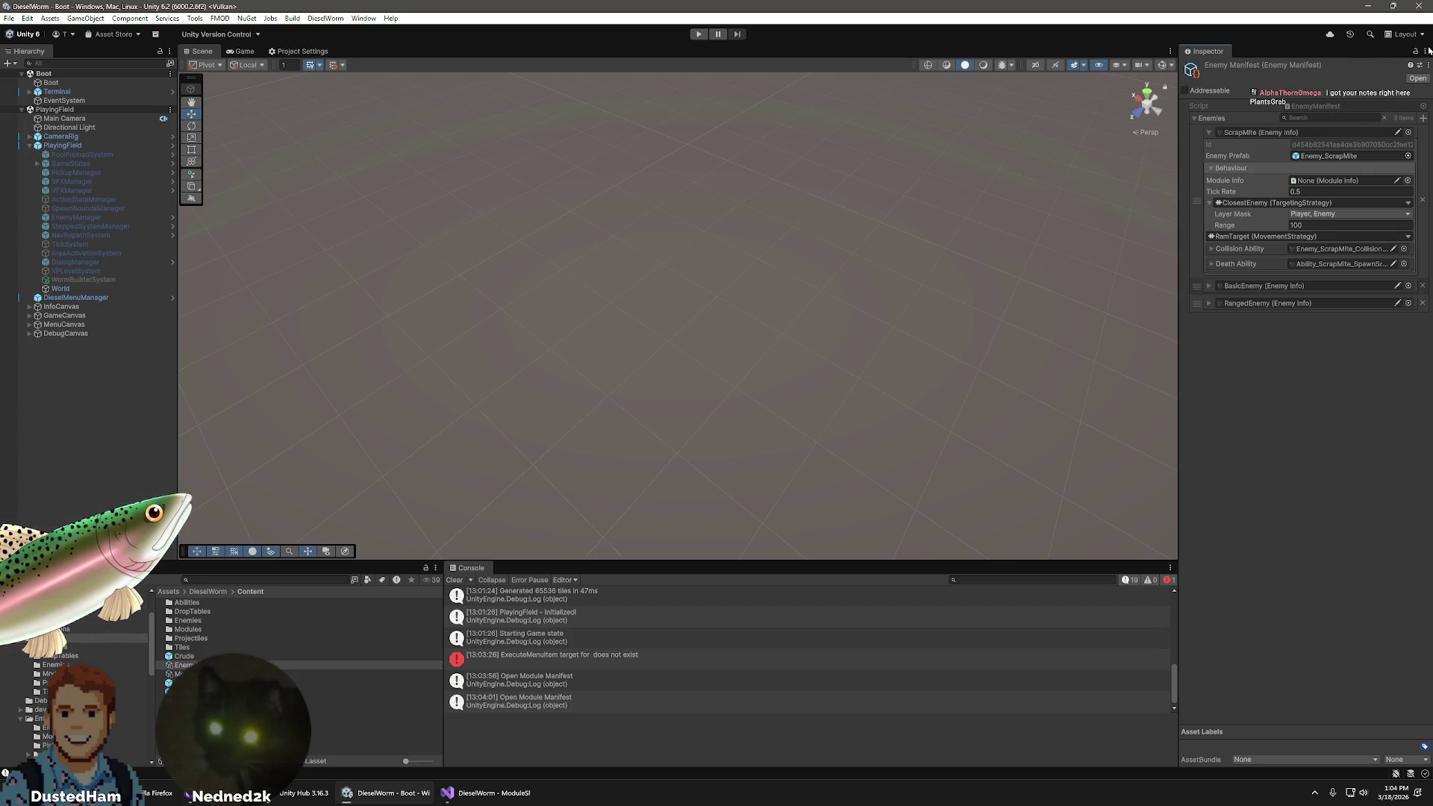
pyautogui.click(1427, 53)
pyautogui.moveTo(1308, 212)
pyautogui.click(1210, 236)
pyautogui.moveTo(1209, 51)
pyautogui.mouseDown()
pyautogui.moveTo(1072, 137)
pyautogui.moveTo(698, 278)
pyautogui.mouseUp()
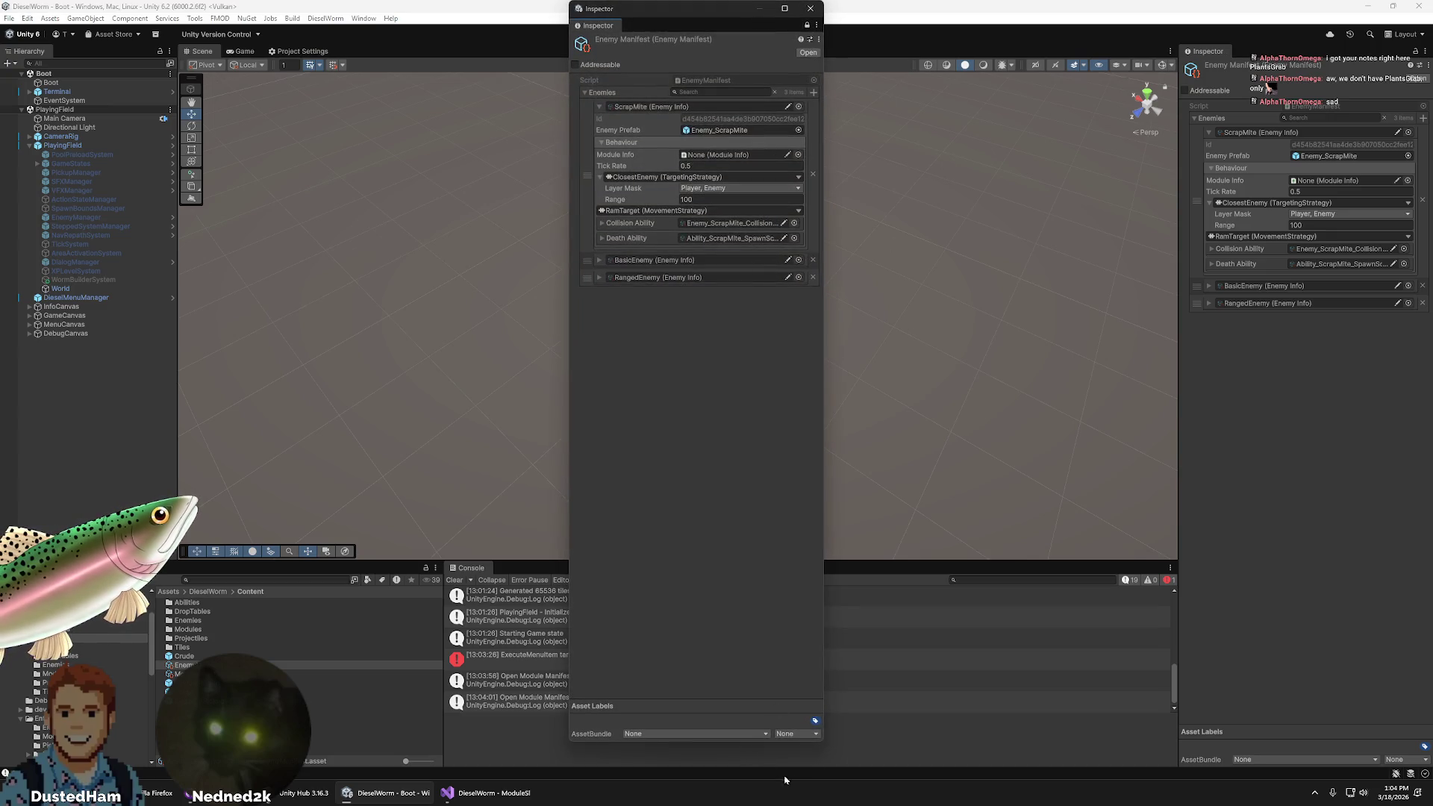
pyautogui.moveTo(818, 742)
pyautogui.mouseDown()
pyautogui.moveTo(880, 696)
pyautogui.moveTo(927, 508)
pyautogui.moveTo(973, 472)
pyautogui.moveTo(989, 351)
pyautogui.moveTo(1020, 321)
pyautogui.moveTo(969, 315)
pyautogui.moveTo(964, 356)
pyautogui.moveTo(1001, 388)
pyautogui.moveTo(1030, 365)
pyautogui.moveTo(1039, 326)
pyautogui.moveTo(1055, 366)
pyautogui.moveTo(1038, 368)
pyautogui.mouseUp()
pyautogui.moveTo(764, 15); pyautogui.dragTo(673, 70)
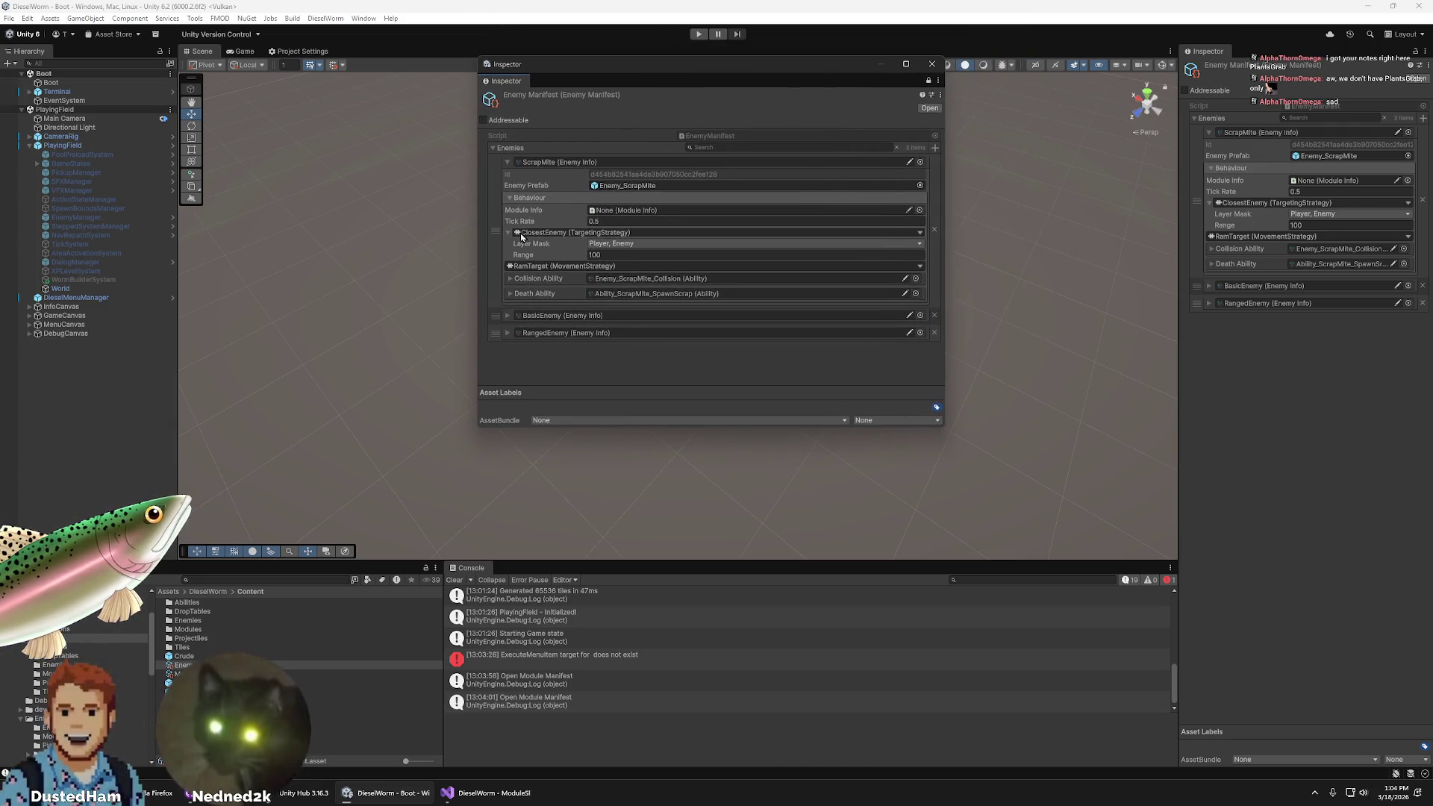
# - Add RusherEnemy as the fourth Enemies entry and expand it to show its RusherGun module
pyautogui.click(494, 148)
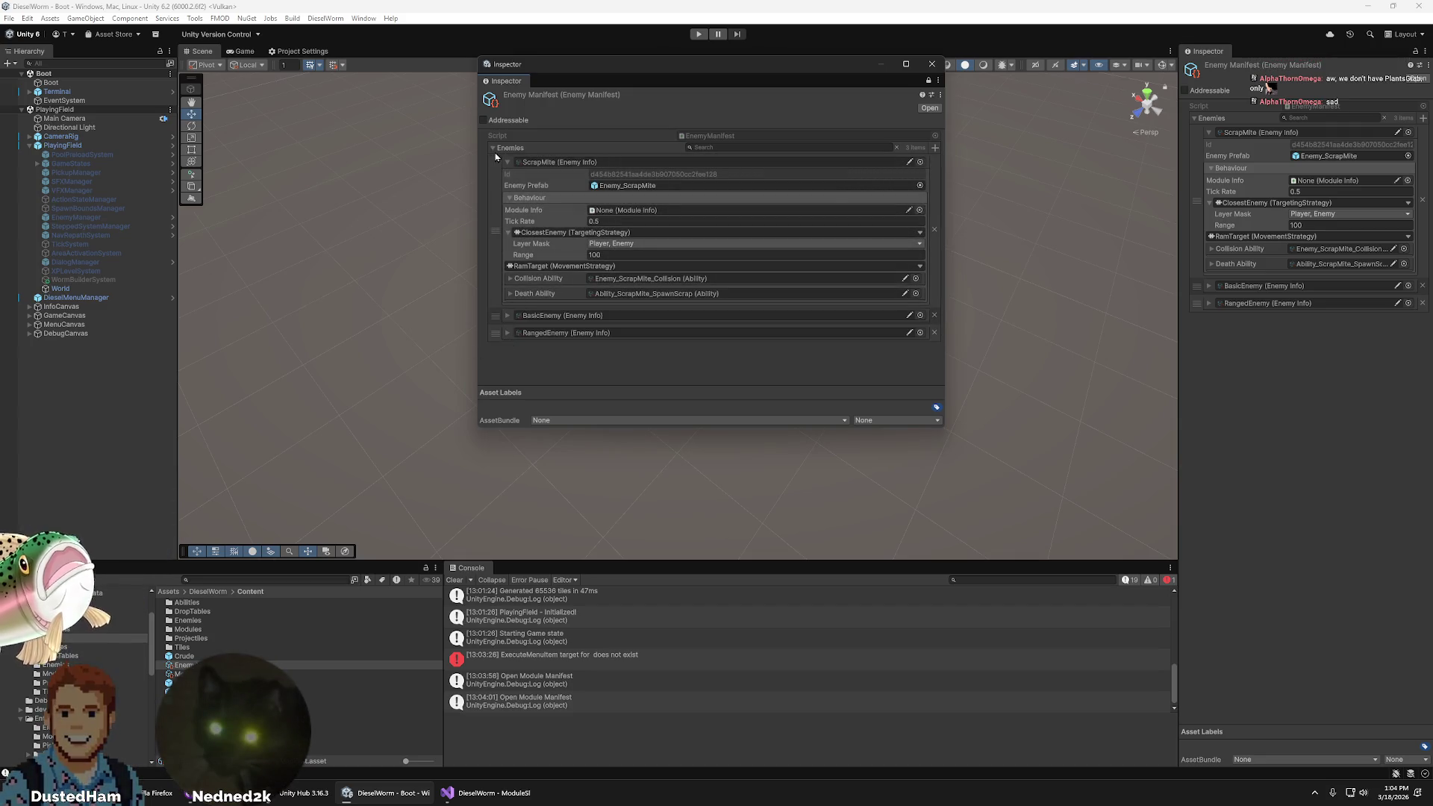
pyautogui.click(508, 163)
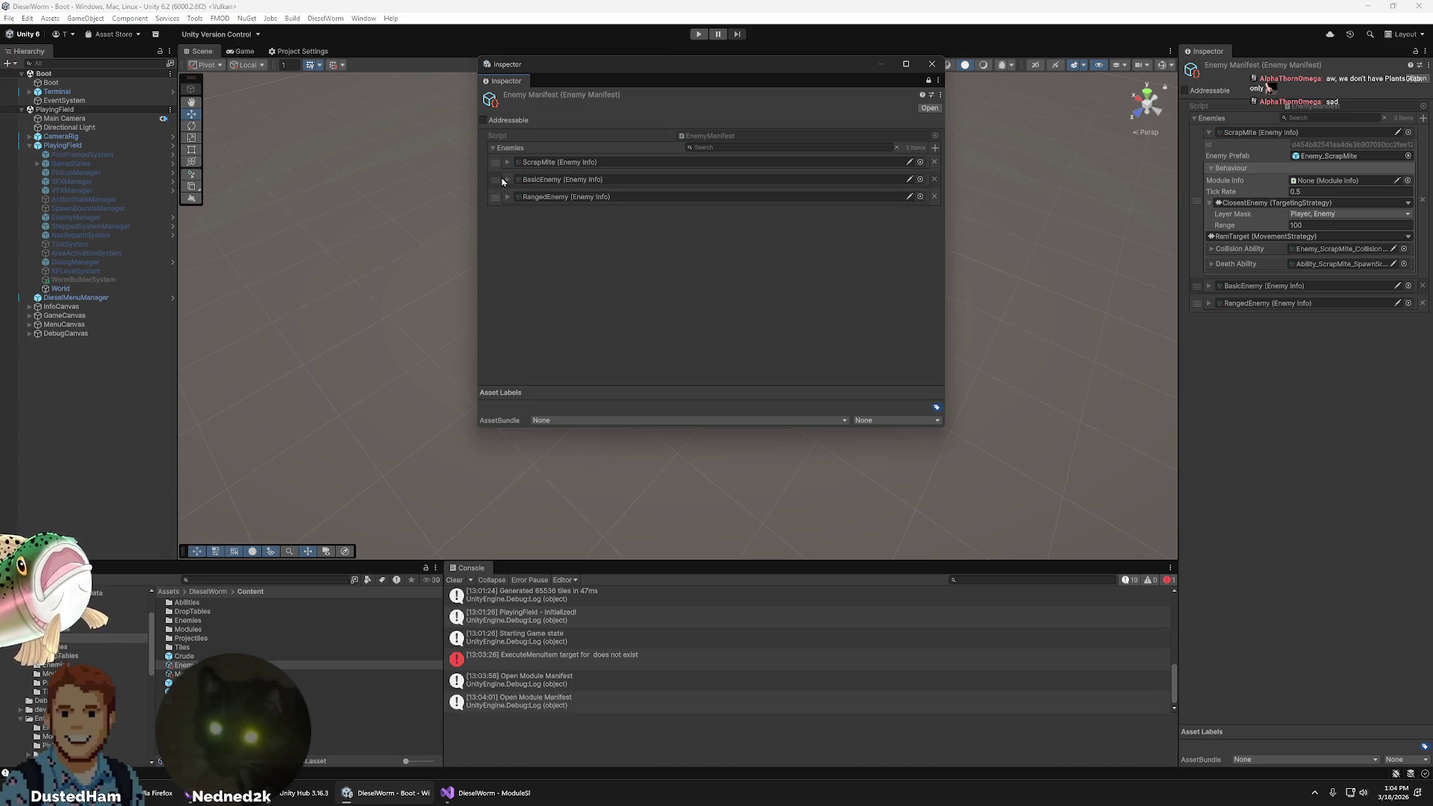
pyautogui.click(507, 197)
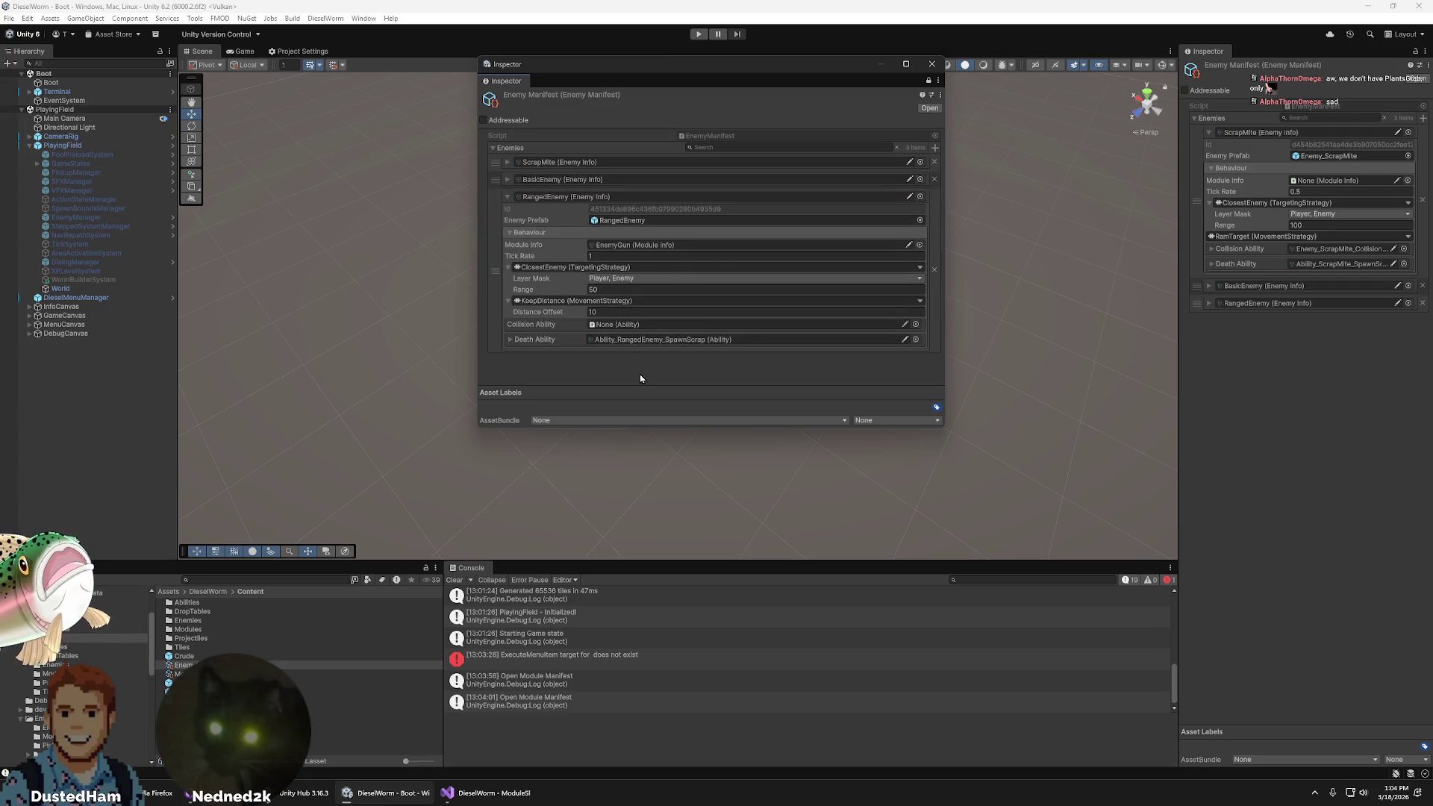
pyautogui.moveTo(942, 430); pyautogui.dragTo(1021, 648)
pyautogui.click(1013, 150)
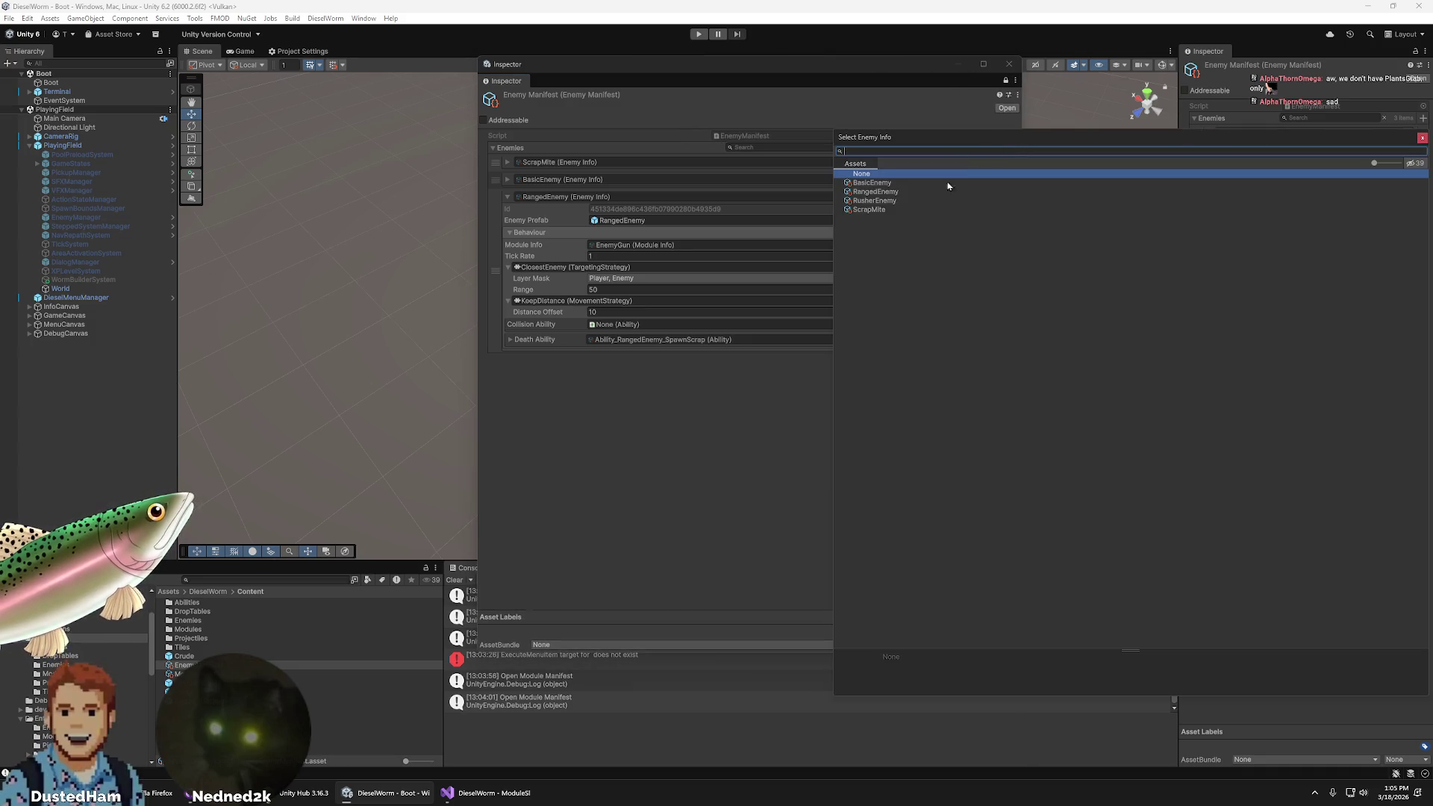
pyautogui.click(879, 208)
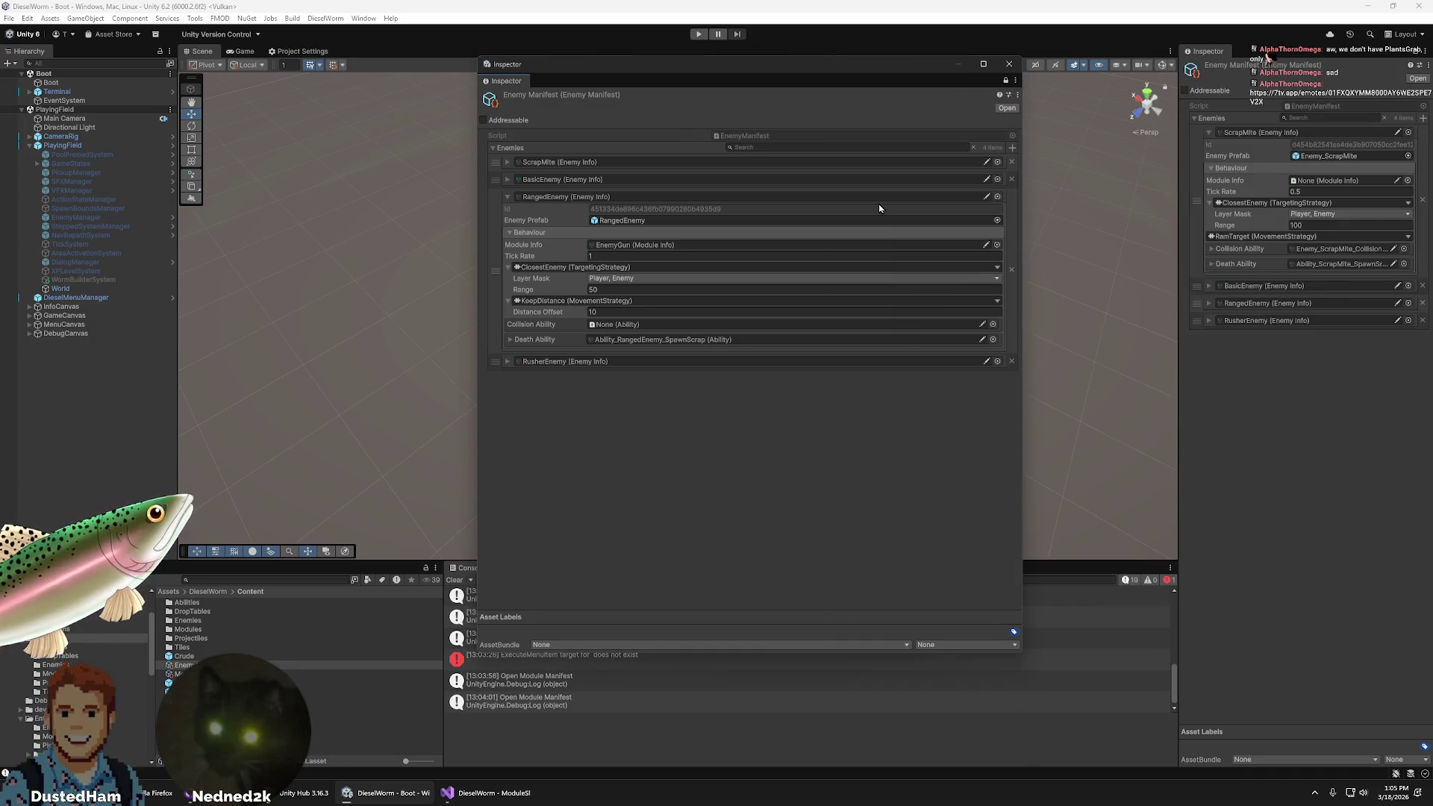
pyautogui.click(508, 361)
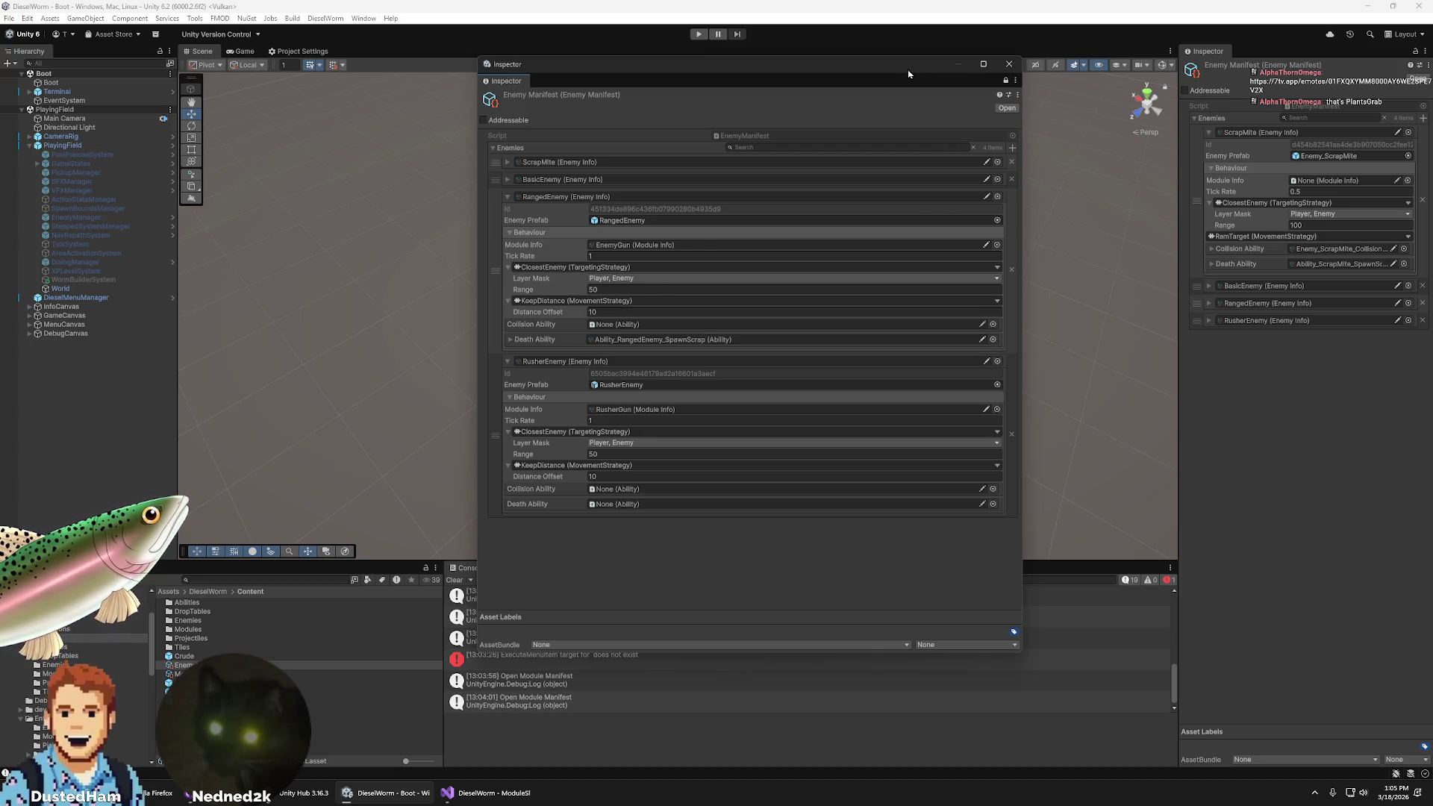
pyautogui.click(901, 47)
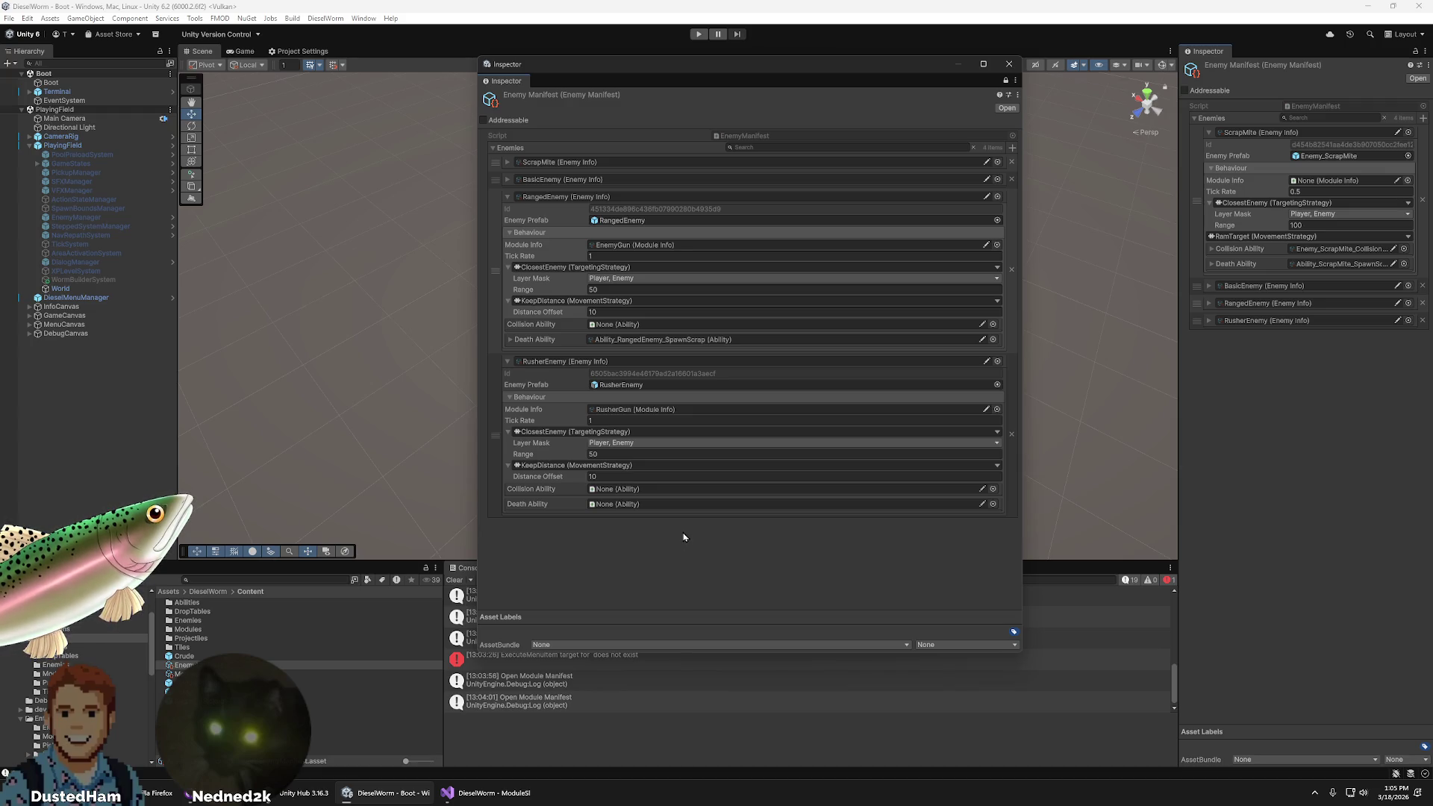
# - Browse the DropTables and Abilities folders, inspecting Ability_PoisonGun's effects
pyautogui.click(192, 639)
pyautogui.click(210, 631)
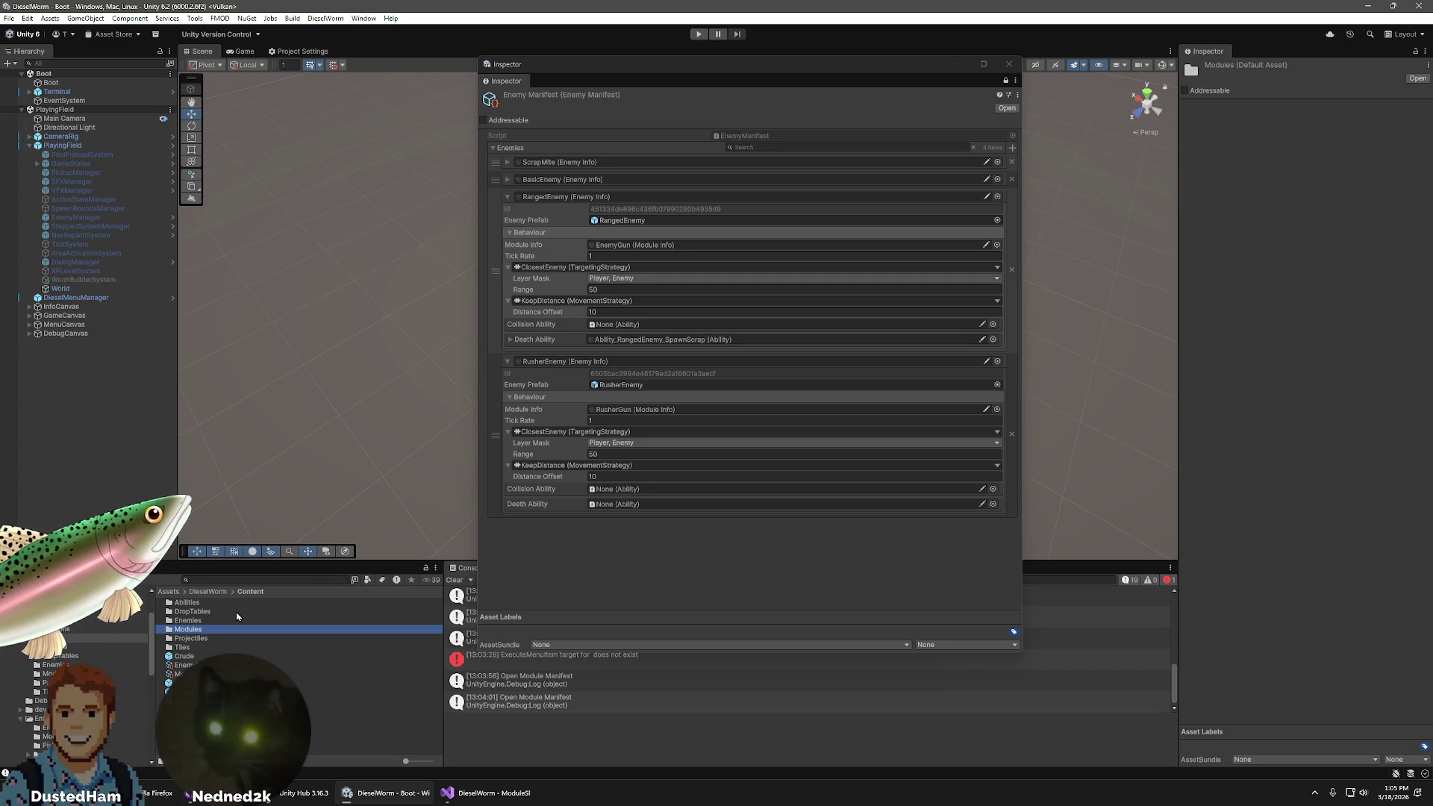
pyautogui.doubleClick(236, 613)
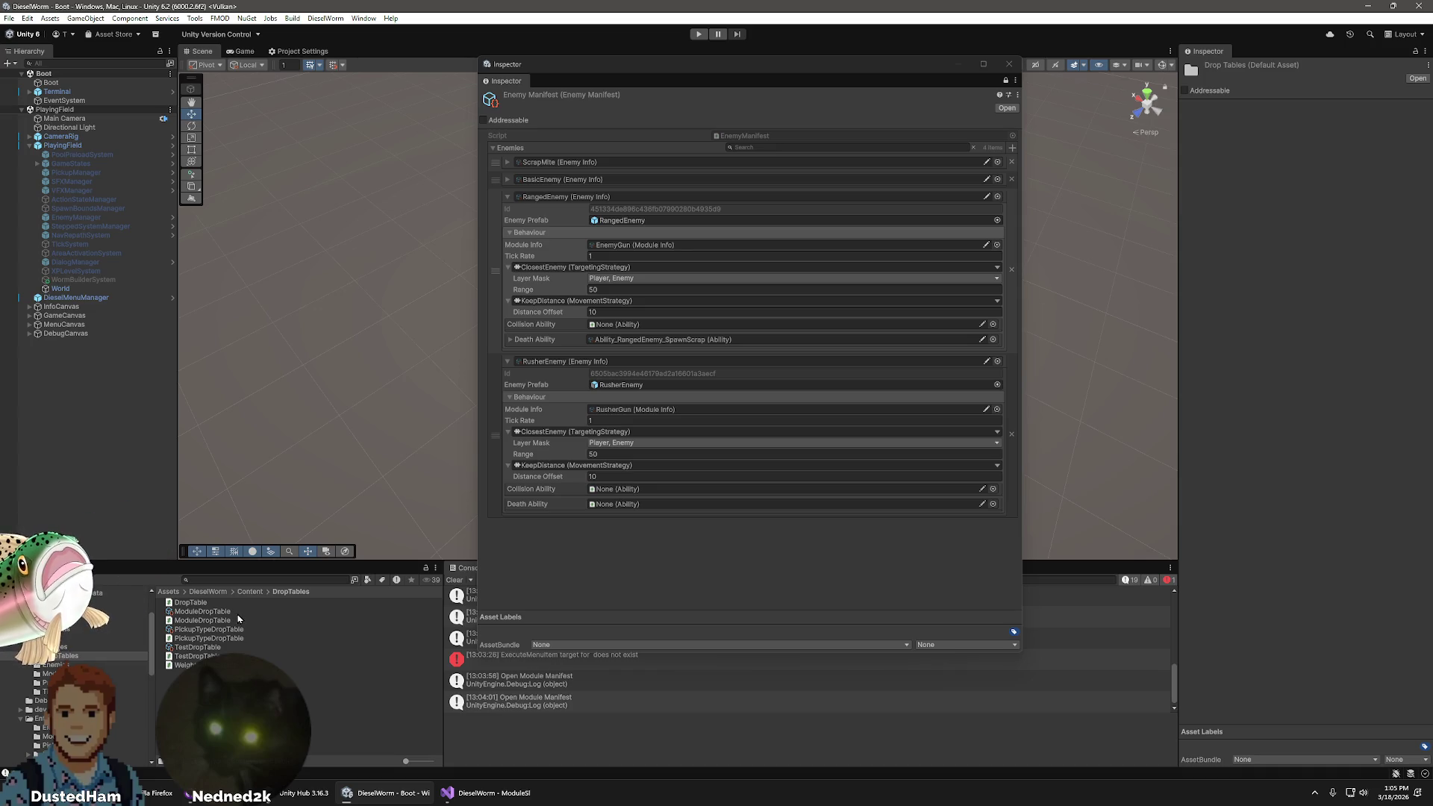
pyautogui.click(250, 591)
pyautogui.doubleClick(198, 602)
pyautogui.click(182, 665)
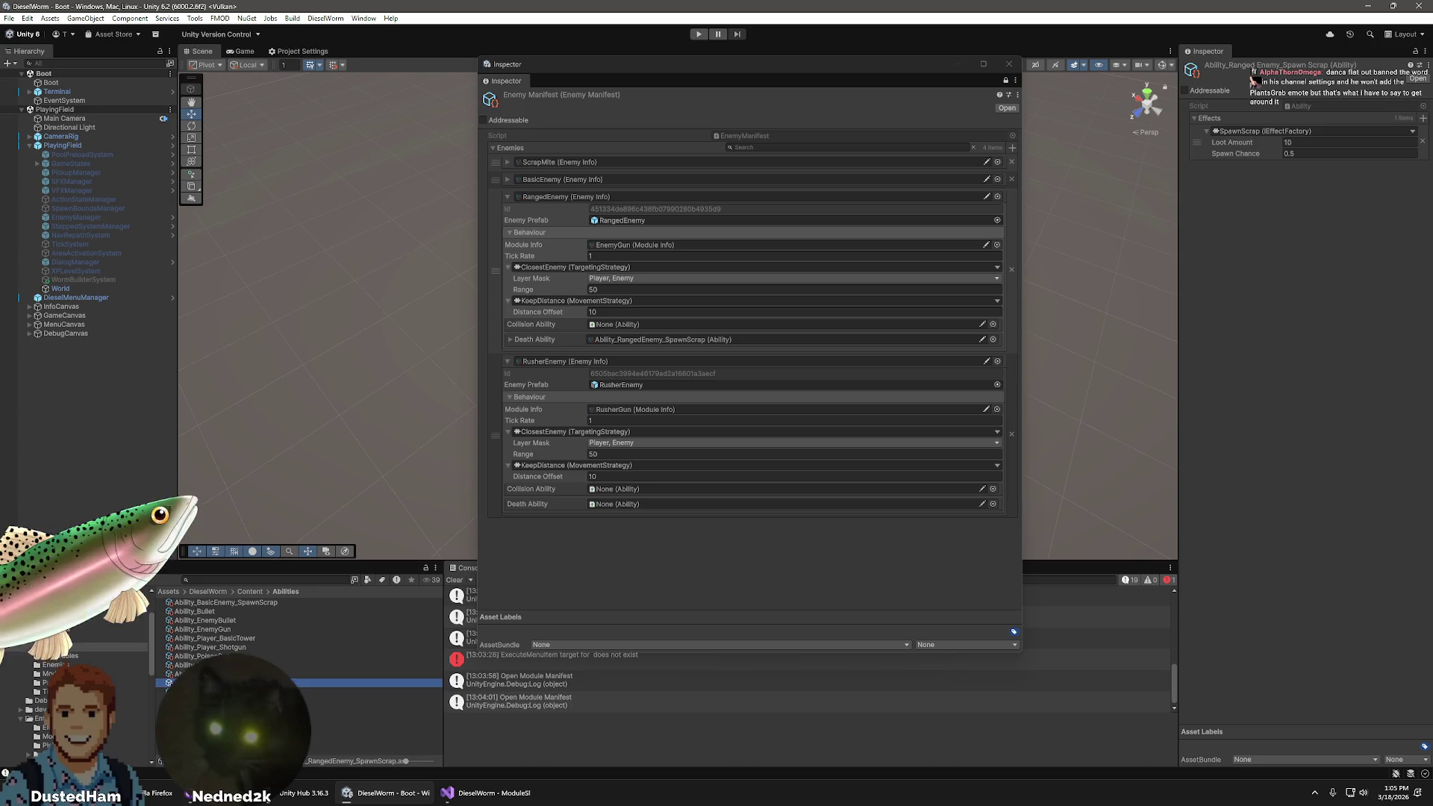
pyautogui.click(250, 591)
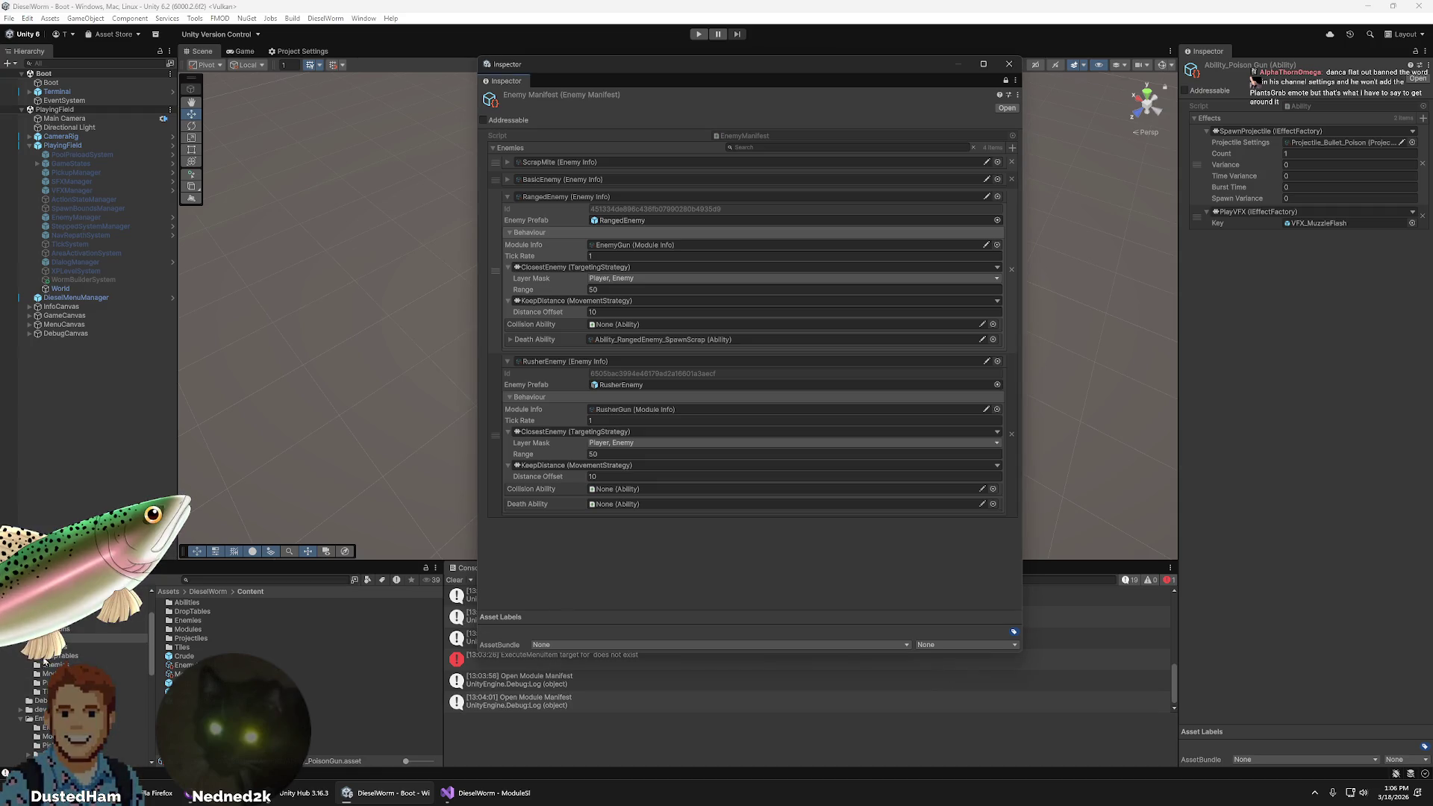
pyautogui.click(44, 682)
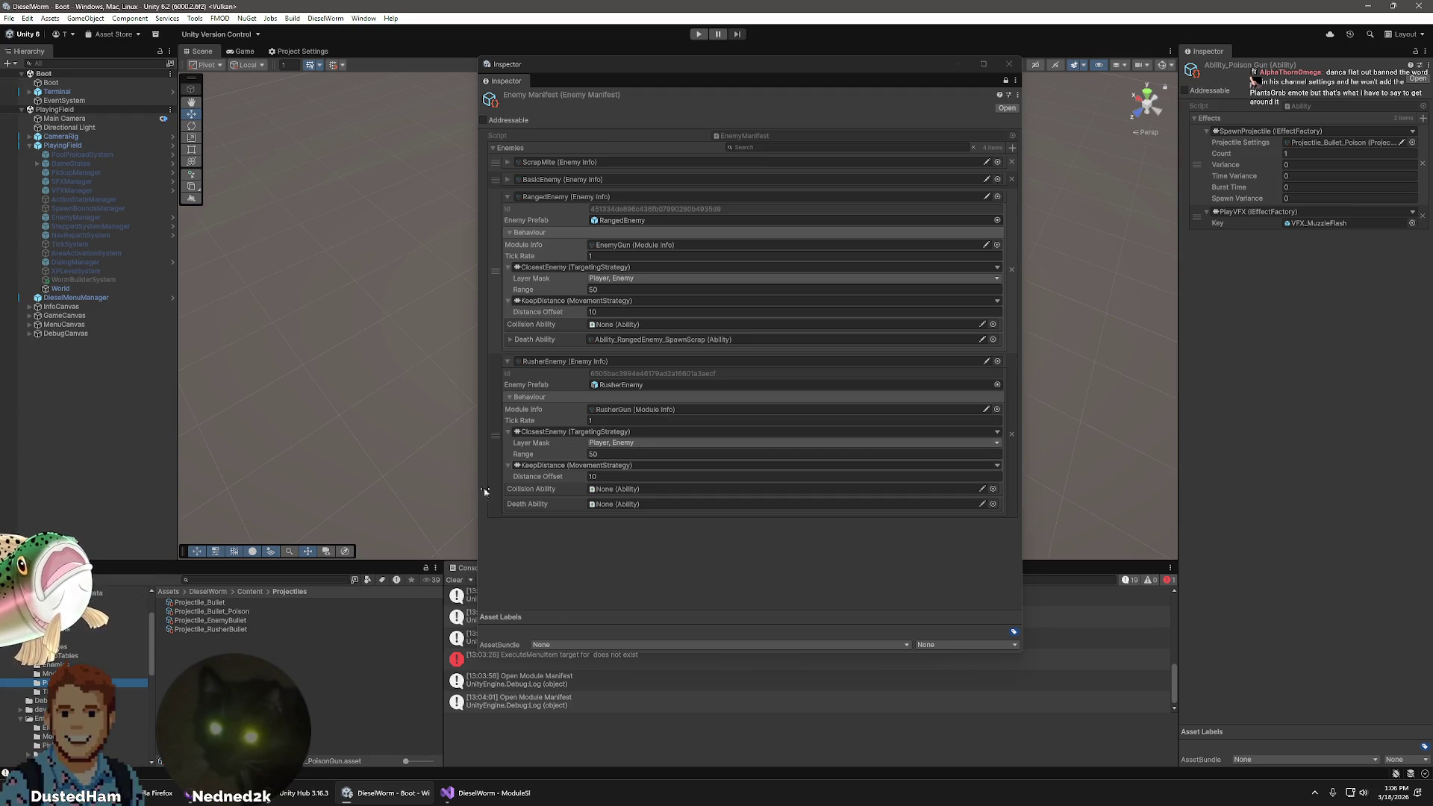
pyautogui.click(52, 673)
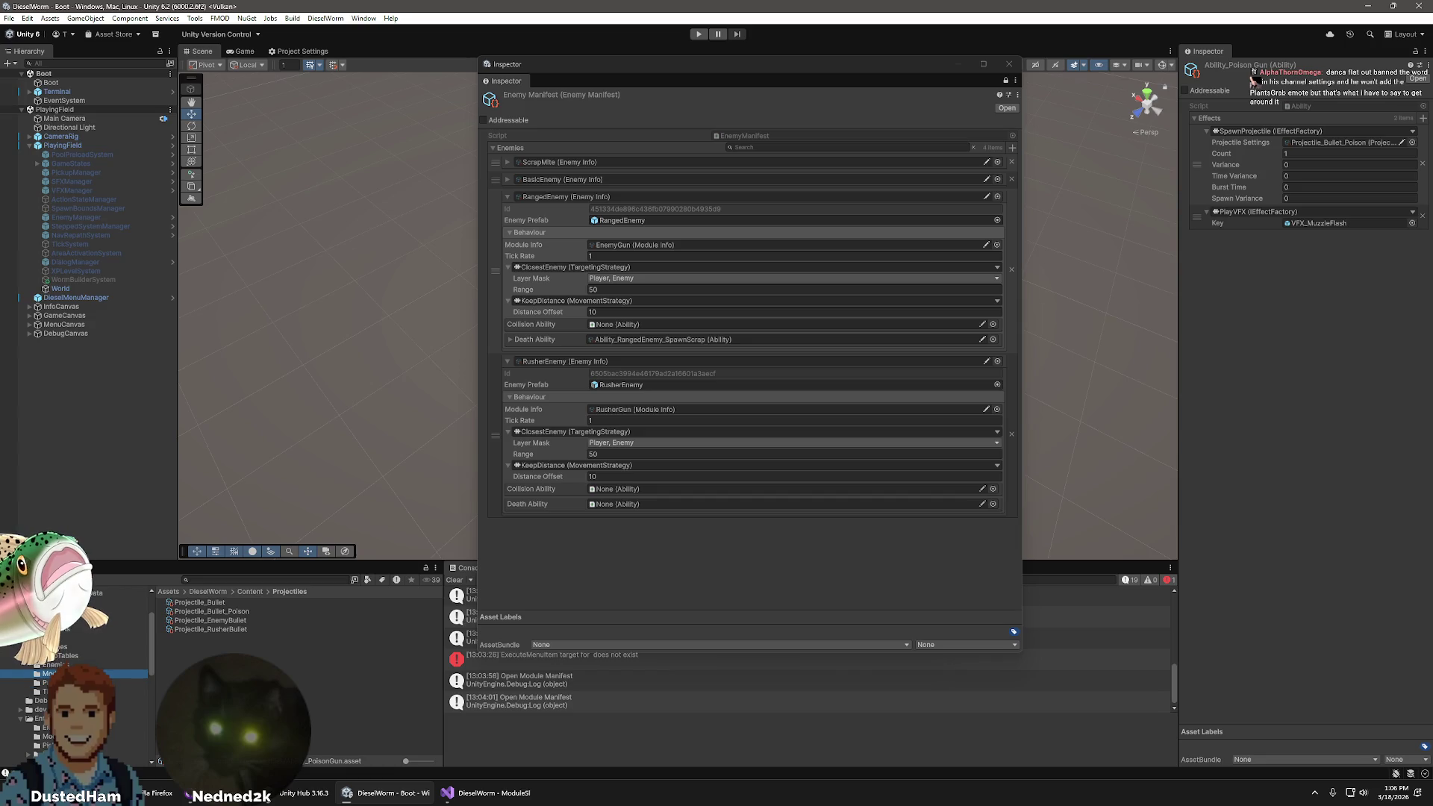
# - Compare the RusherGun module's settings with the PoisonGun and EnemyGun tick rates
pyautogui.click(200, 629)
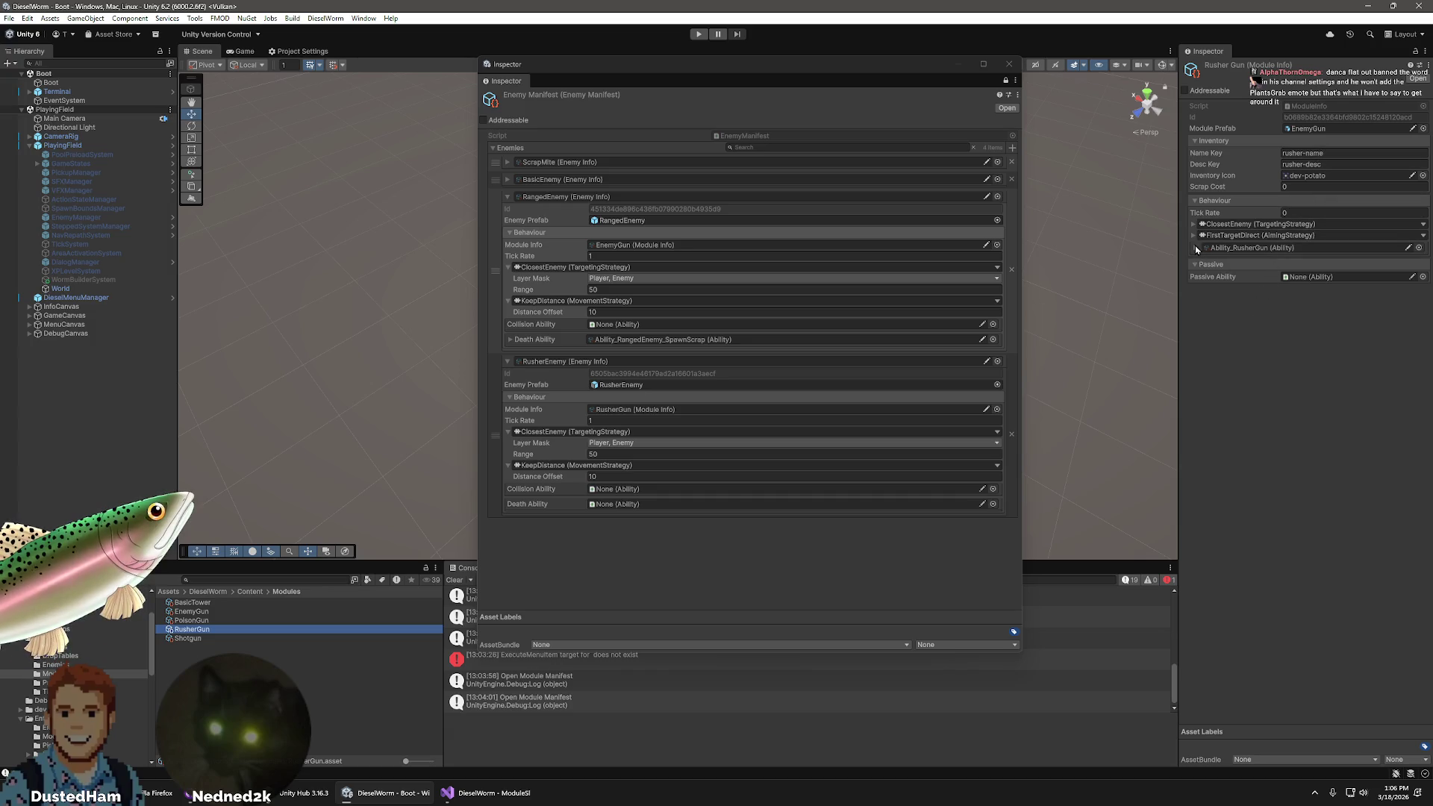
pyautogui.click(1196, 248)
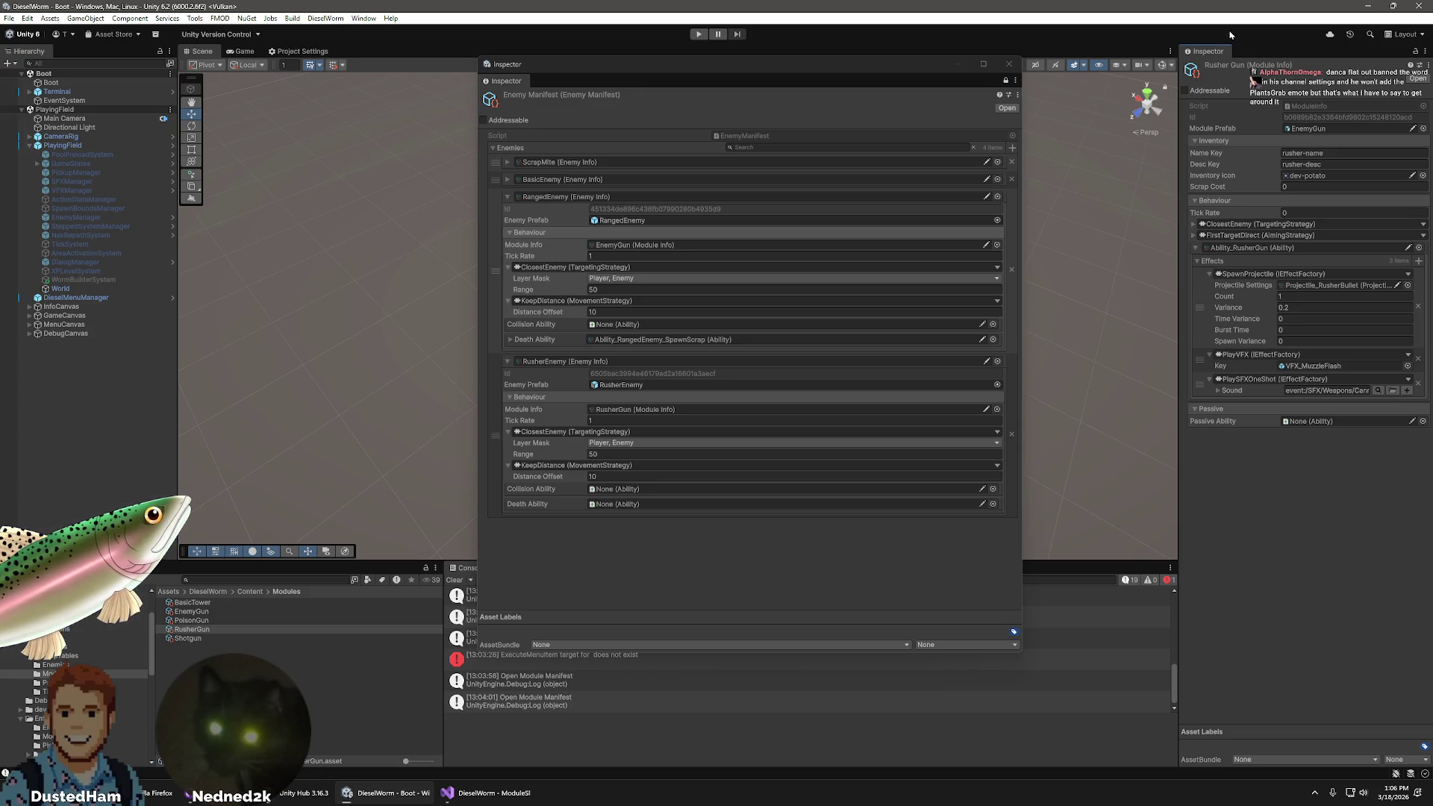
pyautogui.click(185, 621)
pyautogui.click(189, 630)
pyautogui.click(188, 621)
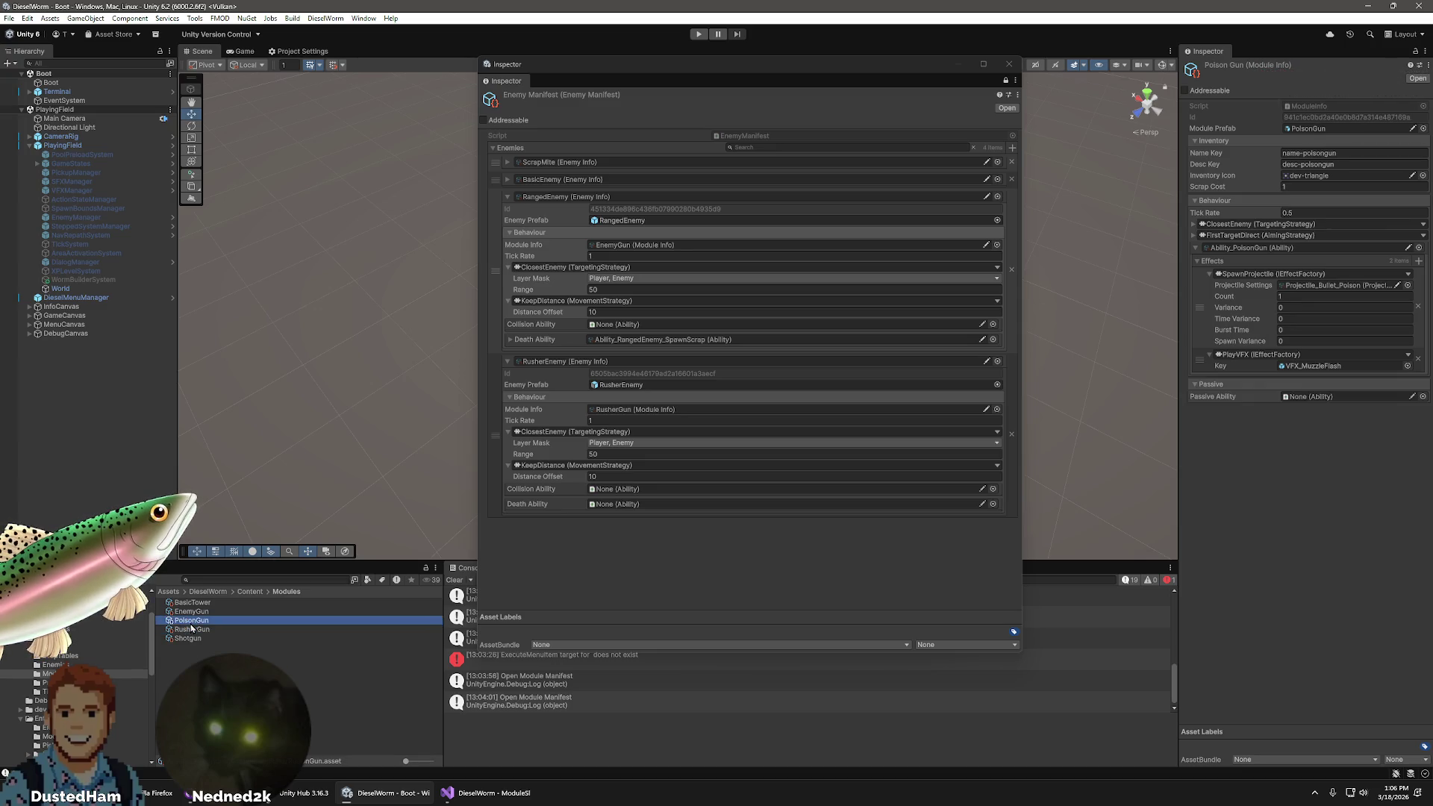
pyautogui.click(192, 631)
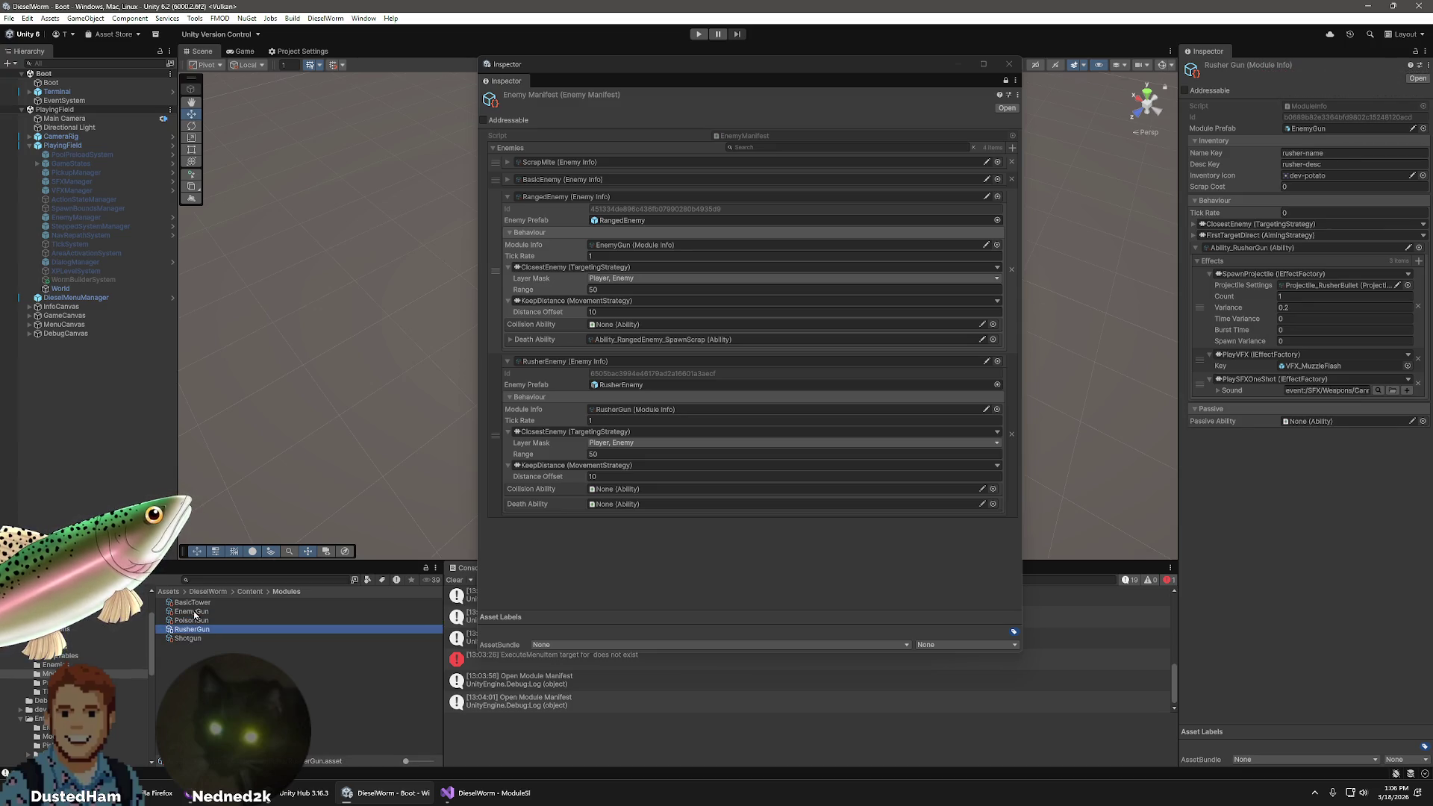
pyautogui.click(192, 612)
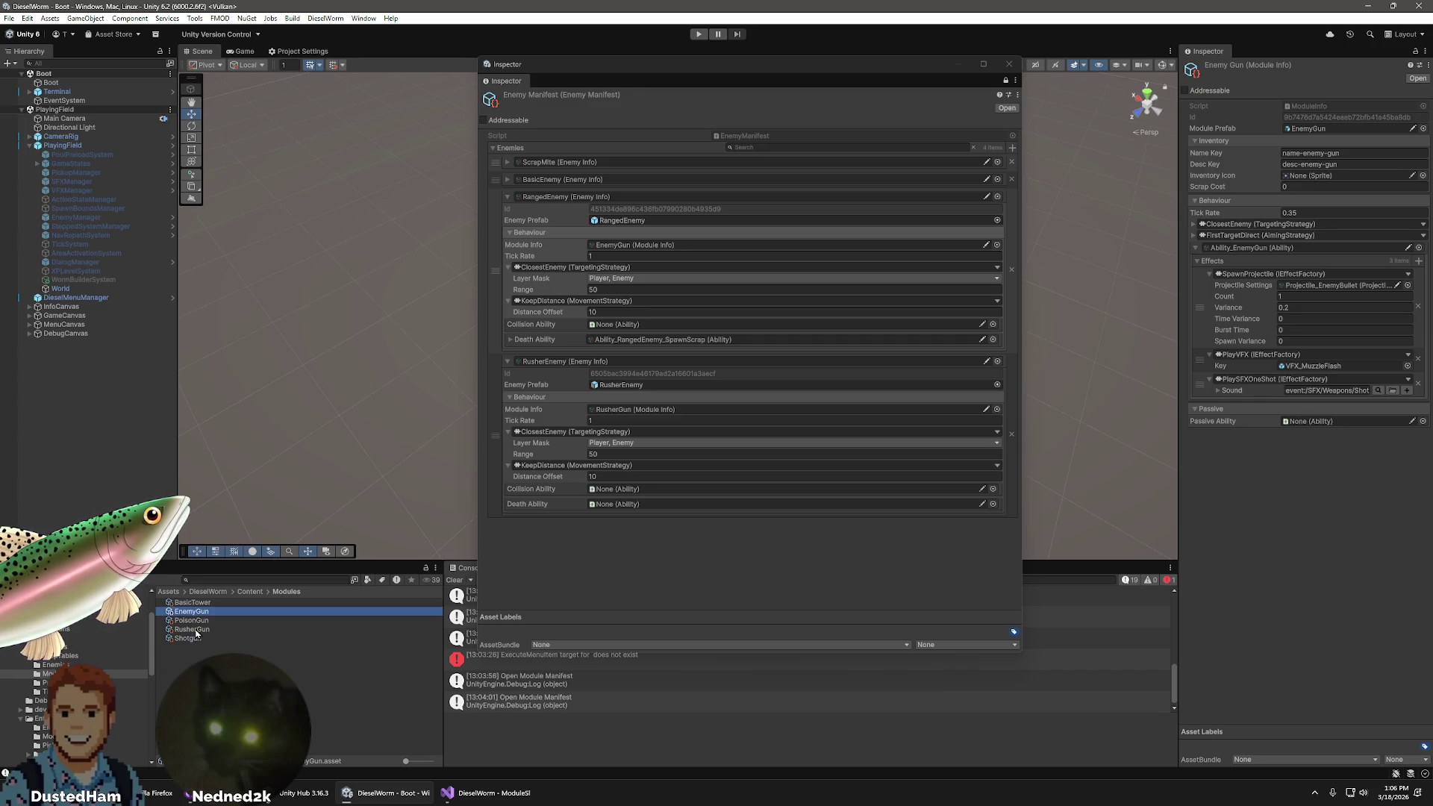
pyautogui.click(194, 630)
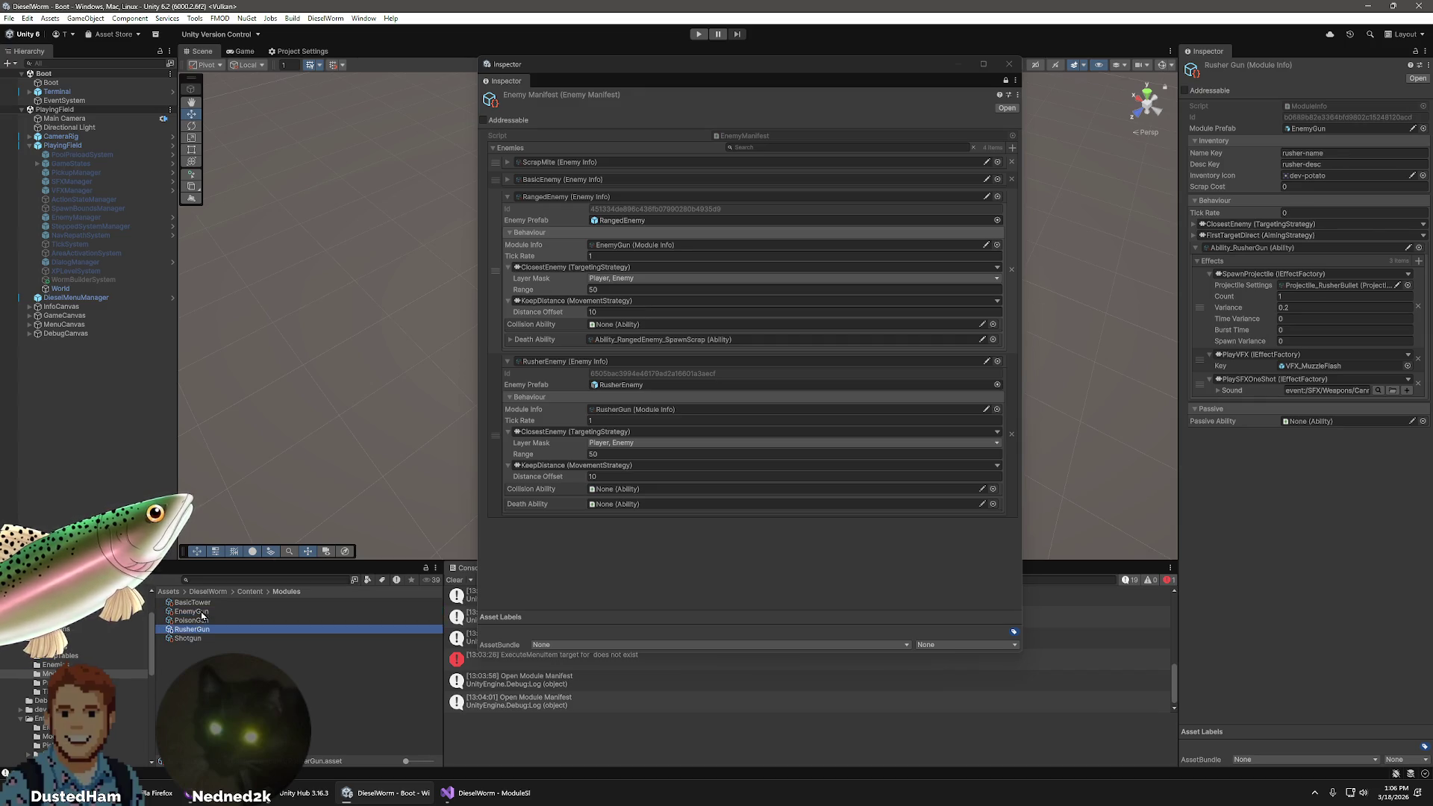
pyautogui.click(202, 612)
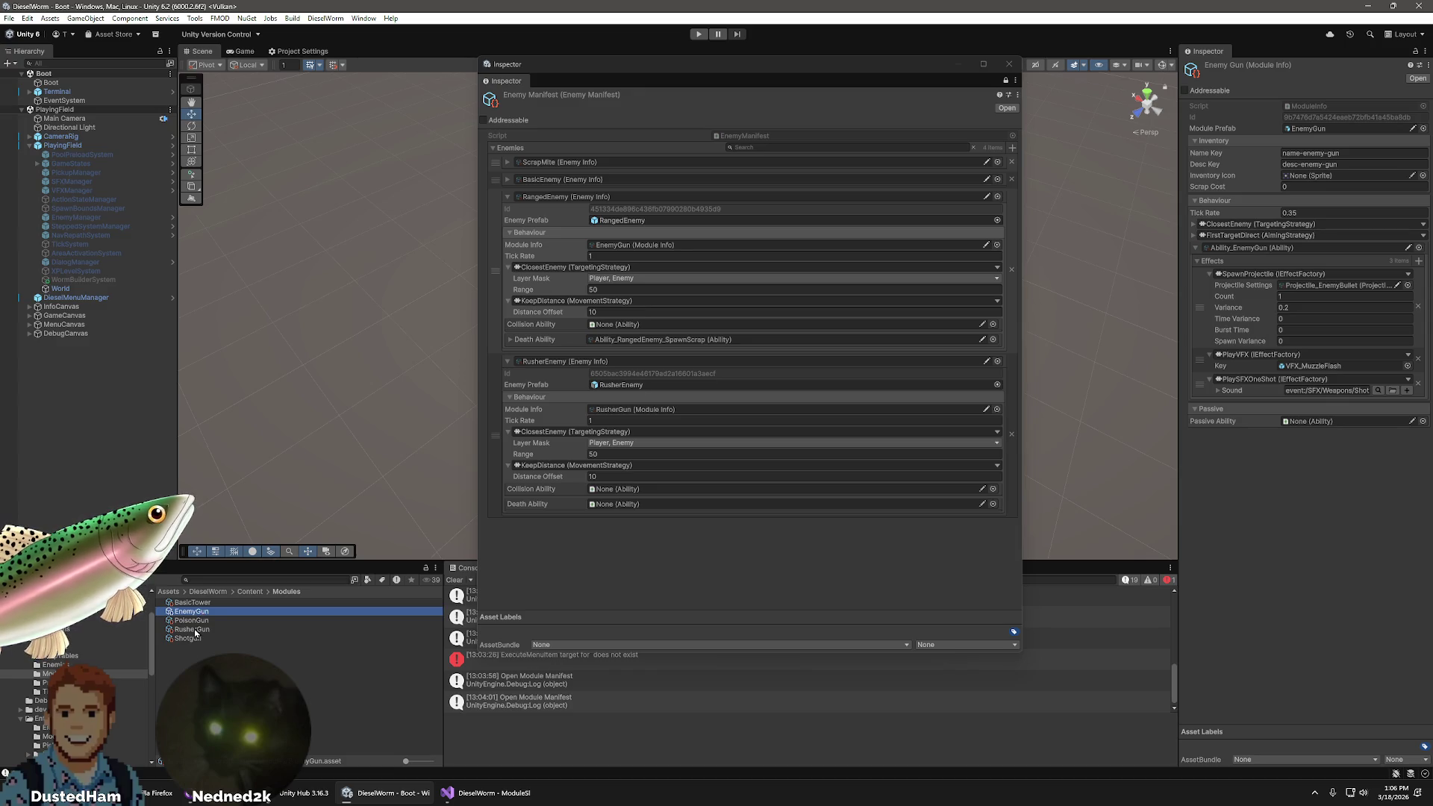
pyautogui.click(196, 630)
# - Set RusherGun's tick rate to 0.35 and close the floating Enemy Manifest window
pyautogui.click(1321, 213)
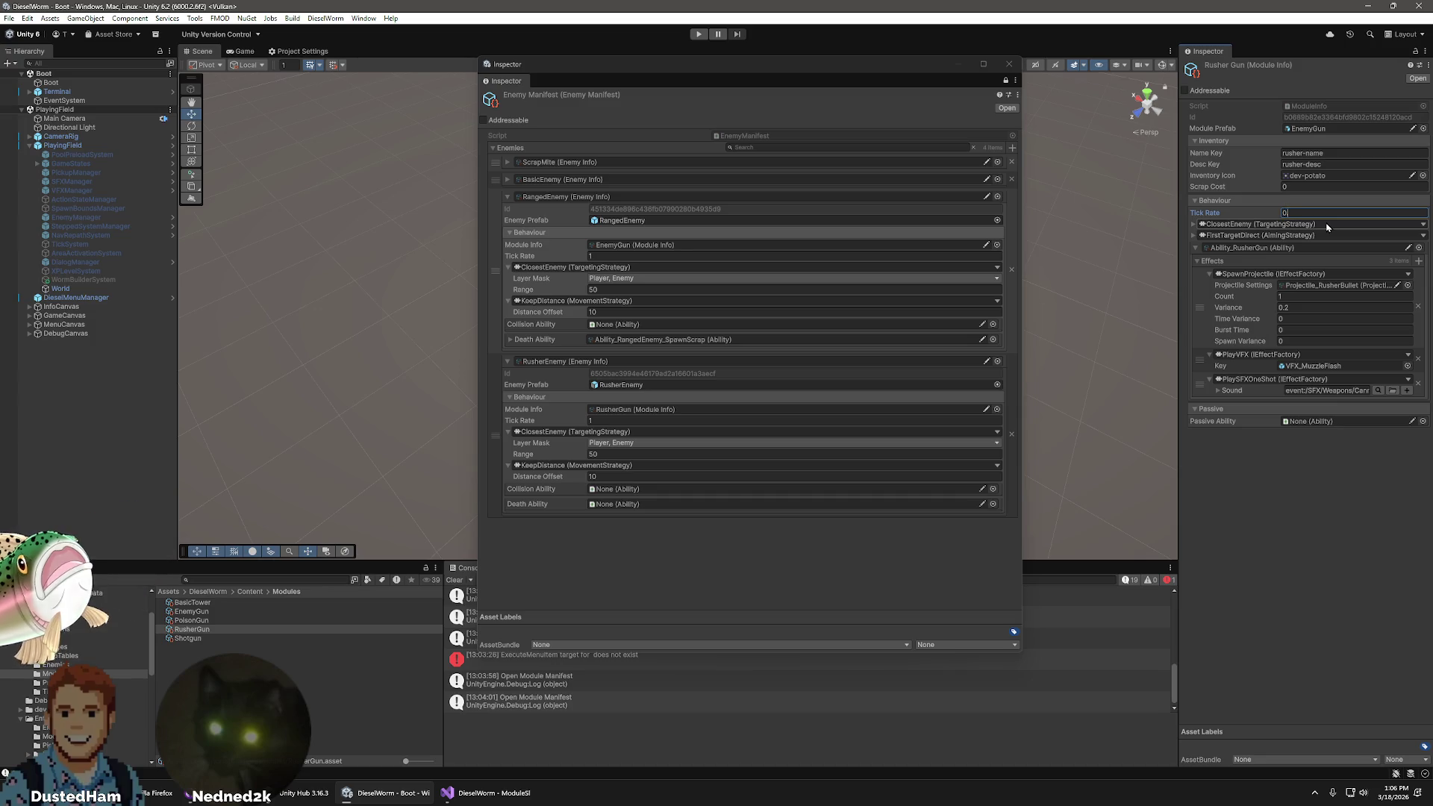
pyautogui.write('.35')
pyautogui.press('Return')
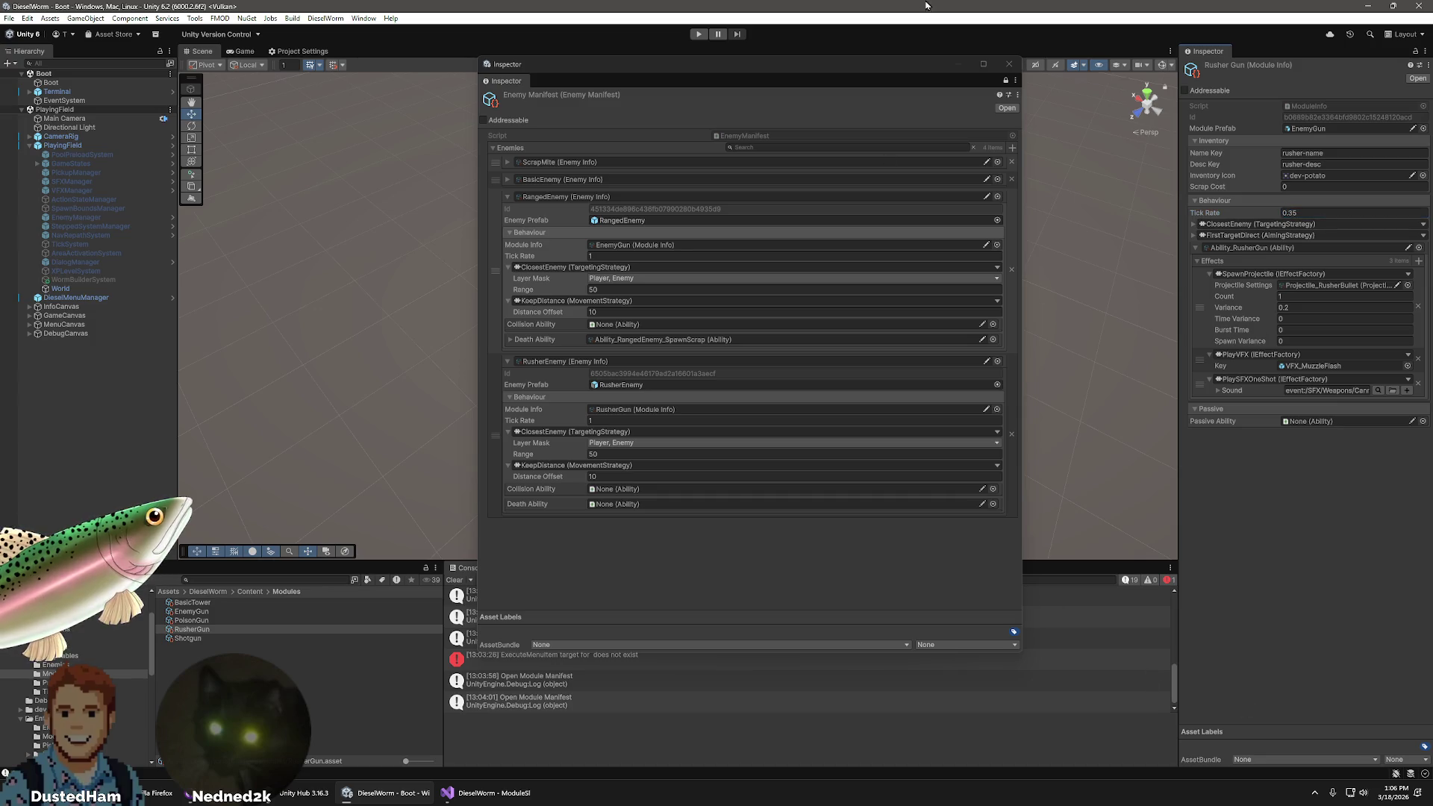
pyautogui.click(1009, 64)
# - Briefly play-test the rusher enemy, then stop and show the Enemy Manifest's settings from Content
pyautogui.hotkey('ctrl', 'p')
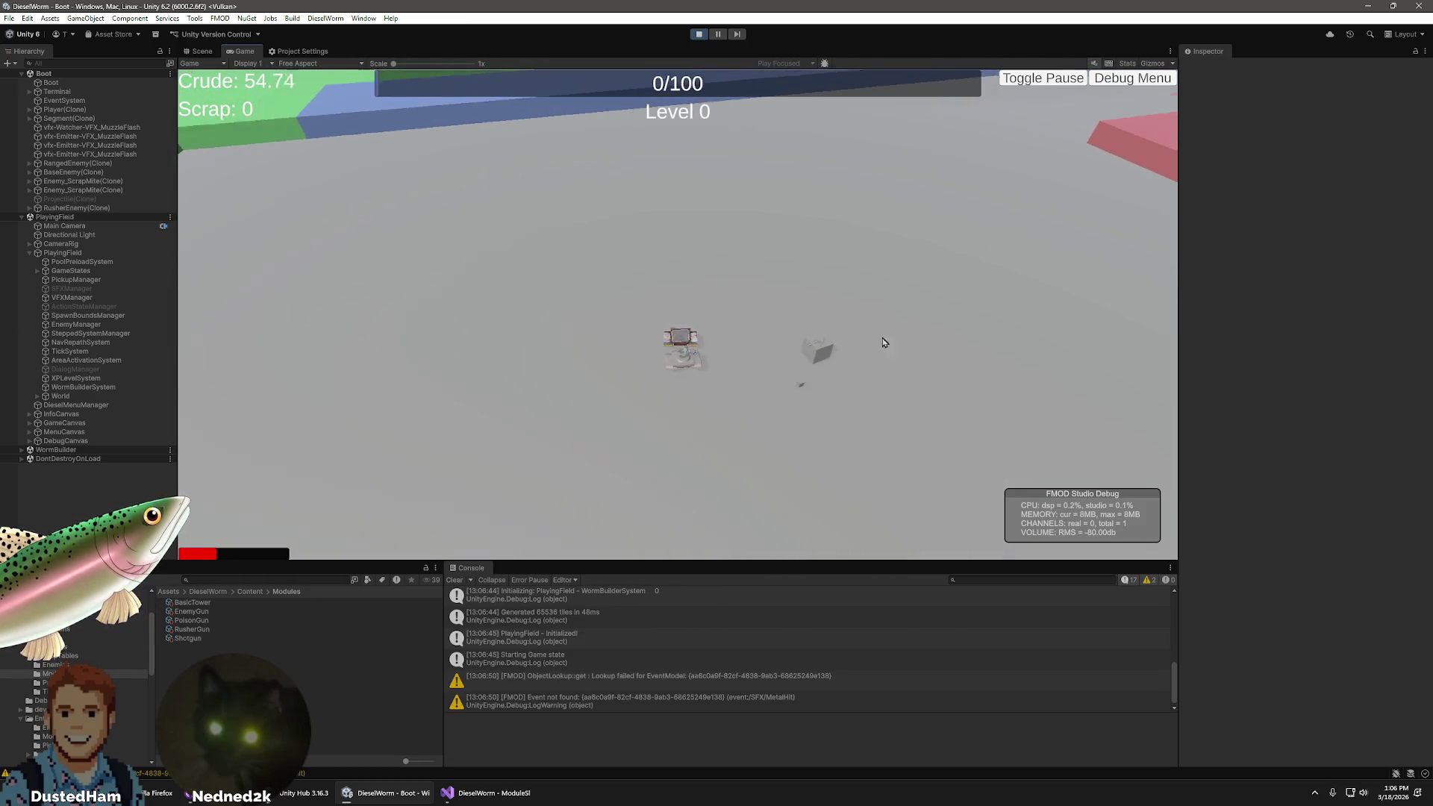
pyautogui.click(698, 35)
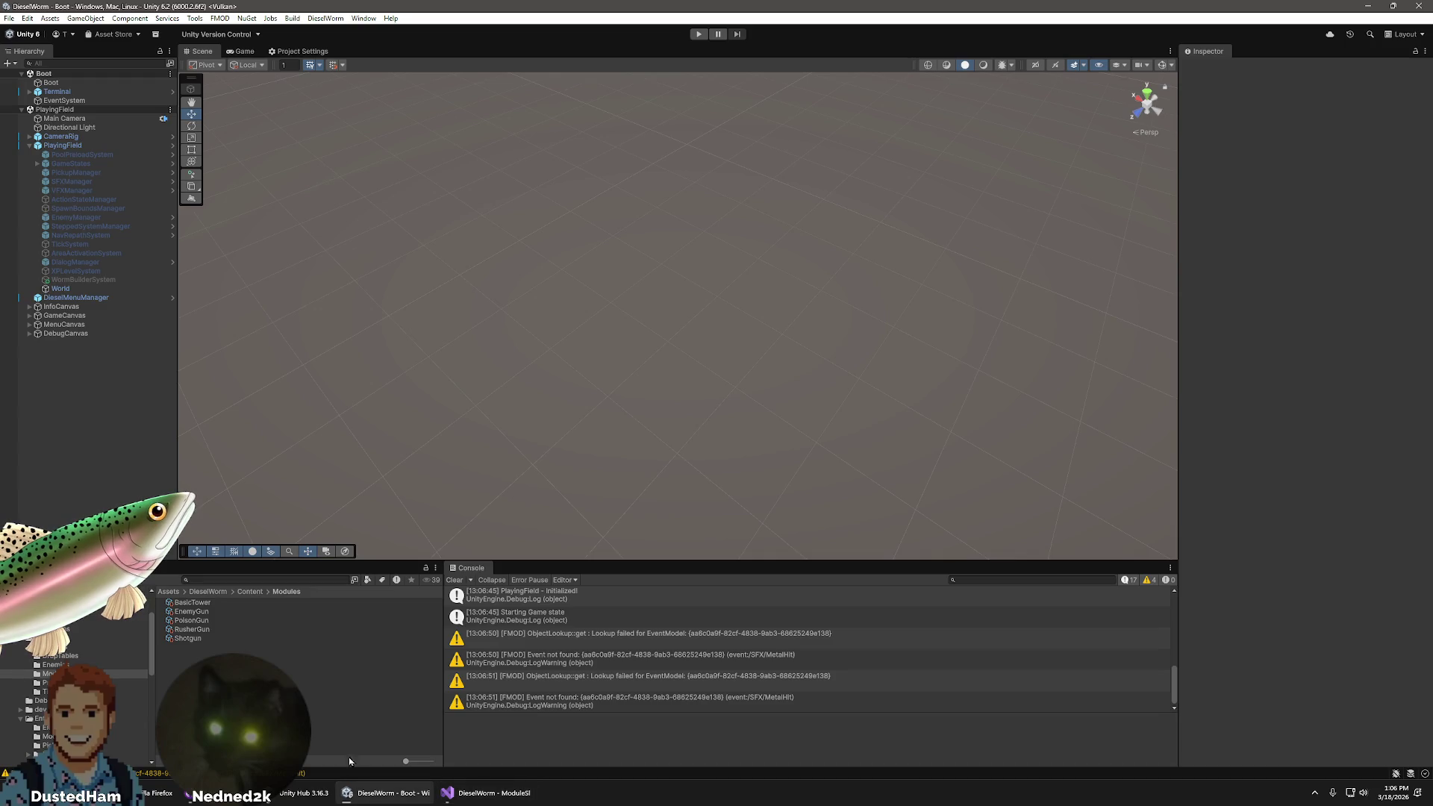
pyautogui.click(52, 674)
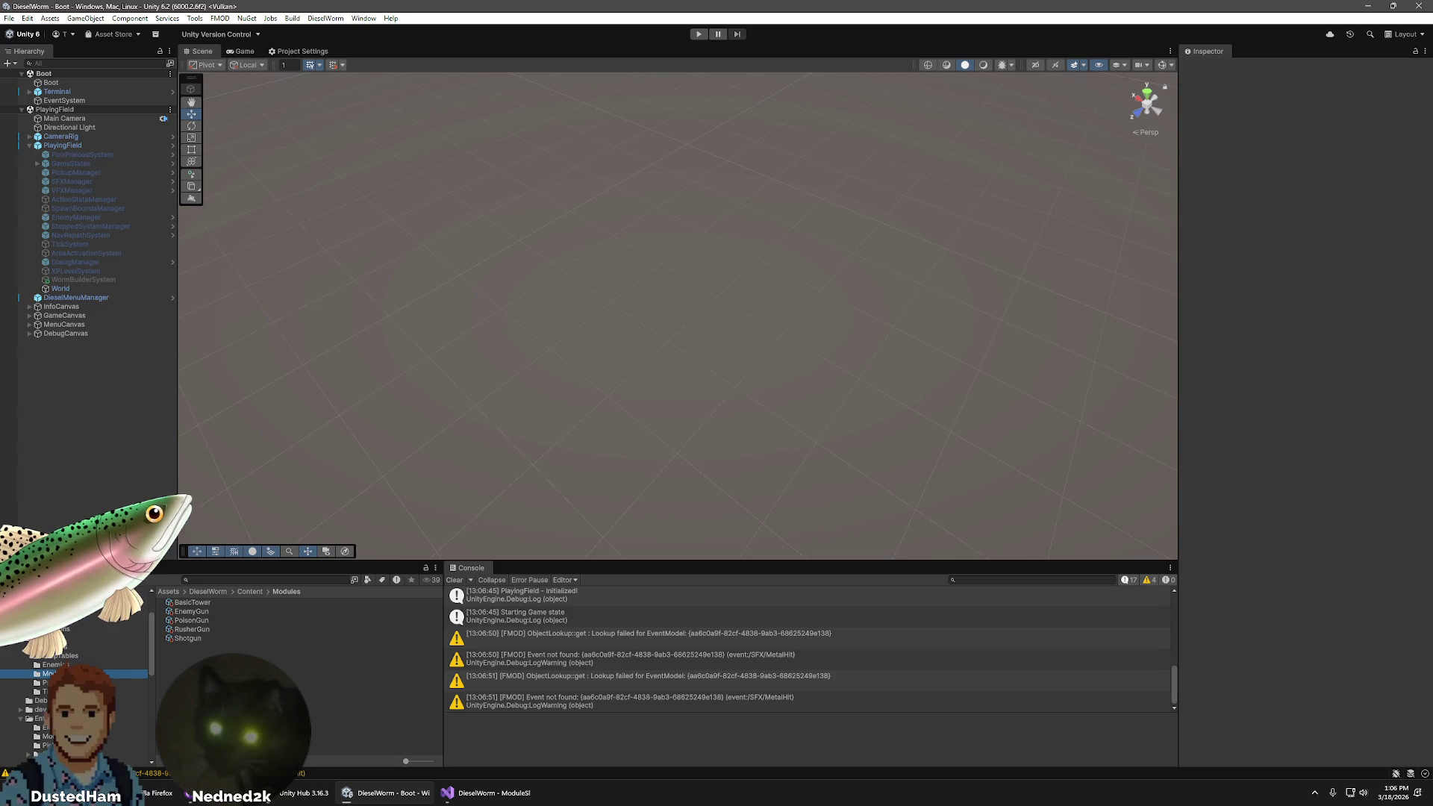
pyautogui.scroll(-5, 74, 702)
pyautogui.scroll(5, 75, 702)
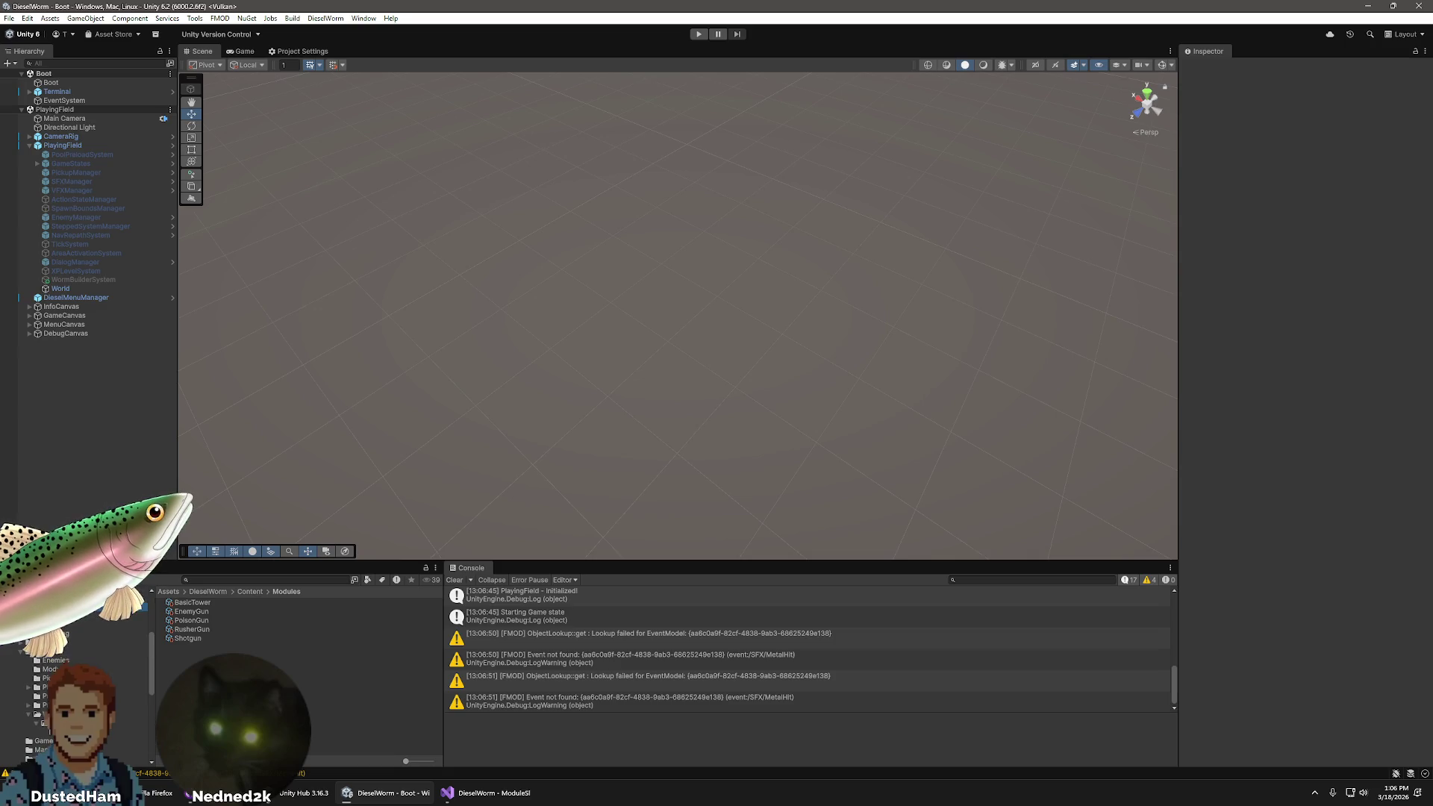
pyautogui.click(44, 671)
pyautogui.click(224, 665)
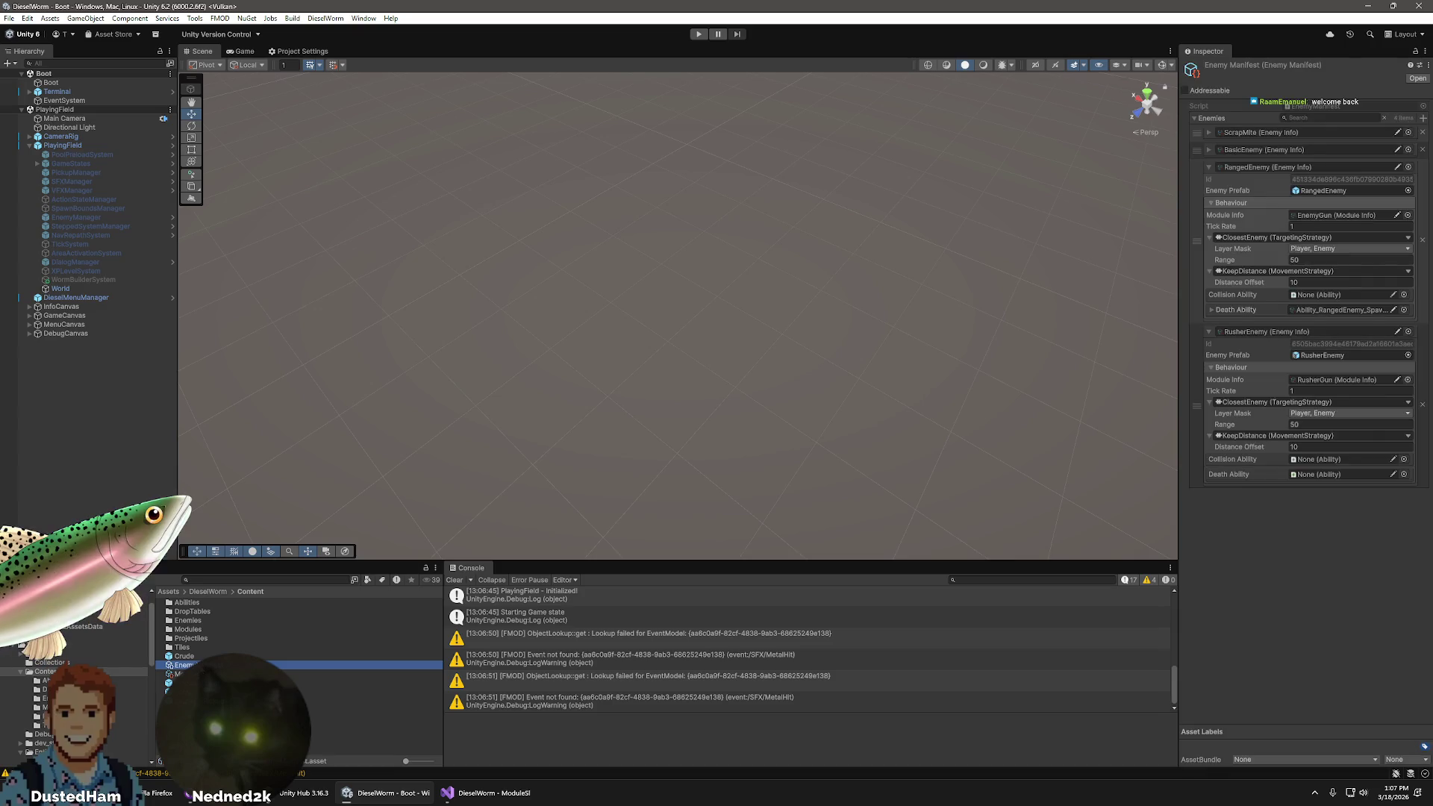
# - Add a second Inspector tab from the Inspector's options menu
pyautogui.click(1426, 51)
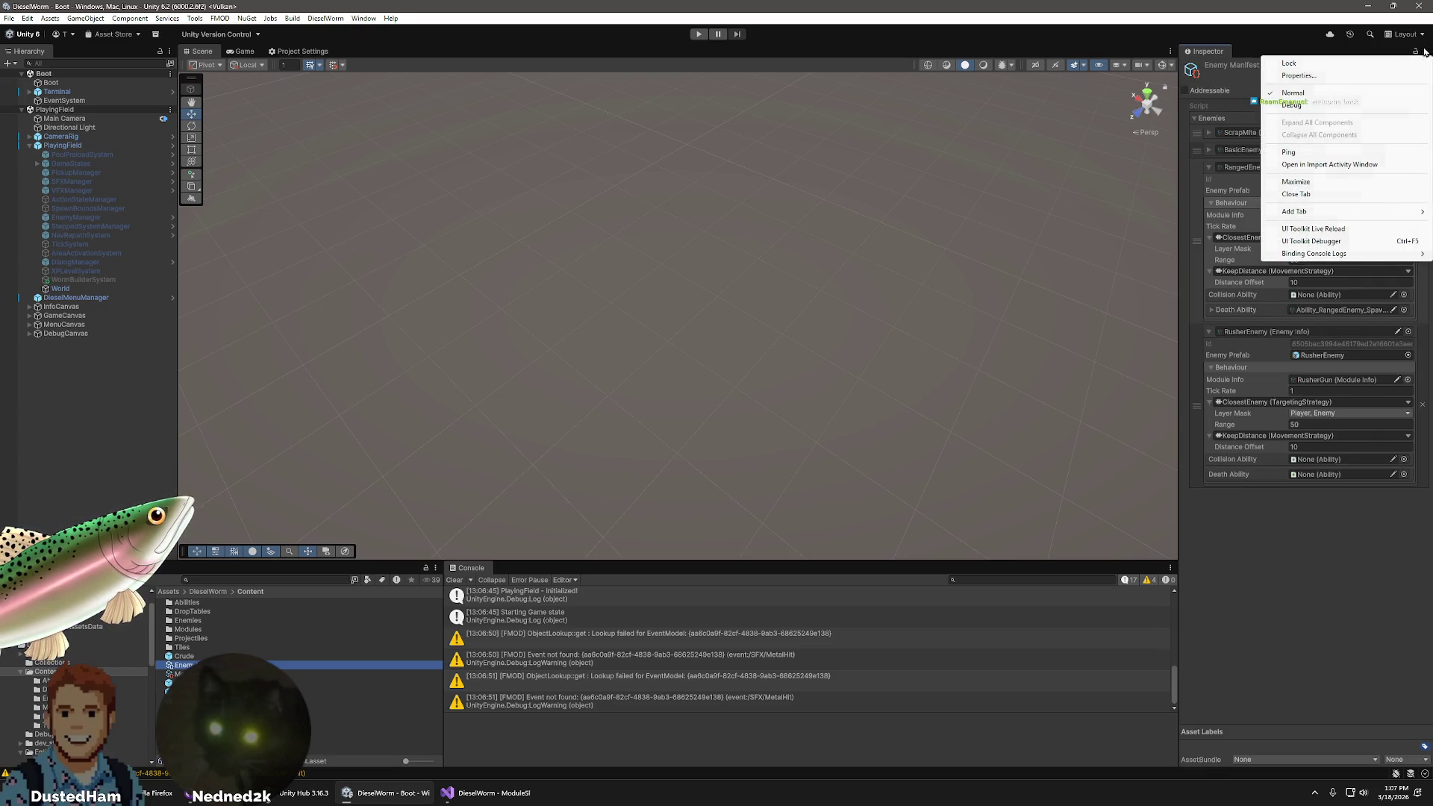
pyautogui.moveTo(1314, 214)
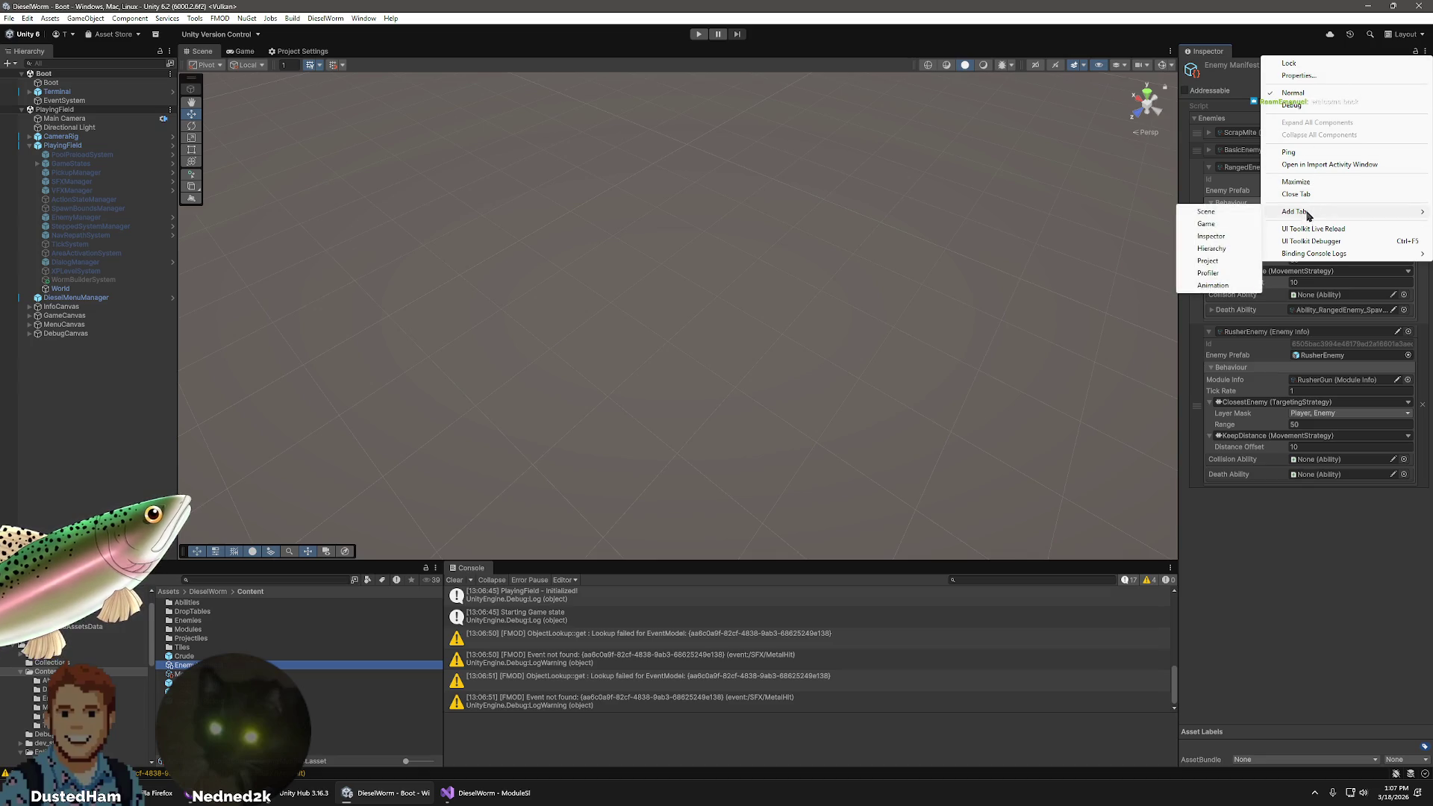
pyautogui.click(1233, 233)
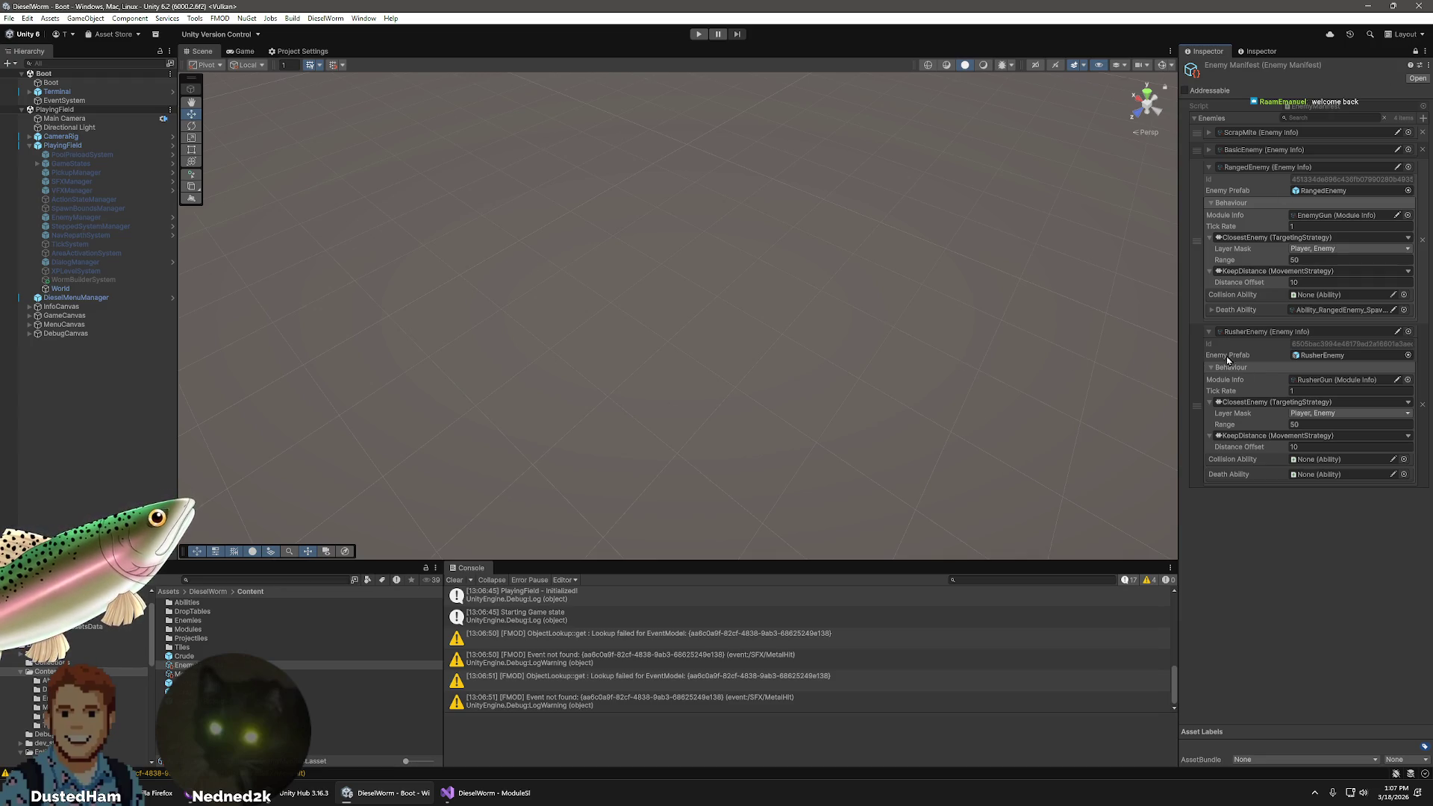
# - Remove ScrapMite, BasicEnemy and RangedEnemy so only RusherEnemy remains, then start play mode
pyautogui.click(1208, 332)
pyautogui.click(1207, 165)
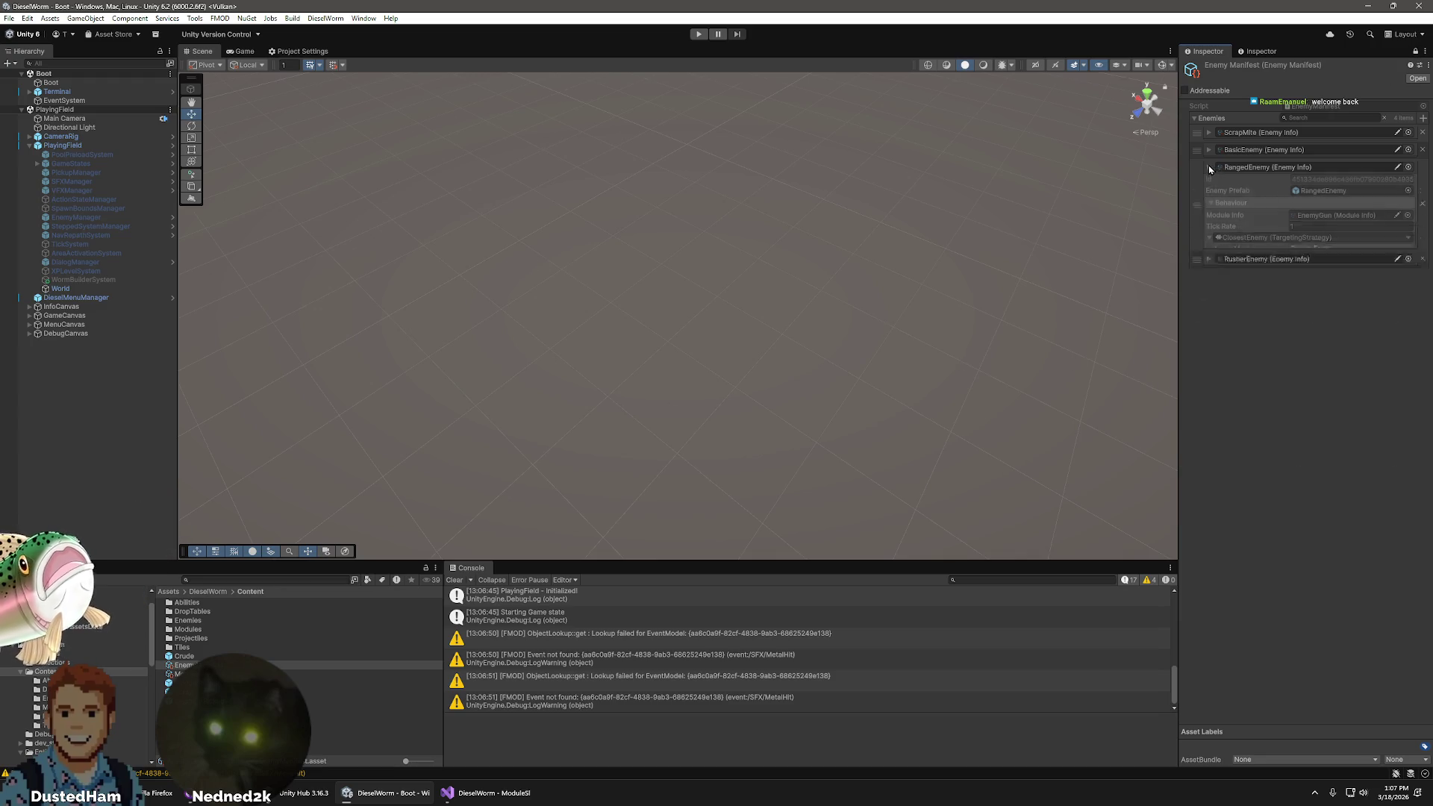
pyautogui.click(1421, 132)
pyautogui.click(1422, 132)
pyautogui.click(1422, 132)
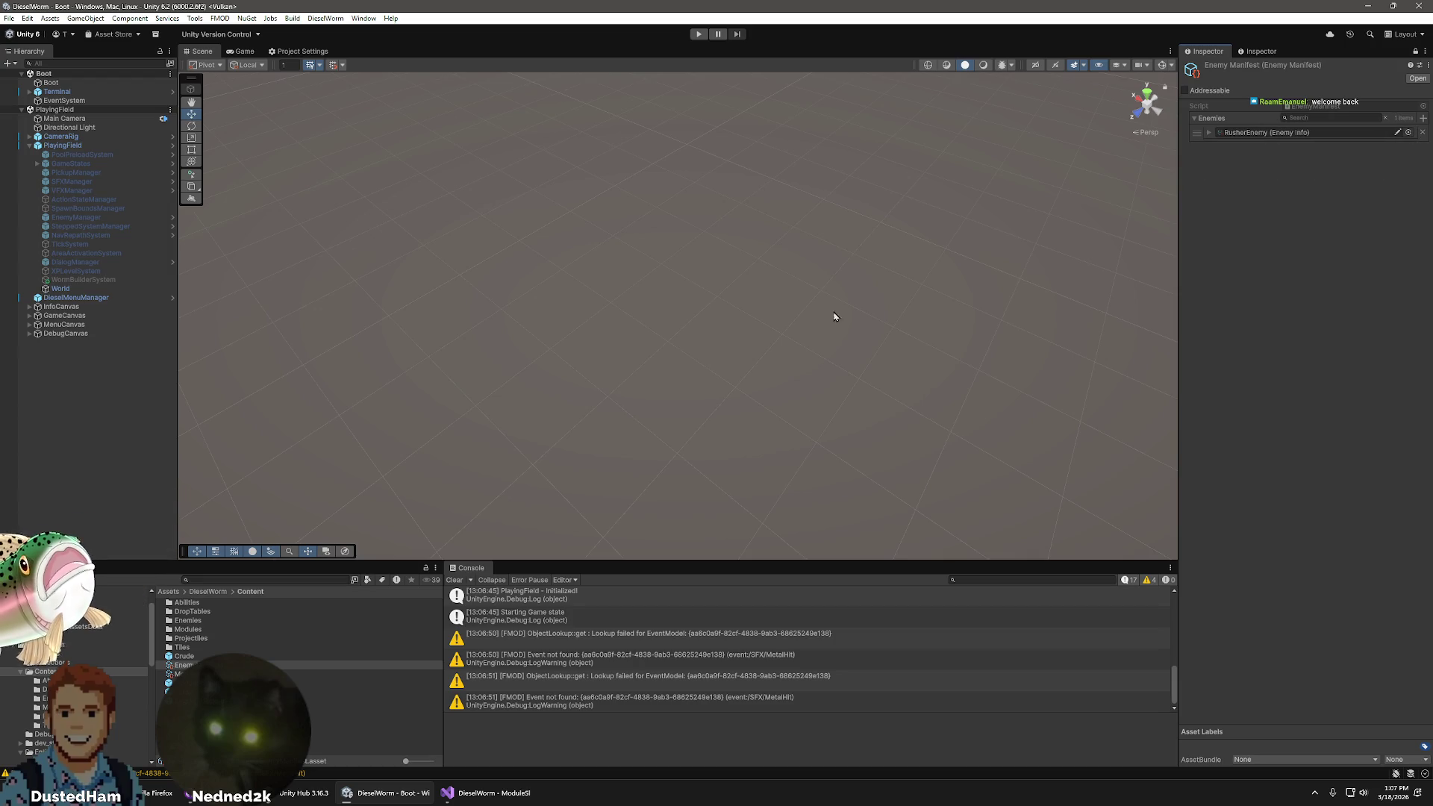
pyautogui.click(694, 37)
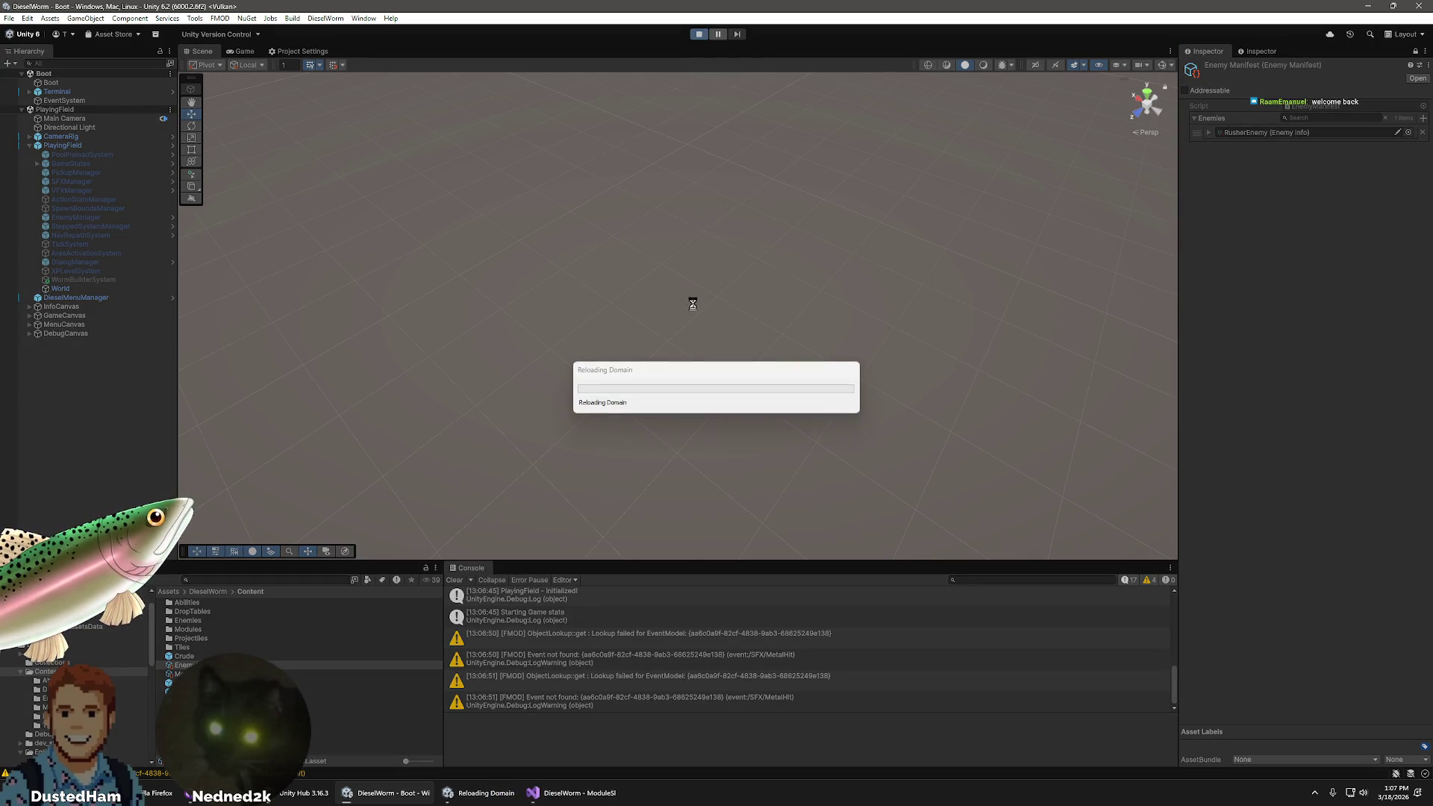
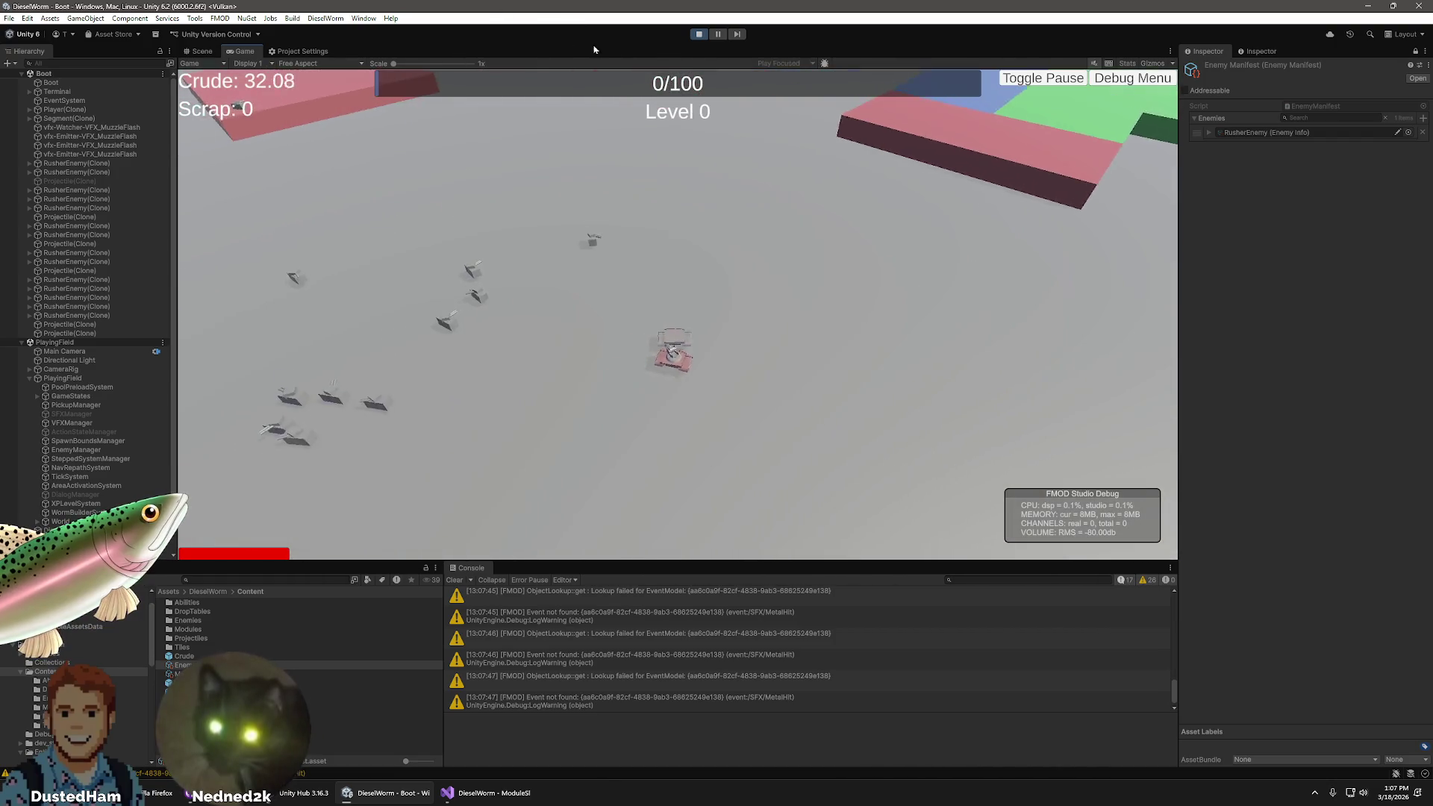
# - Exit play mode and bring up the asset context menu in the Abilities folder
pyautogui.click(699, 35)
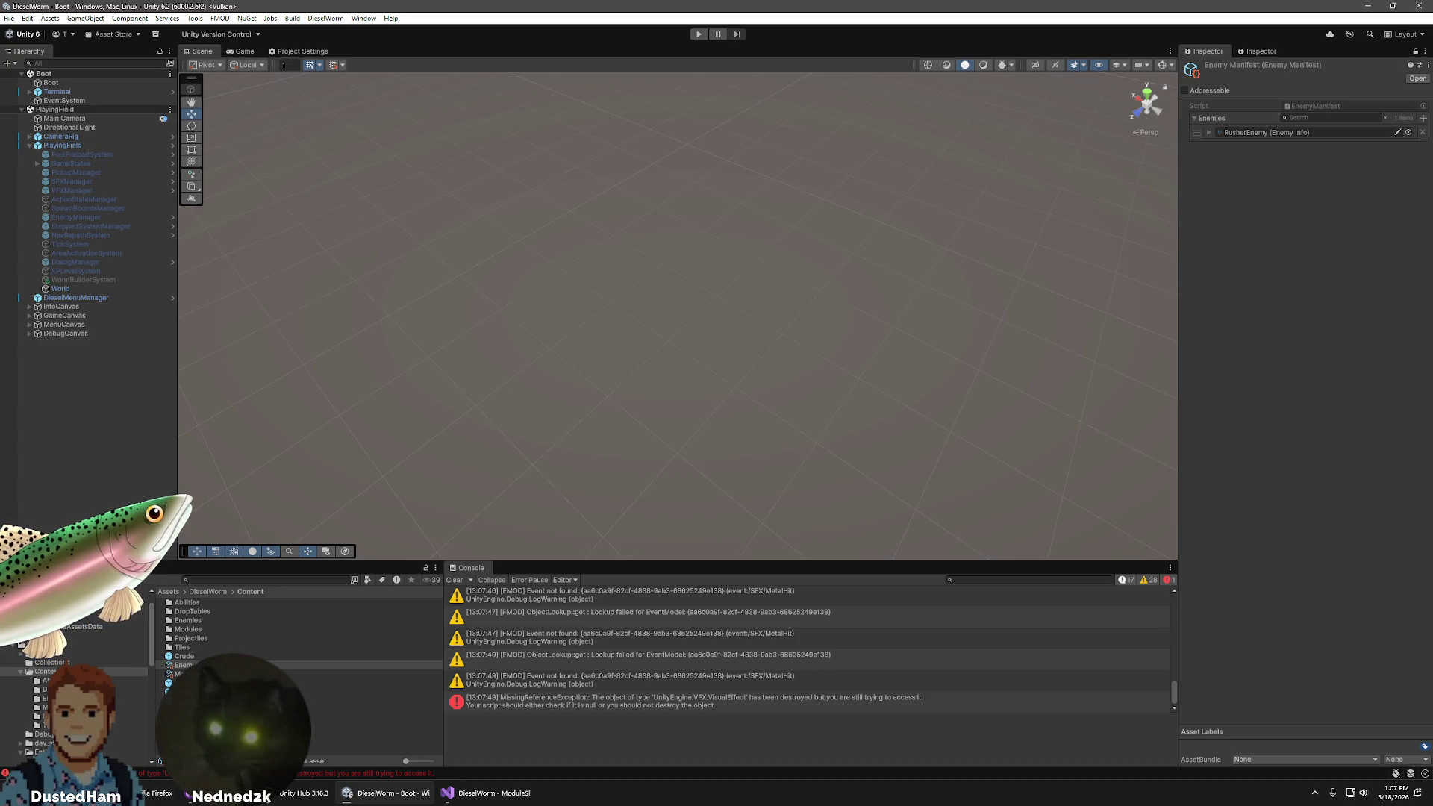
pyautogui.click(45, 680)
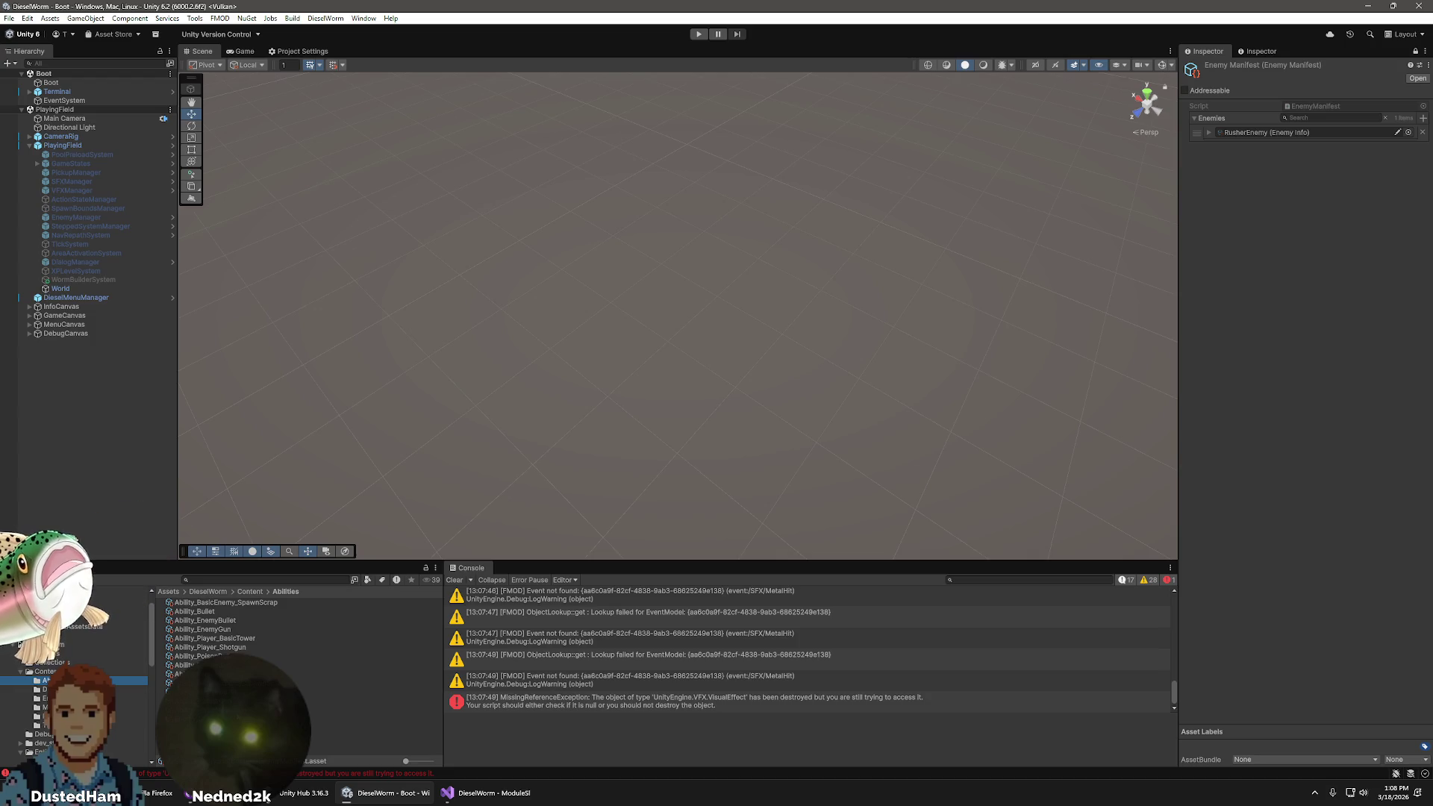
pyautogui.click(224, 710)
pyautogui.rightClick(173, 710)
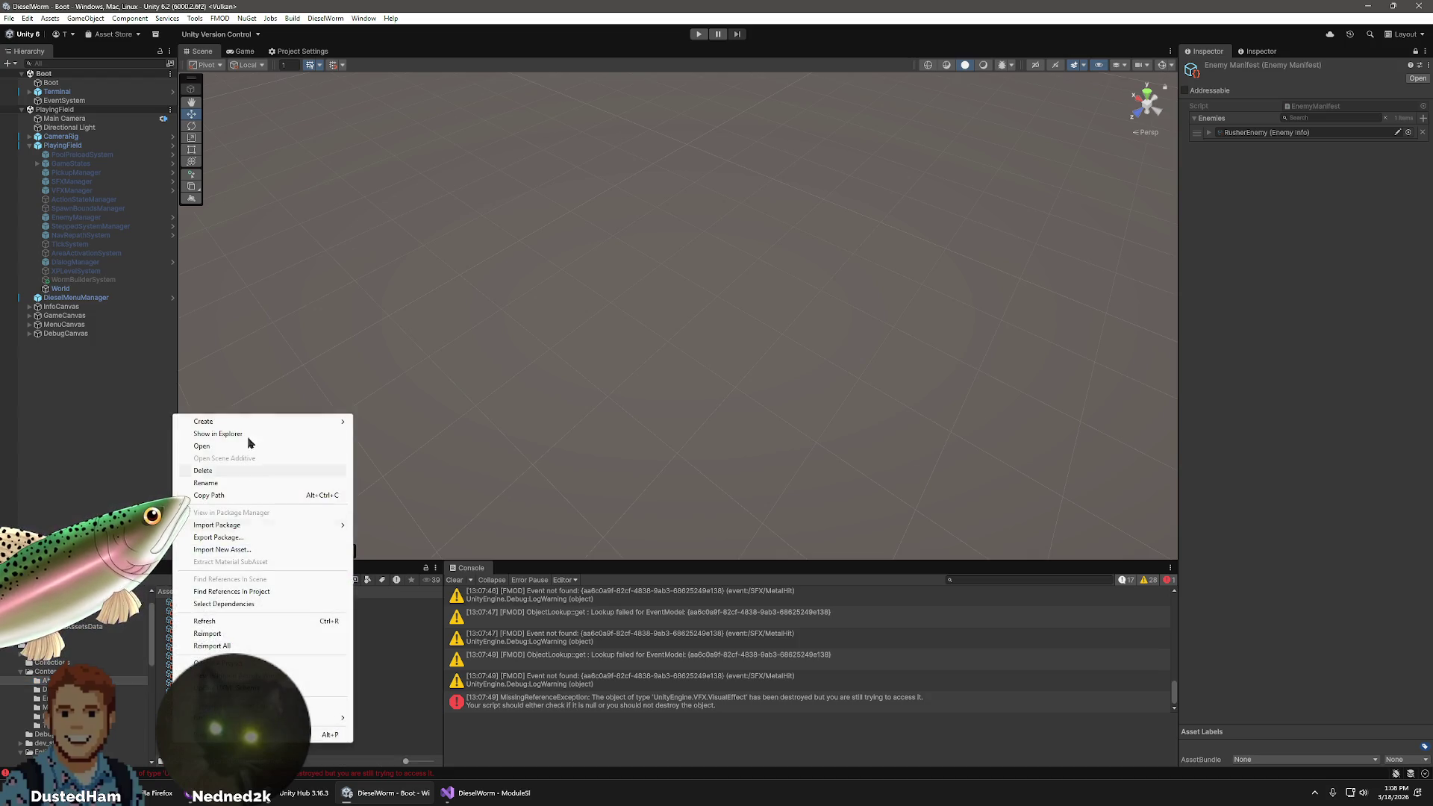
# - Create a DieselWorm > Content > Ability asset named Ability_RusherLoot and view it in the Inspector
pyautogui.moveTo(224, 421)
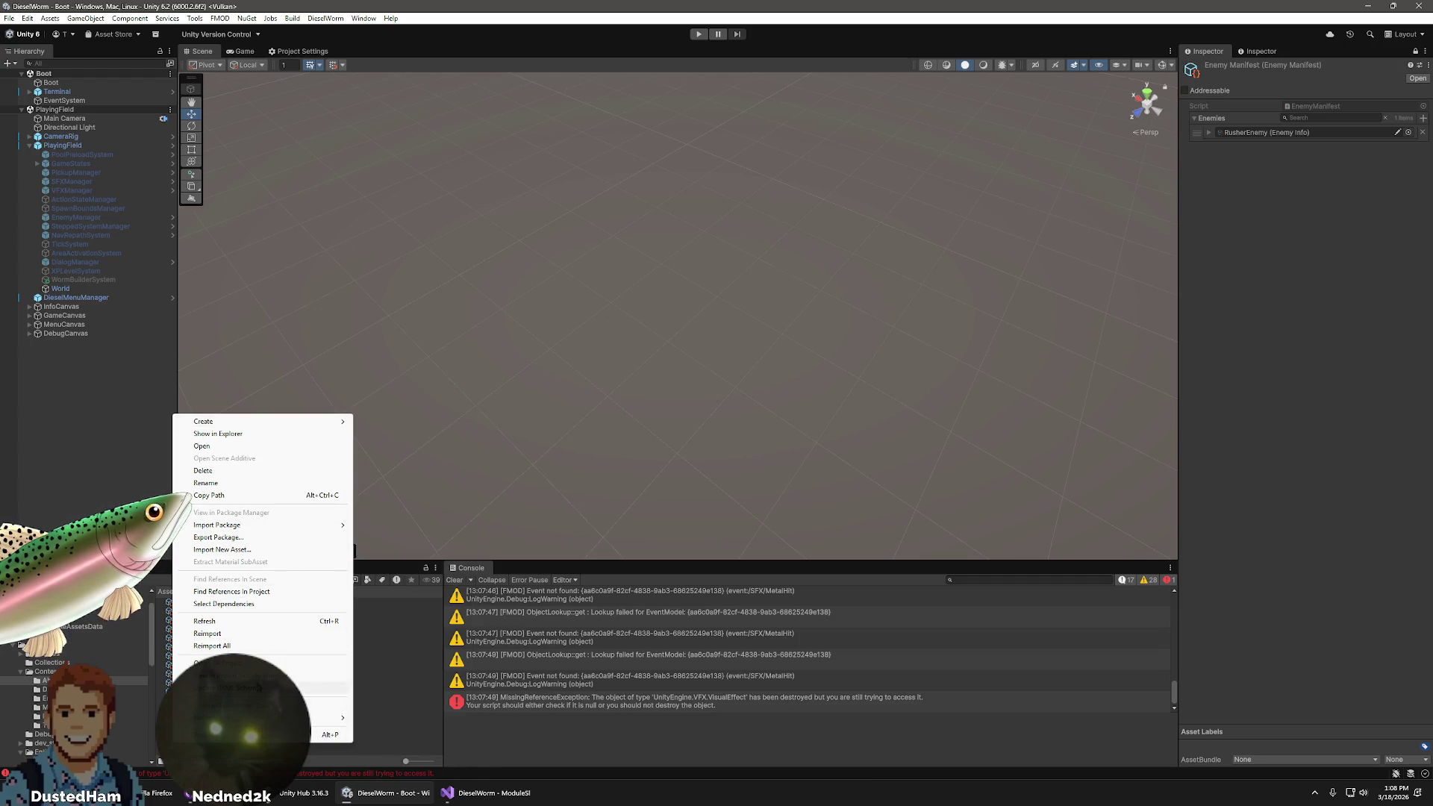
pyautogui.moveTo(421, 747)
pyautogui.moveTo(500, 744)
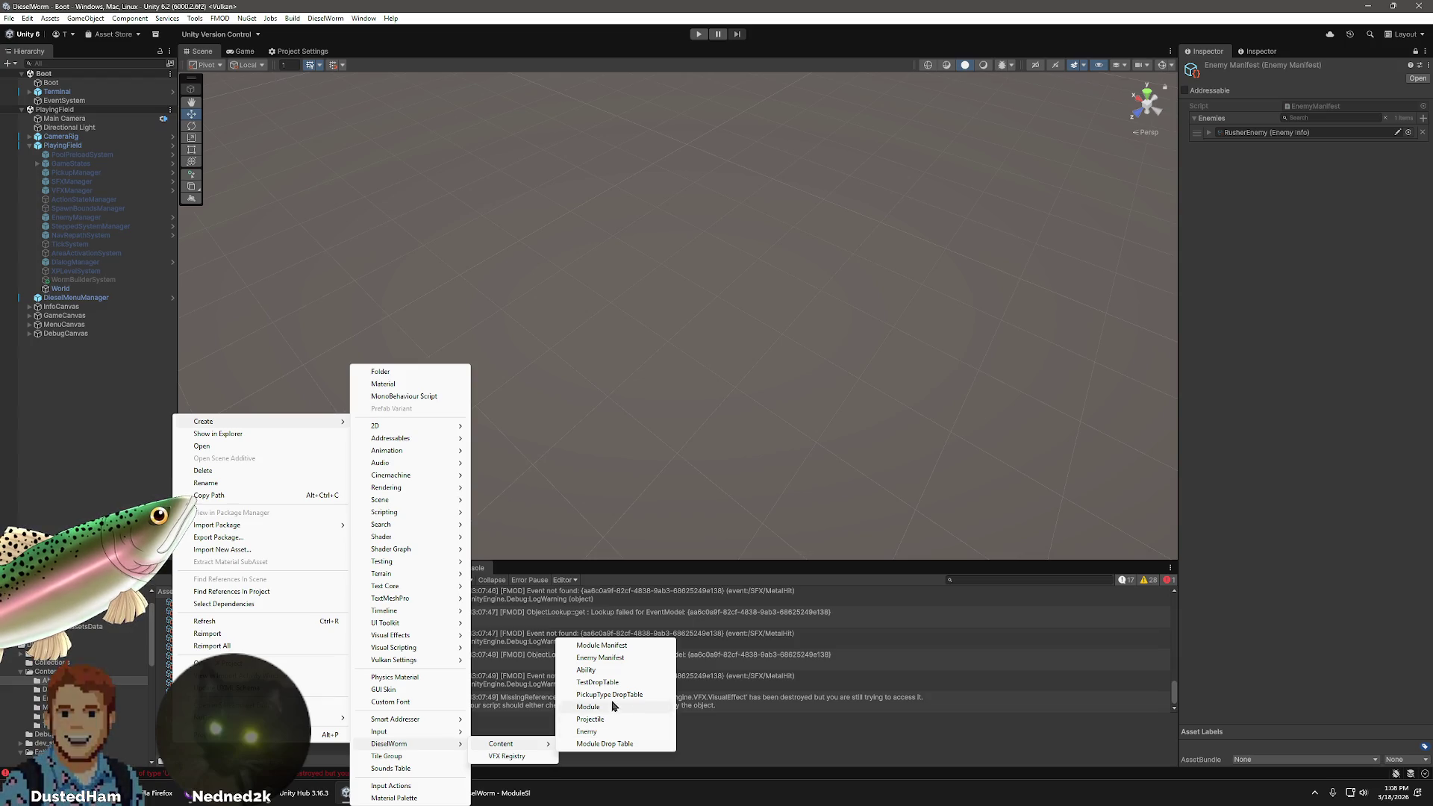
pyautogui.click(634, 670)
pyautogui.write('Ability_CrudeScrapS')
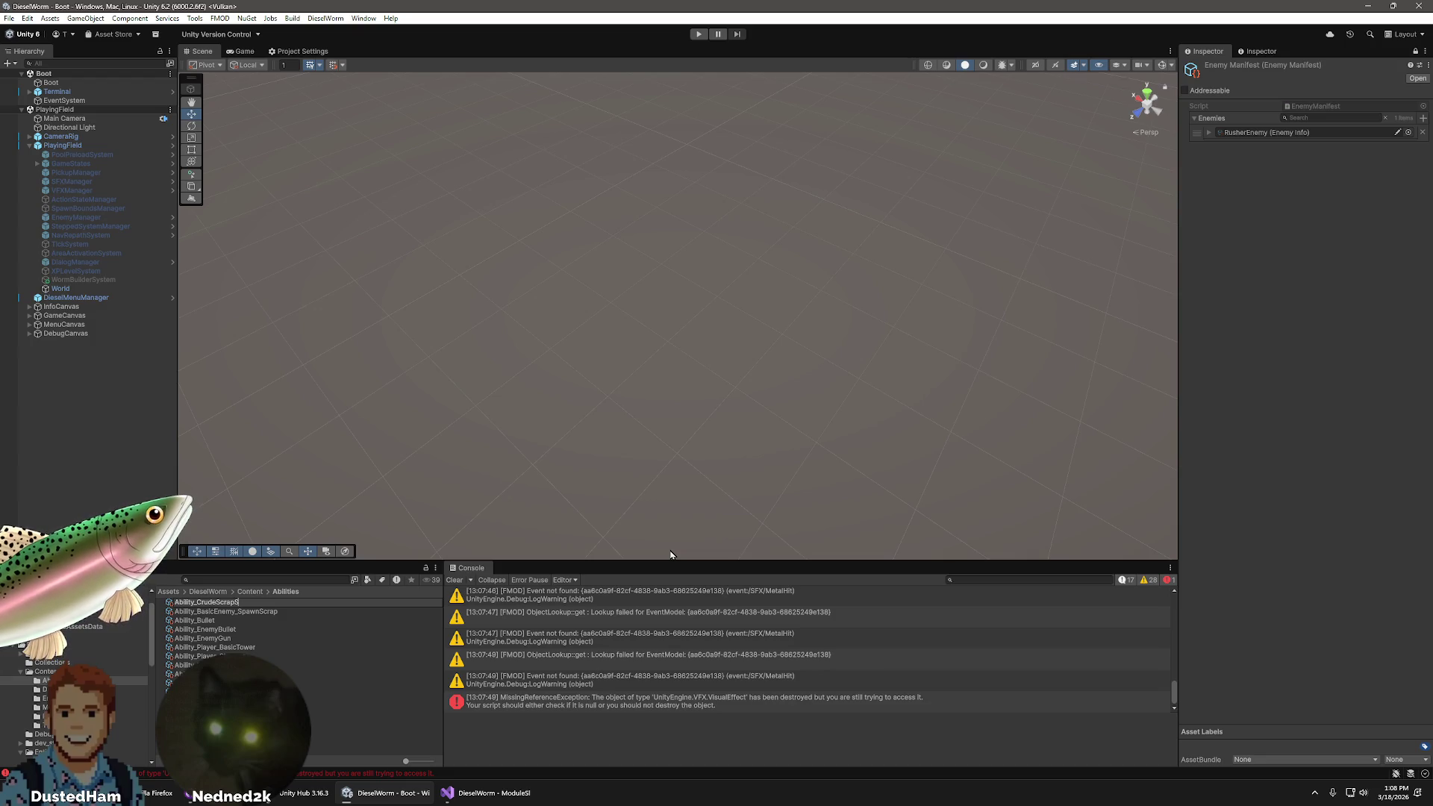
pyautogui.write('wa')
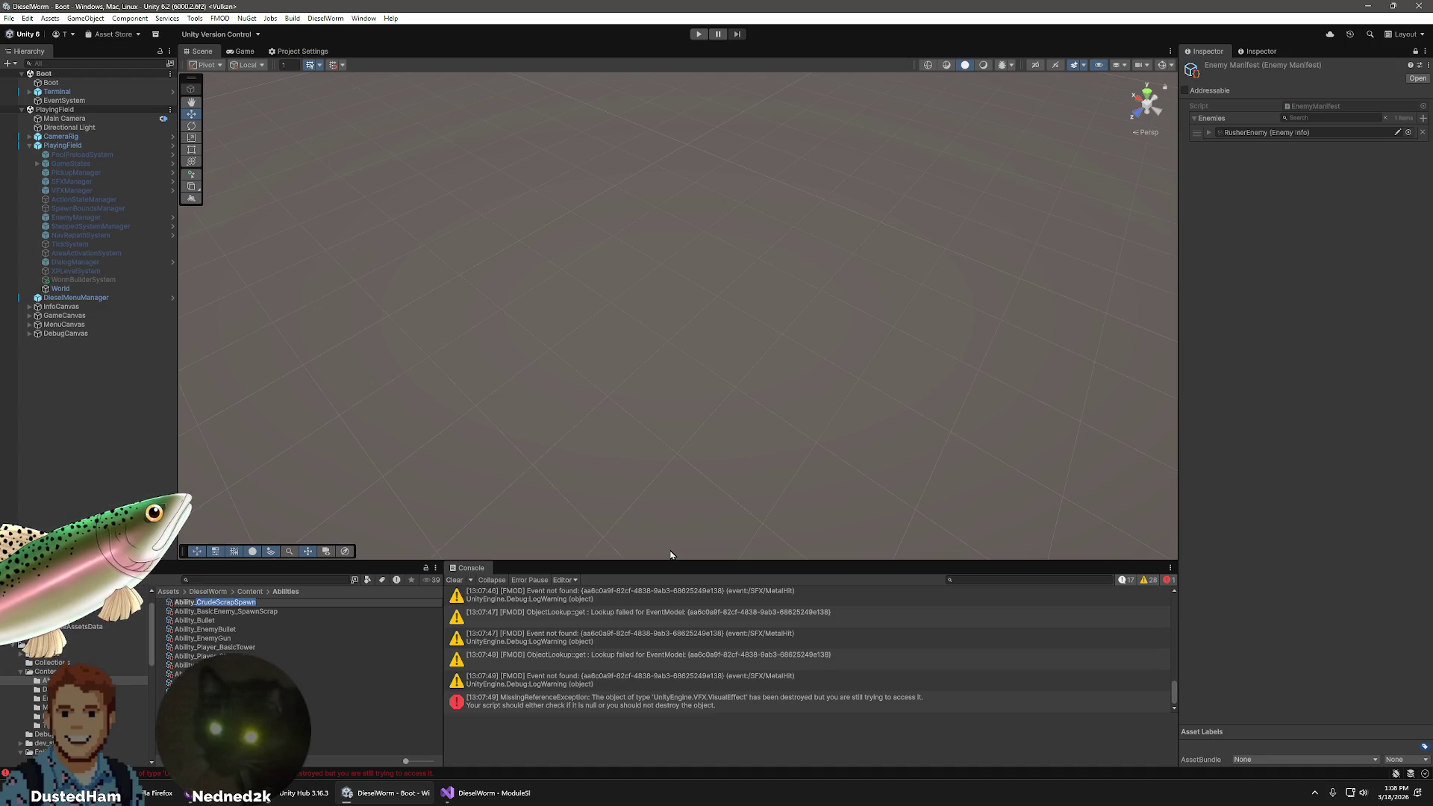
pyautogui.write('r')
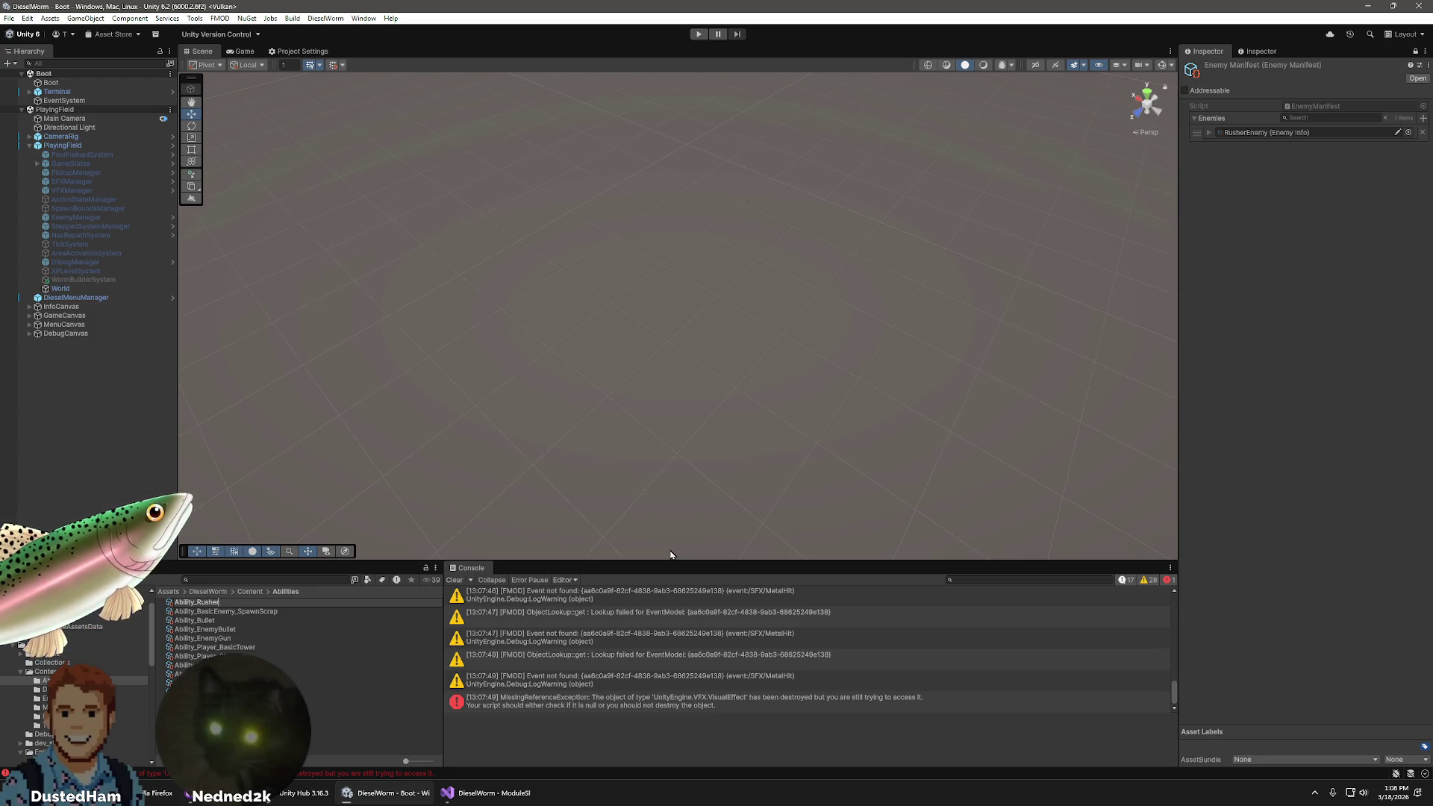
pyautogui.write('t')
pyautogui.press('Return')
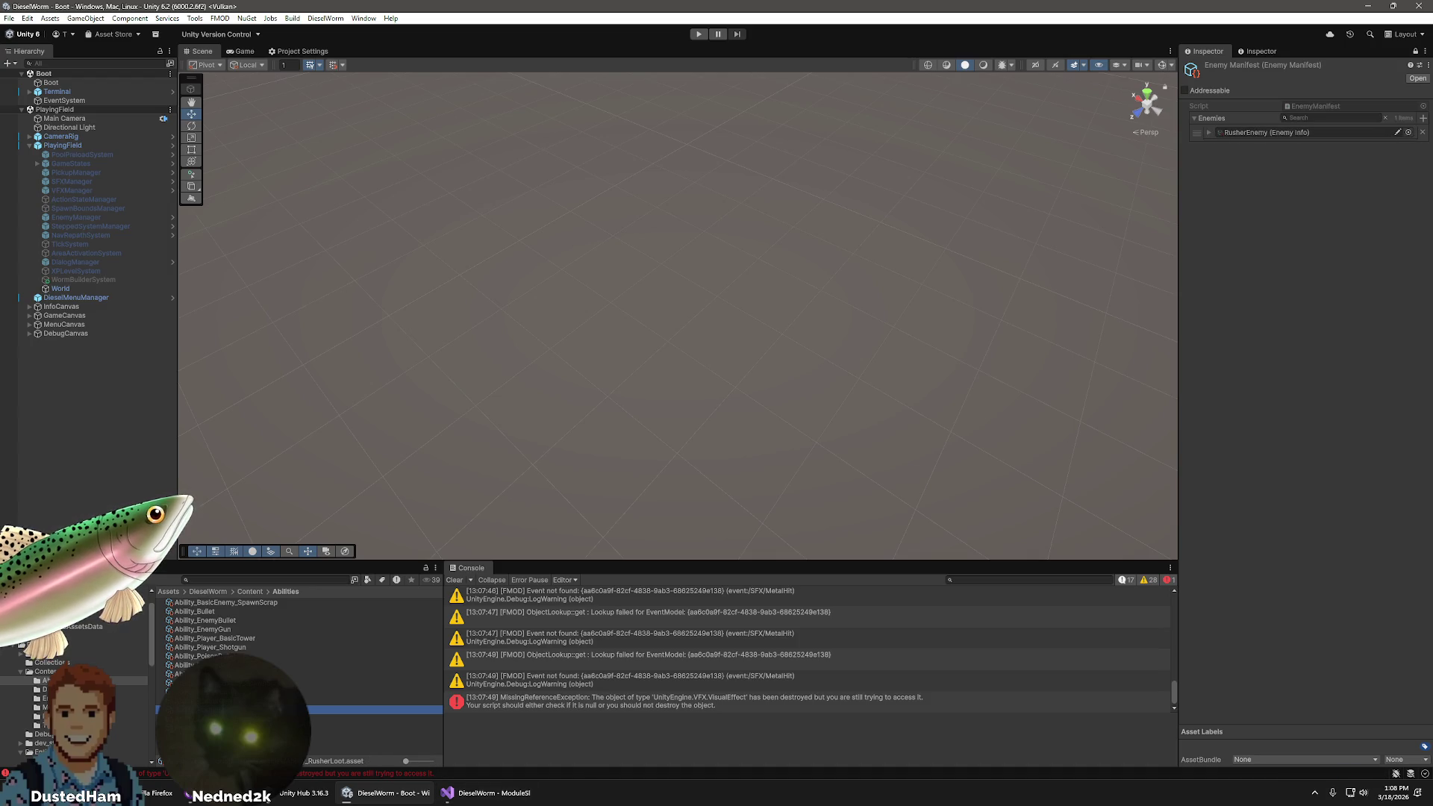
pyautogui.click(1260, 52)
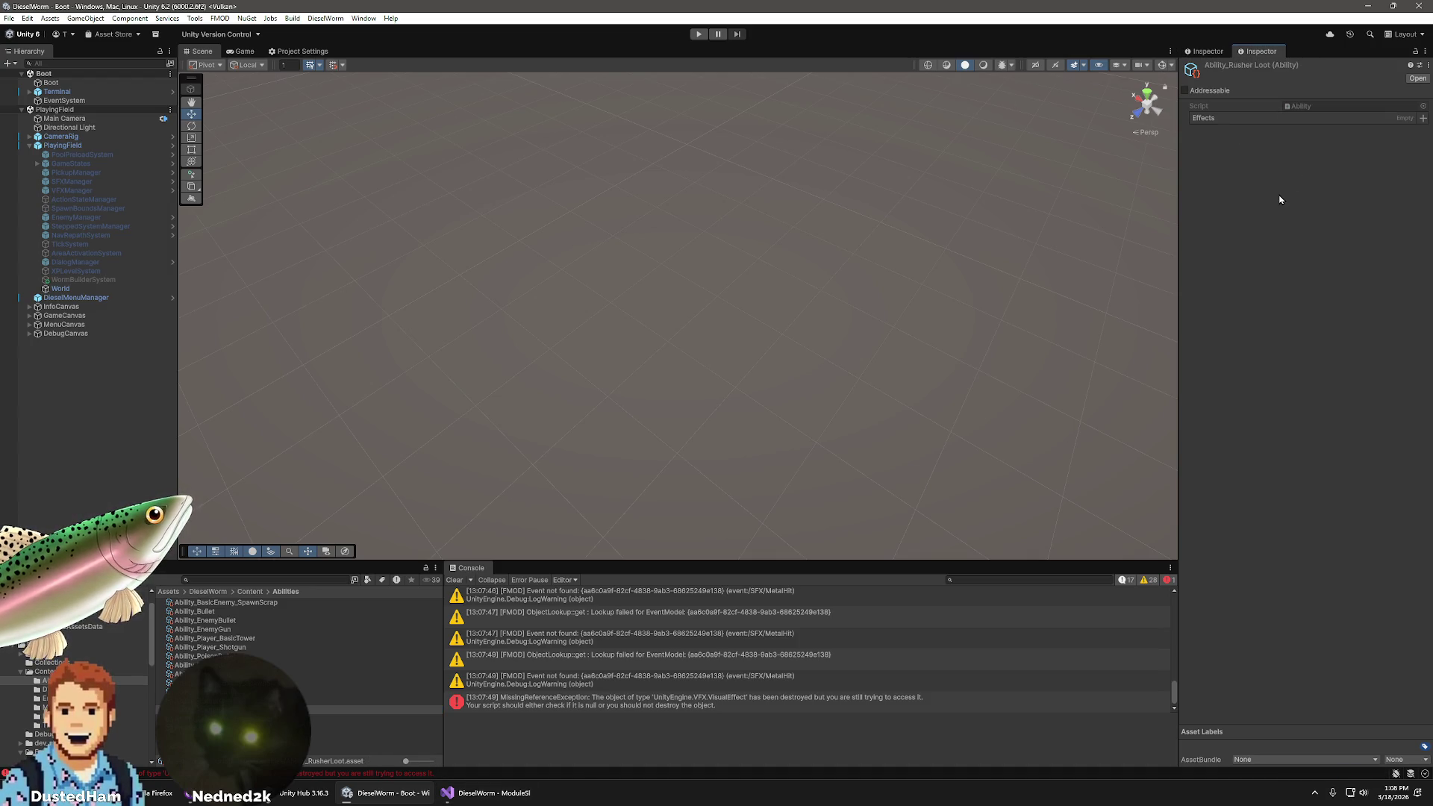
pyautogui.click(1422, 118)
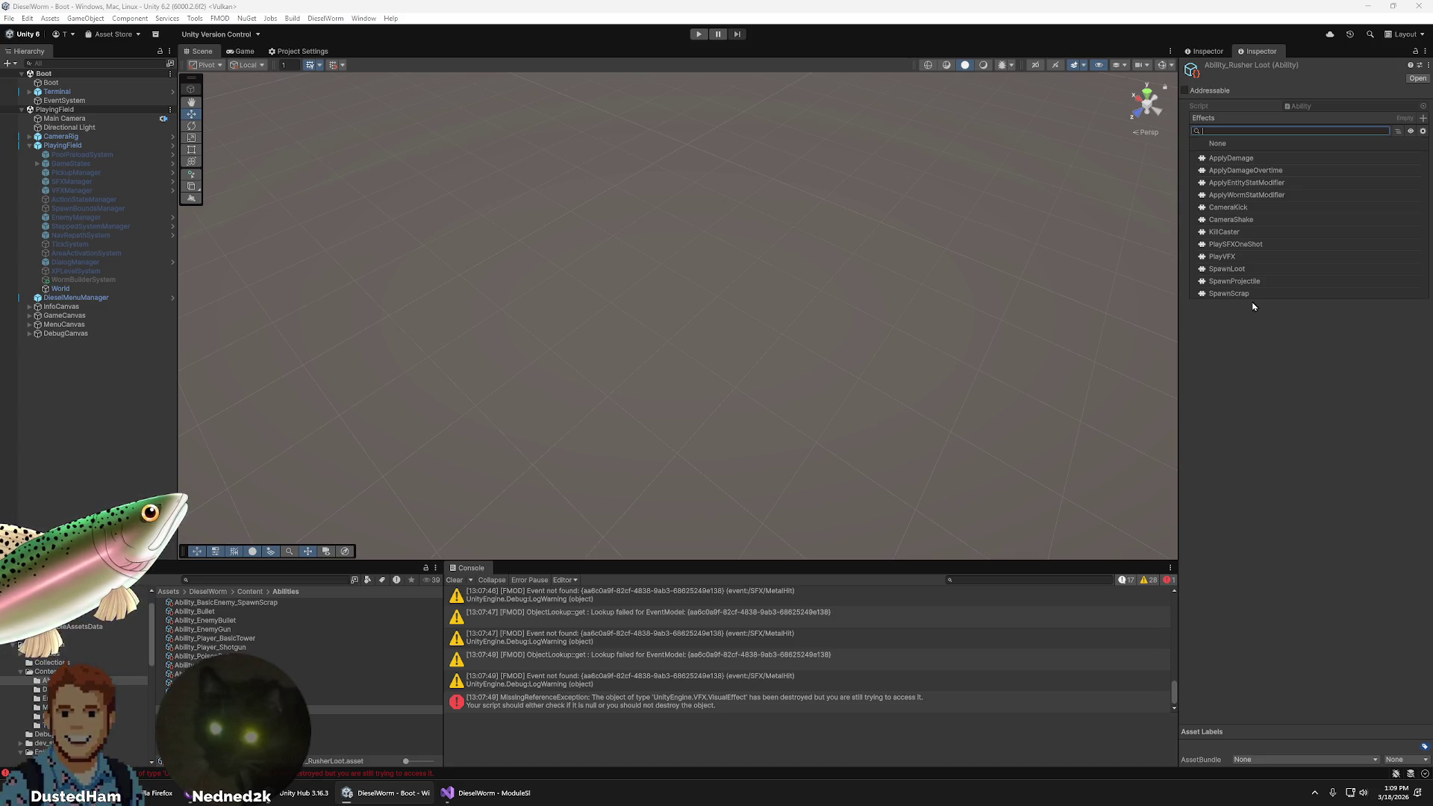
# - Give Ability_RusherLoot a single SpawnLoot effect, after trying and removing SpawnScrap
pyautogui.click(1285, 273)
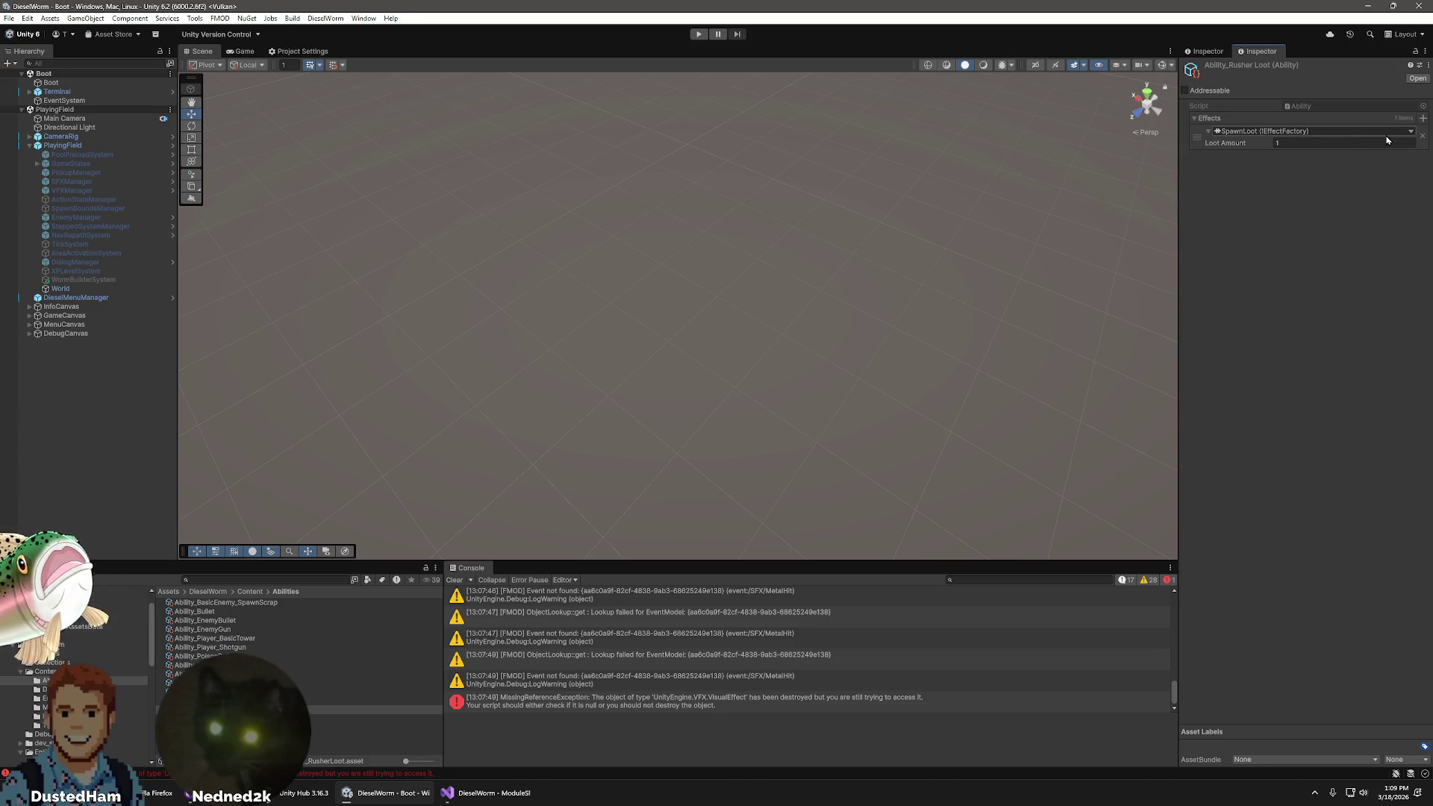
pyautogui.click(1411, 132)
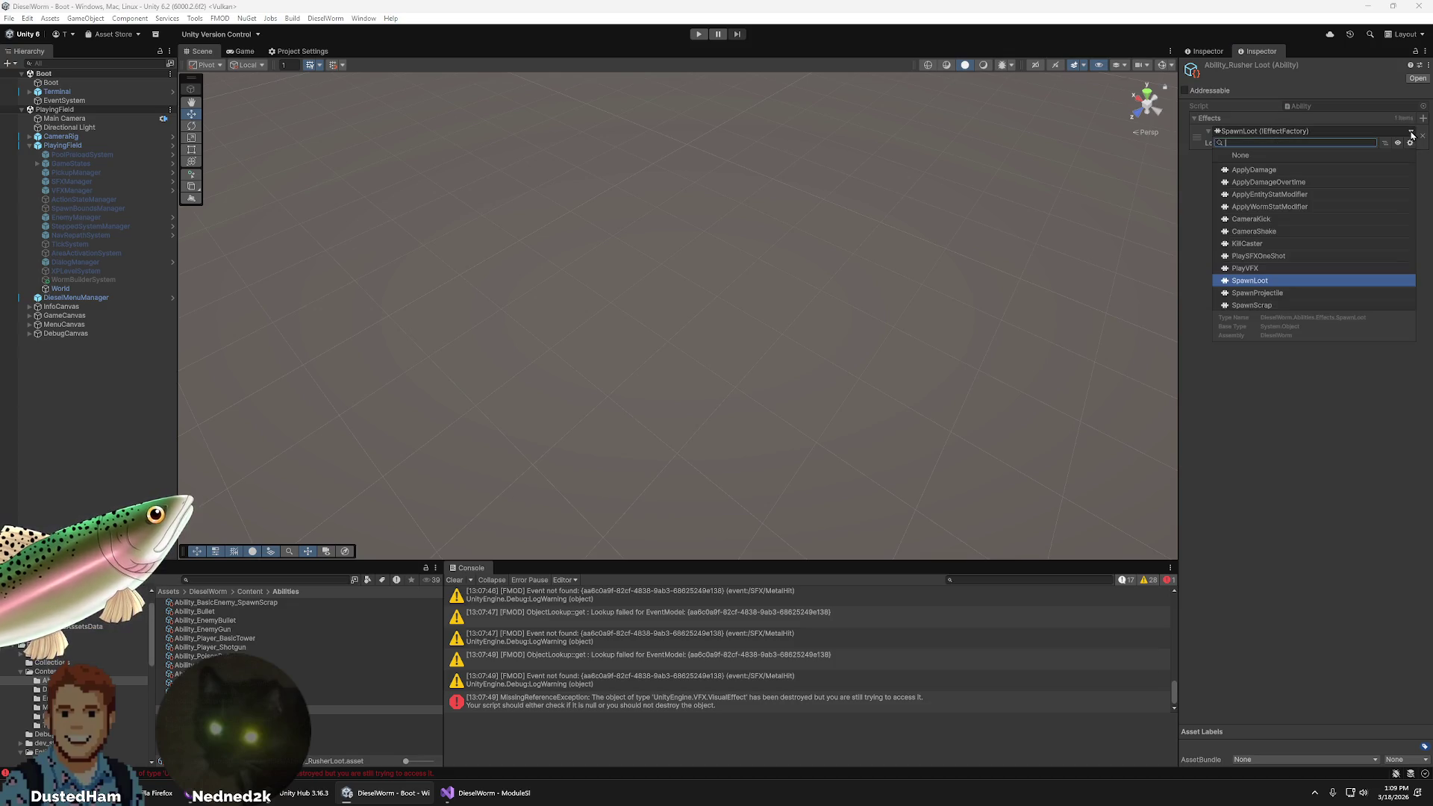
pyautogui.click(1260, 304)
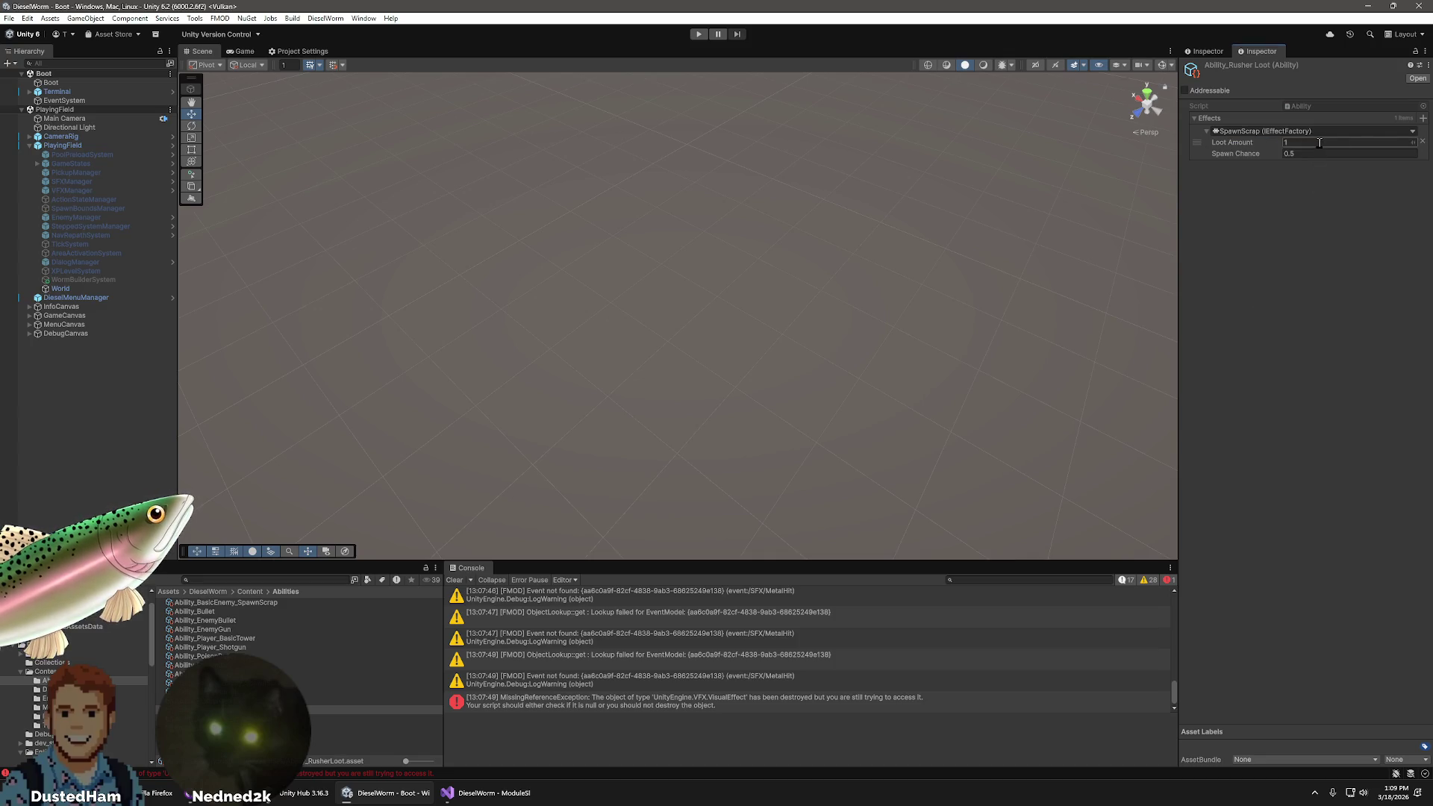
pyautogui.click(368, 705)
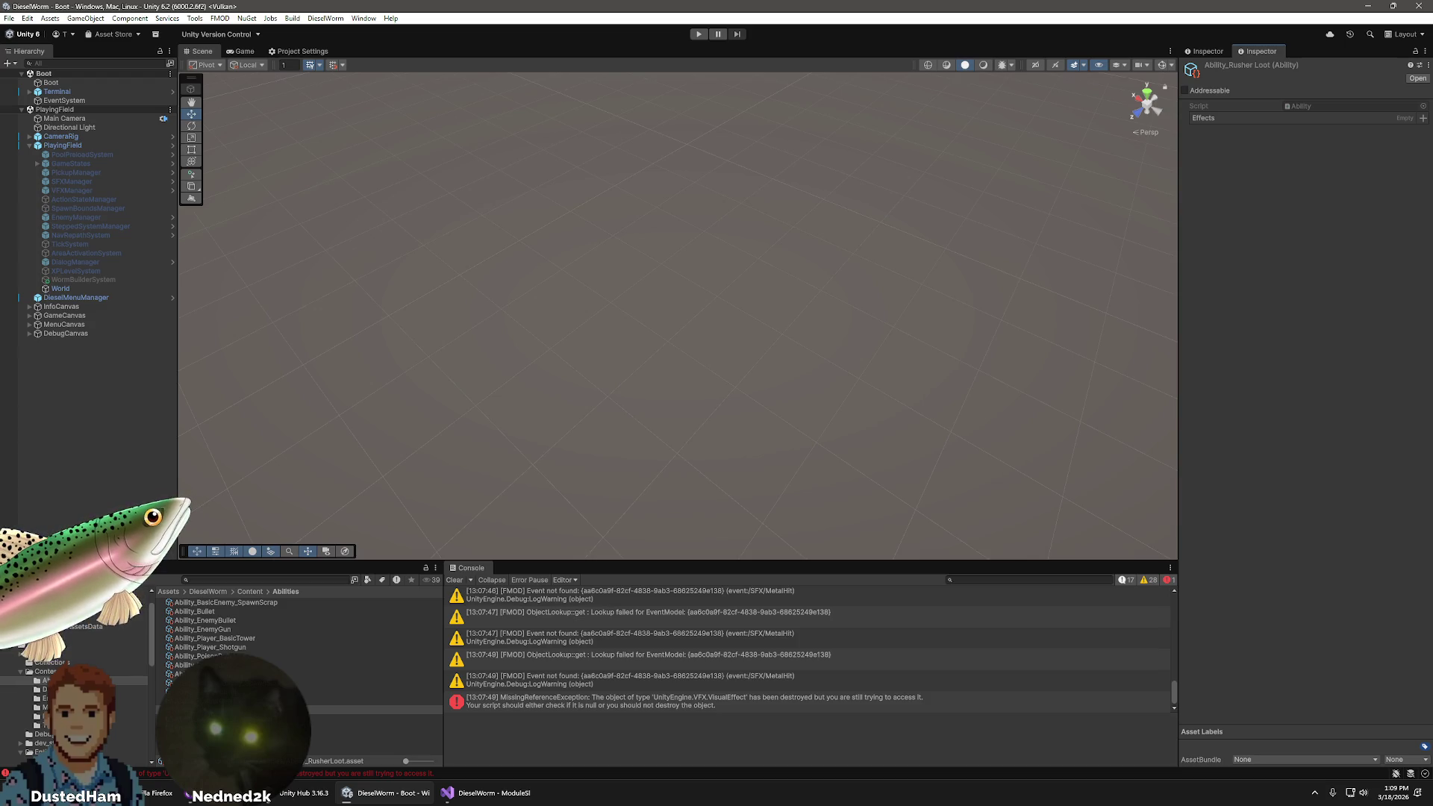
pyautogui.click(1422, 118)
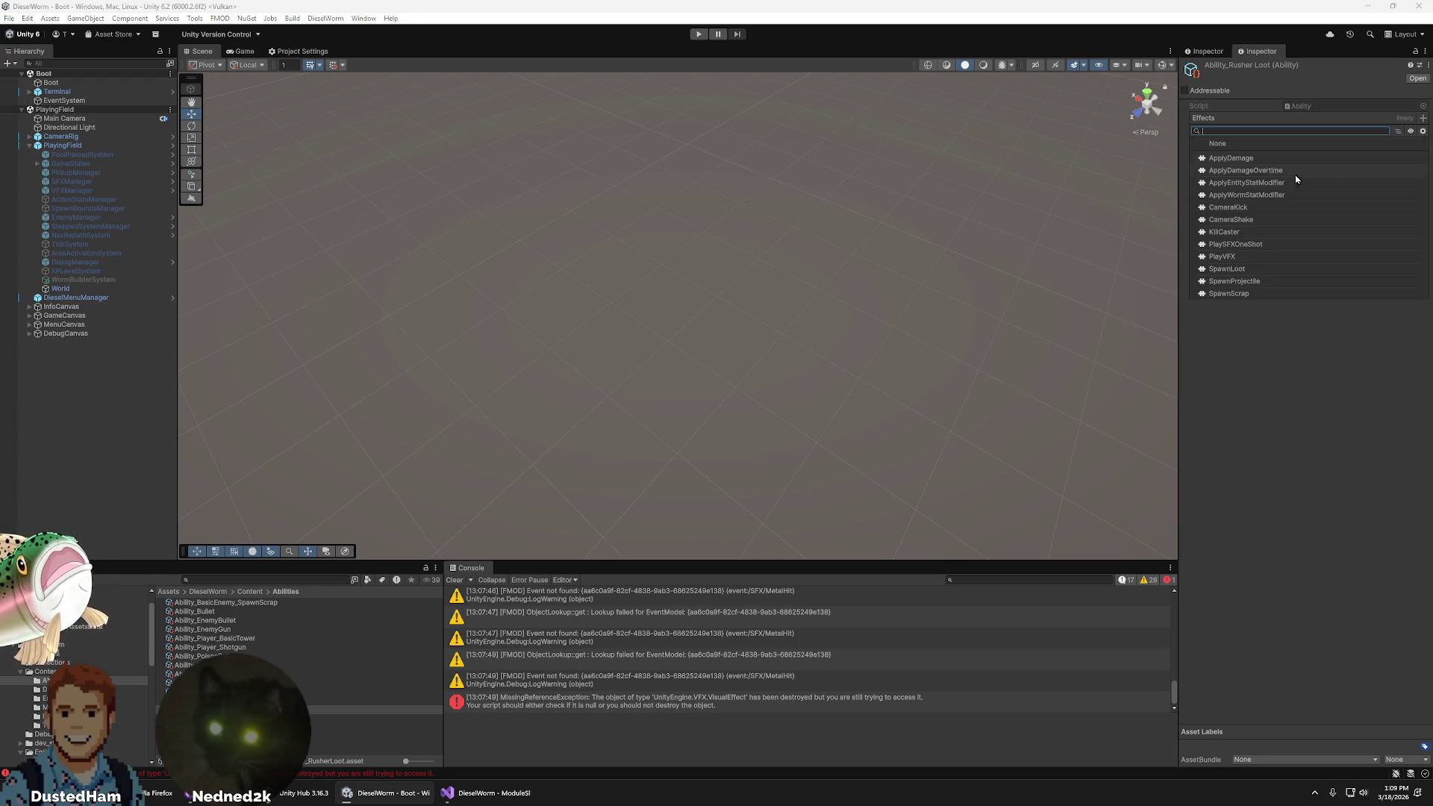
pyautogui.click(1254, 270)
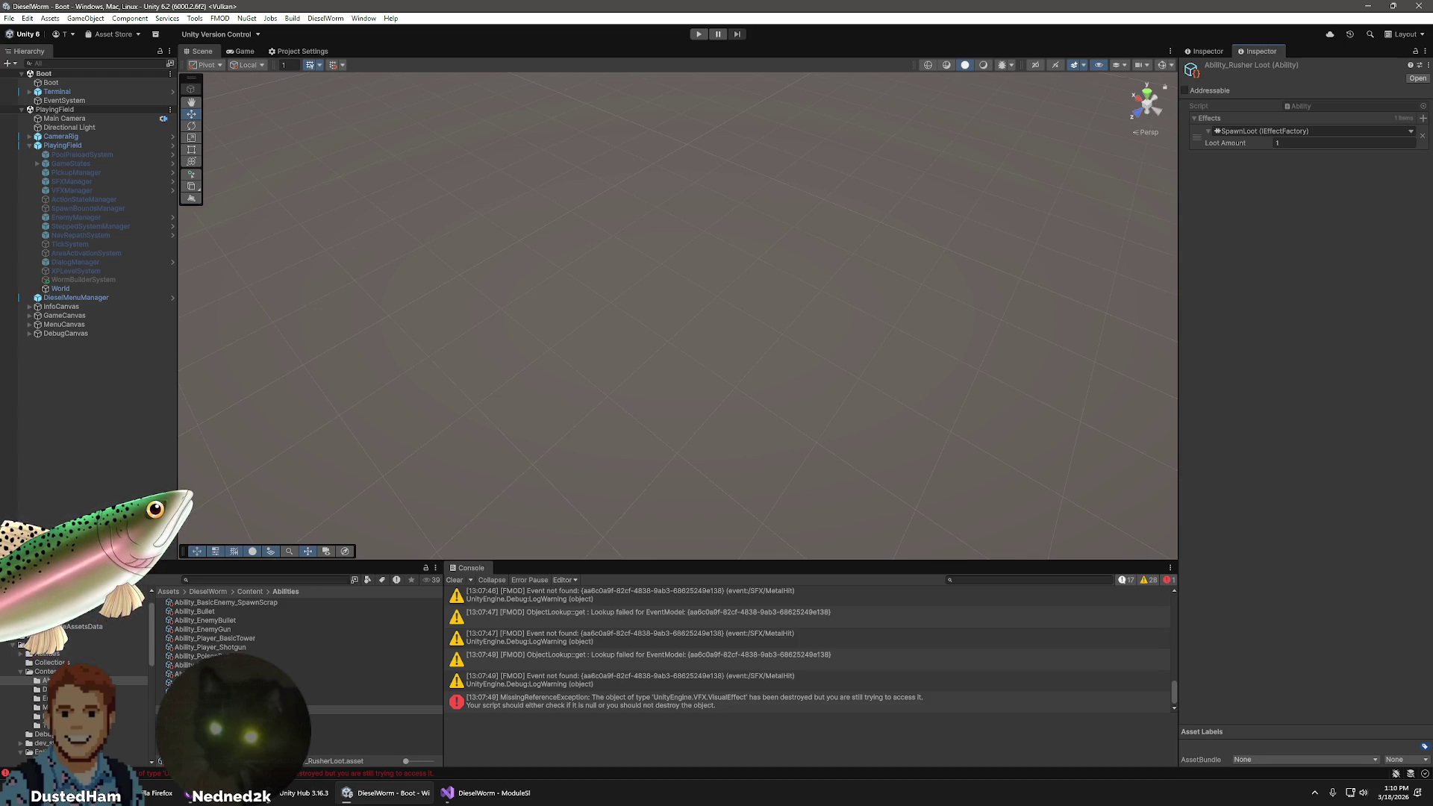
# - Check Ability_ScrapMite_SpawnScrap, then select the SpawnScrap.cs script in Abilities > Effects
pyautogui.click(45, 689)
pyautogui.click(336, 761)
pyautogui.scroll(-2, 75, 694)
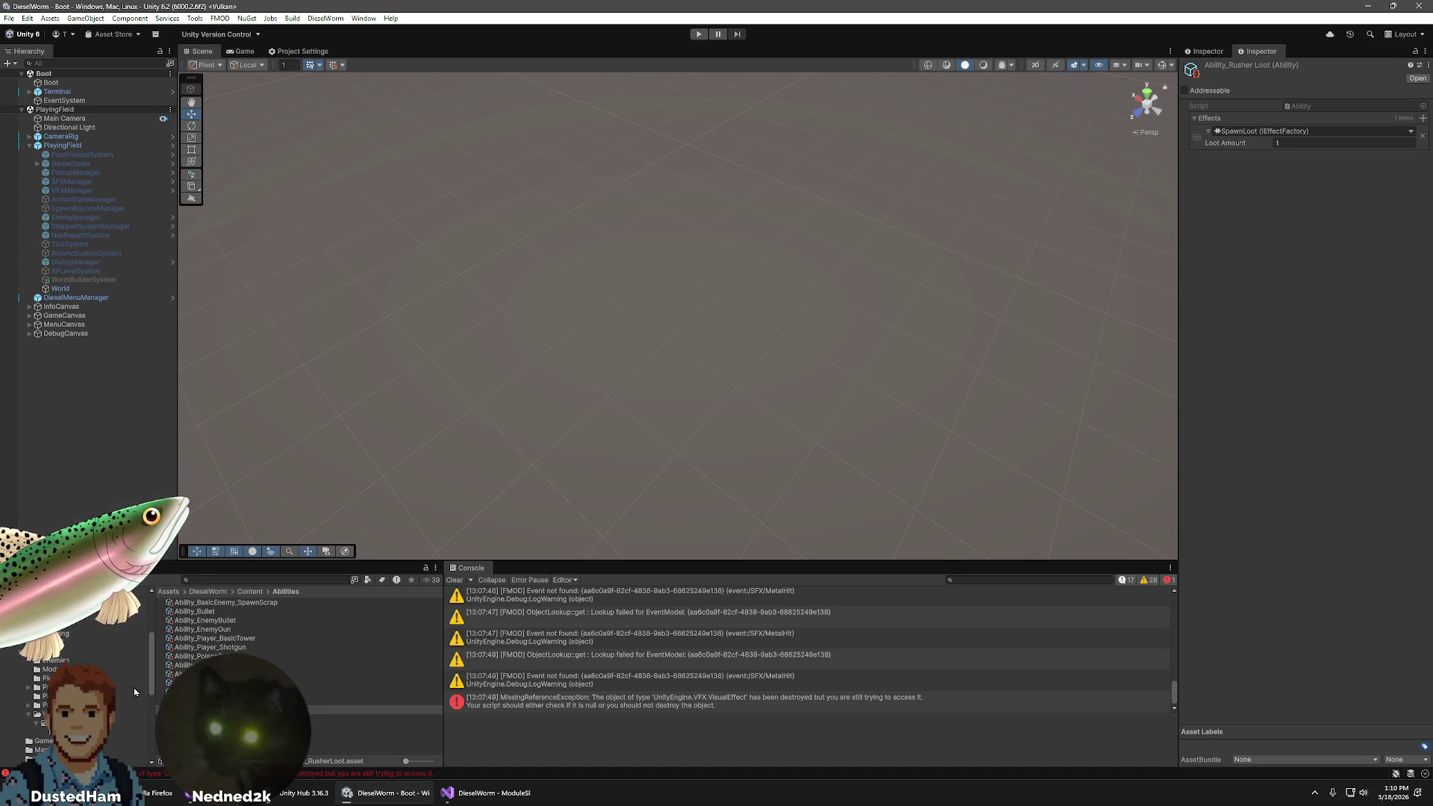
pyautogui.click(358, 719)
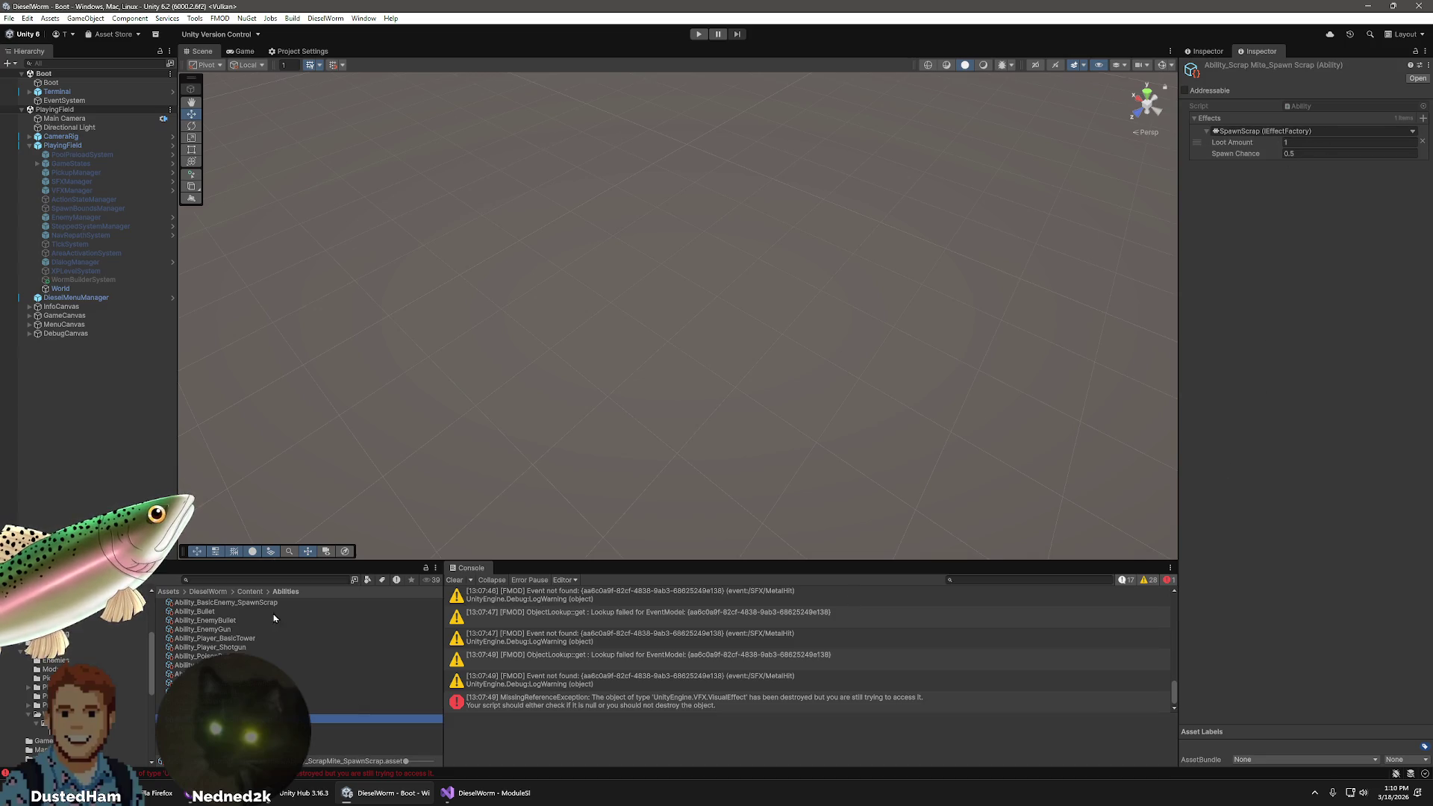
pyautogui.scroll(3, 75, 694)
pyautogui.click(21, 680)
pyautogui.click(44, 697)
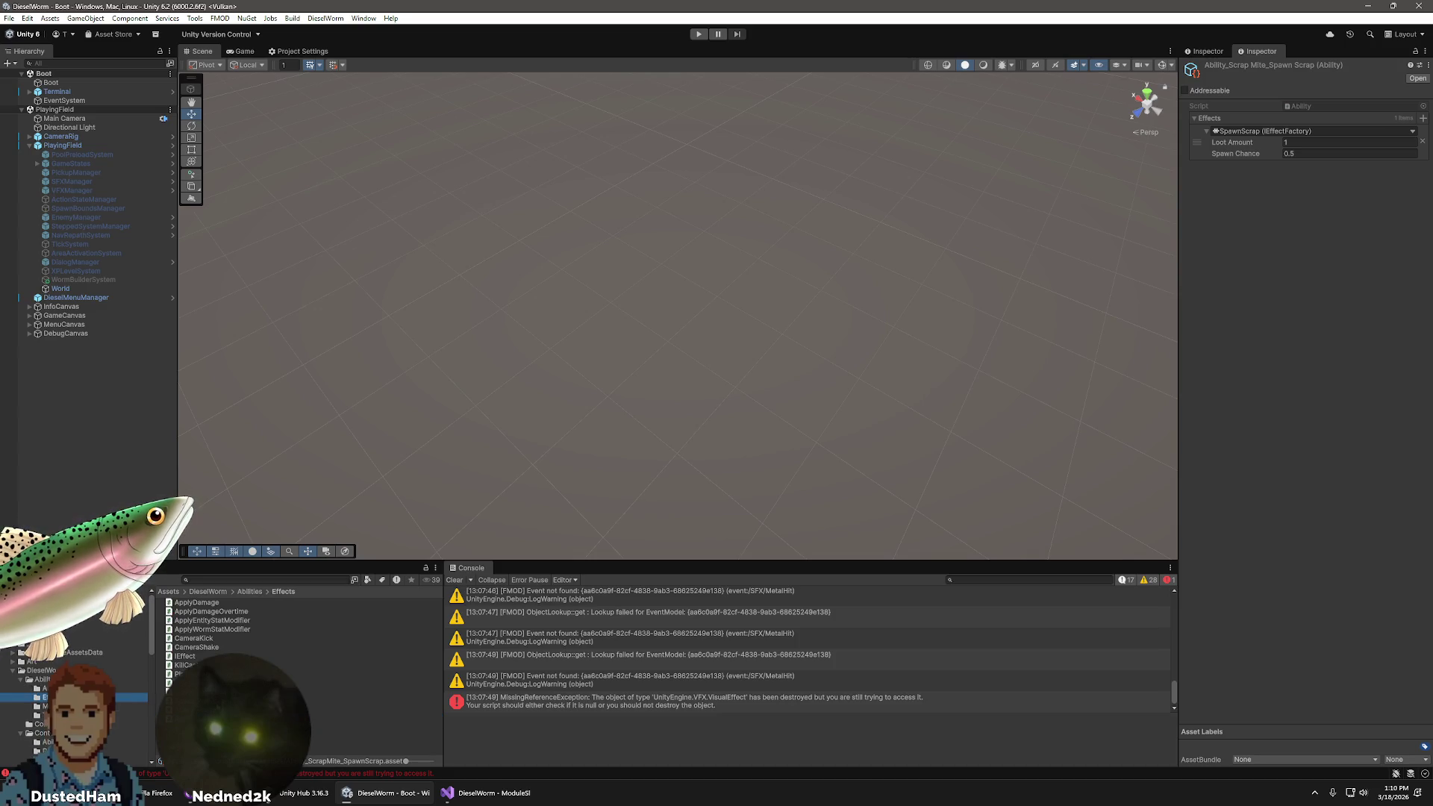
pyautogui.click(201, 718)
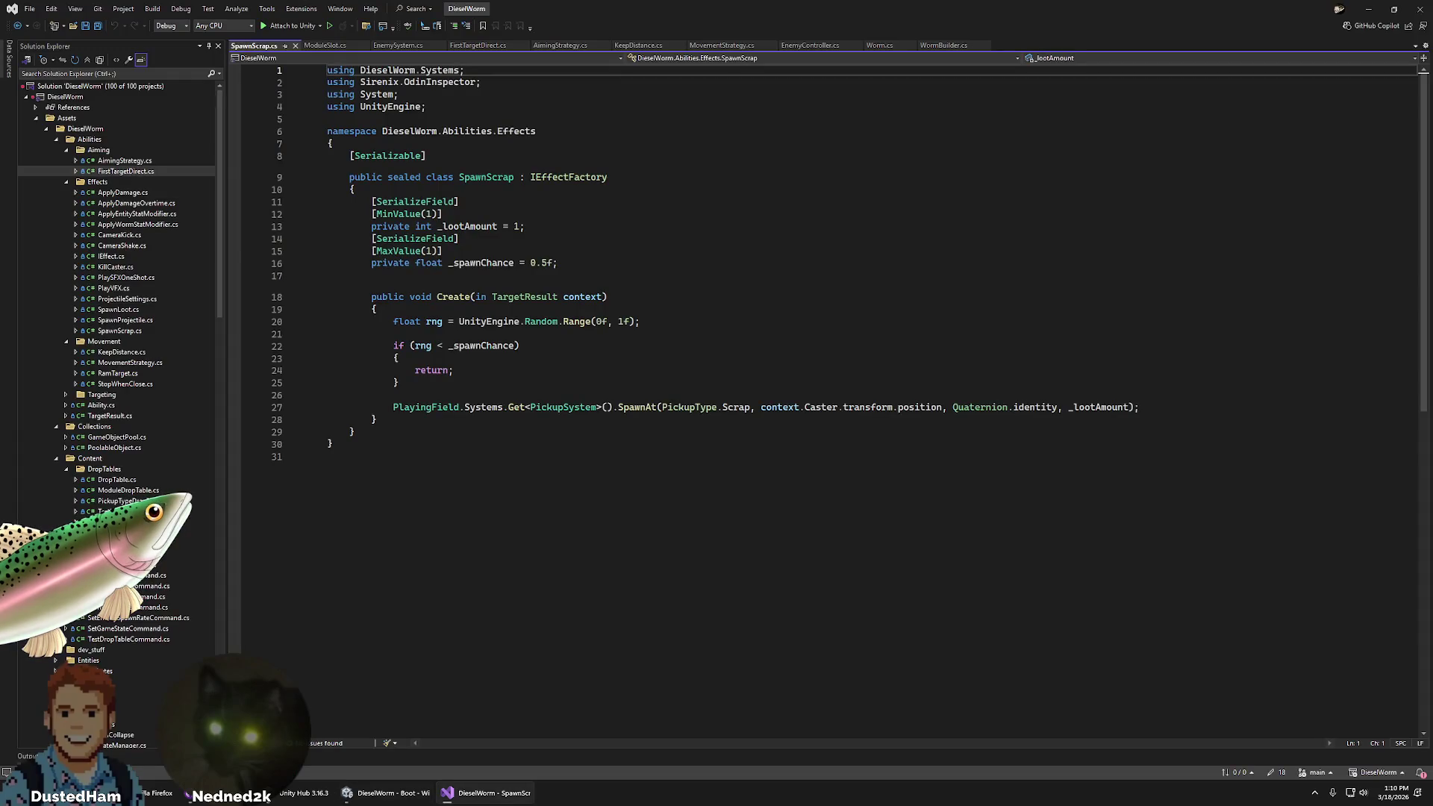
# - Open SpawnScrap.cs and read through its fields, random roll and SpawnAt call
pyautogui.click(683, 496)
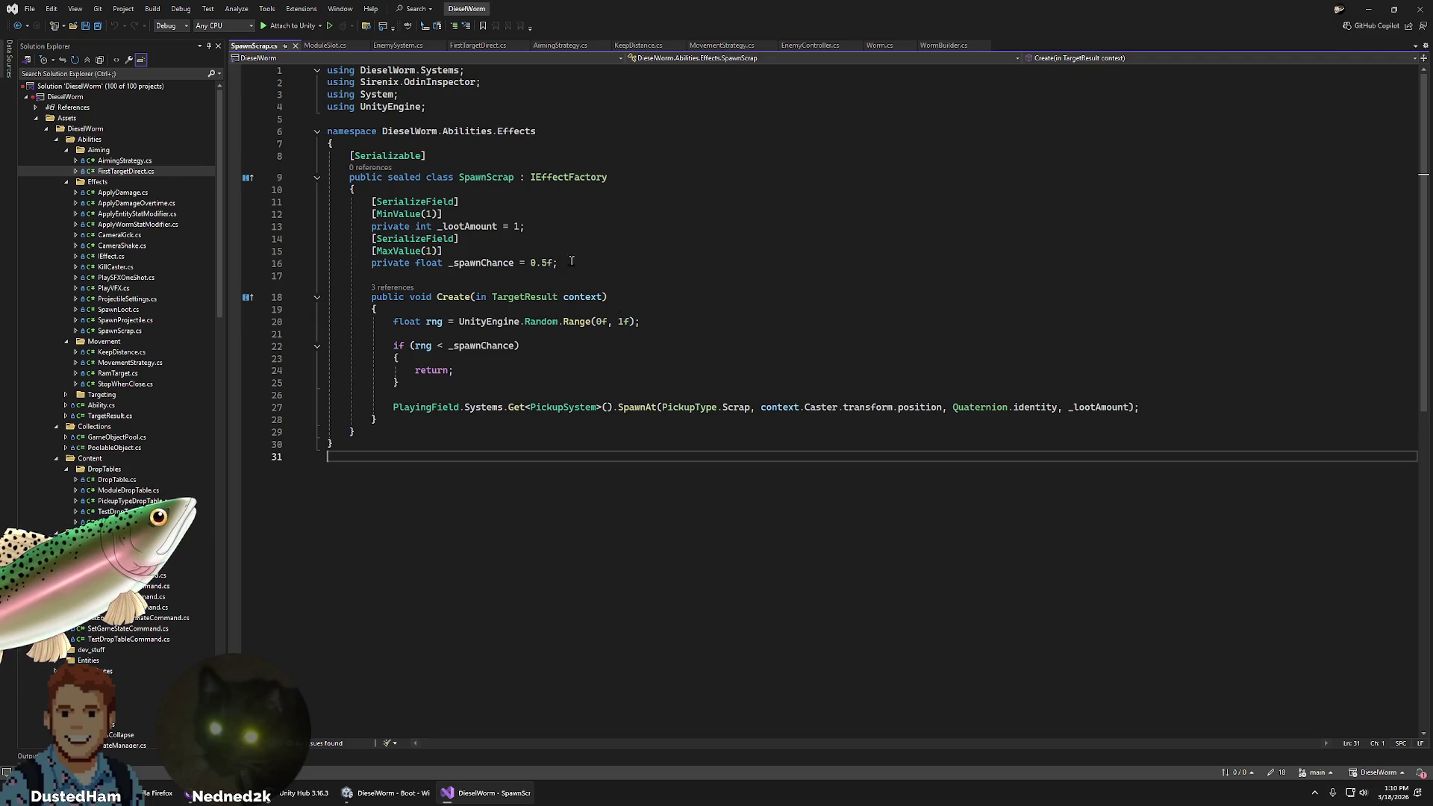
pyautogui.click(548, 216)
pyautogui.press('Down')
pyautogui.press('Down')
pyautogui.press('Down')
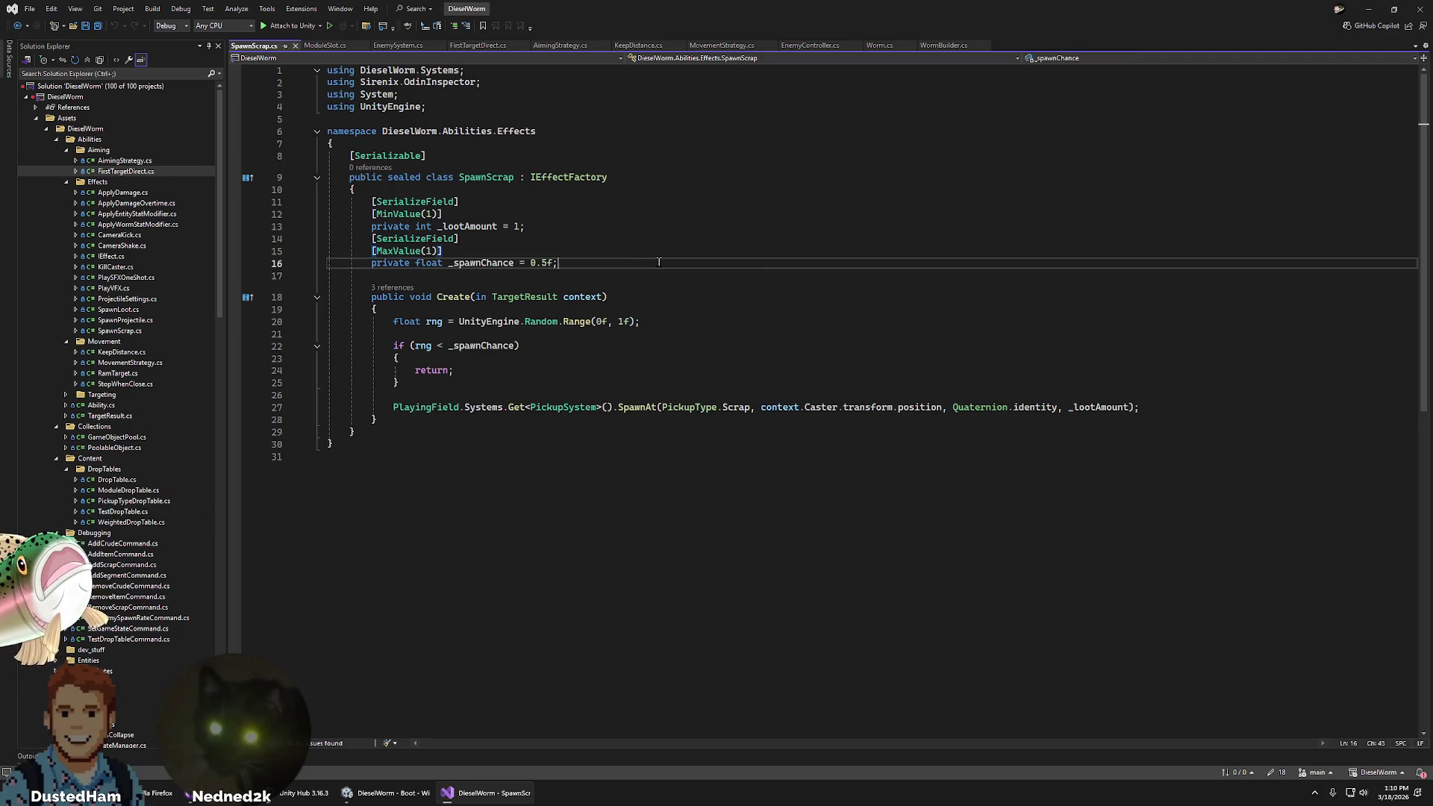
pyautogui.press('End')
pyautogui.click(835, 356)
pyautogui.click(869, 365)
pyautogui.click(1200, 409)
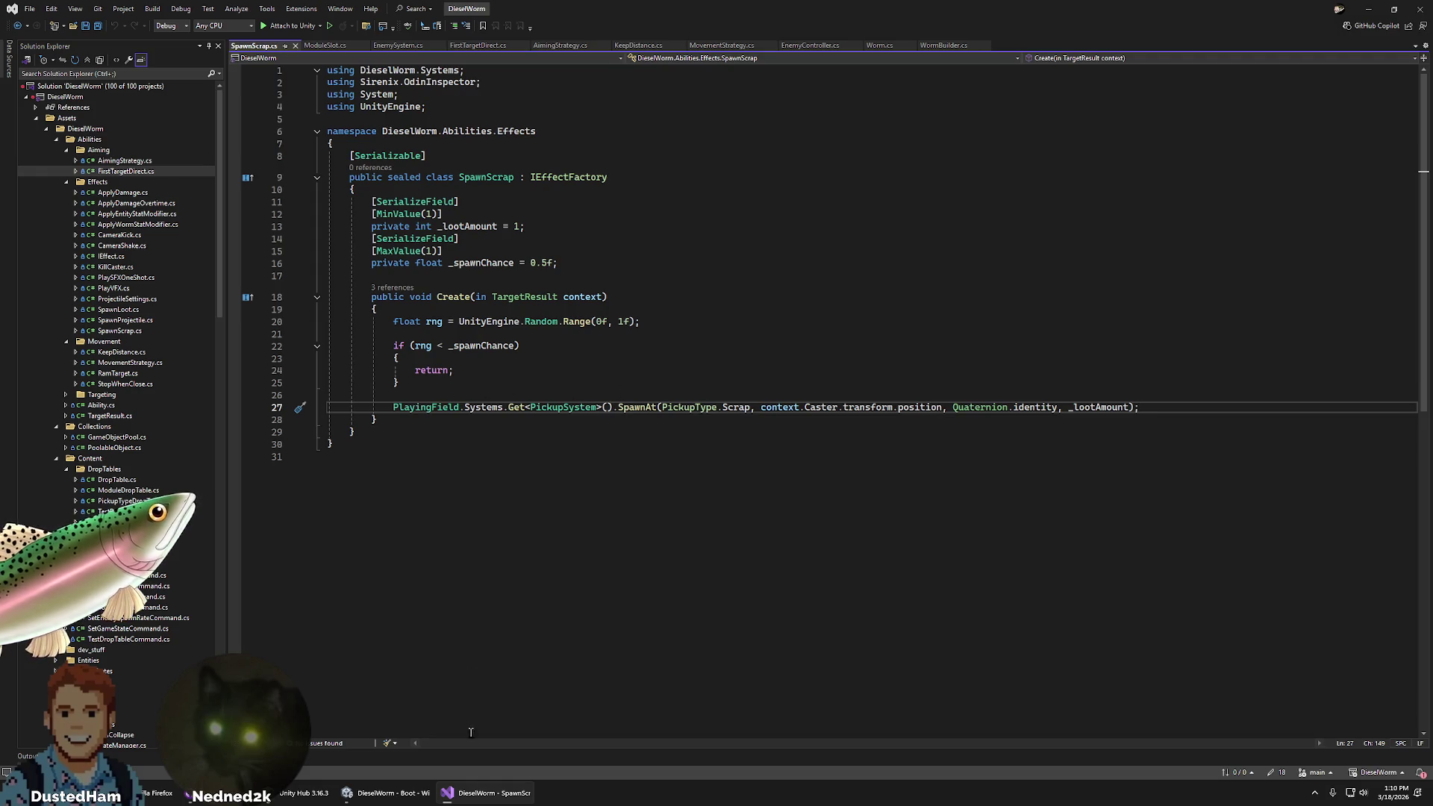
# - Open the C# project from Unity and duplicate SpawnScrap.cs in Solution Explorer
pyautogui.click(355, 789)
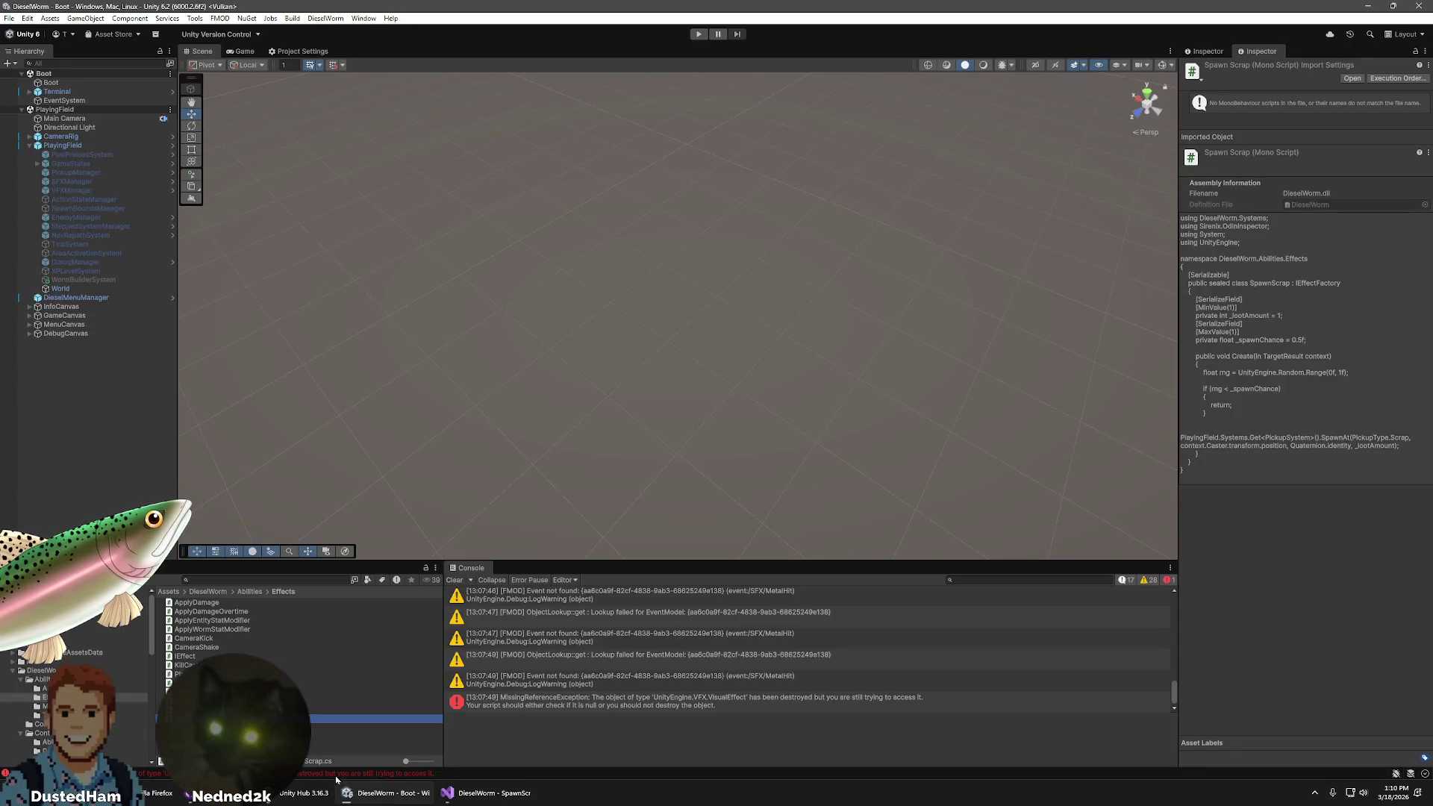
pyautogui.rightClick(210, 719)
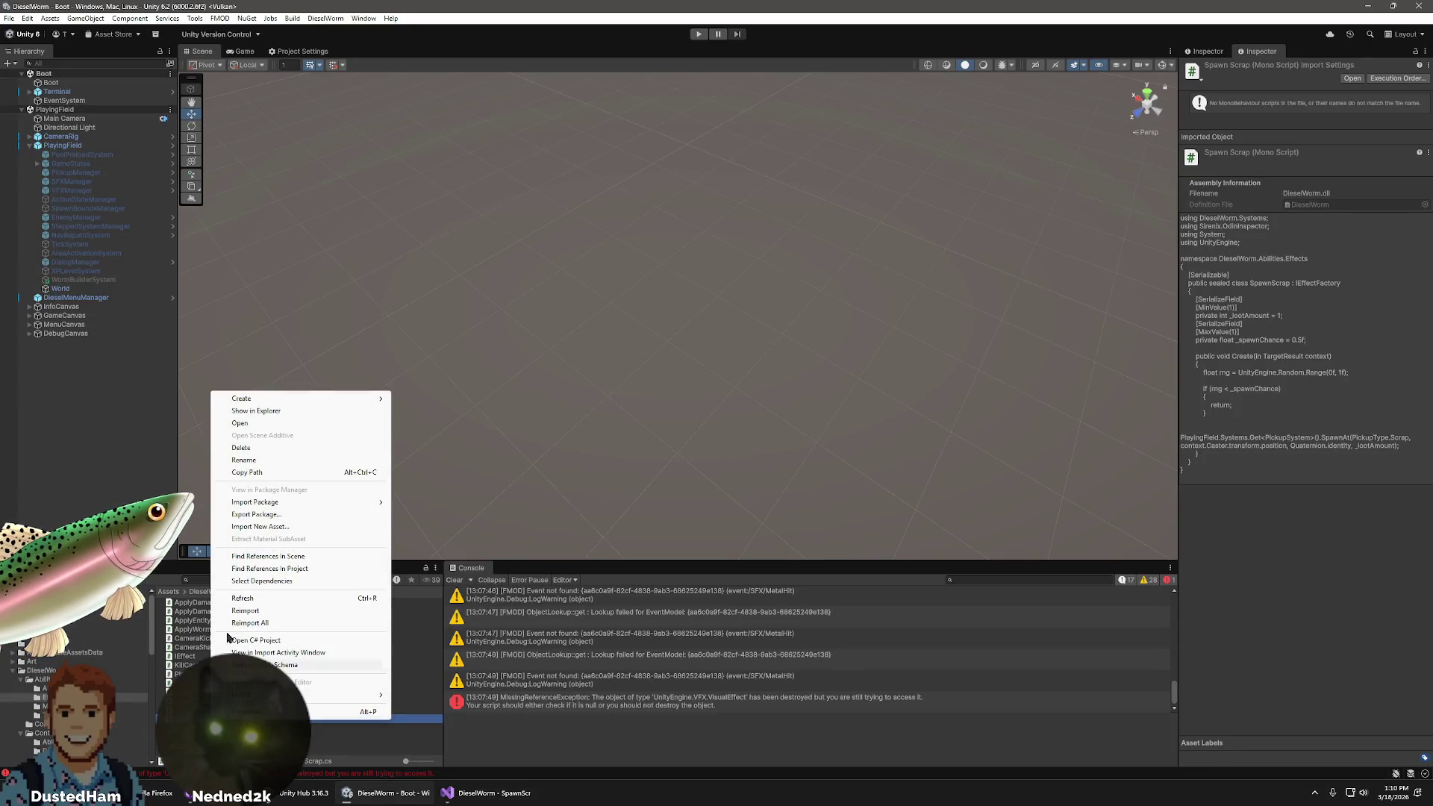
pyautogui.click(256, 640)
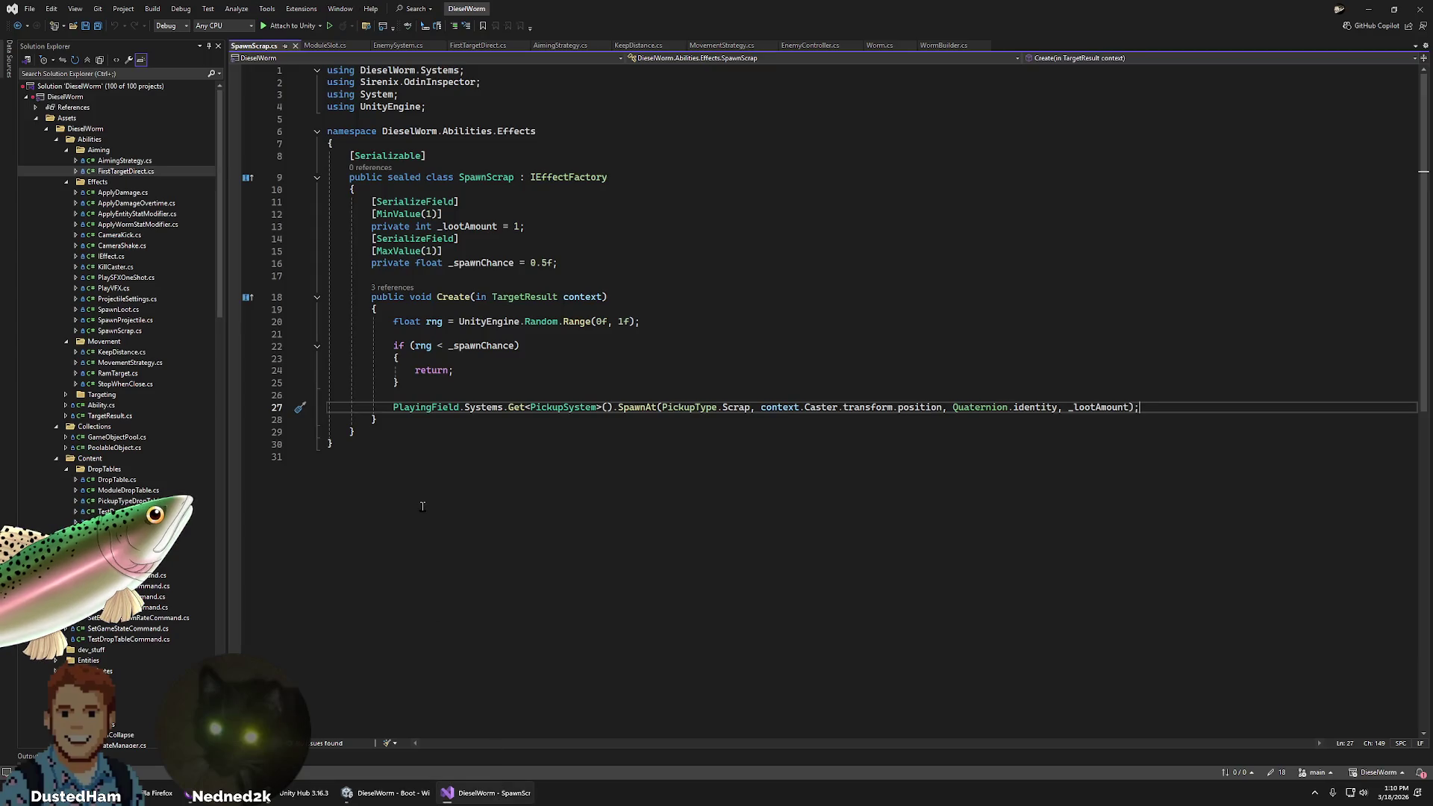
pyautogui.click(120, 160)
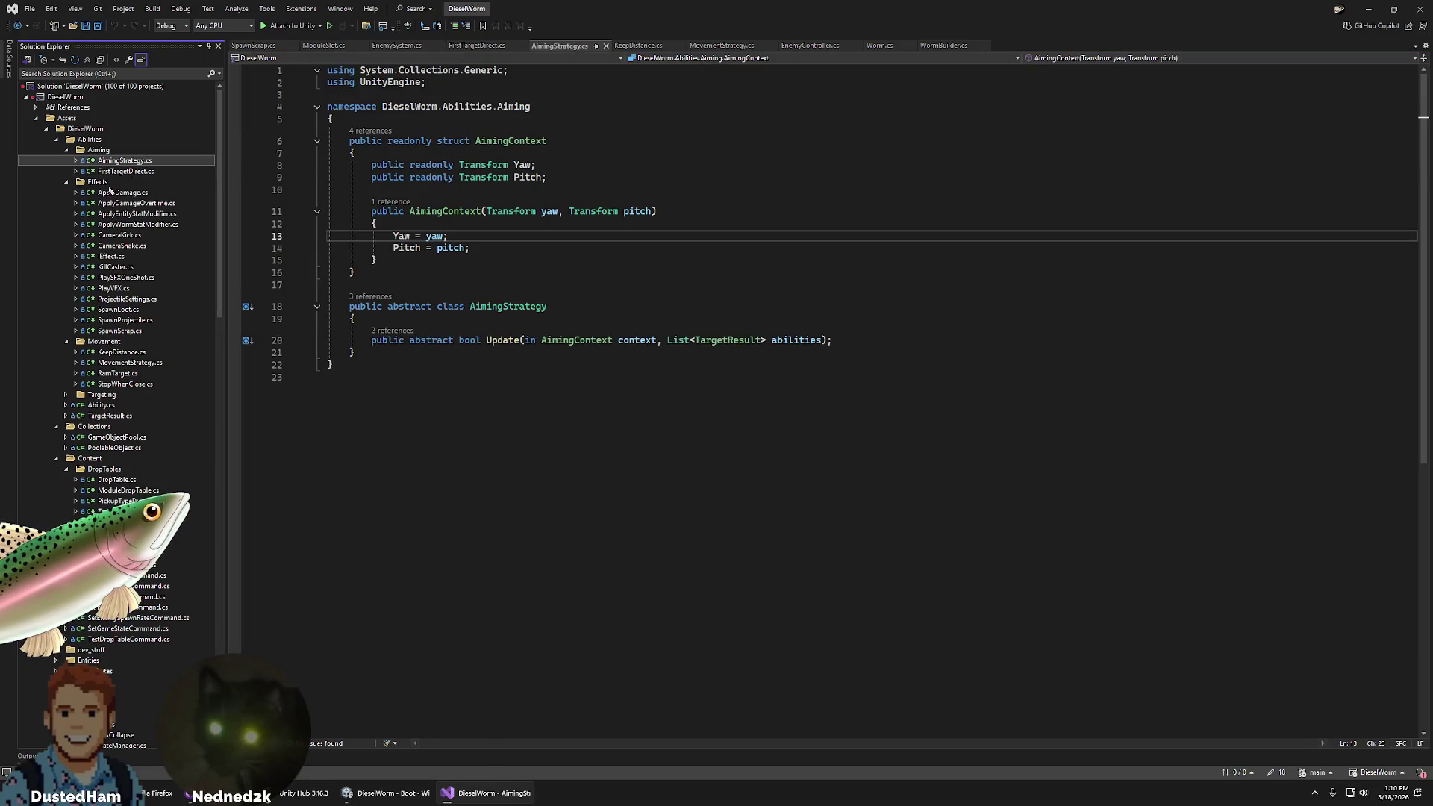
pyautogui.click(120, 330)
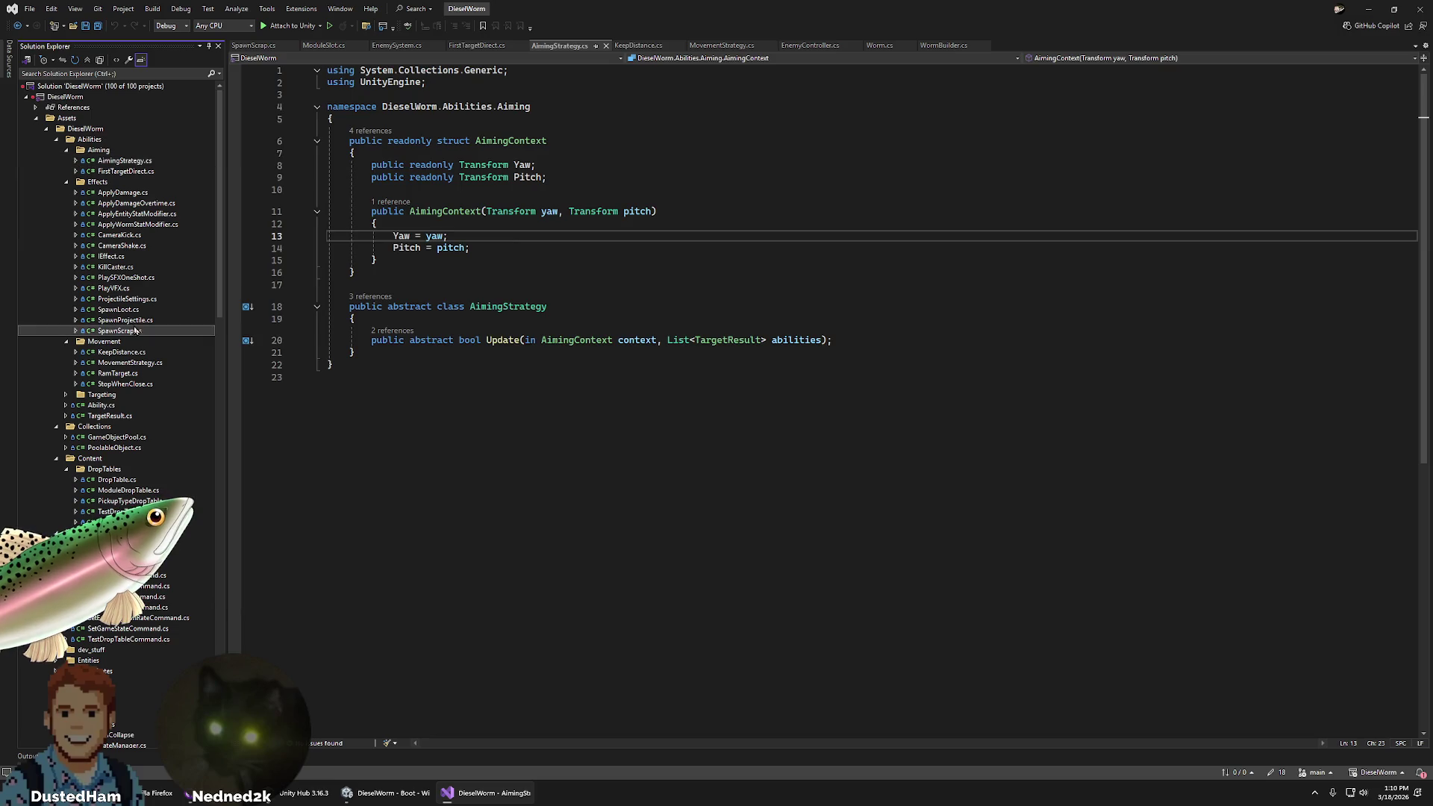
pyautogui.hotkey('ctrl', 'c')
pyautogui.hotkey('ctrl', 'v')
pyautogui.rightClick(138, 332)
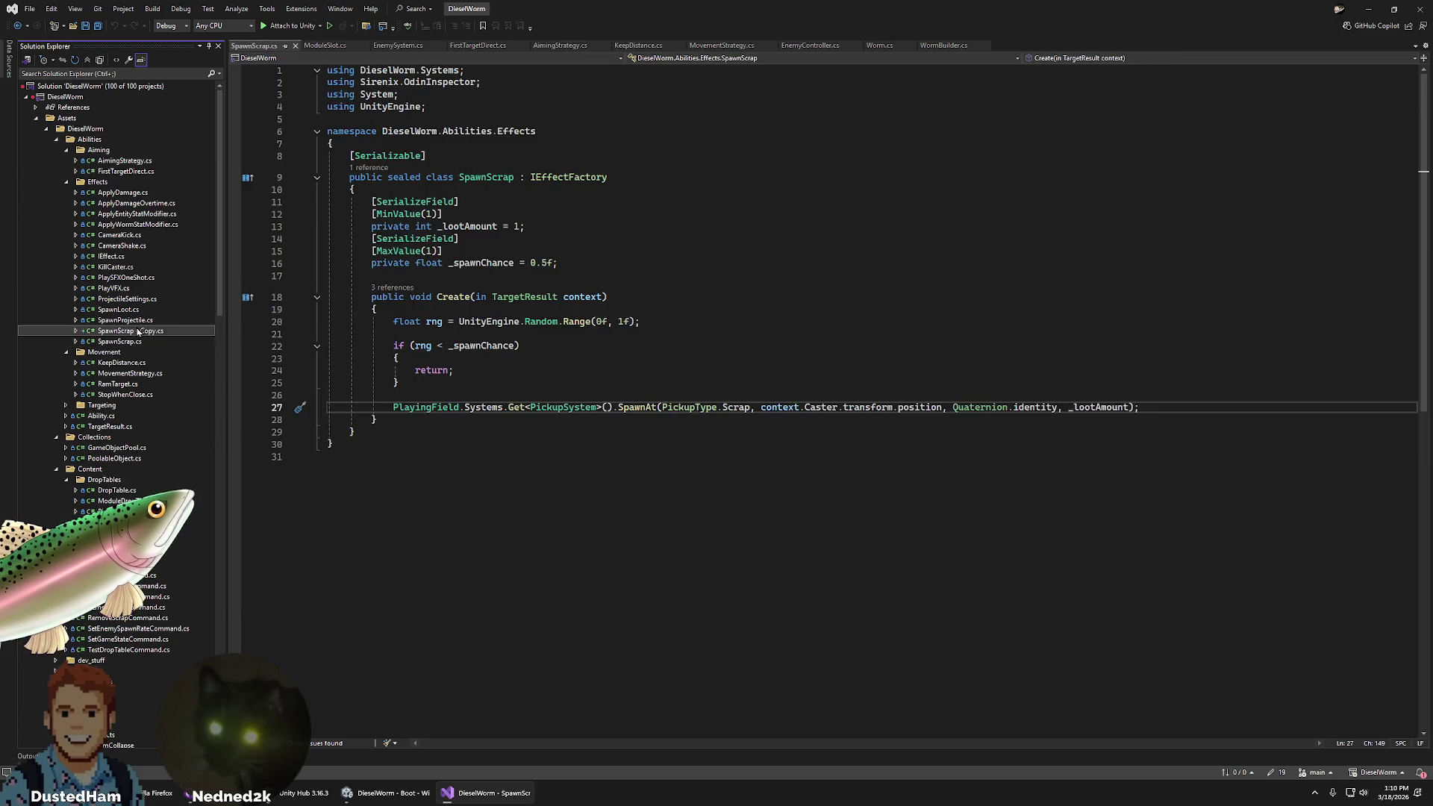
# - Rename the duplicate script to Spawn.cs and permanently delete it
pyautogui.click(215, 516)
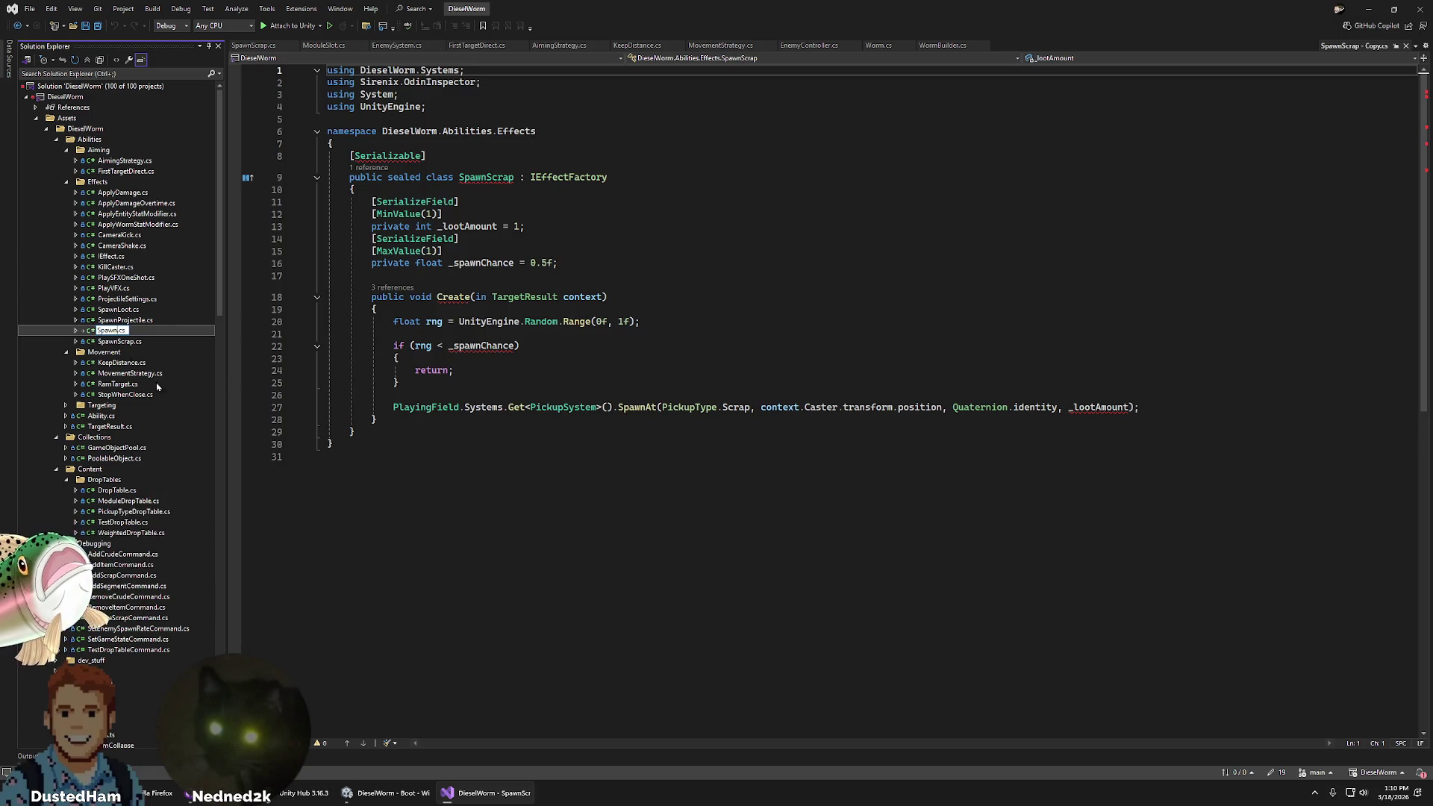
pyautogui.press('Return')
pyautogui.press('Down')
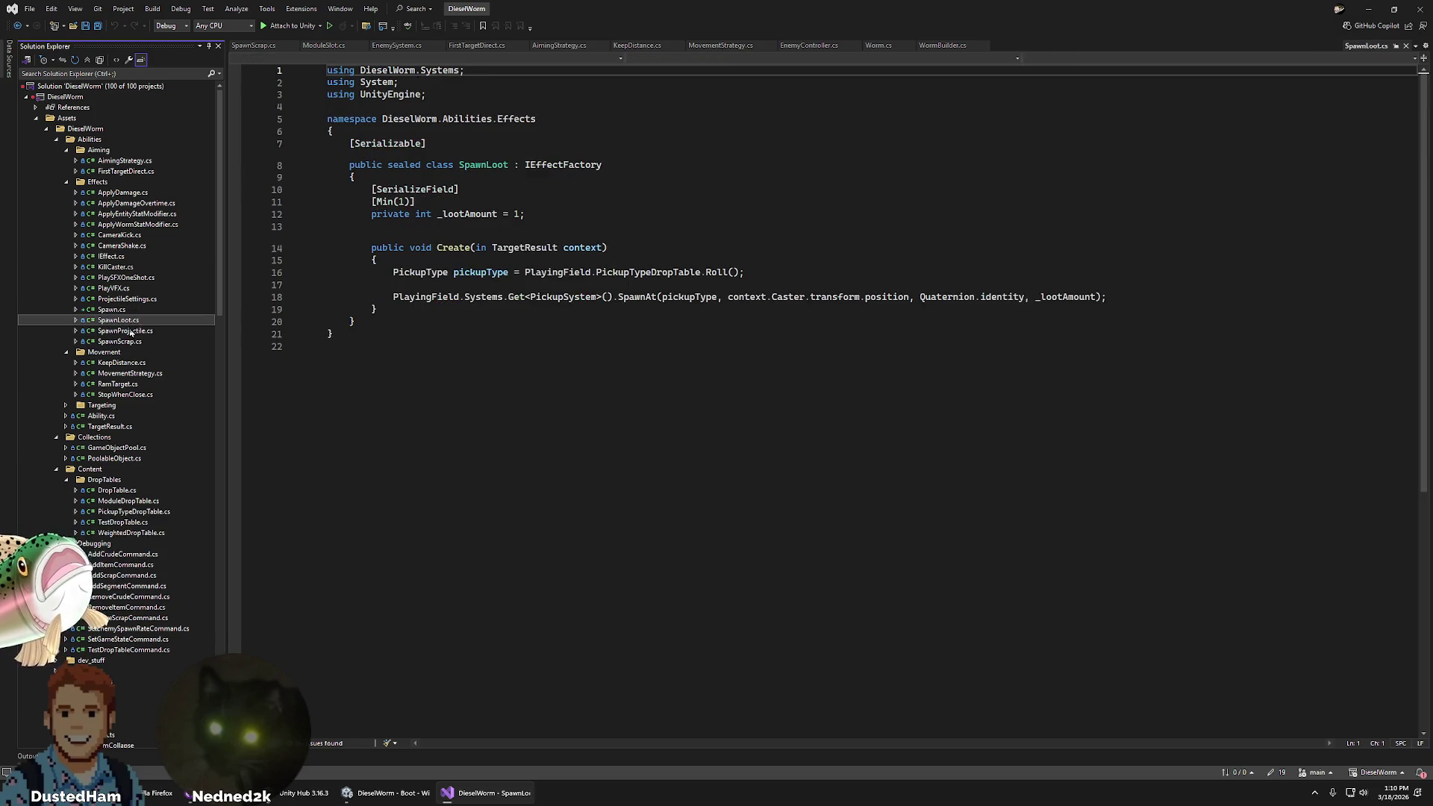
pyautogui.press('Up')
pyautogui.press('Up')
pyautogui.click(121, 312)
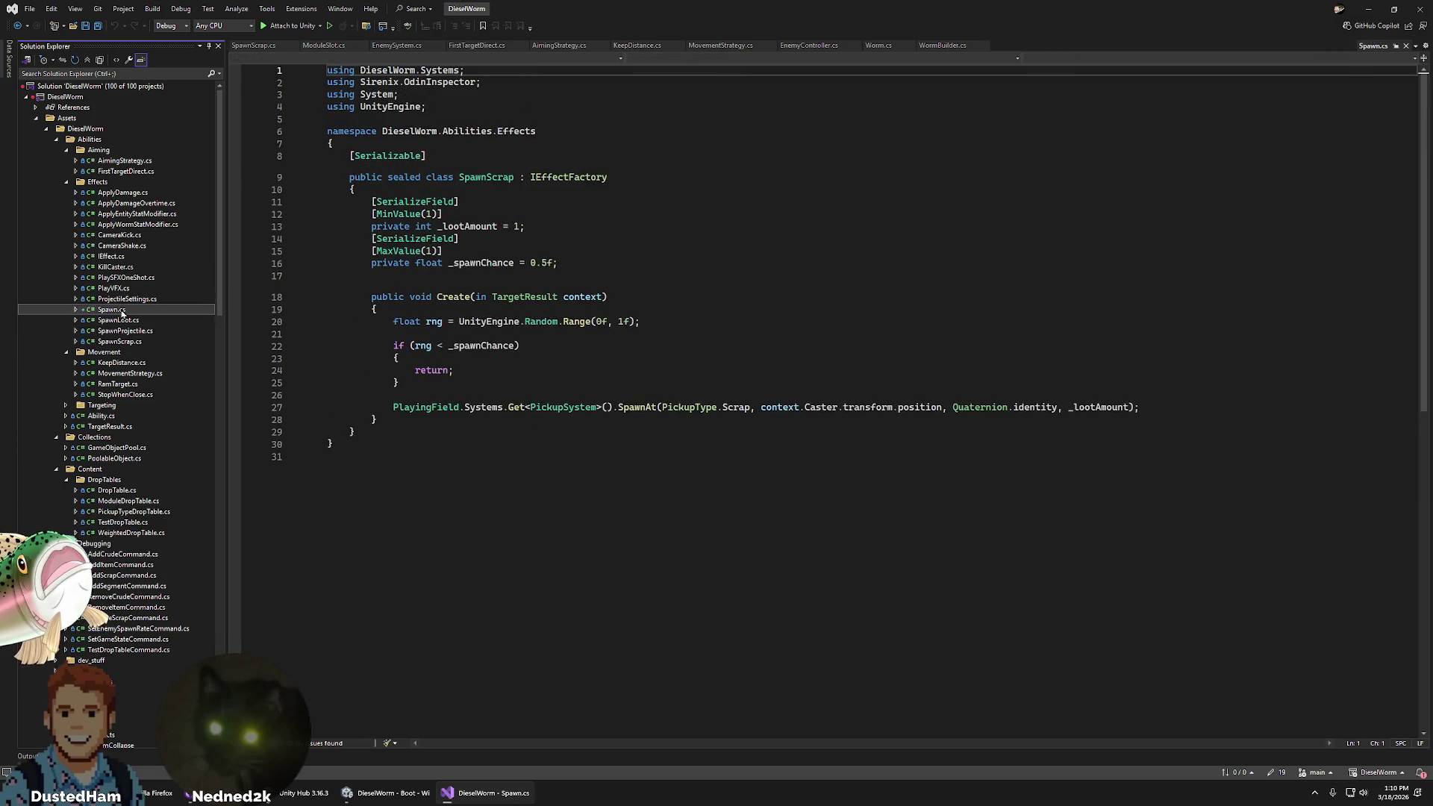
pyautogui.press('Delete')
pyautogui.click(711, 409)
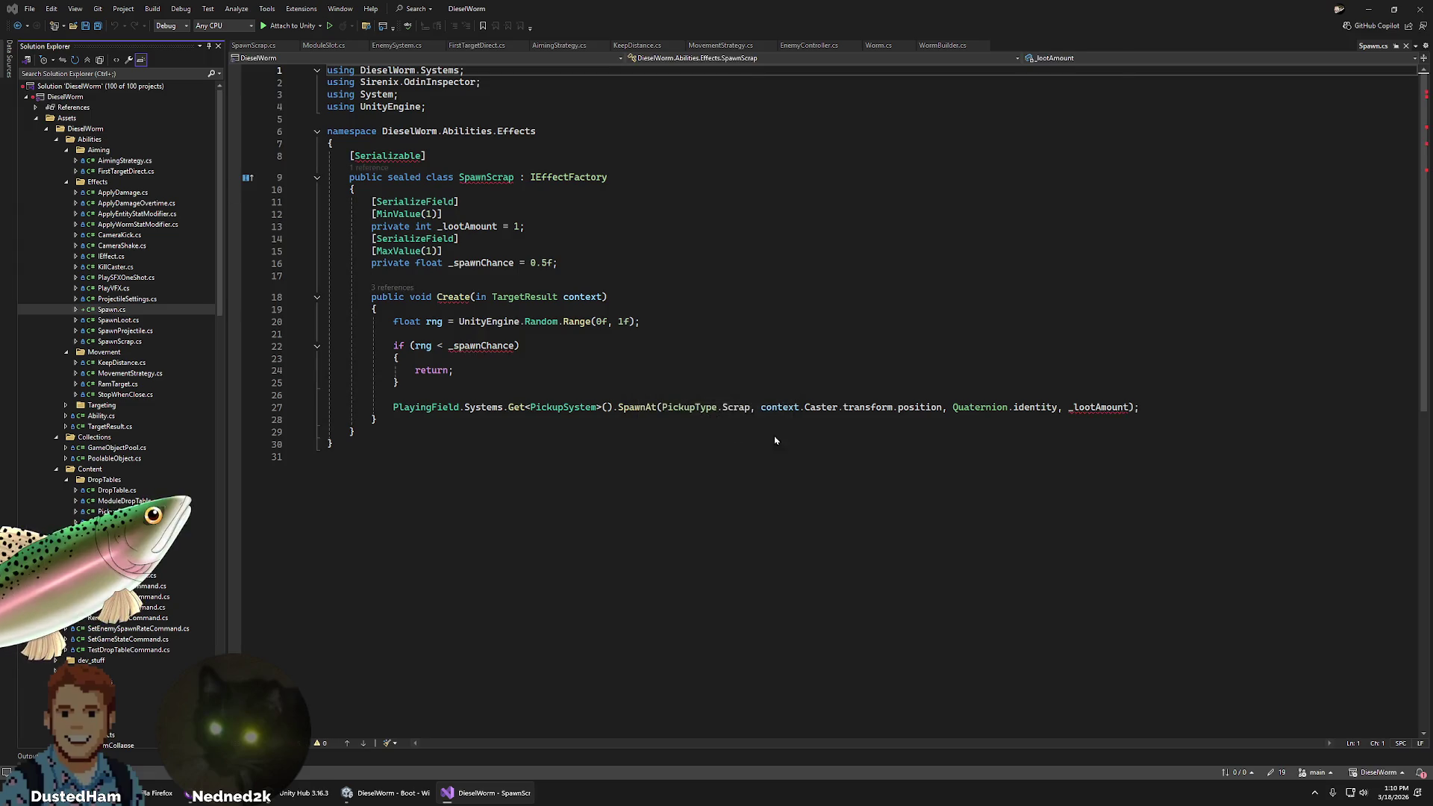
# - Open SpawnLoot.cs and delete the pickup-type roll statement on line 16
pyautogui.click(134, 311)
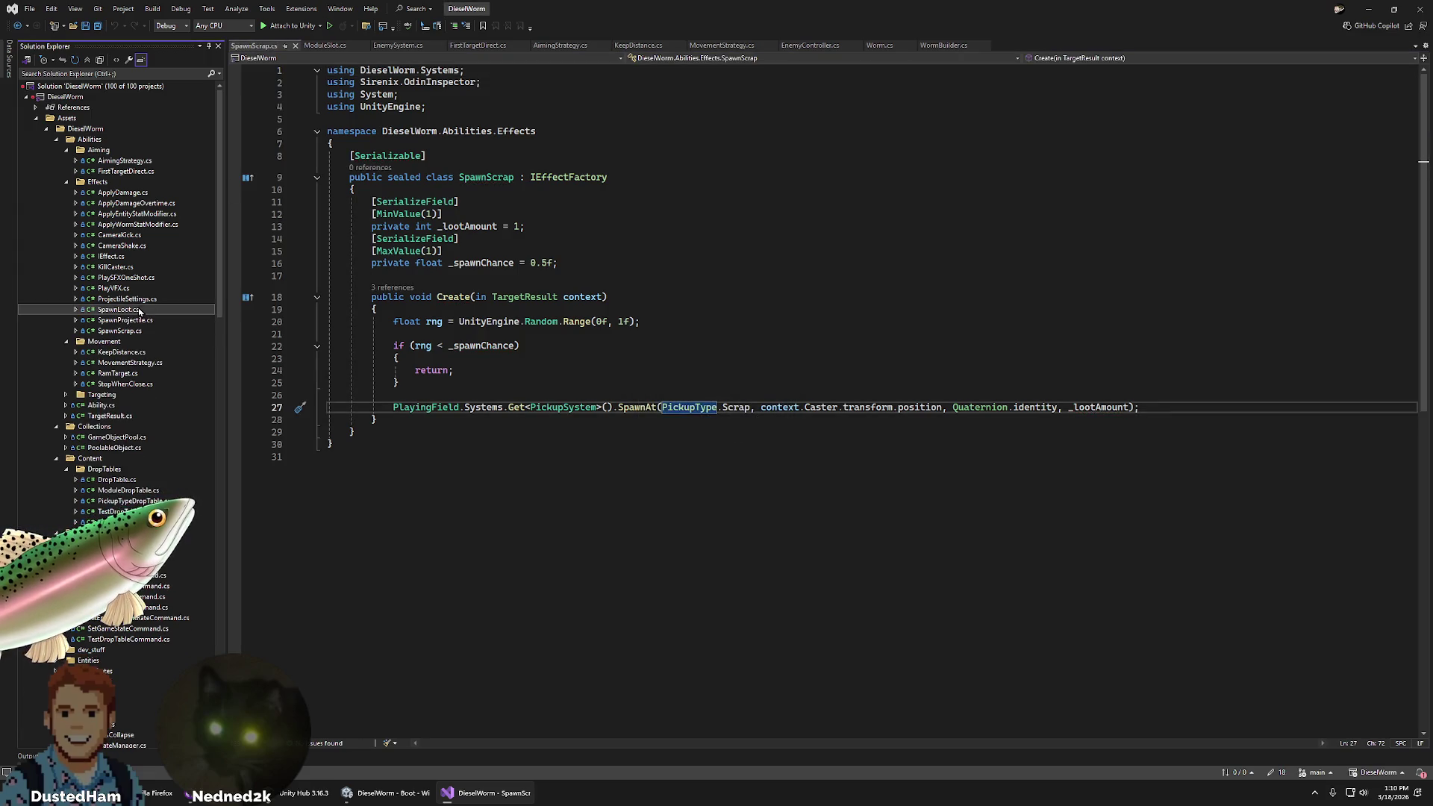
pyautogui.press('Up')
pyautogui.press('Down')
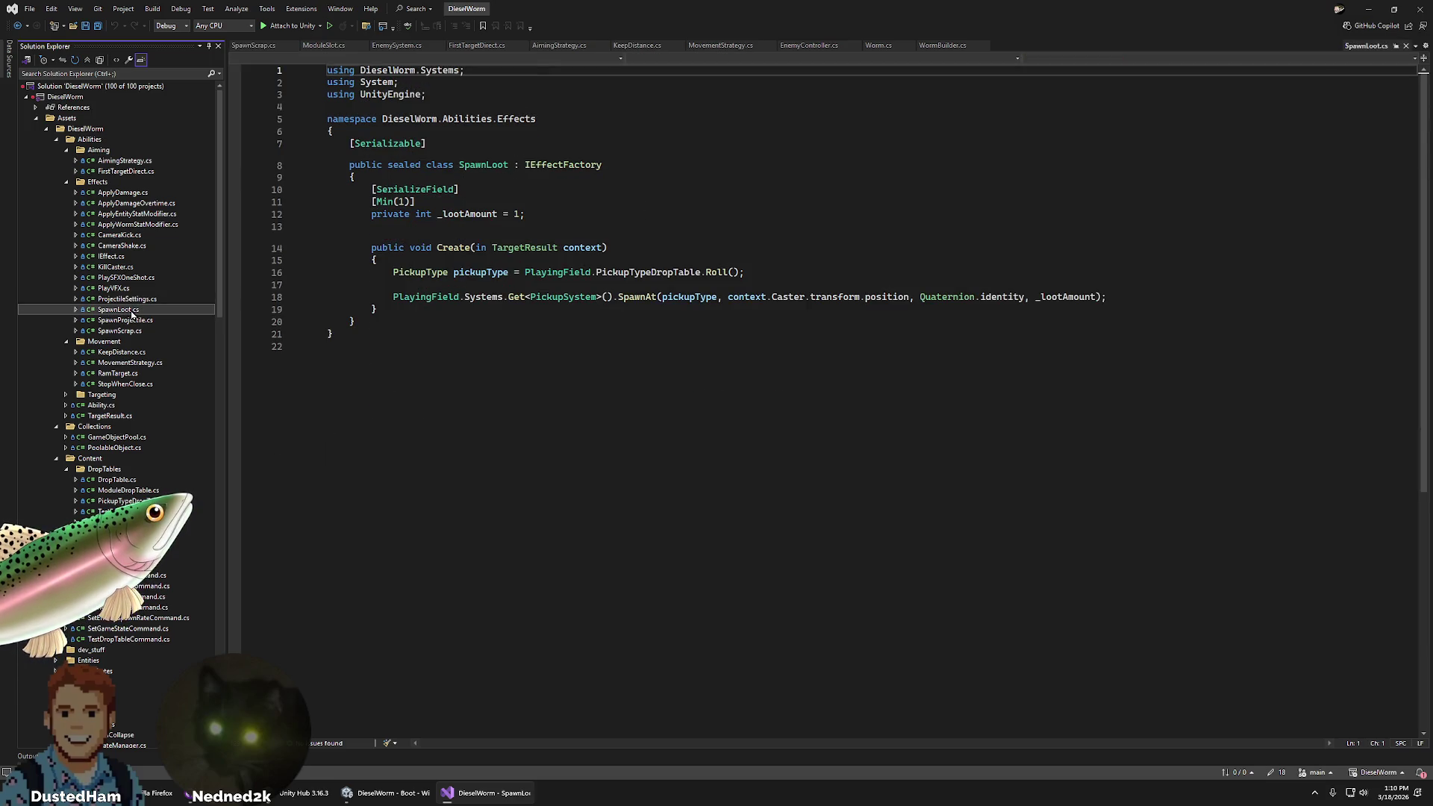
pyautogui.doubleClick(679, 296)
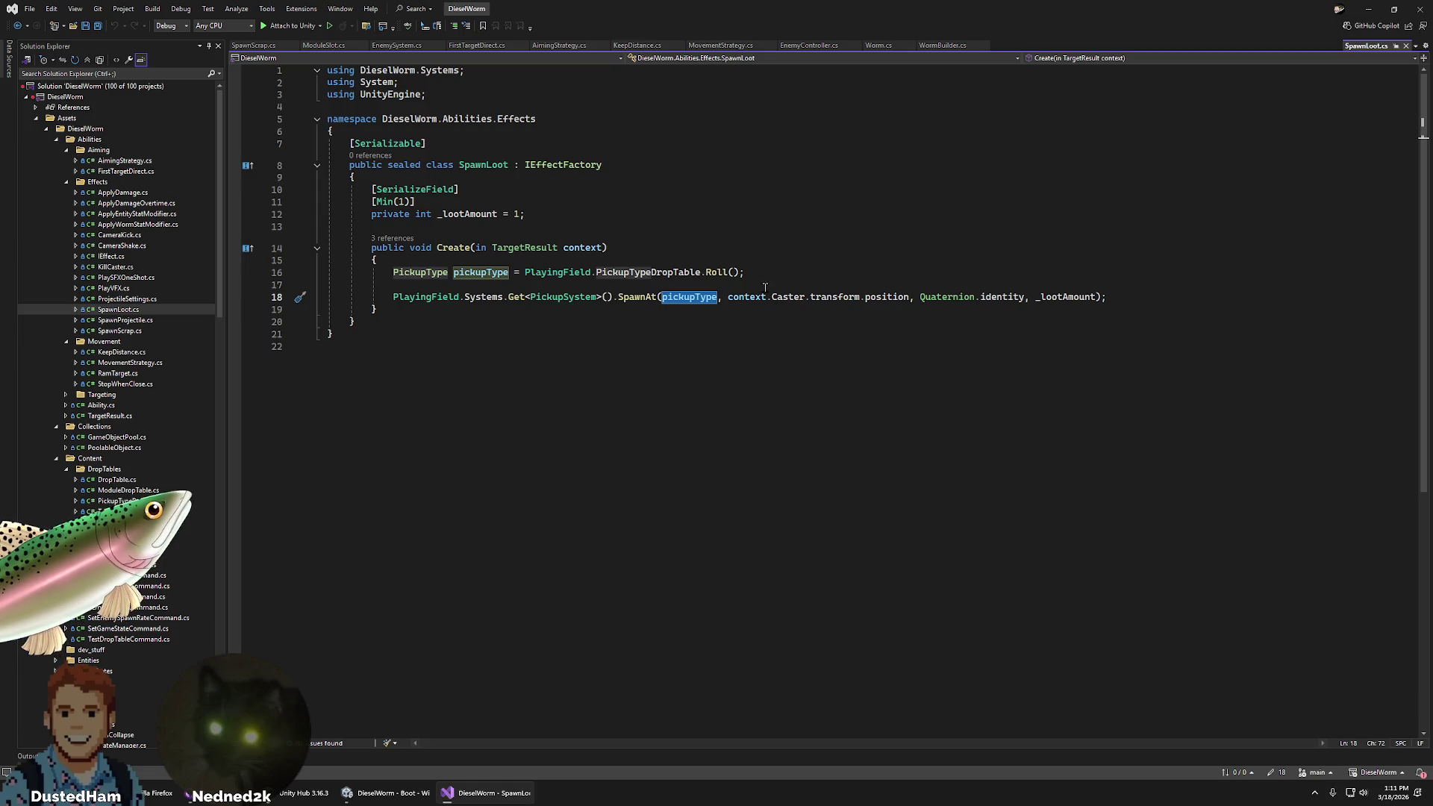
pyautogui.click(751, 272)
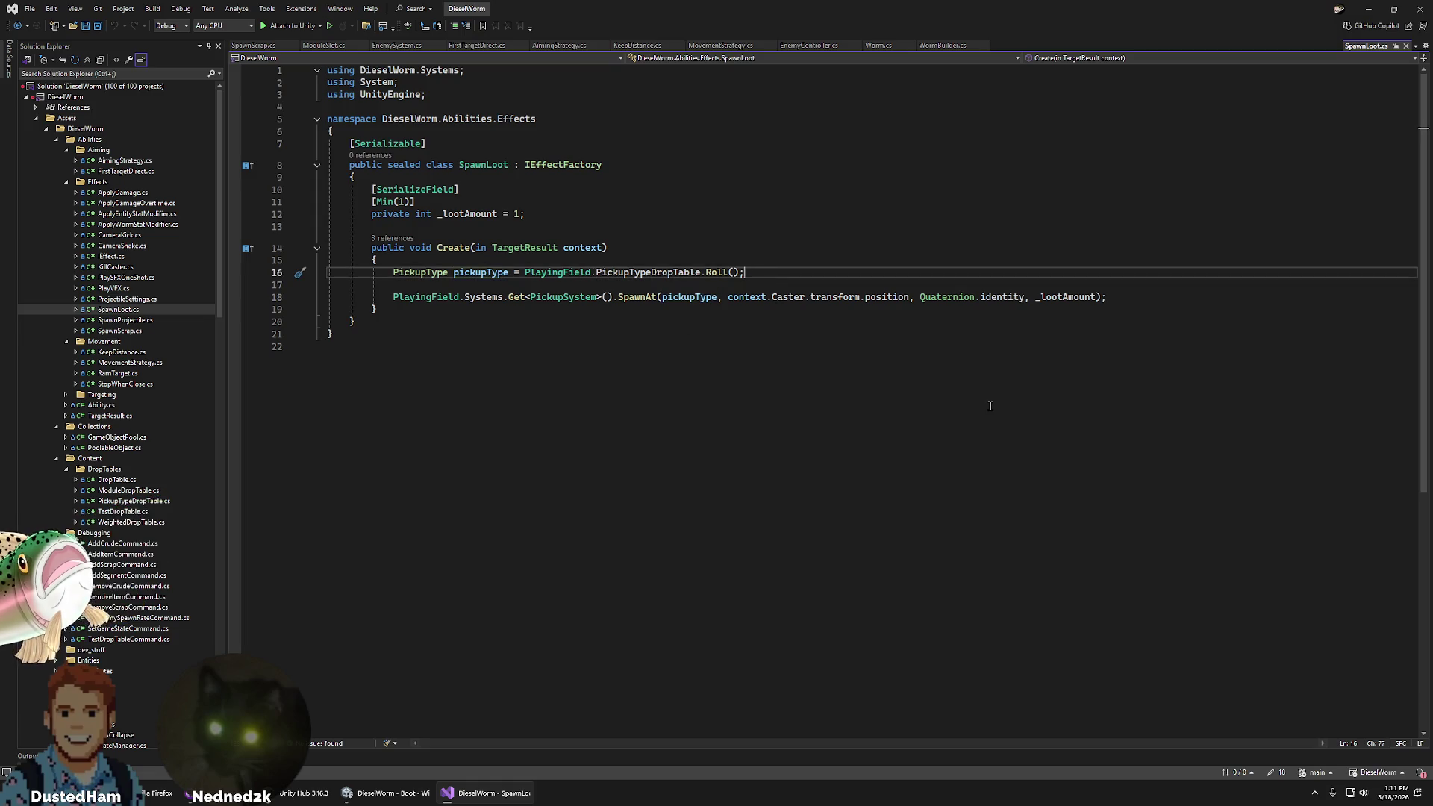
pyautogui.hotkey('shift', 'Home')
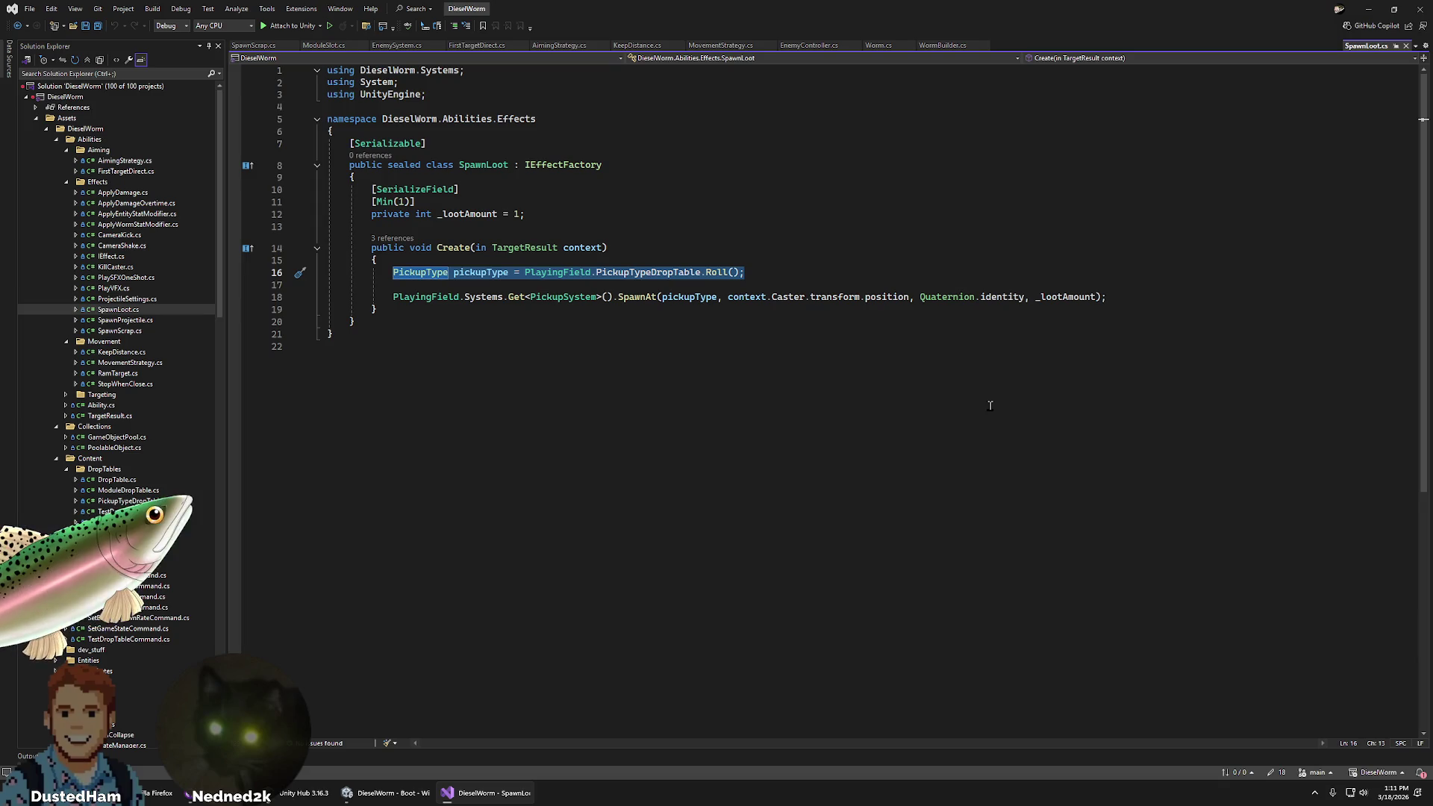
pyautogui.press('Delete')
# - Browse the Unity project's Content folder, then return to SpawnLoot.cs
pyautogui.click(421, 800)
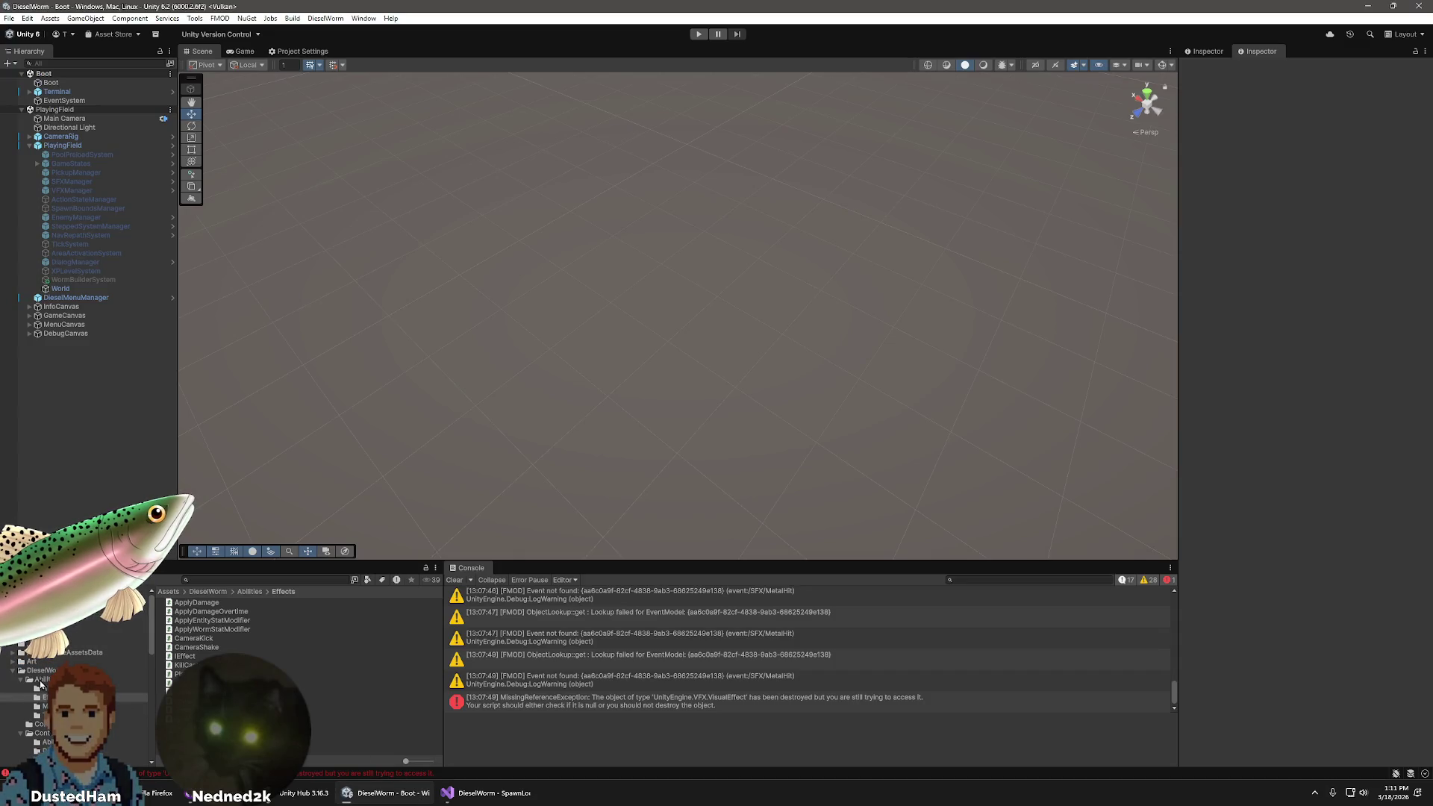
pyautogui.click(41, 733)
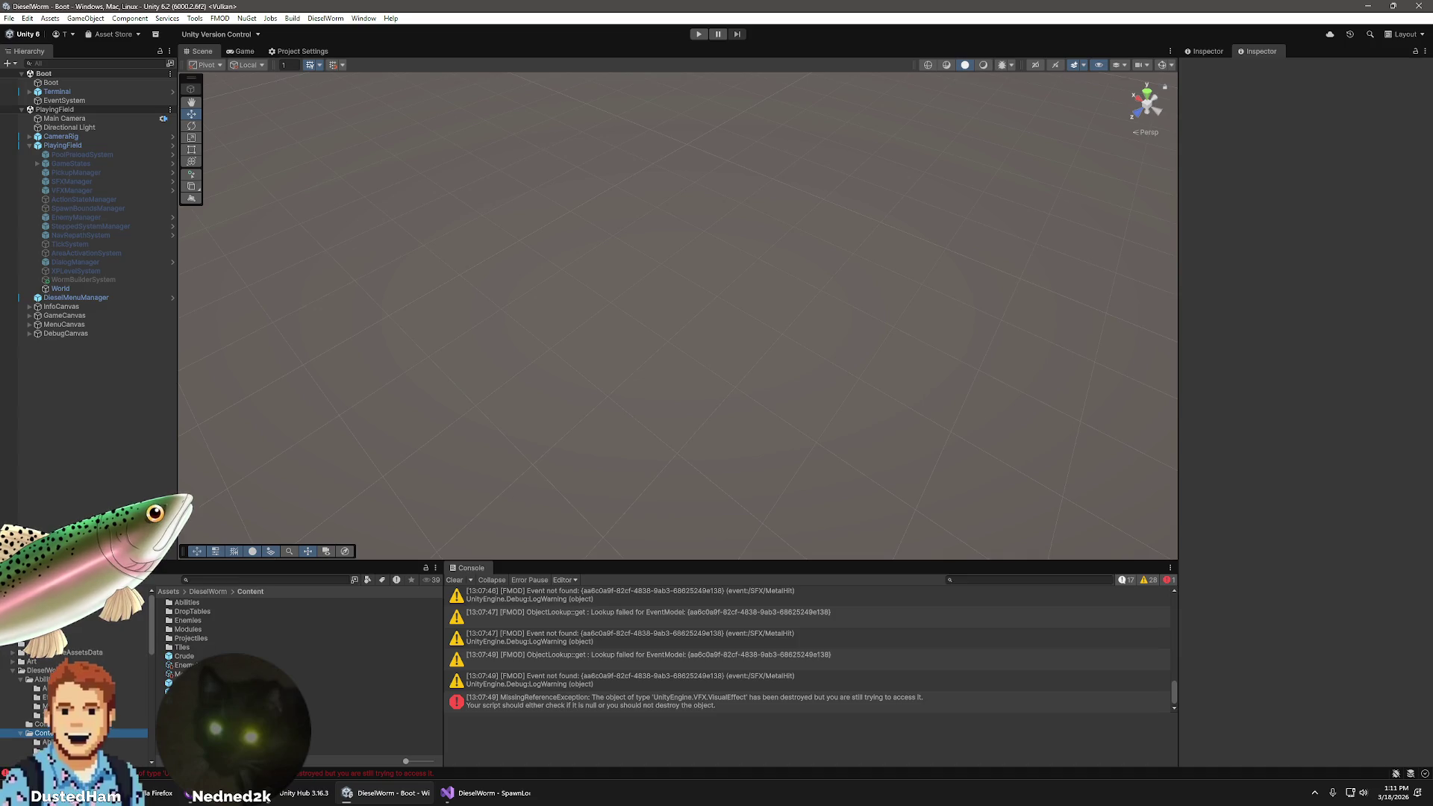
pyautogui.scroll(-3, 75, 694)
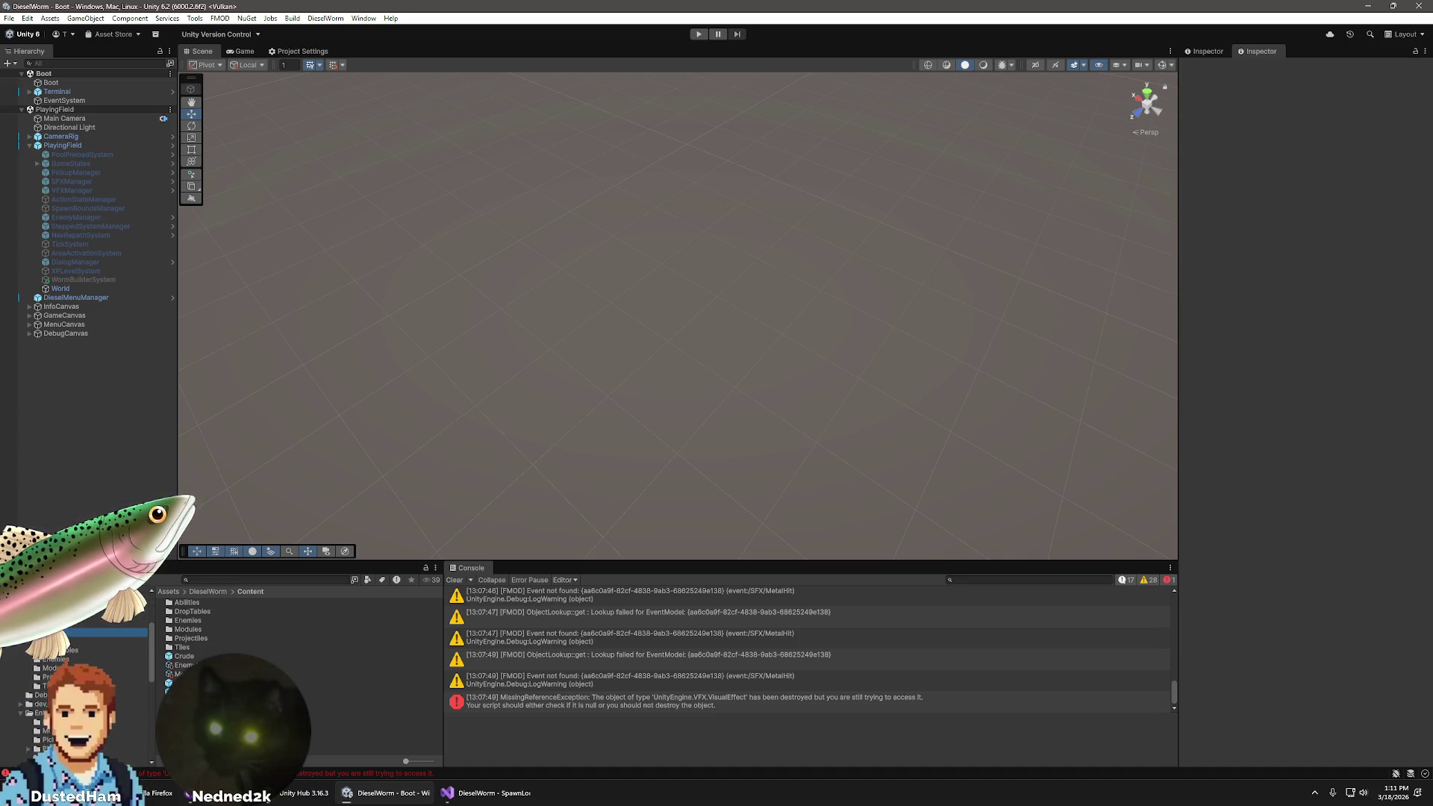
pyautogui.click(491, 793)
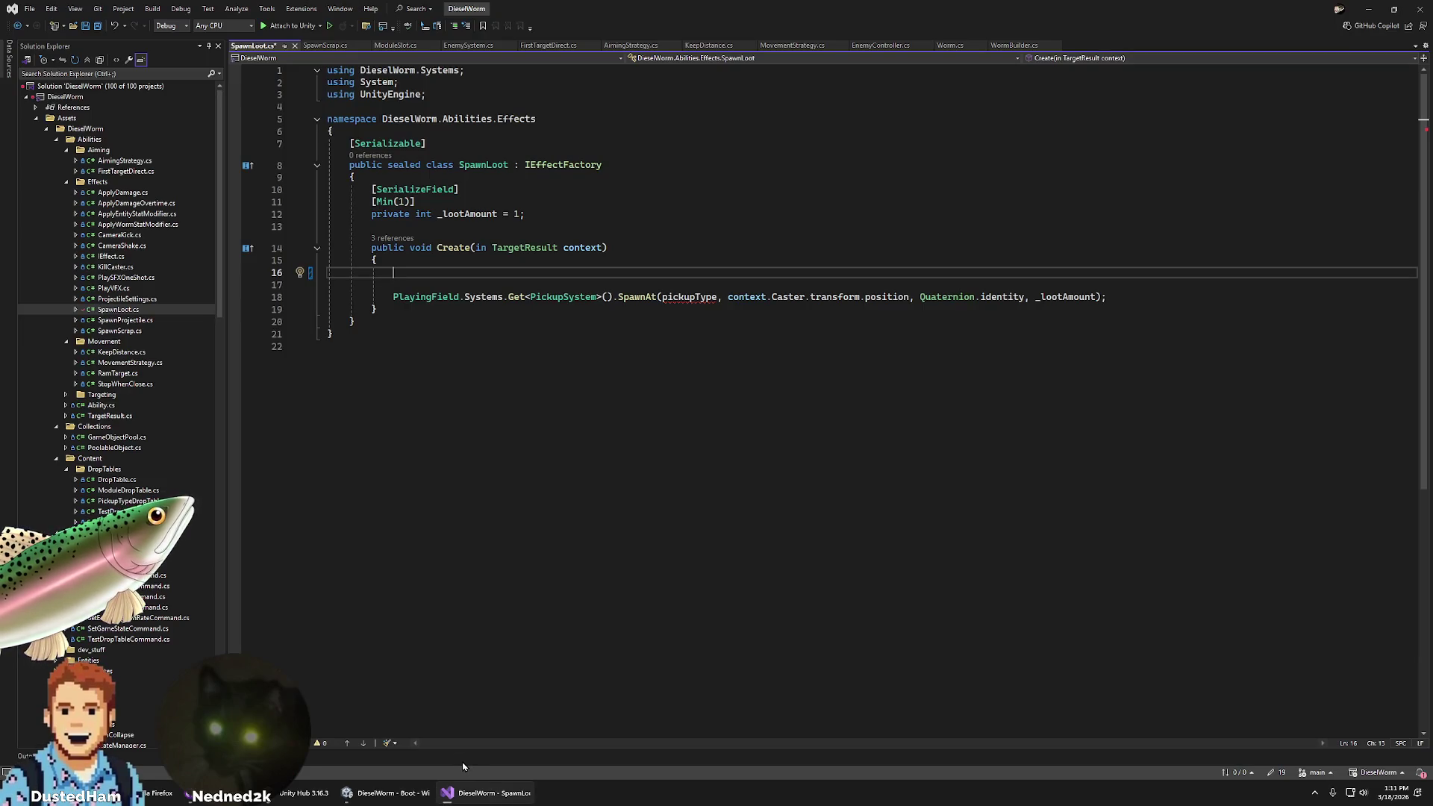
# - Compare against SpawnScrap, undo the SpawnLoot.cs edit to restore the roll line, and close it
pyautogui.doubleClick(688, 299)
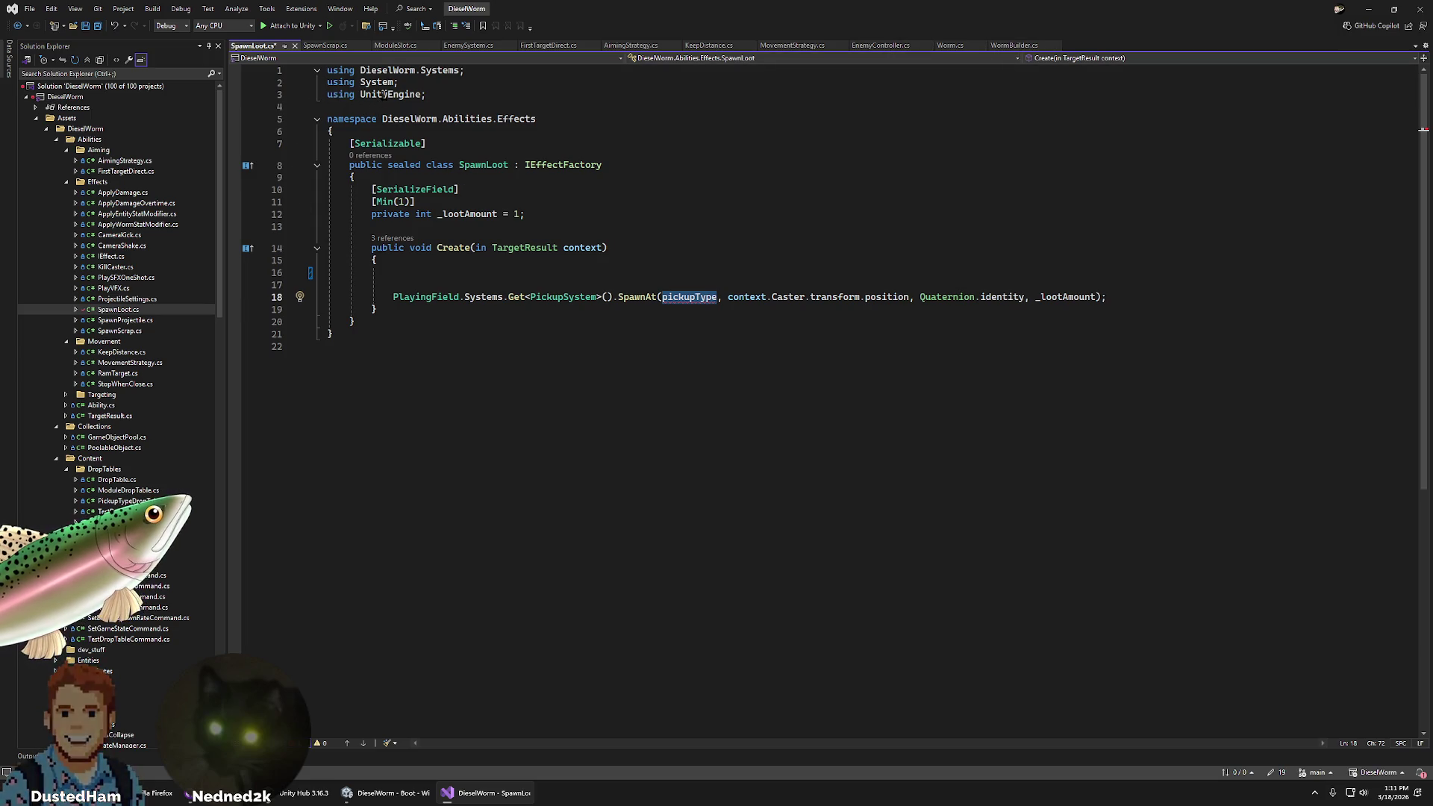
pyautogui.doubleClick(120, 331)
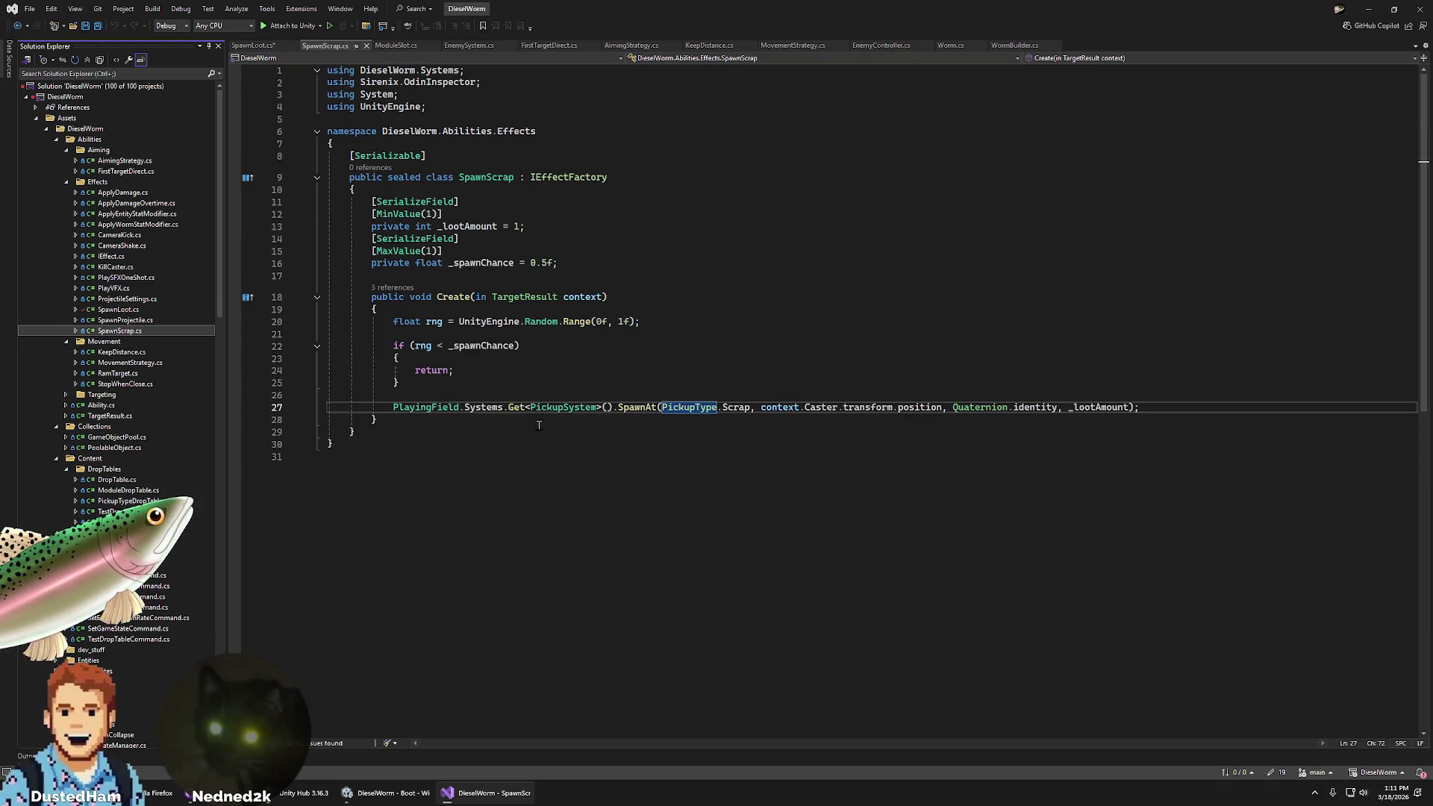
pyautogui.doubleClick(135, 311)
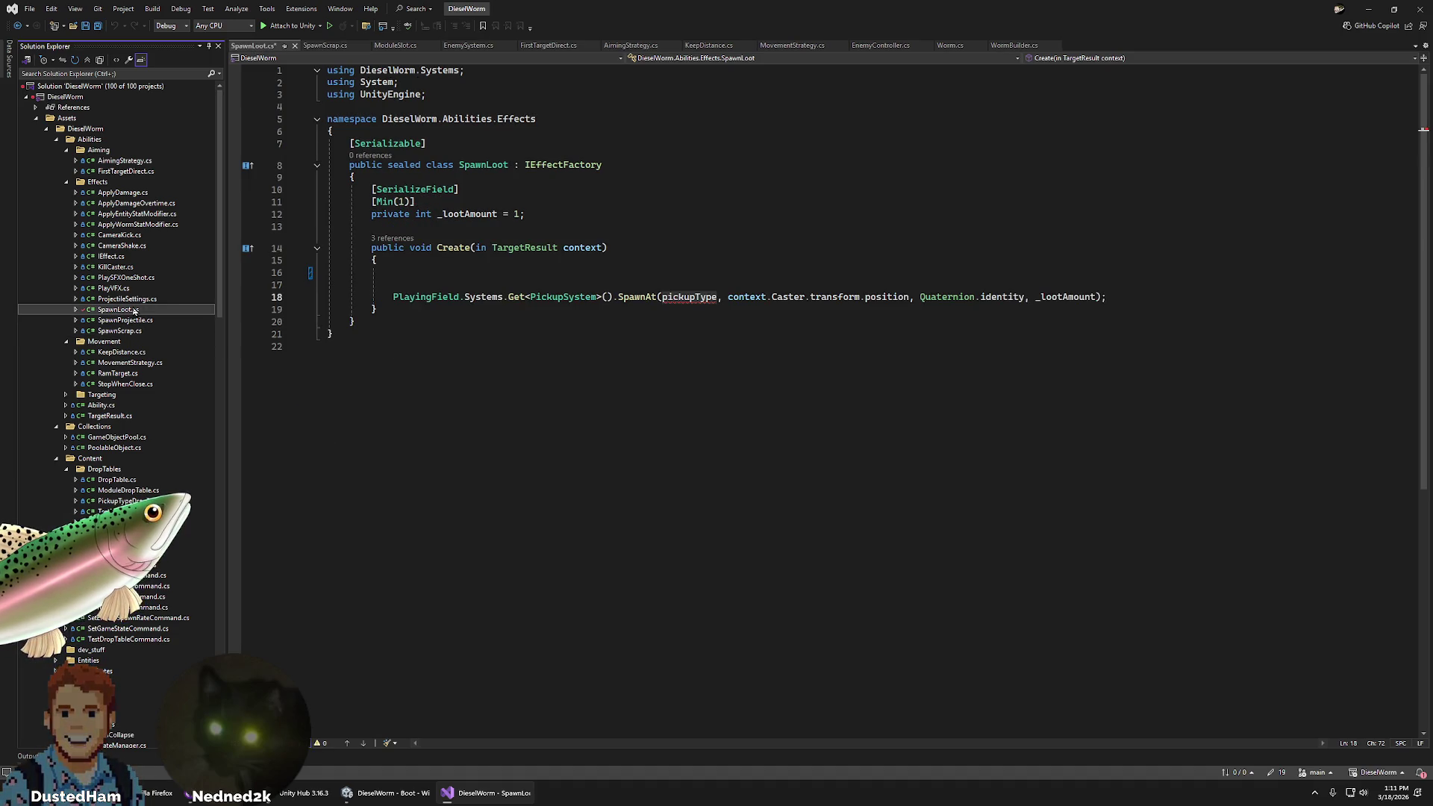
pyautogui.click(515, 243)
pyautogui.click(1145, 298)
pyautogui.hotkey('ctrl', 'z')
pyautogui.hotkey('ctrl', 'z')
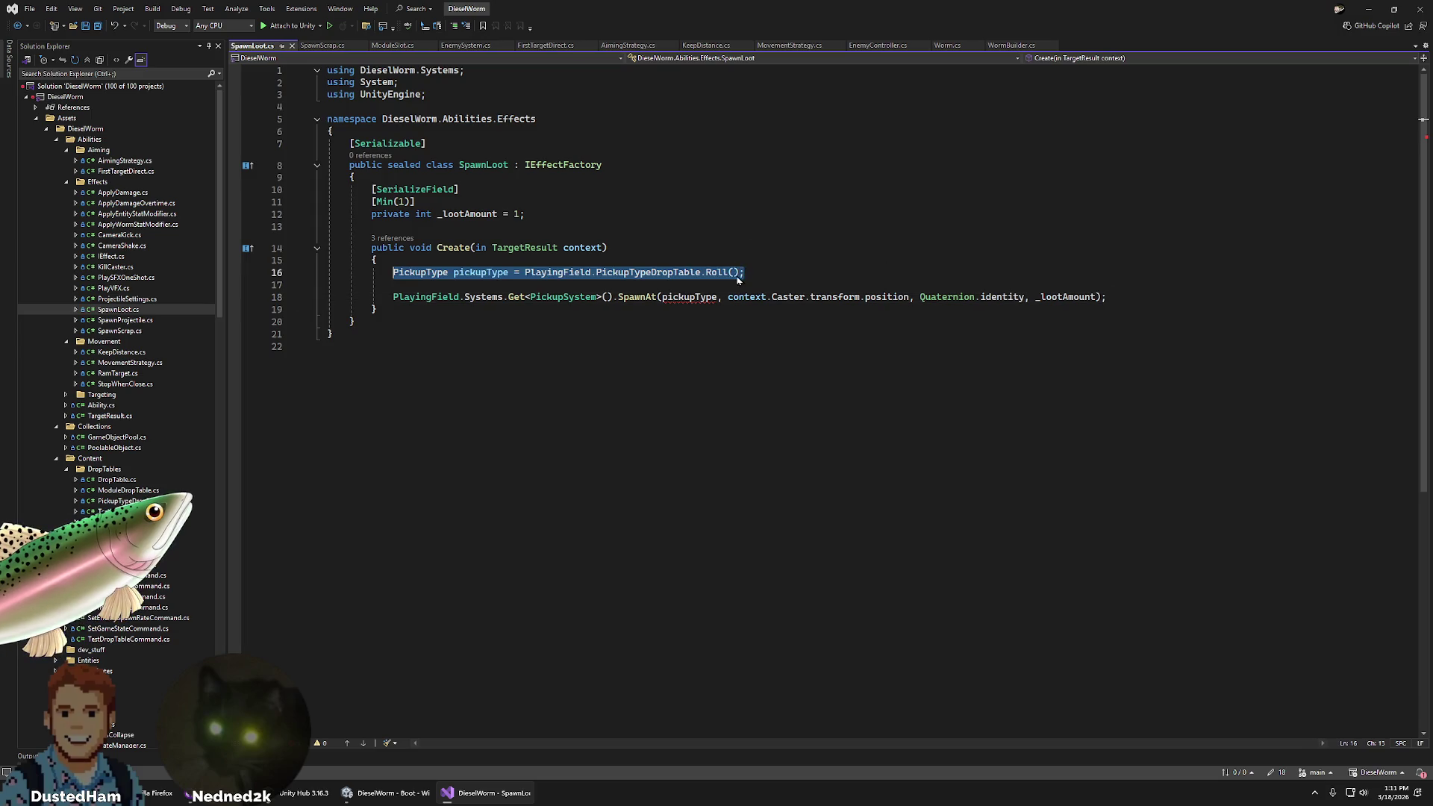
pyautogui.click(291, 46)
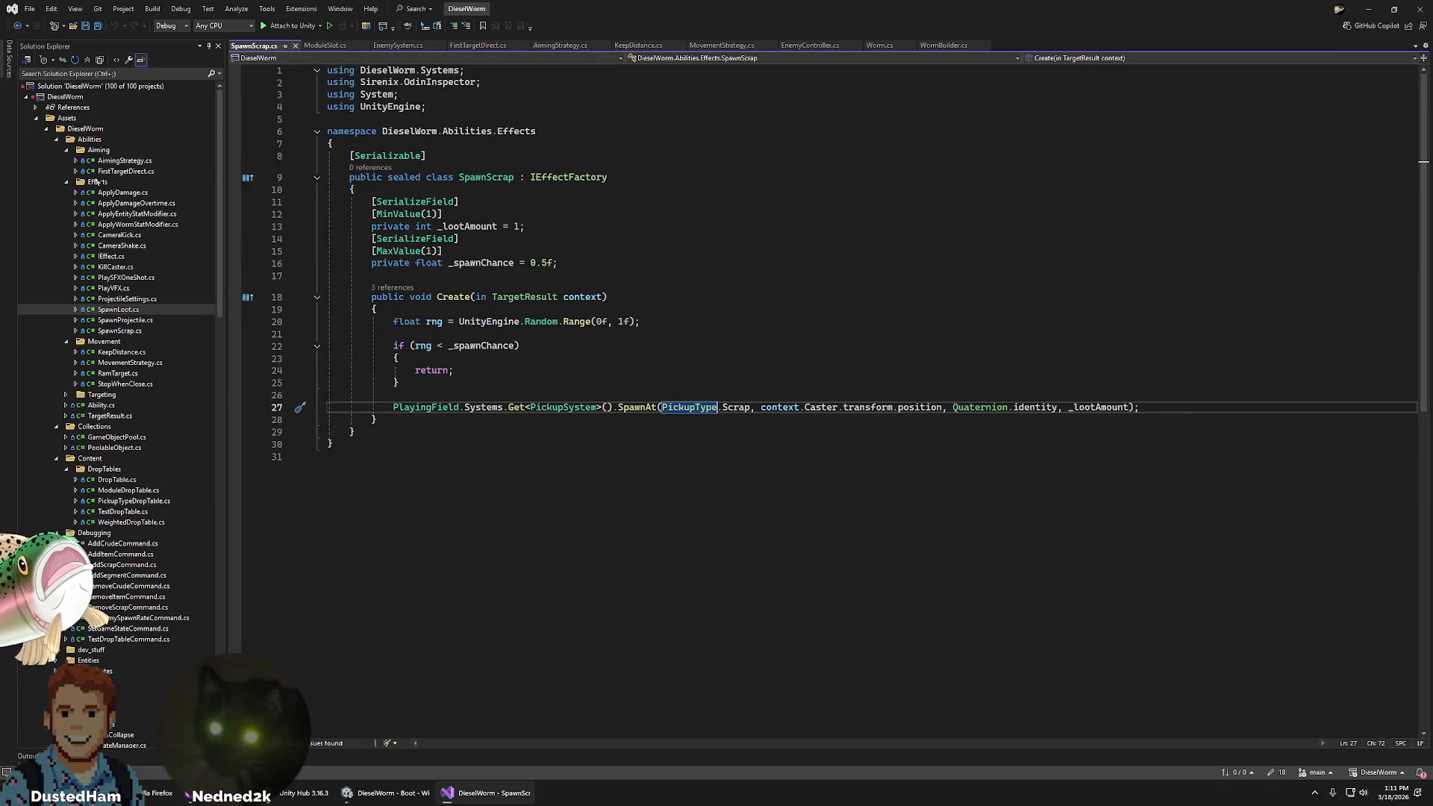
# - Duplicate SpawnScrap.cs and name the copy SpawnEnemyLoot.cs
pyautogui.rightClick(97, 181)
pyautogui.moveTo(224, 185)
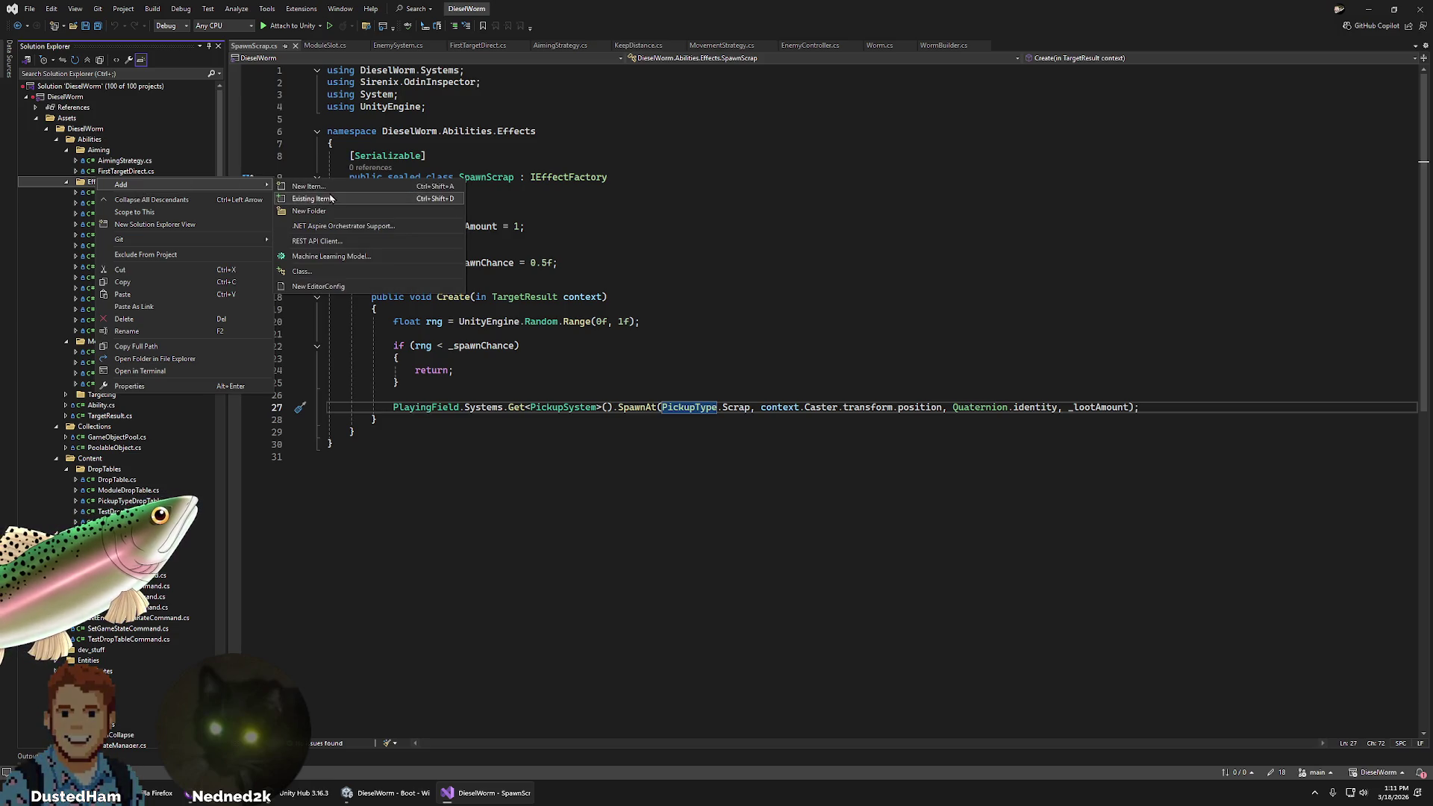
pyautogui.click(418, 478)
pyautogui.click(135, 331)
pyautogui.hotkey('ctrl', 'c')
pyautogui.hotkey('ctrl', 'v')
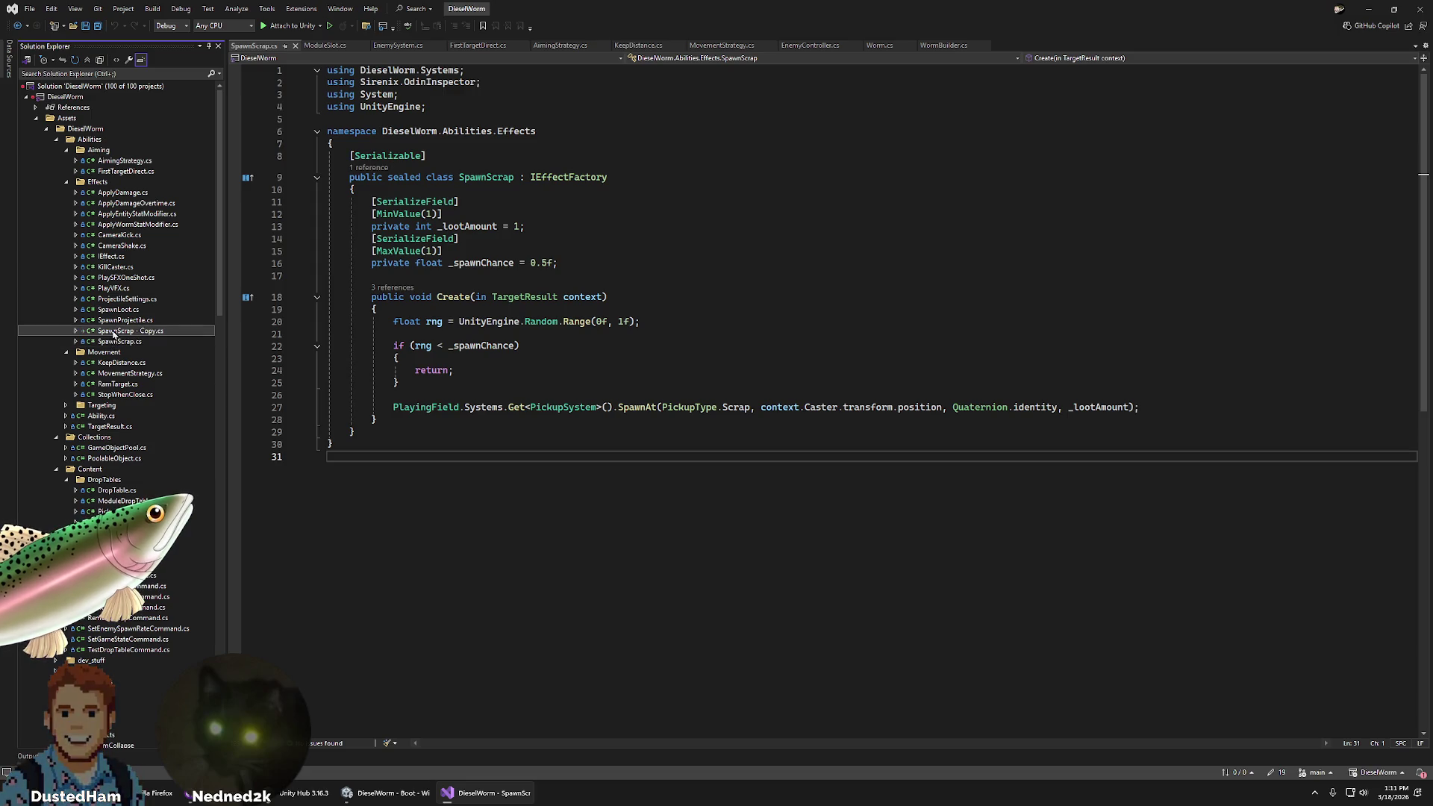
pyautogui.rightClick(113, 335)
pyautogui.click(183, 520)
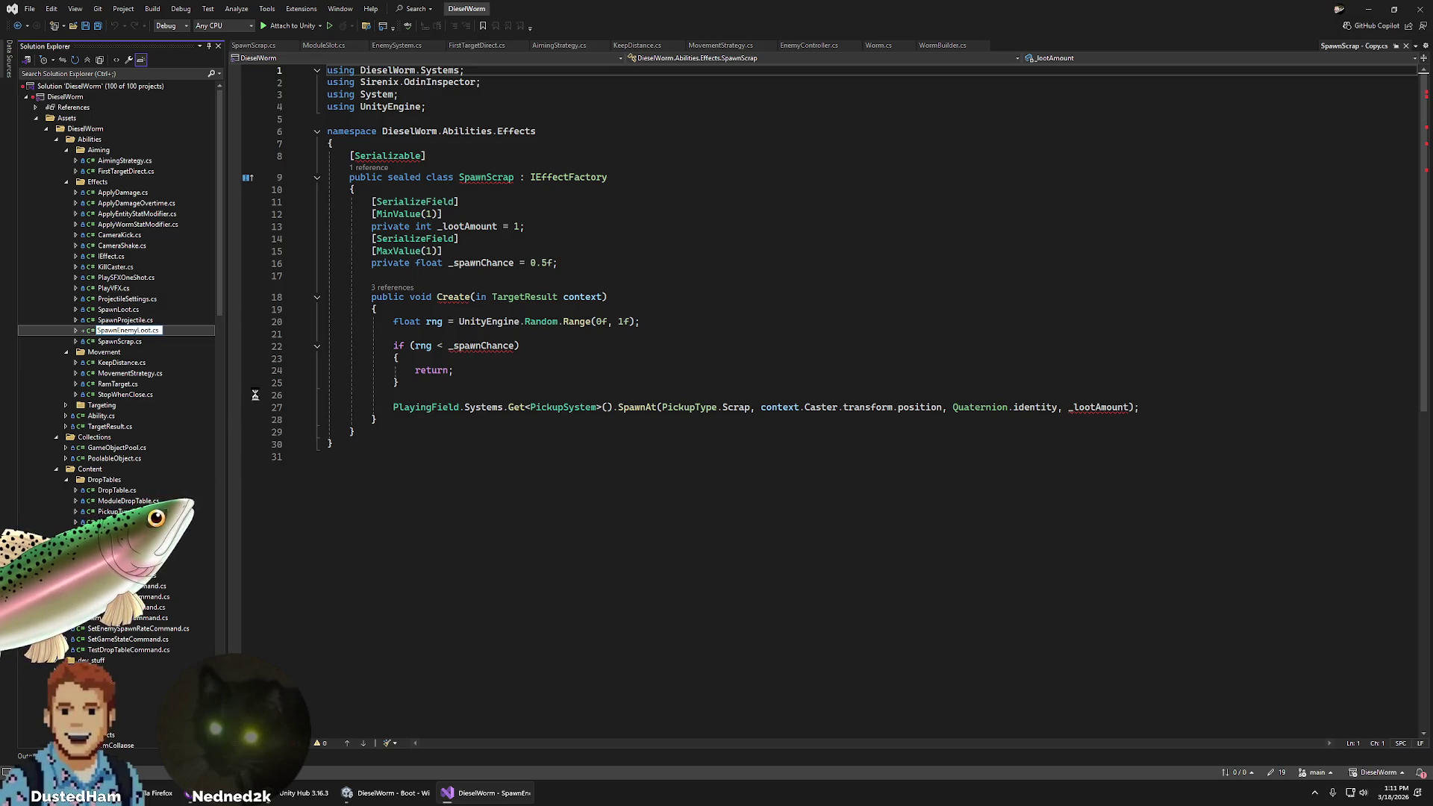
pyautogui.press('Return')
# - Rename the class to SpawnEnemyLoot, save, and add a blank line after the early return
pyautogui.click(486, 176)
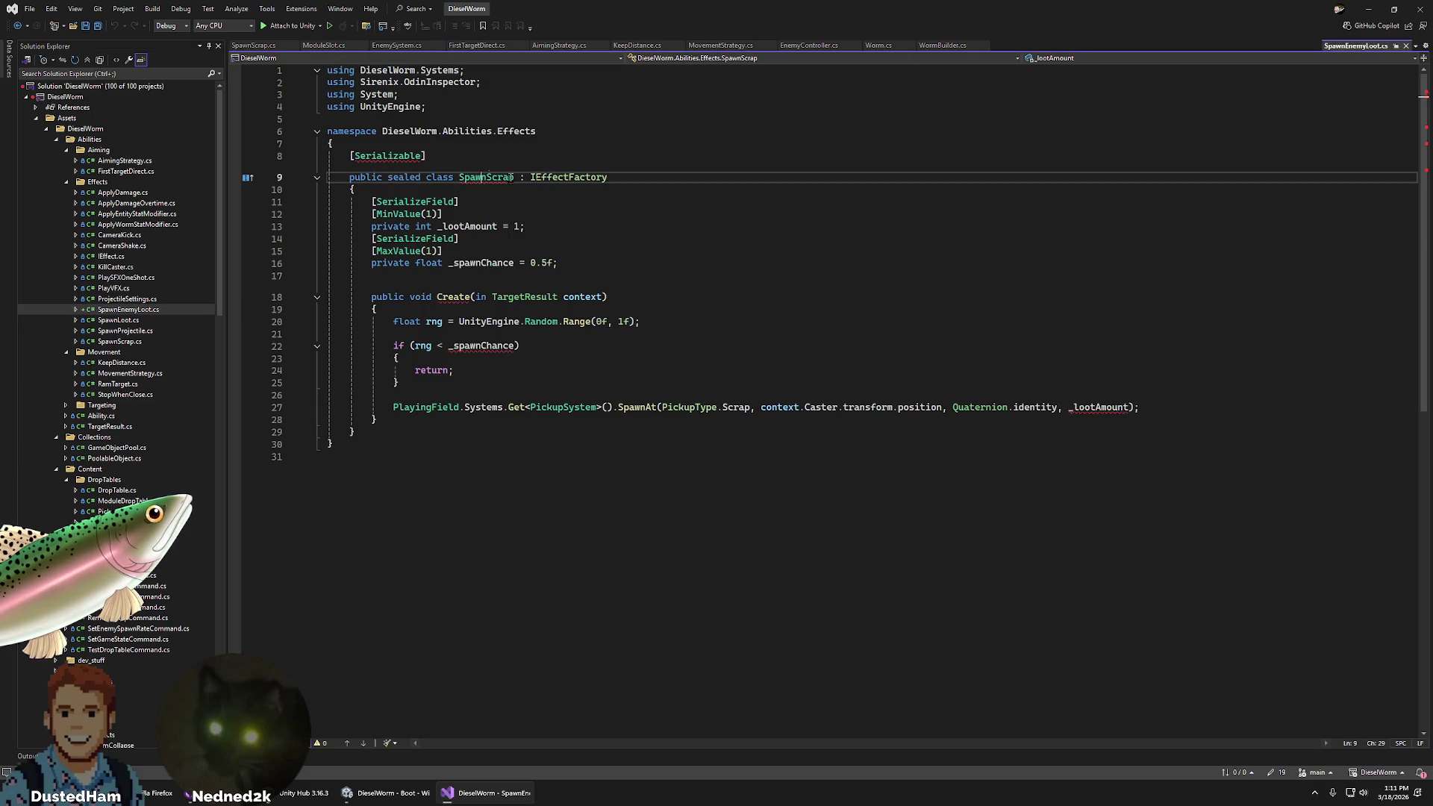
pyautogui.write('Eme,y')
pyautogui.press('BackSpace')
pyautogui.press('BackSpace')
pyautogui.press('BackSpace')
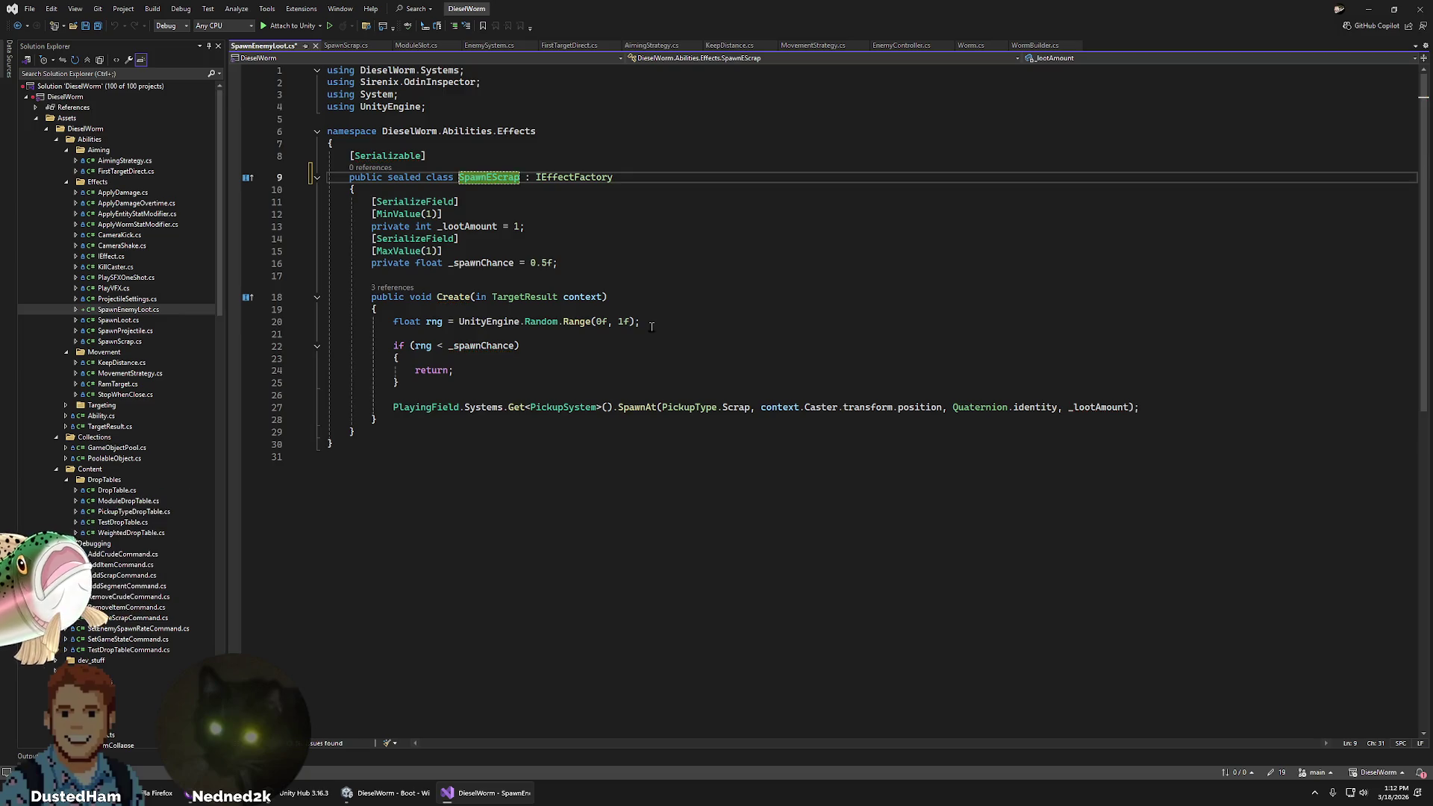
pyautogui.write('nemy')
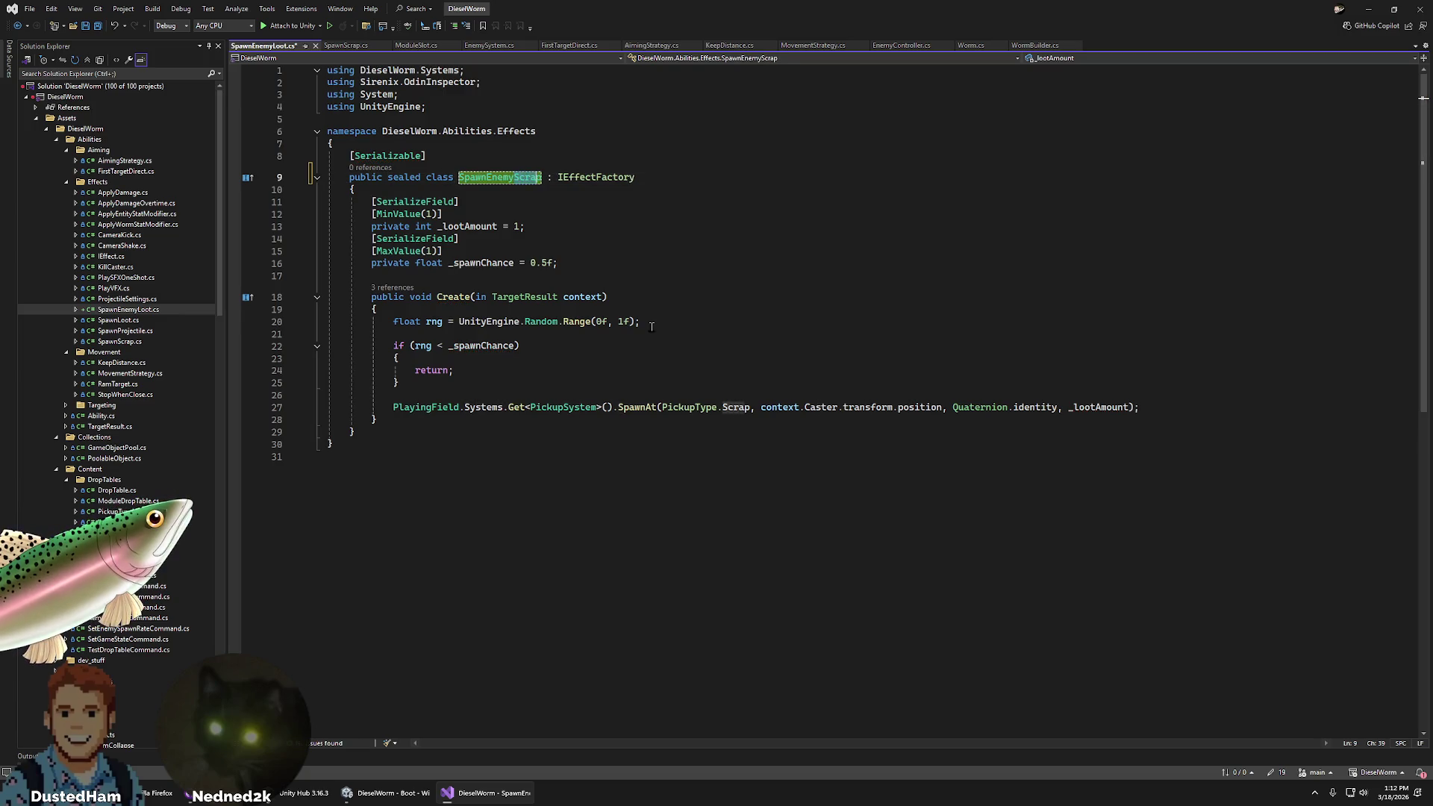
pyautogui.press('BackSpace')
pyautogui.press('BackSpace')
pyautogui.press('BackSpace')
pyautogui.write('Loot')
pyautogui.hotkey('ctrl', 's')
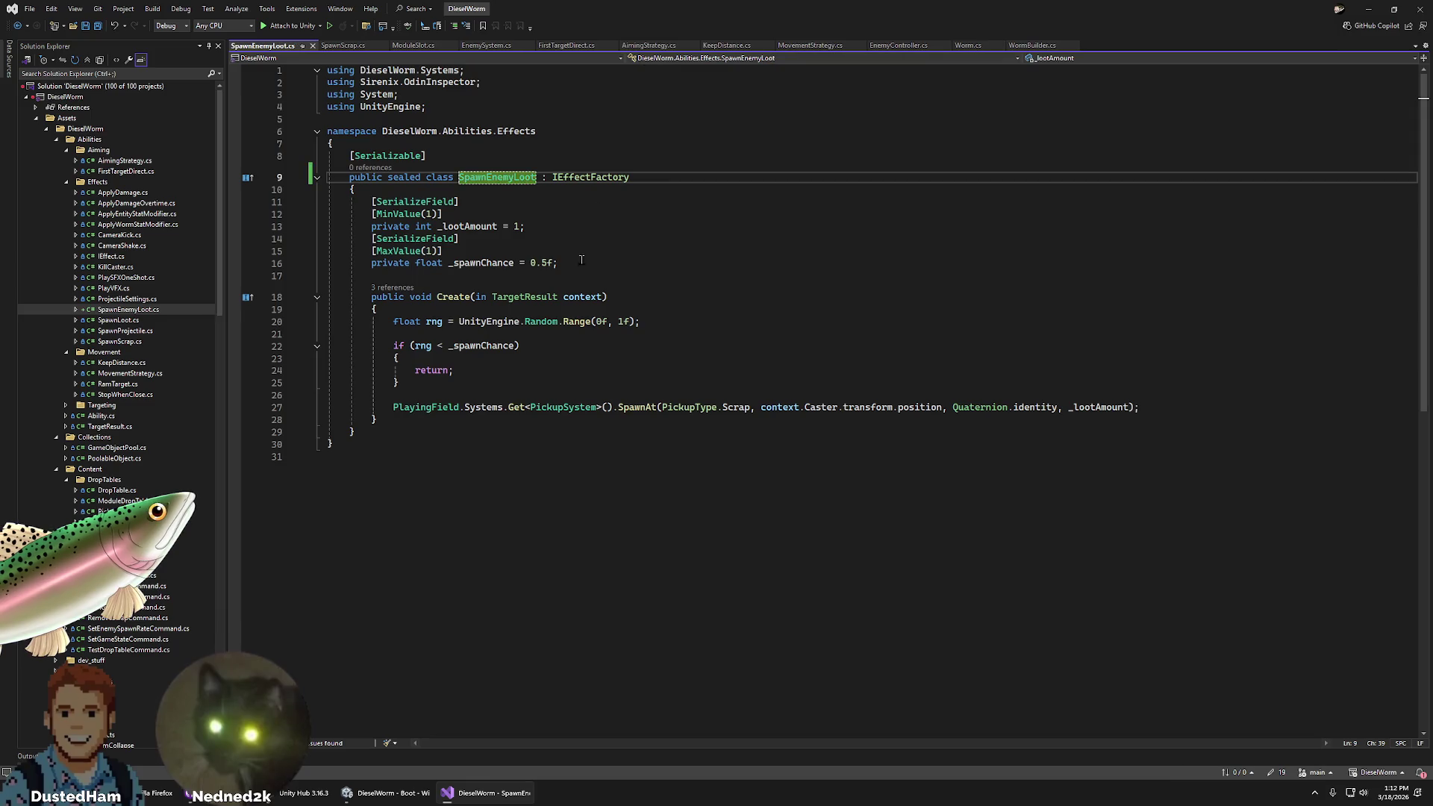
pyautogui.click(604, 357)
pyautogui.press('Down')
pyautogui.press('Down')
pyautogui.press('Down')
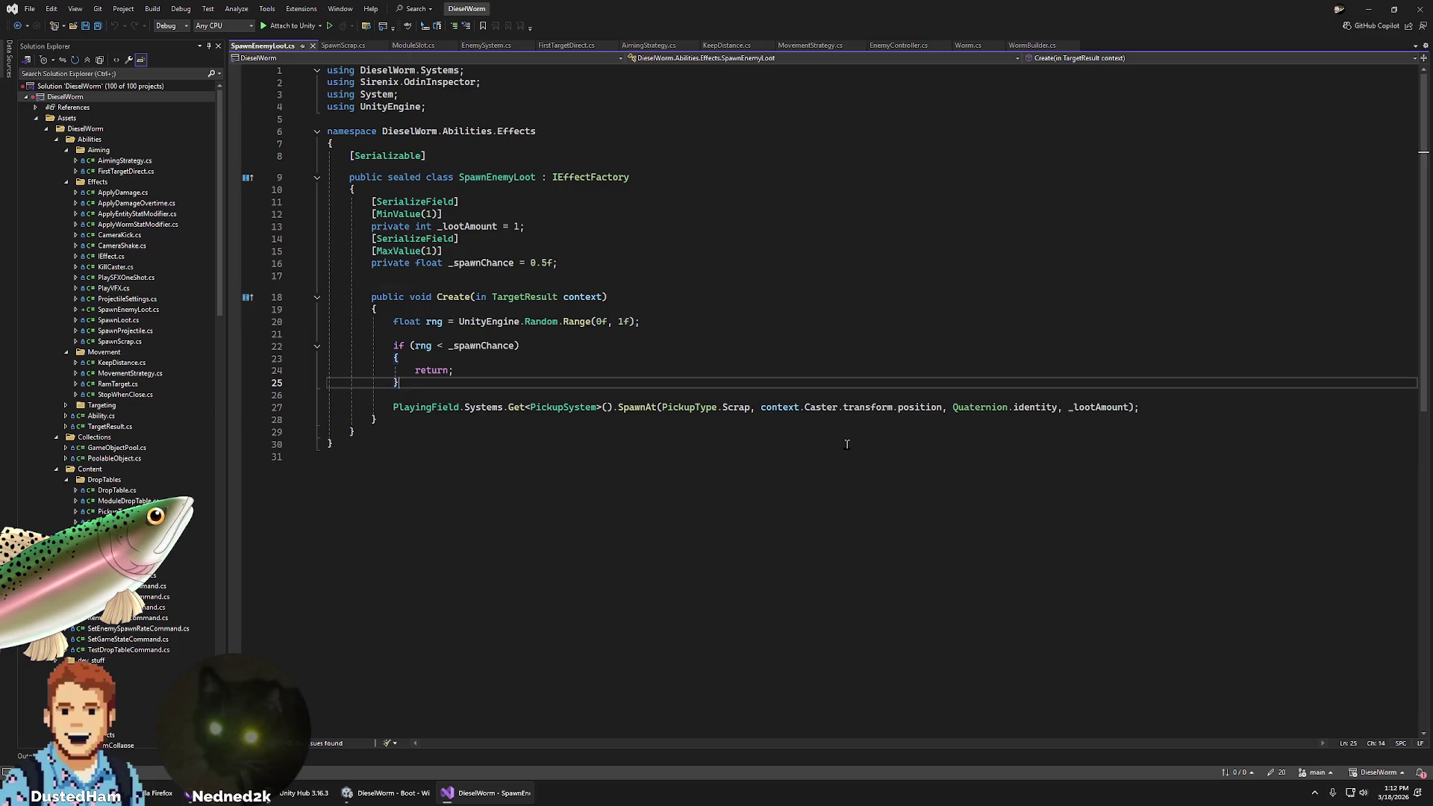
pyautogui.press('Return')
pyautogui.press('Return')
pyautogui.press('Up')
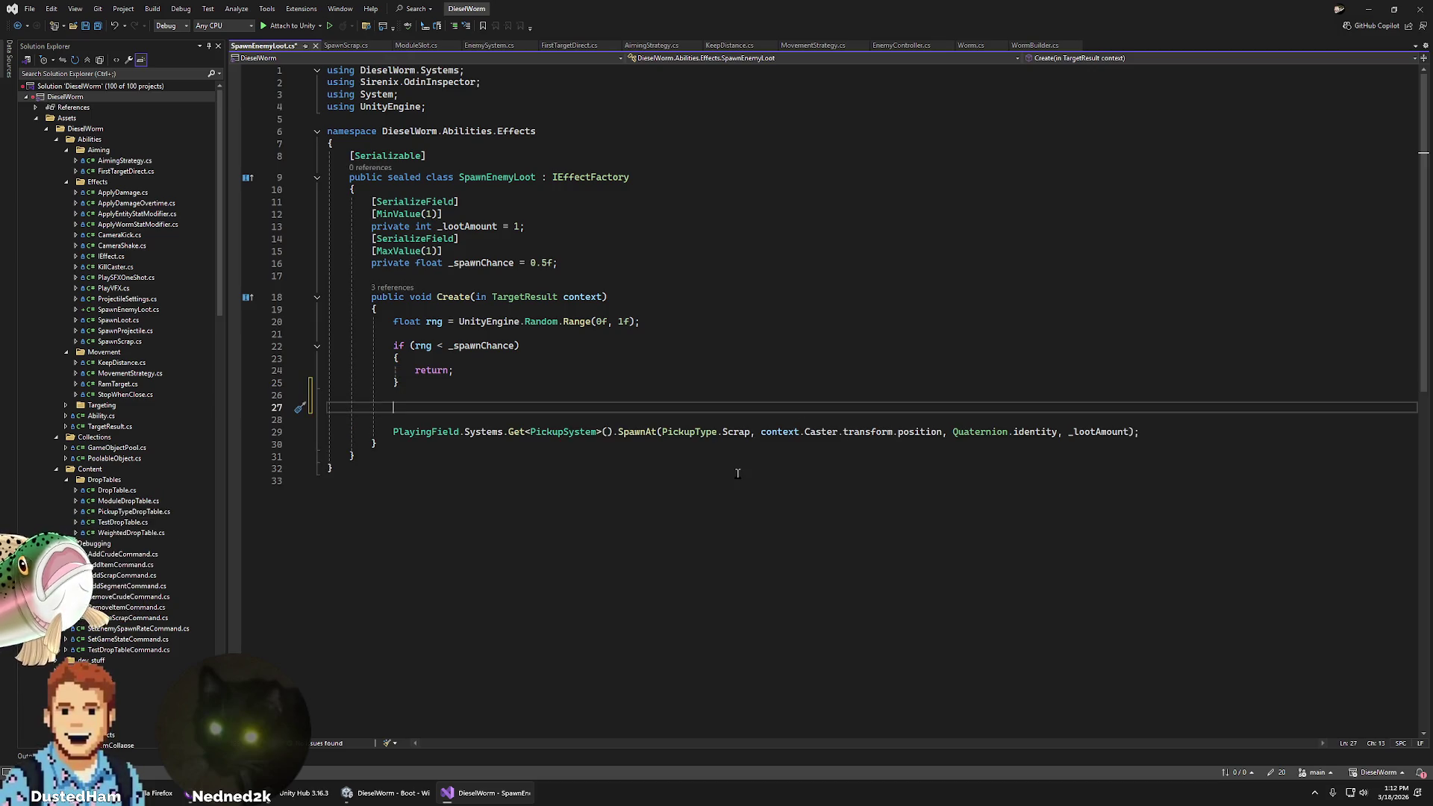
# - Paste a copy of the random roll line below the check, dropping 'float' to re-roll rng
pyautogui.click(681, 320)
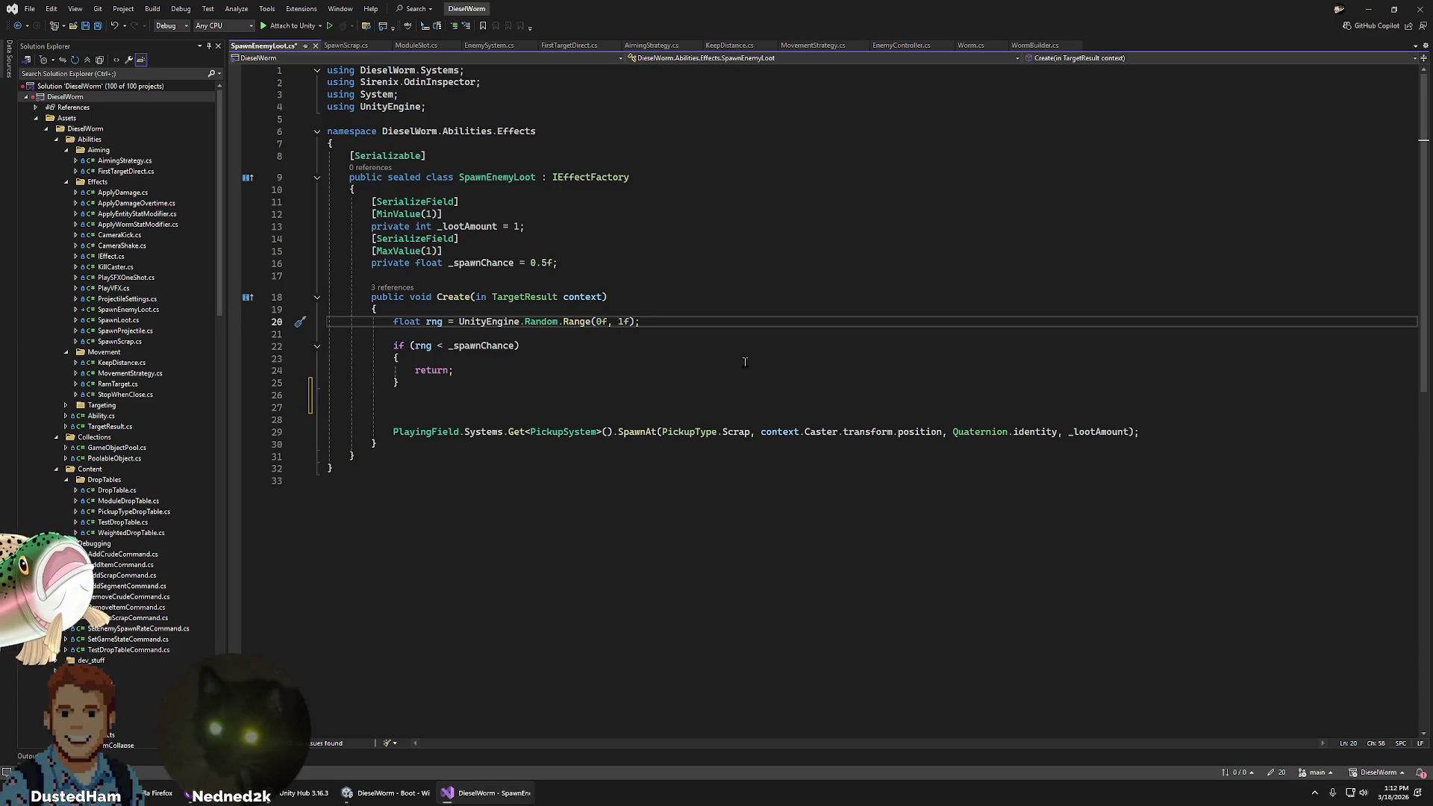
pyautogui.press('Down')
pyautogui.press('Down')
pyautogui.press('Down')
pyautogui.hotkey('ctrl', 'v')
pyautogui.press('Home')
pyautogui.press('Delete')
pyautogui.press('Delete')
pyautogui.press('Delete')
pyautogui.press('End')
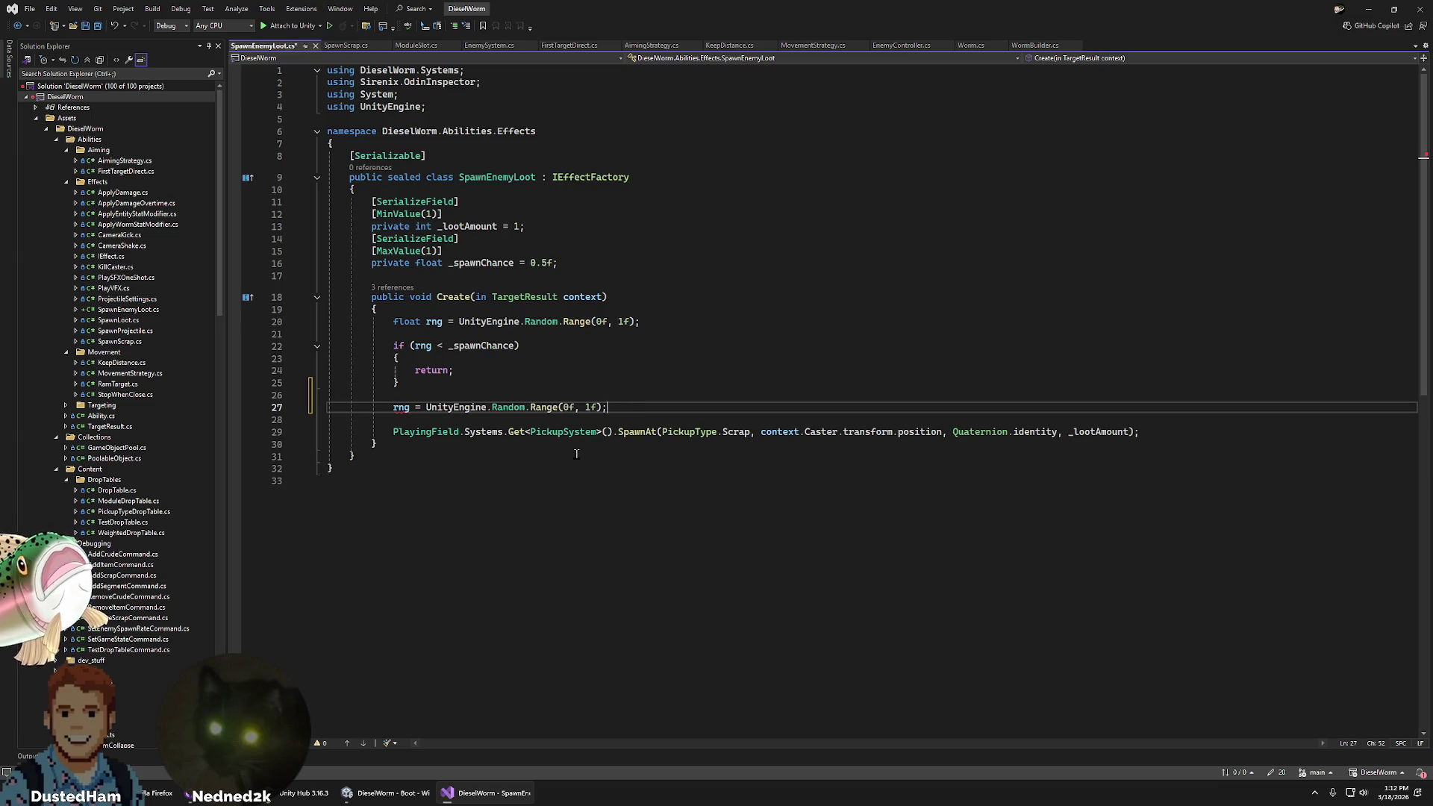
pyautogui.press('Return')
pyautogui.press('Return')
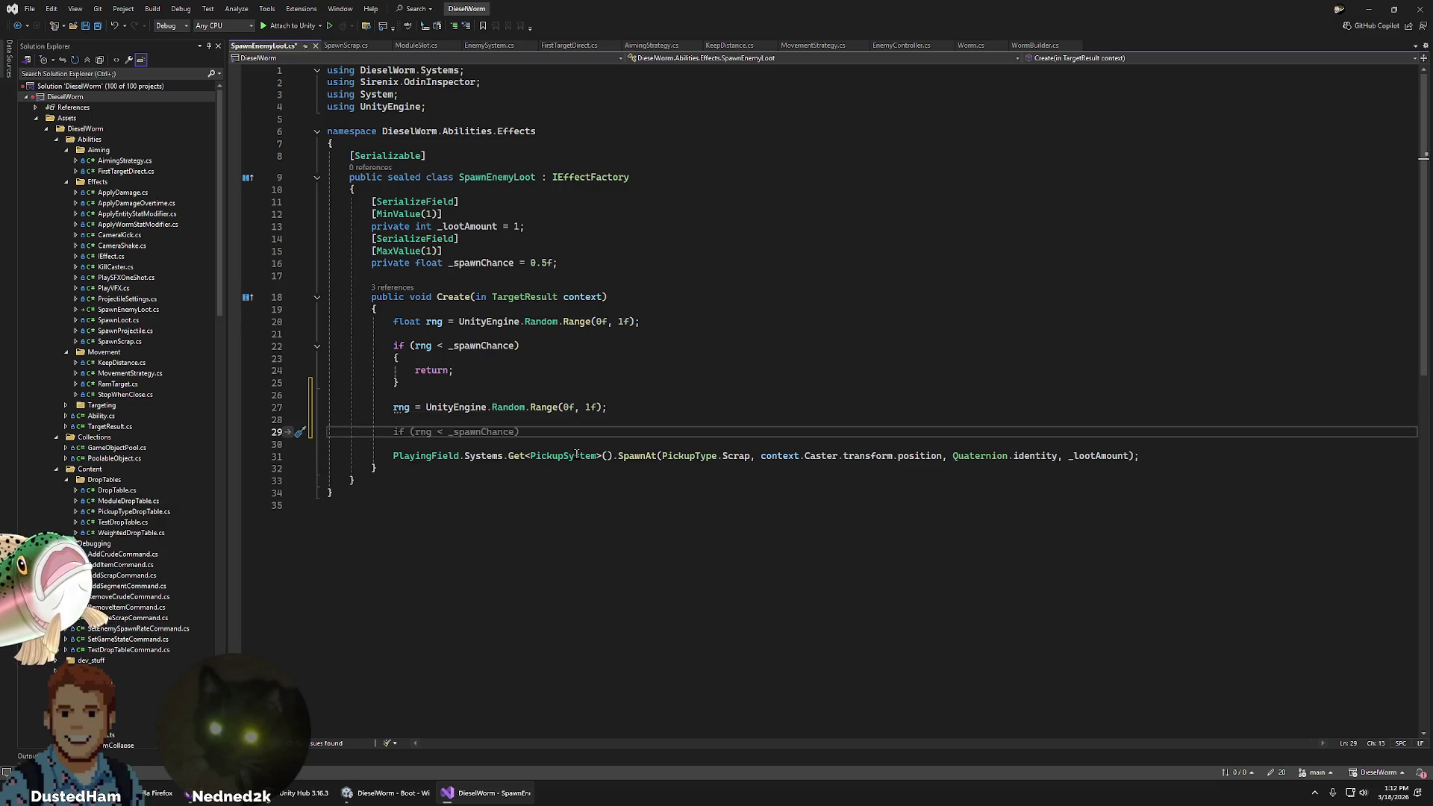
# - Add 'PickupType lootType = rng < 0.5f ? PickupType.Scrap : PickupType.Crude;'
pyautogui.write('Pick')
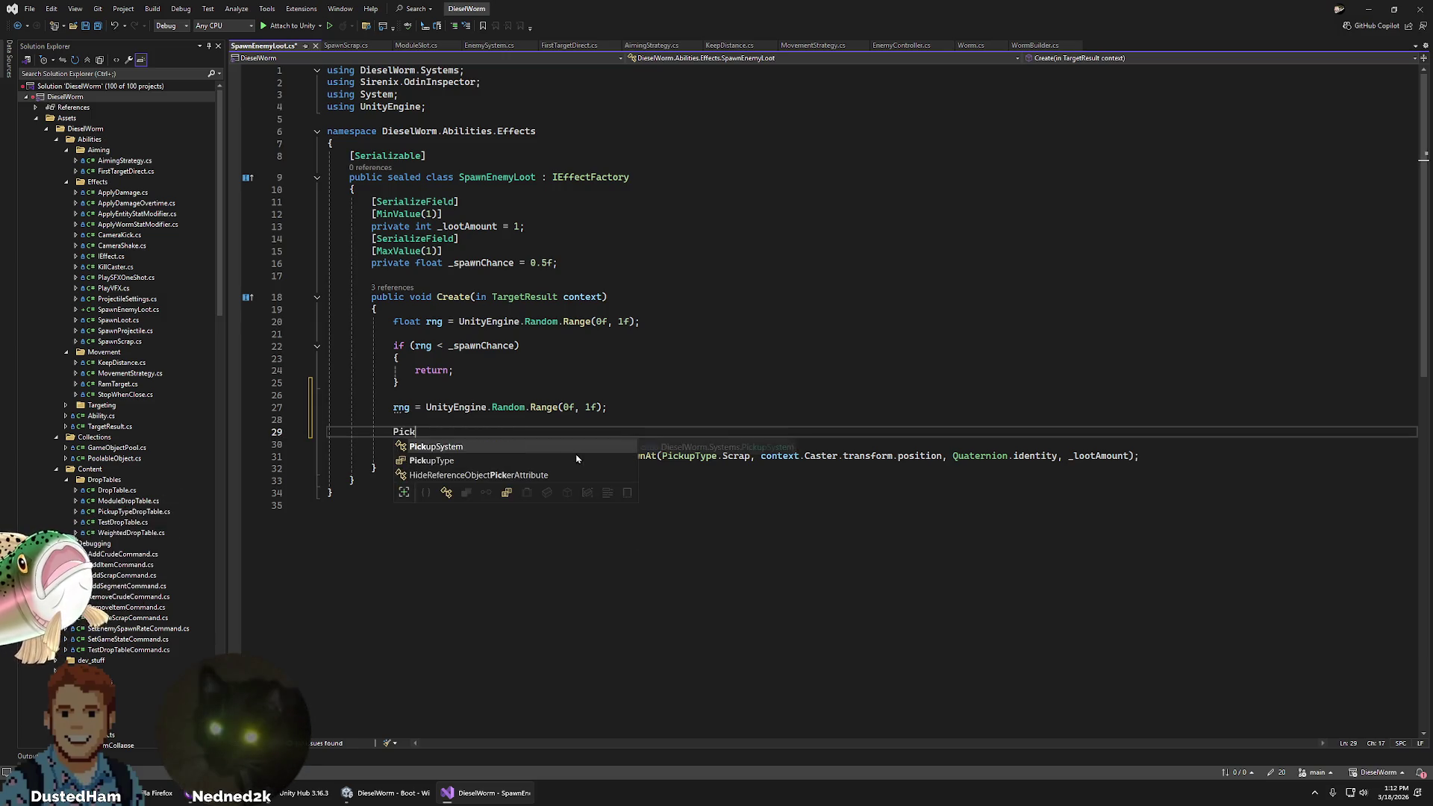
pyautogui.write('upType lootTy')
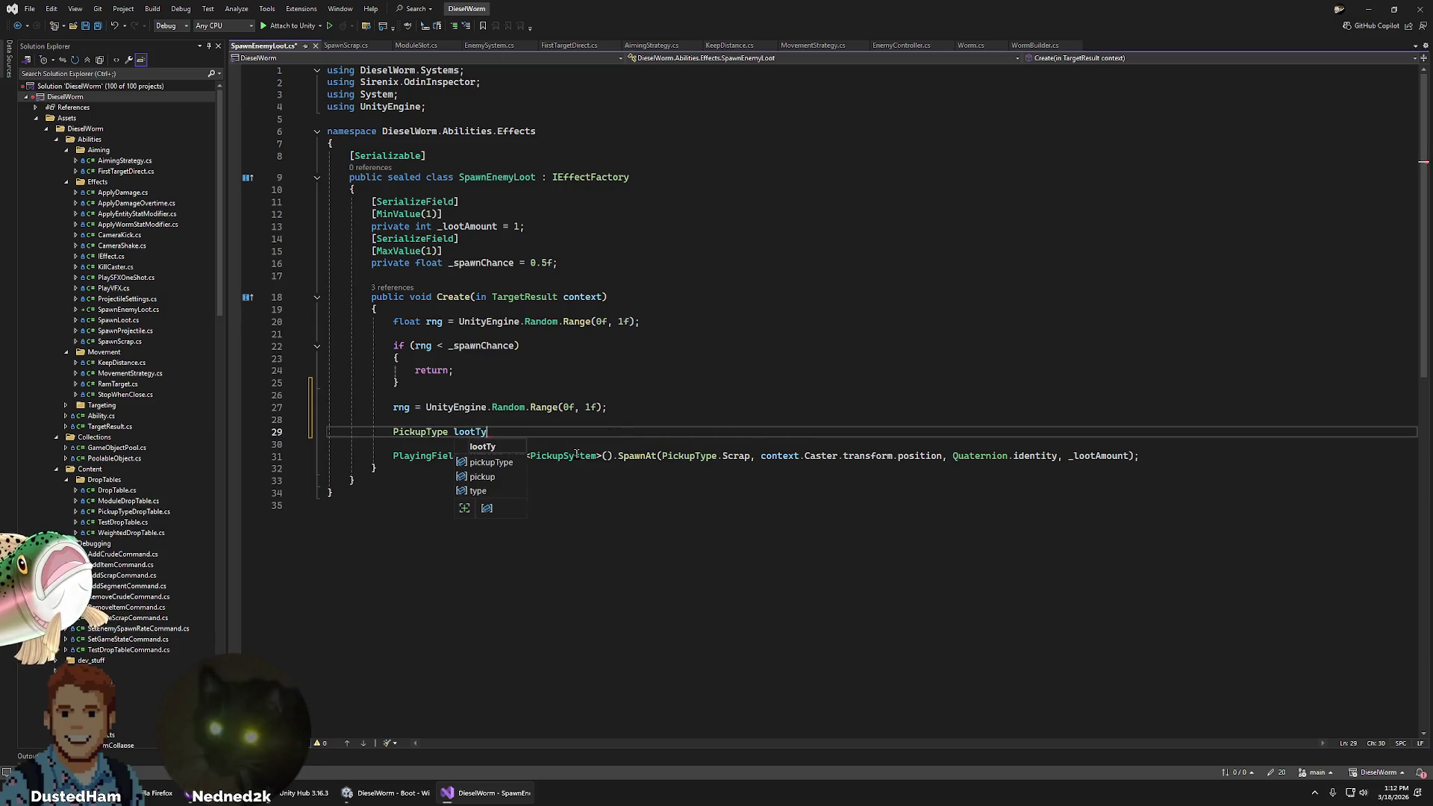
pyautogui.write('pe ')
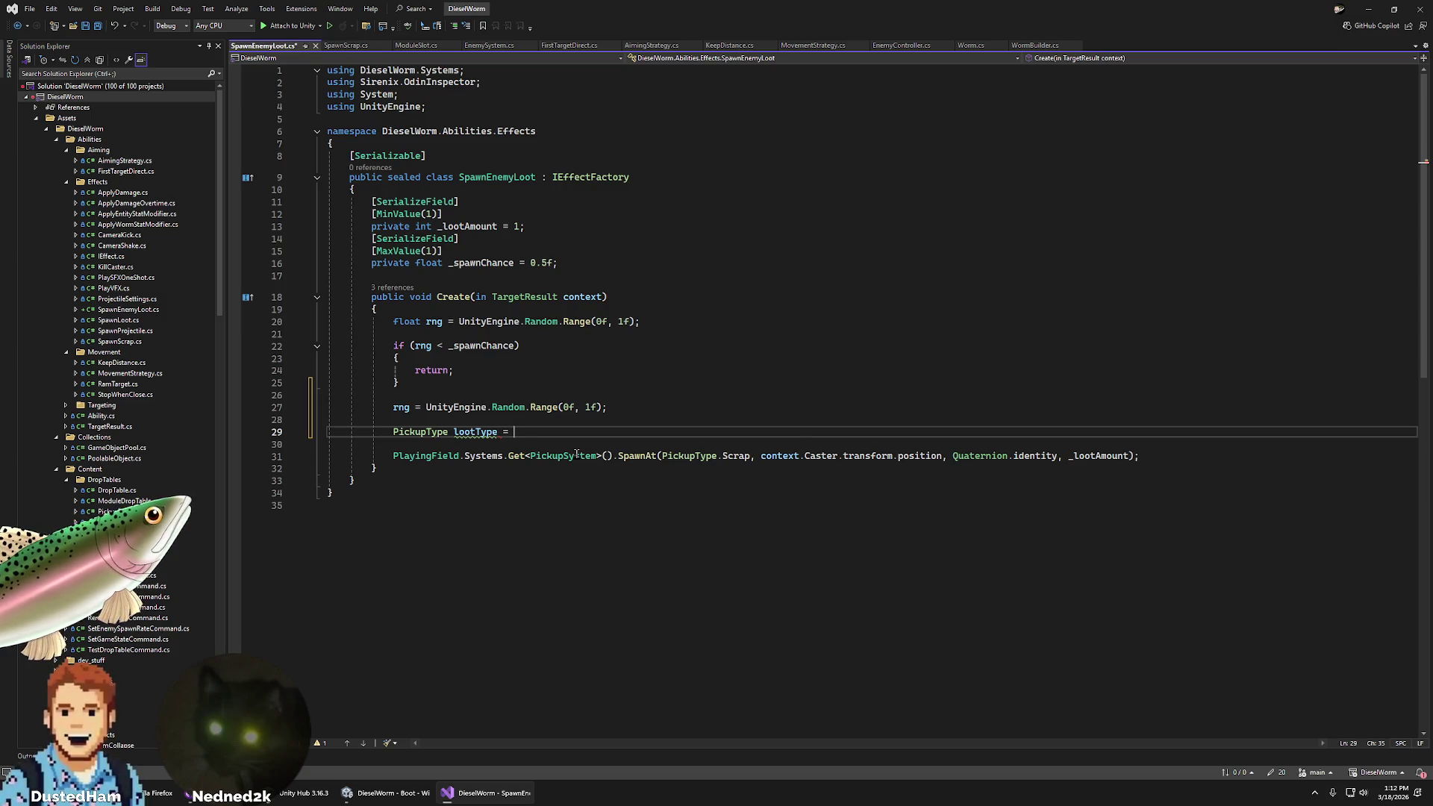
pyautogui.write('= rng')
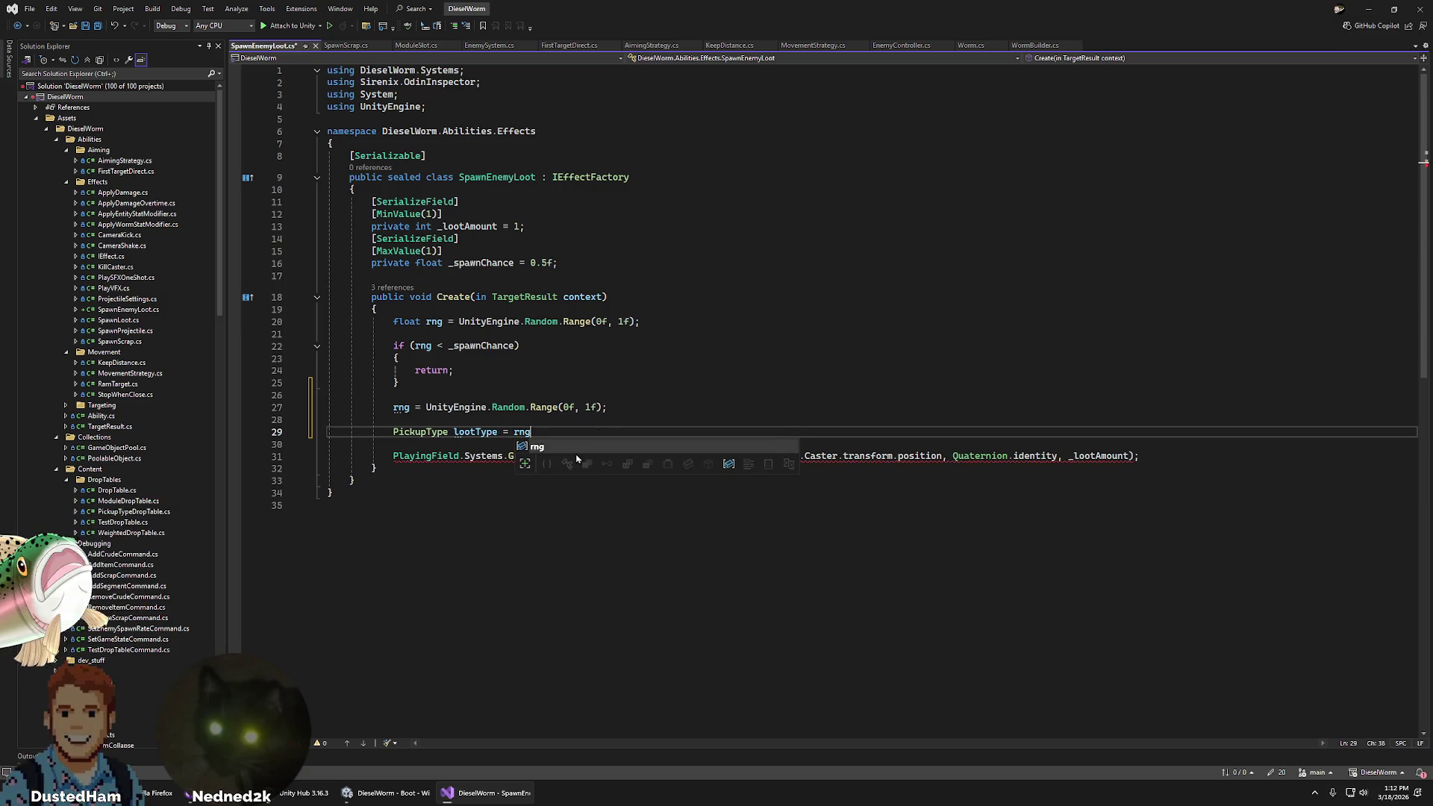
pyautogui.press('BackSpace')
pyautogui.write('0.5')
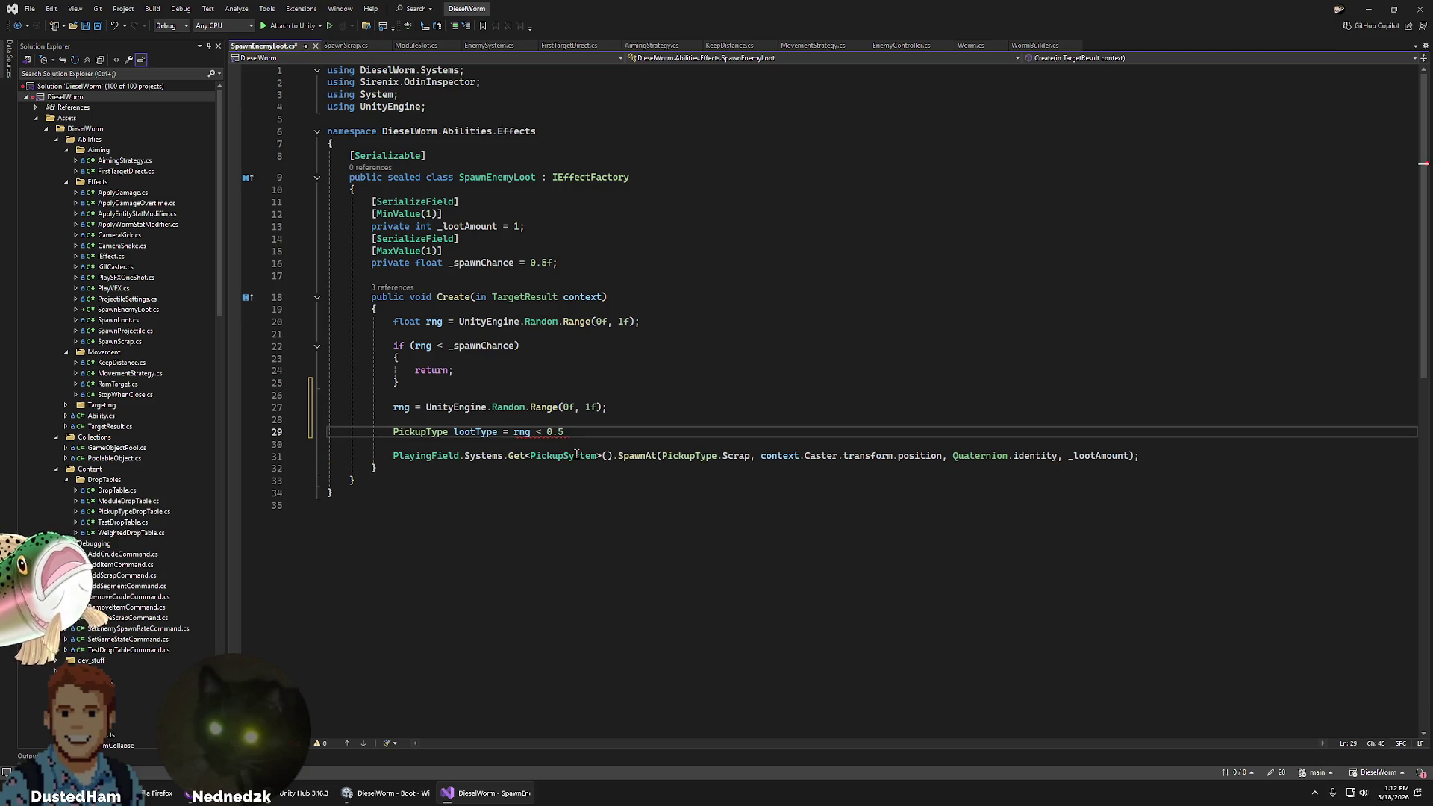
pyautogui.write('f ? P')
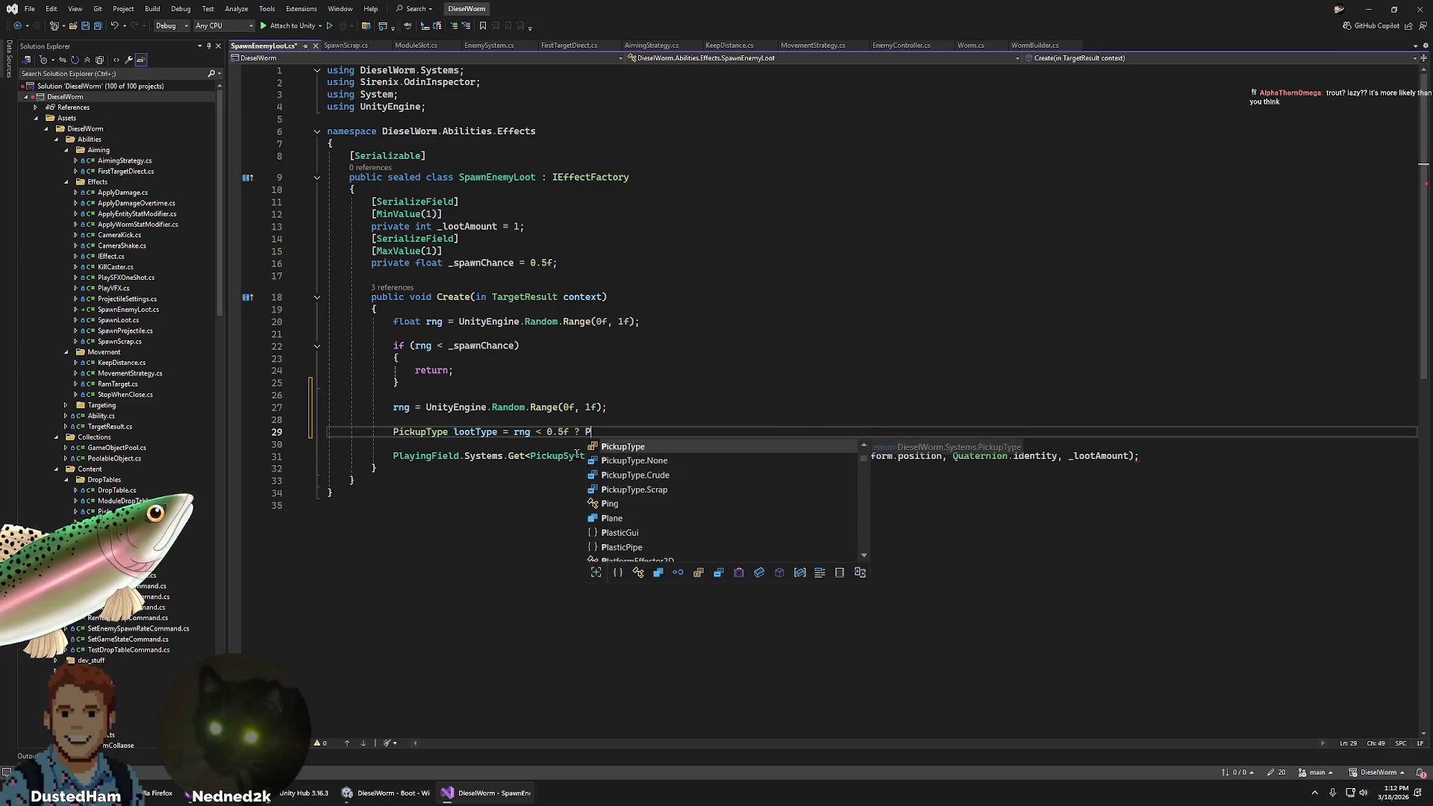
pyautogui.press('Tab')
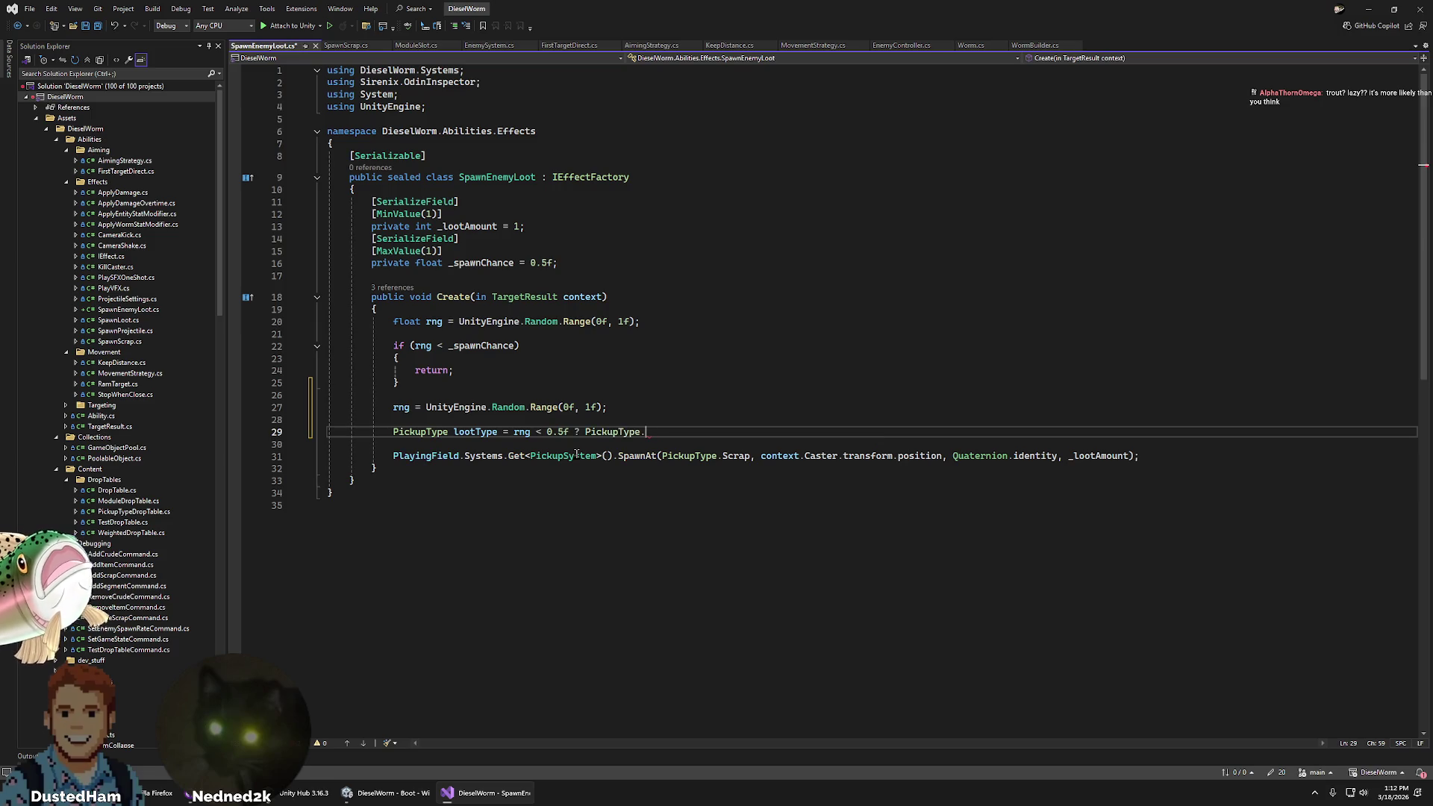
pyautogui.write('S')
pyautogui.press('Tab')
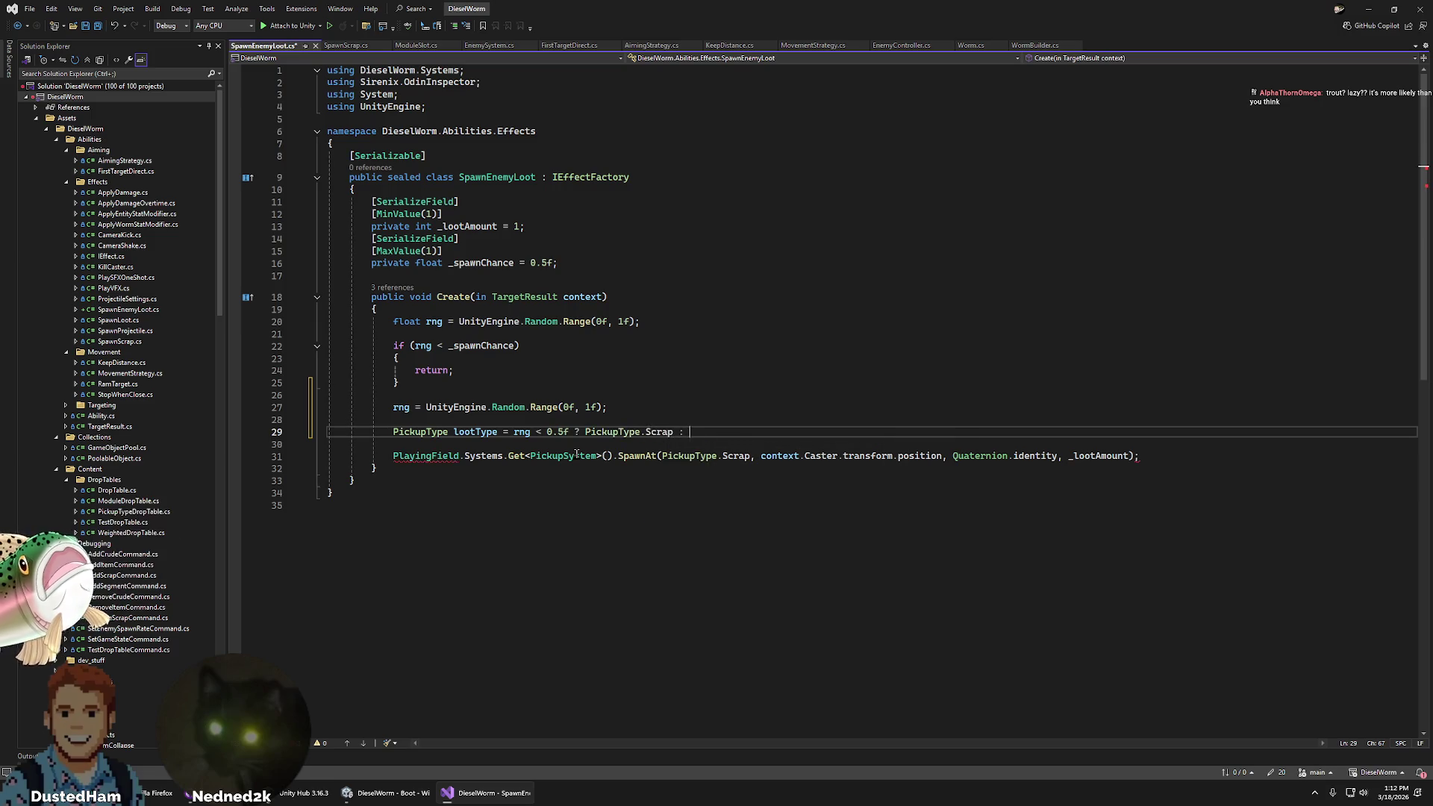
pyautogui.press('Tab')
pyautogui.write('.C')
pyautogui.press('Tab')
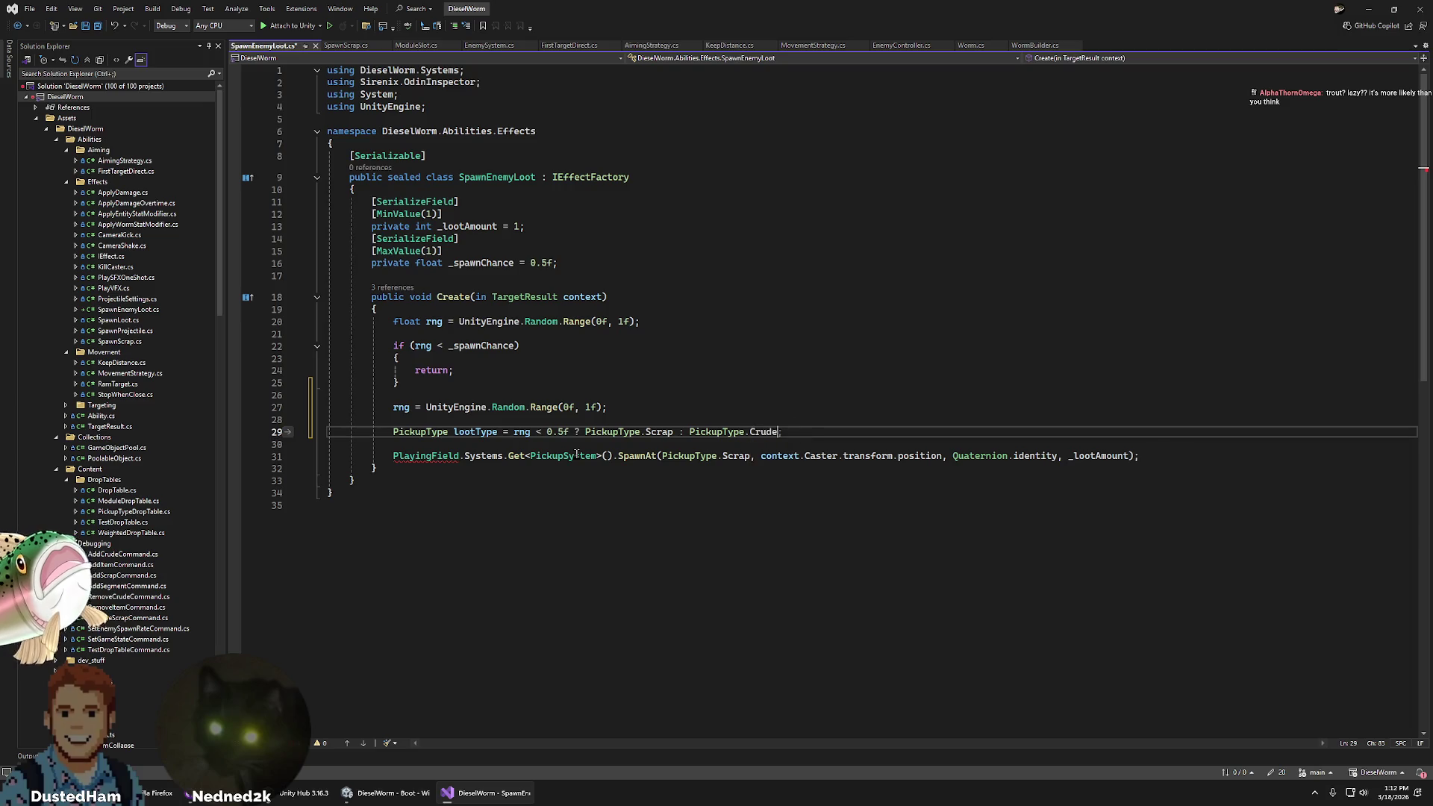
# - Replace the hardcoded PickupType.Scrap in SpawnAt with lootType and save the script
pyautogui.press('Down')
pyautogui.press('Down')
pyautogui.press('Left')
pyautogui.press('Left')
pyautogui.press('Left')
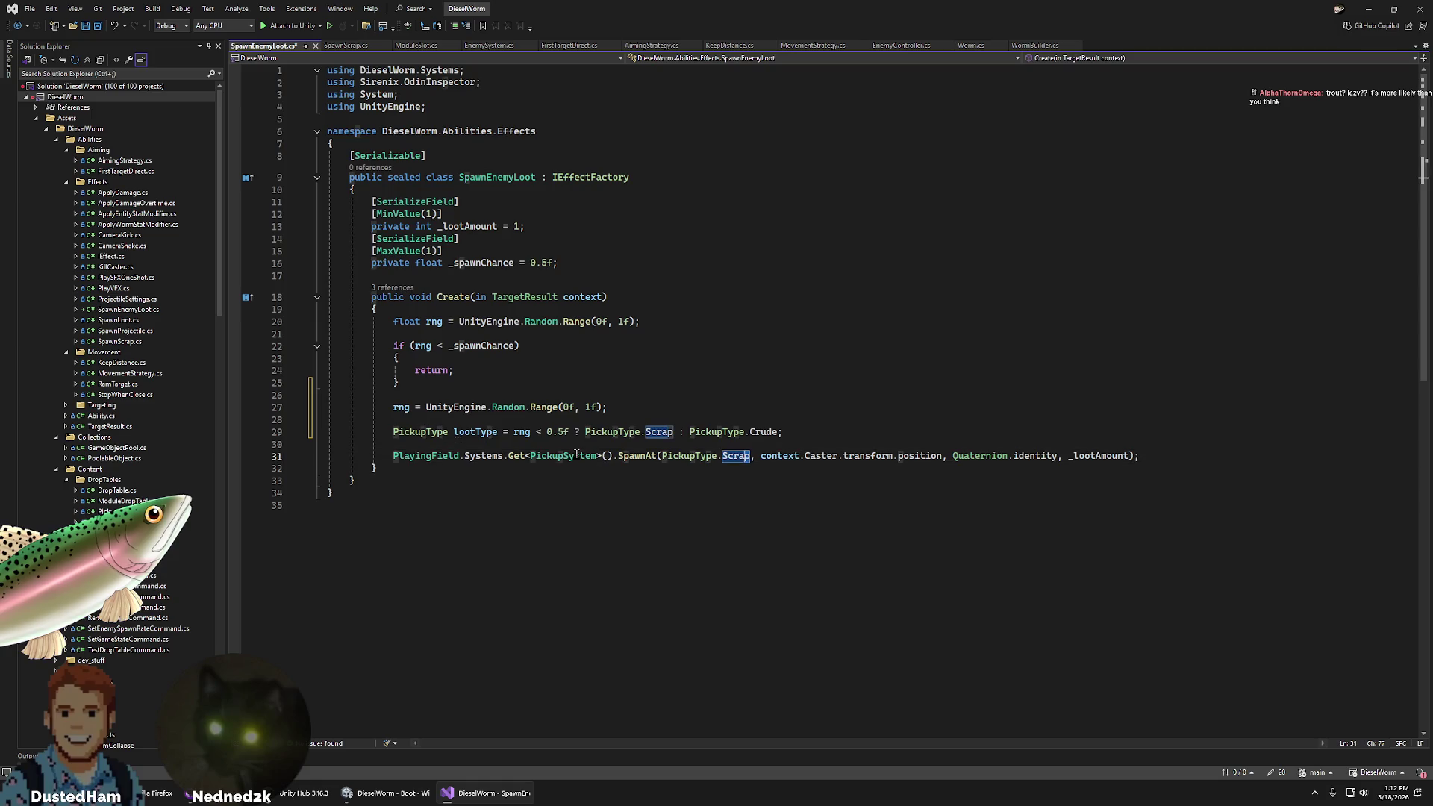
pyautogui.hotkey('ctrl', 'shift', 'Left')
pyautogui.hotkey('ctrl', 'shift', 'Left')
pyautogui.hotkey('ctrl', 'shift', 'Left')
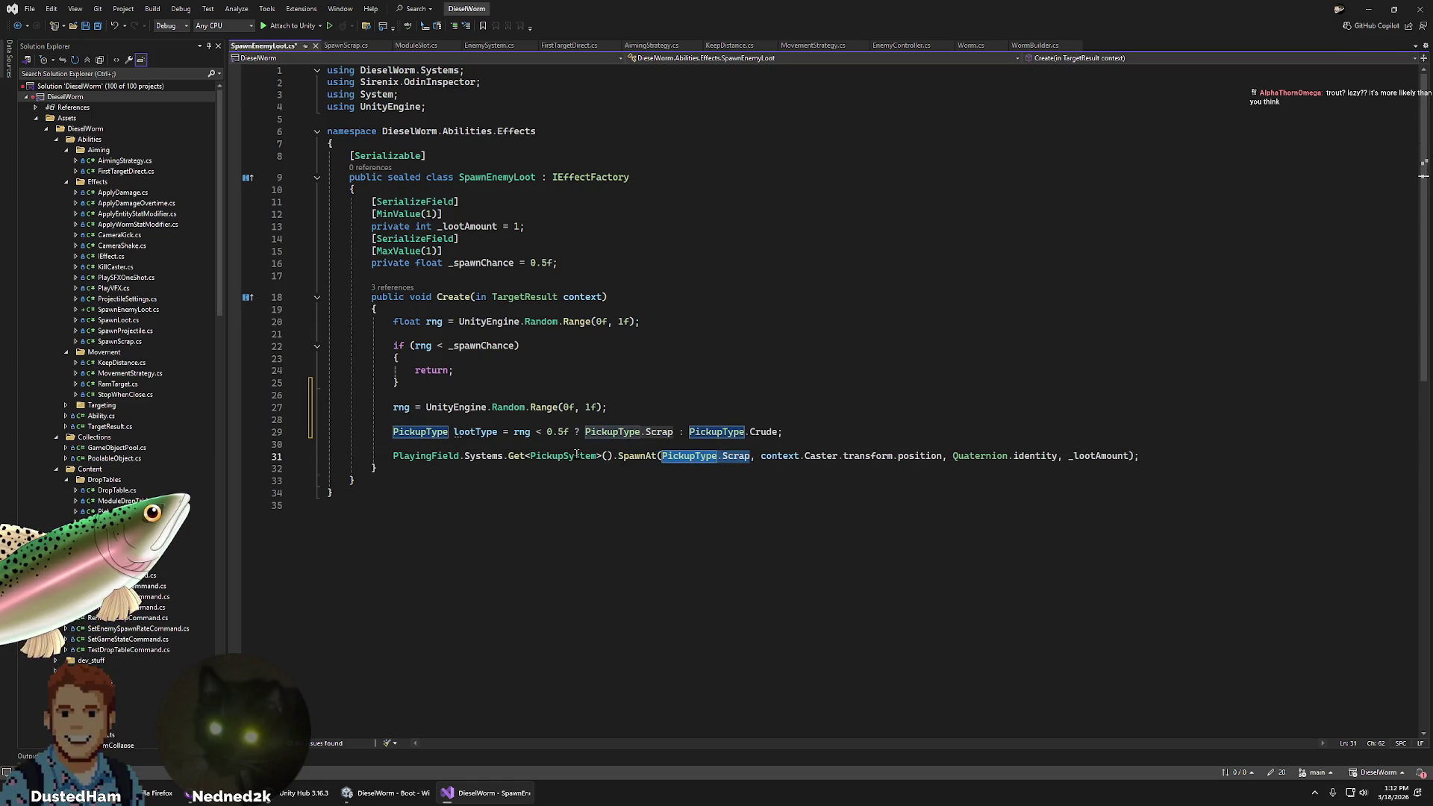
pyautogui.write('lootType')
pyautogui.hotkey('ctrl', 's')
pyautogui.click(666, 250)
# - Back in Unity, inspect PlayingField, ModuleManifest and EnemyManifest's RusherEnemy, then select the Abilities folder
pyautogui.click(649, 309)
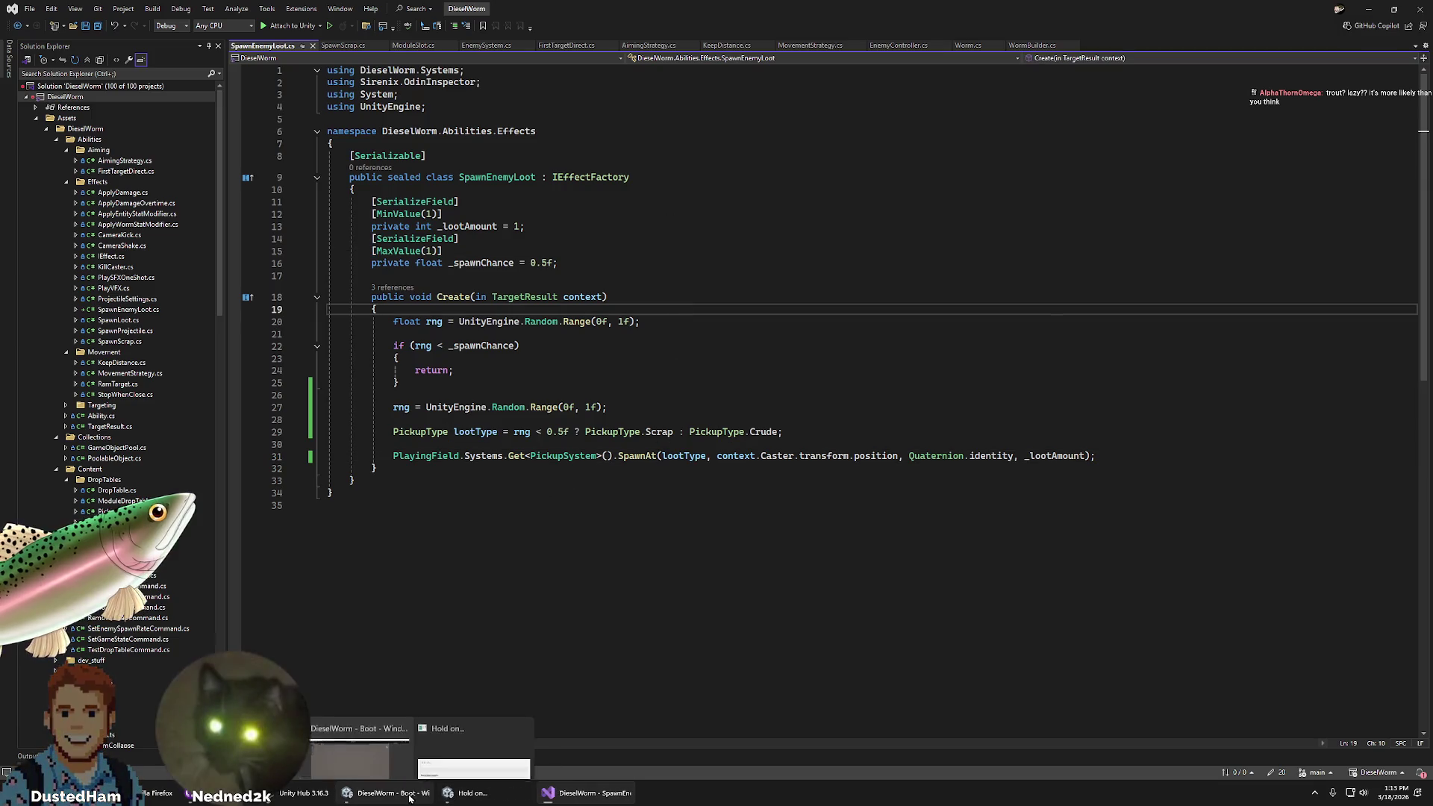
pyautogui.click(395, 794)
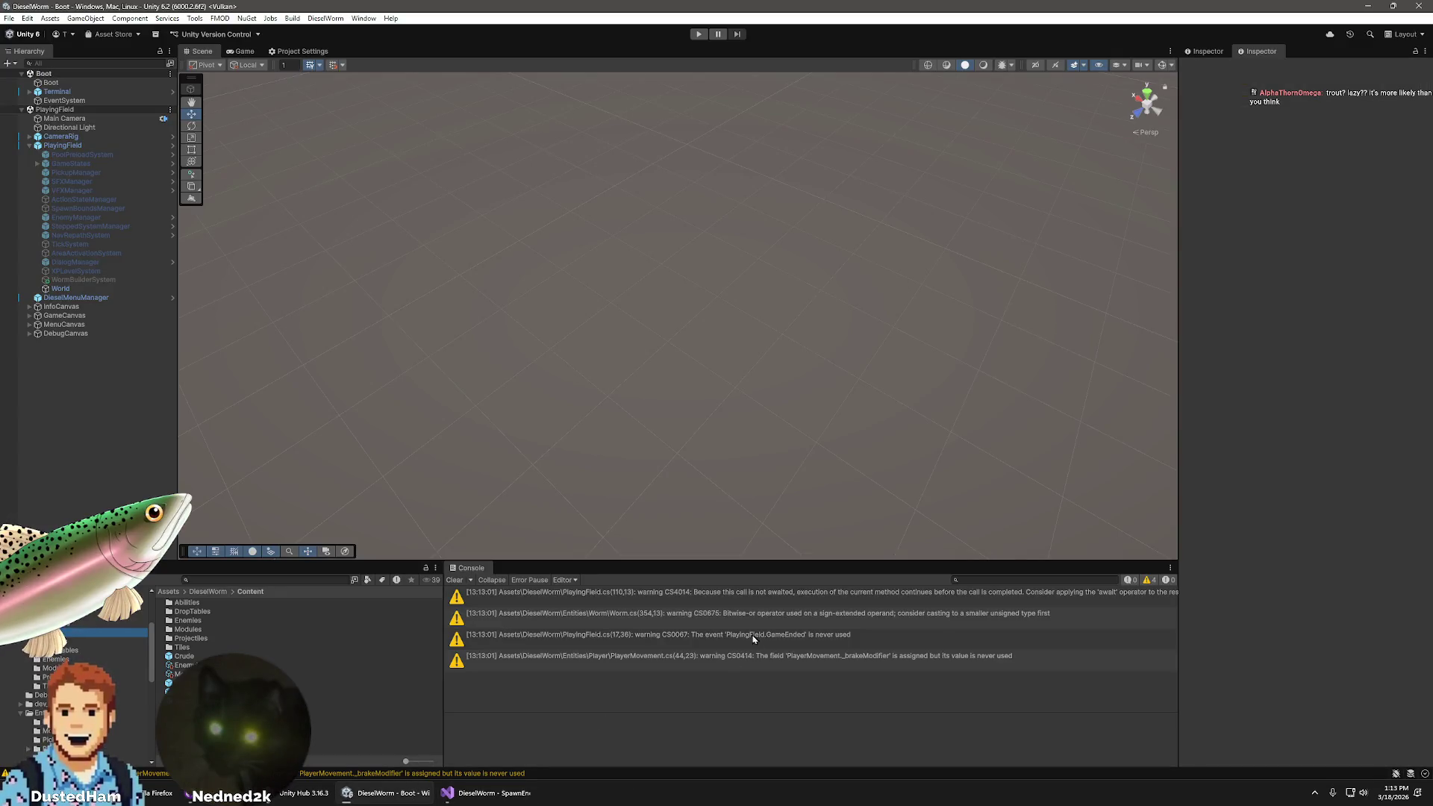
pyautogui.click(62, 145)
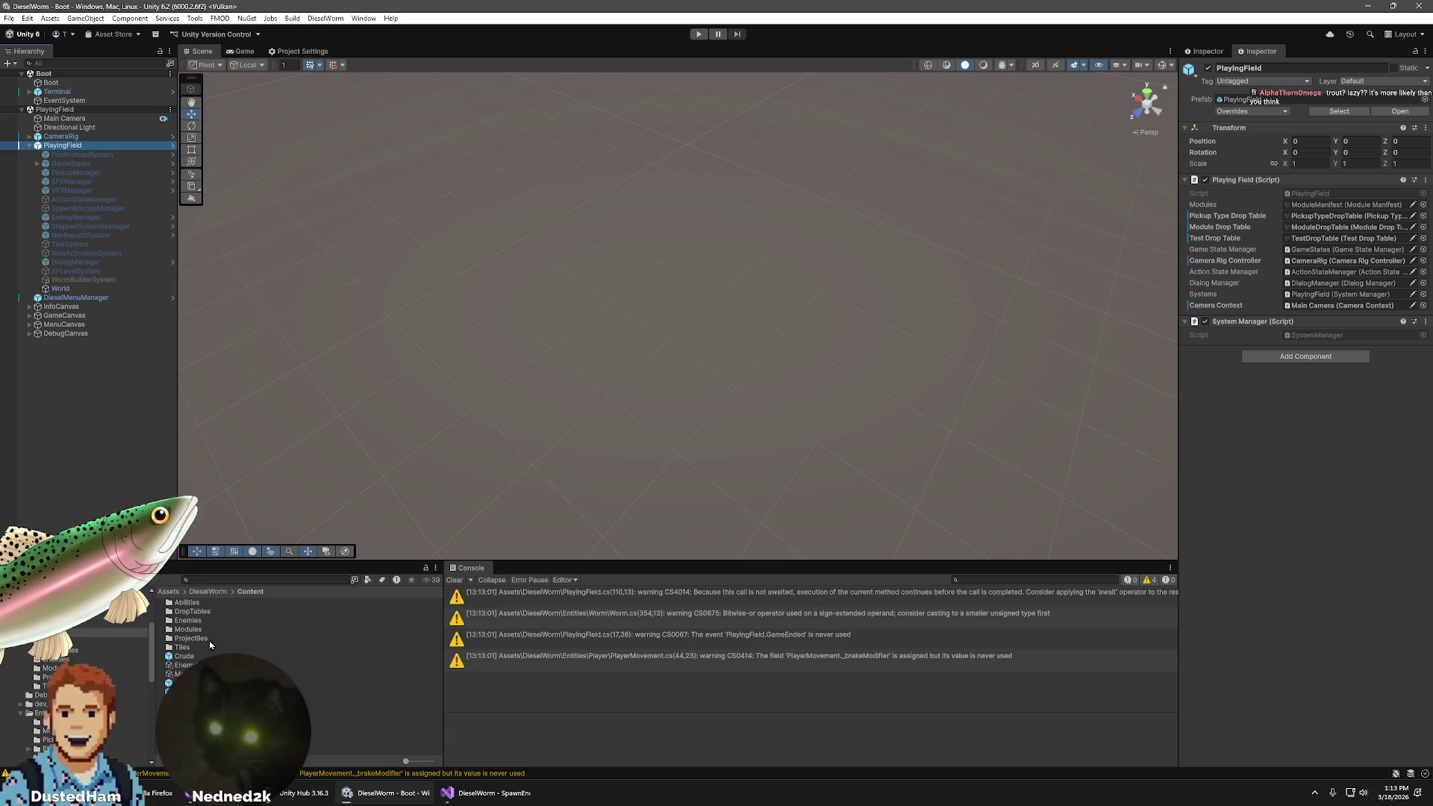
pyautogui.click(216, 674)
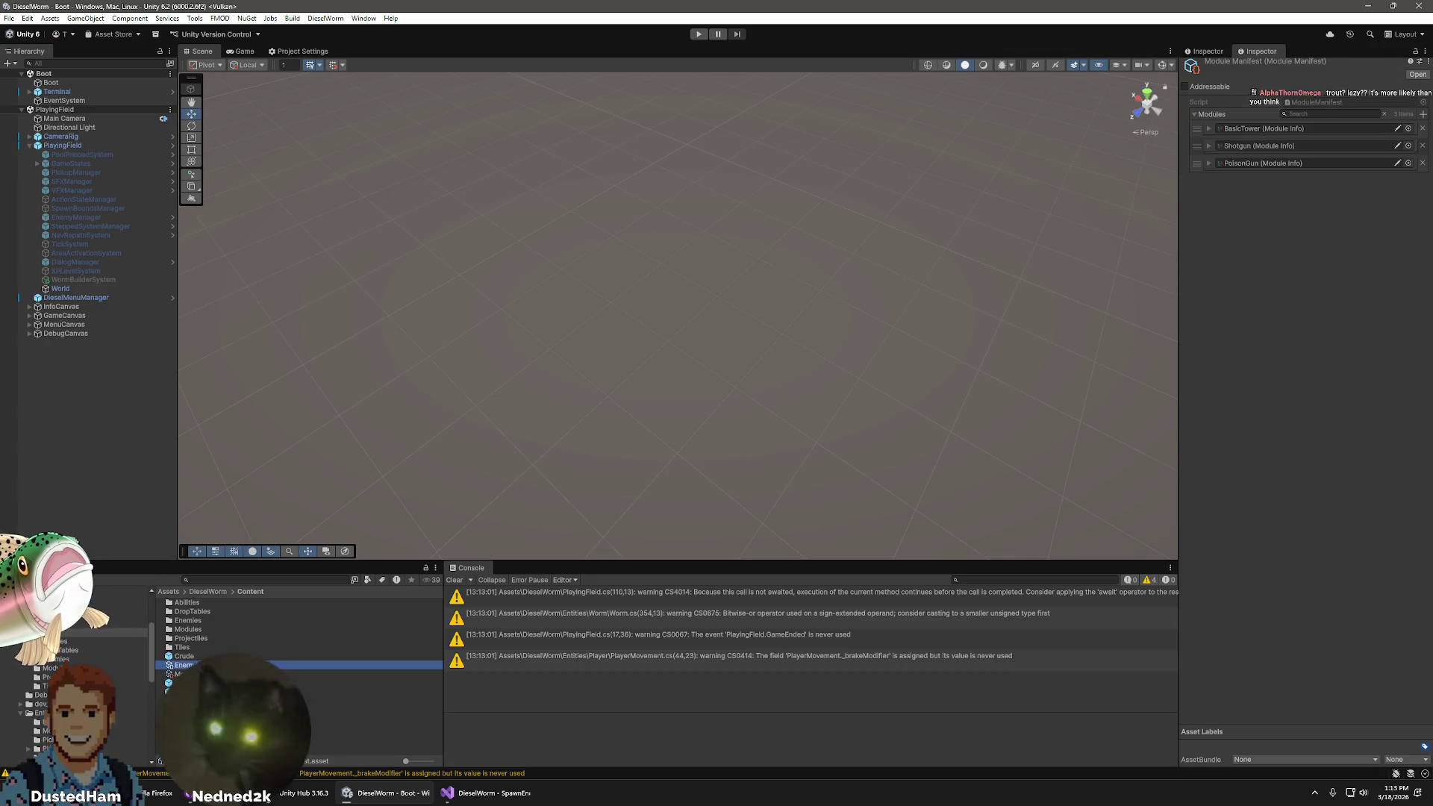
pyautogui.click(217, 665)
pyautogui.click(1207, 133)
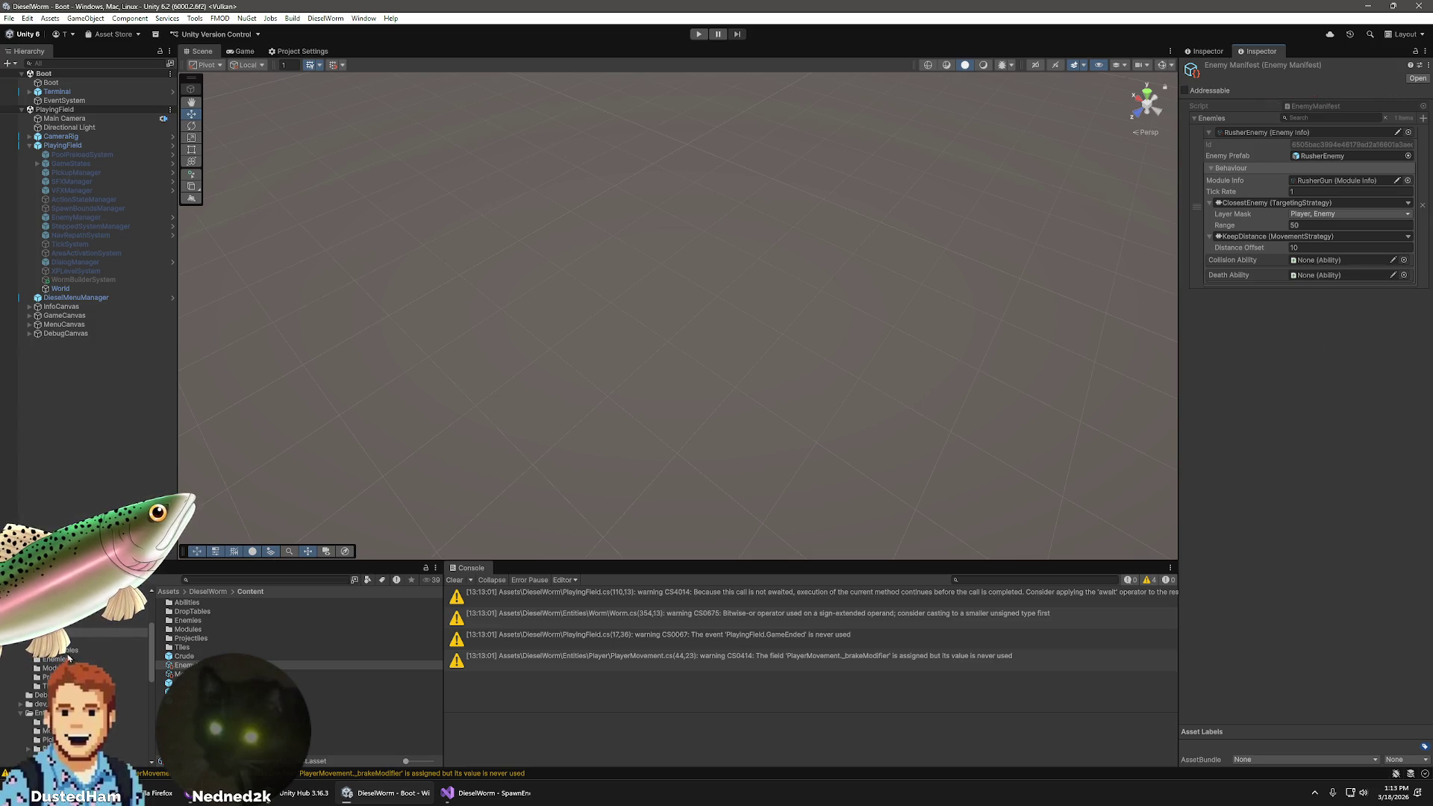
pyautogui.click(188, 604)
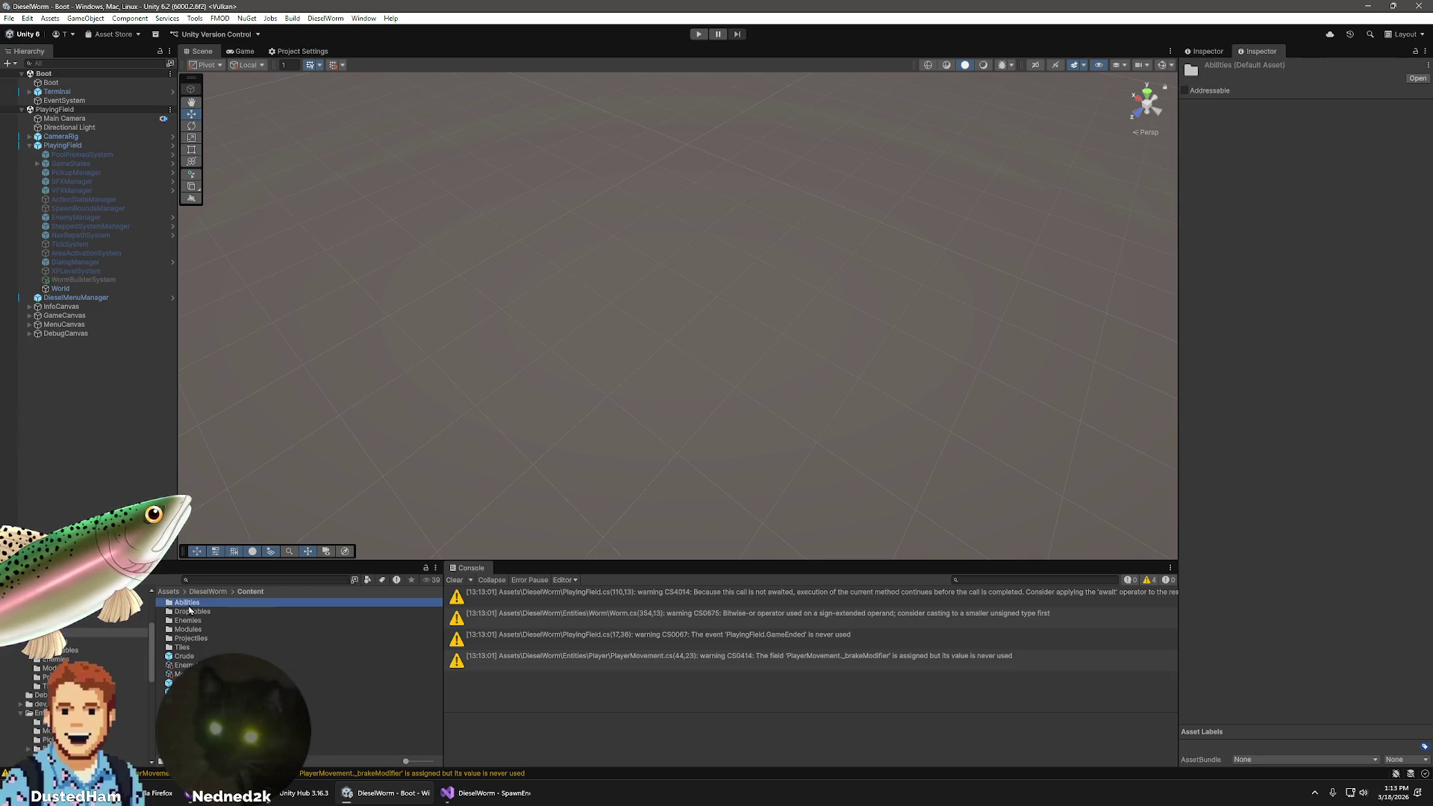